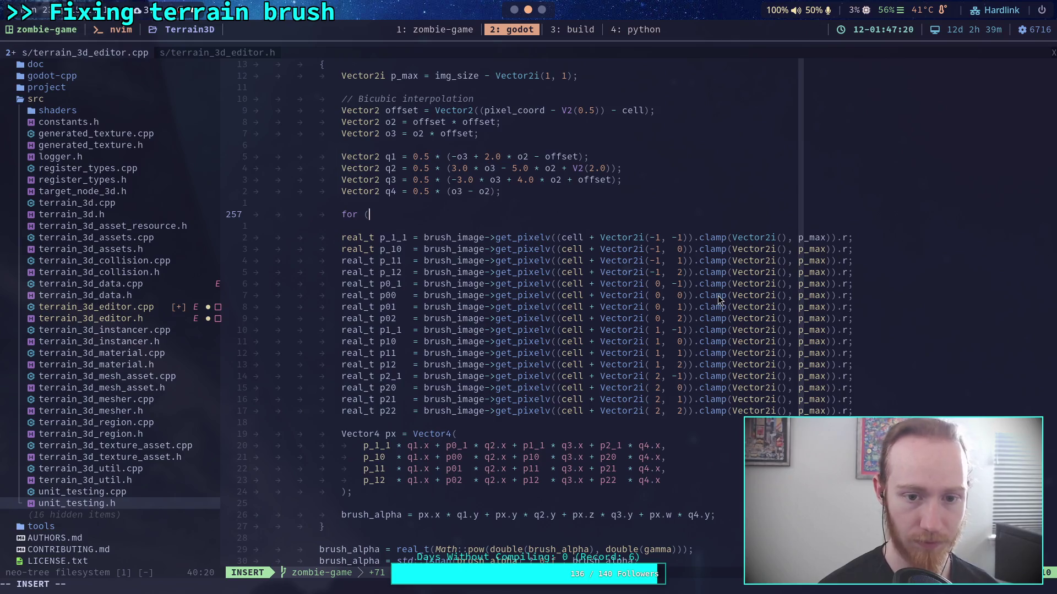
# Add the loop header for (int py = -1; py < 3; ++py) with braces on line 257
pyautogui.write('is')
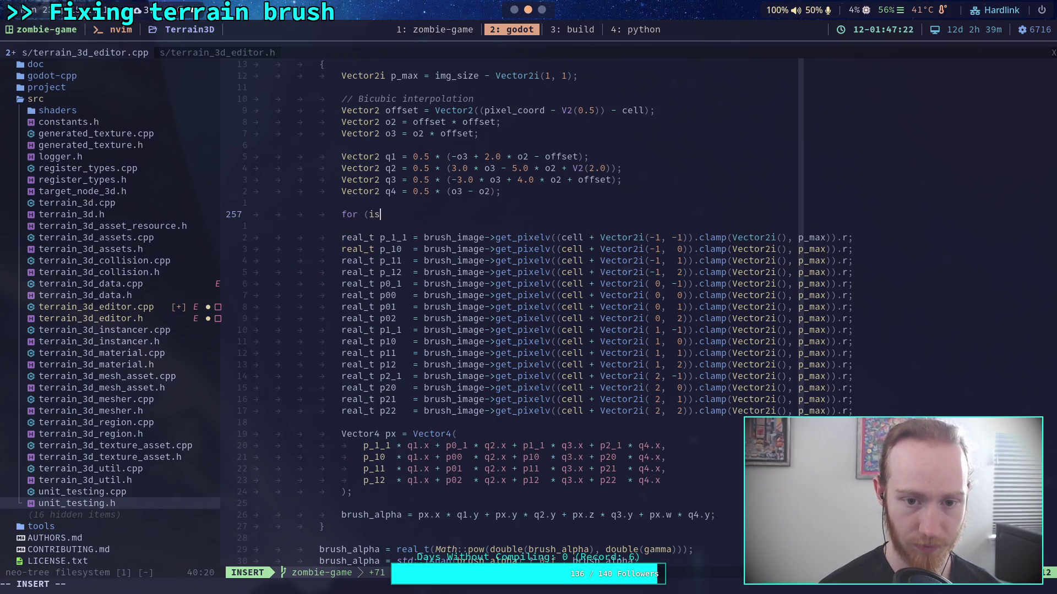
pyautogui.press('BackSpace')
pyautogui.write('nt py')
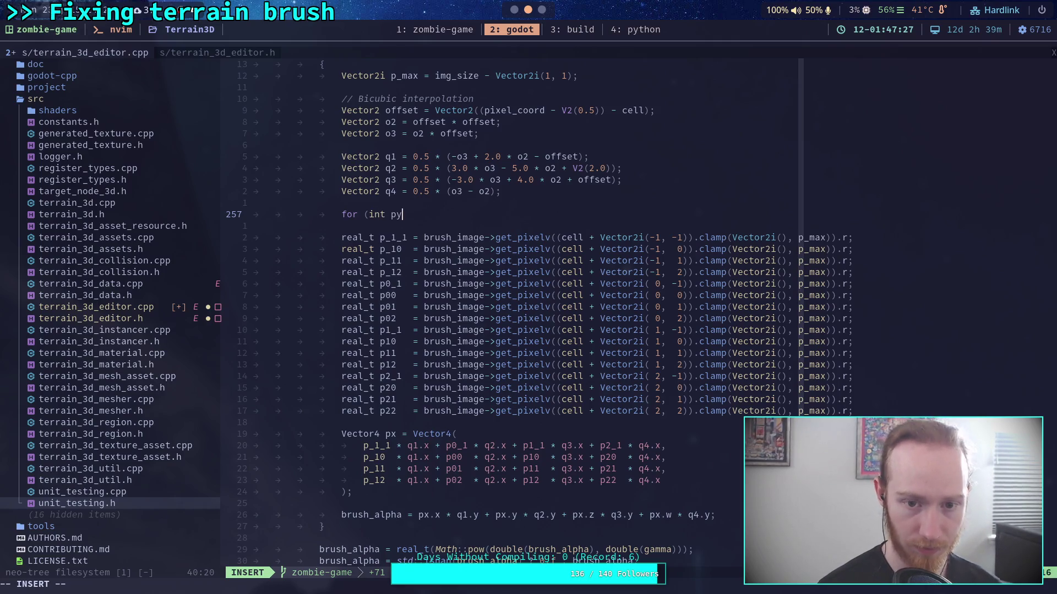
pyautogui.write(' = ')
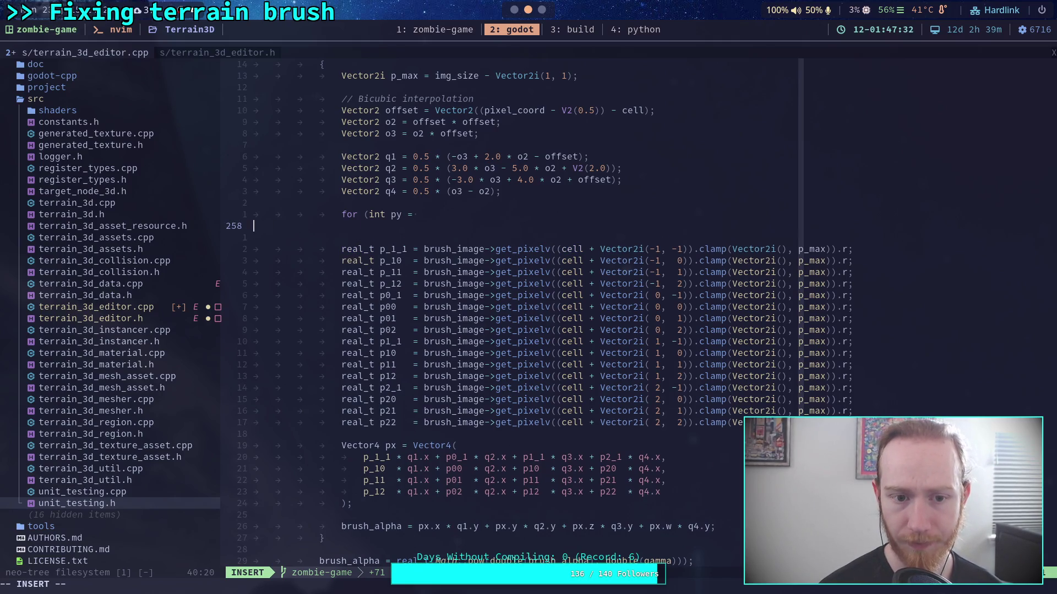
pyautogui.write('0;')
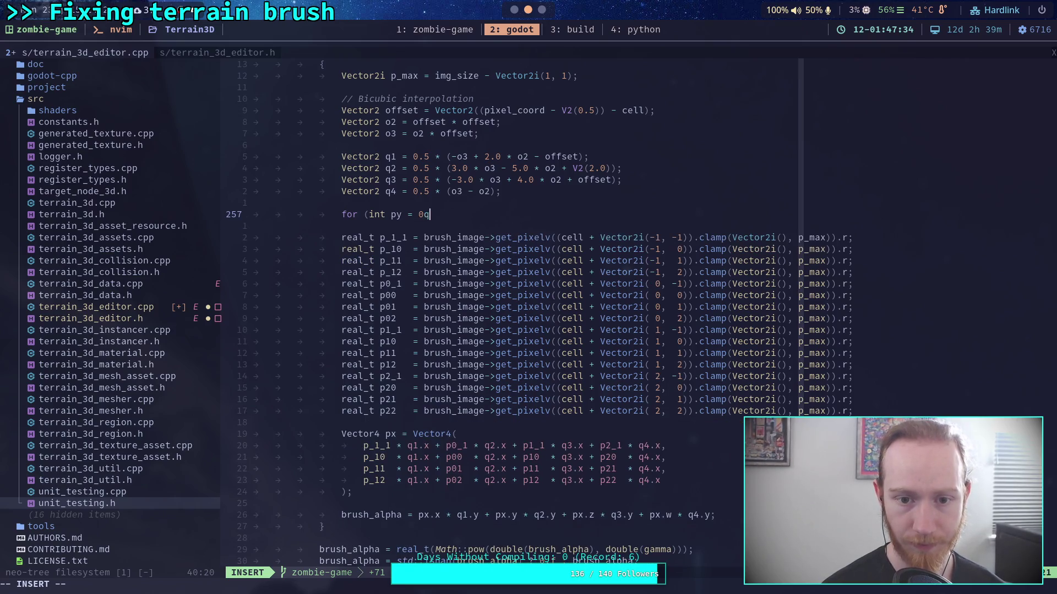
pyautogui.press('BackSpace')
pyautogui.press('BackSpace')
pyautogui.write('-1')
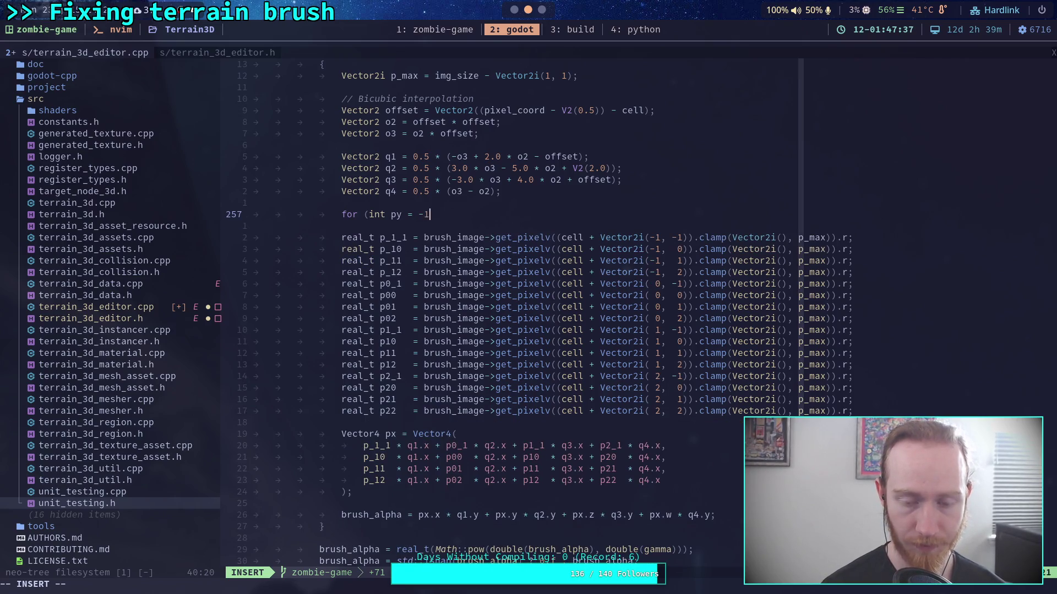
pyautogui.write('; py < ')
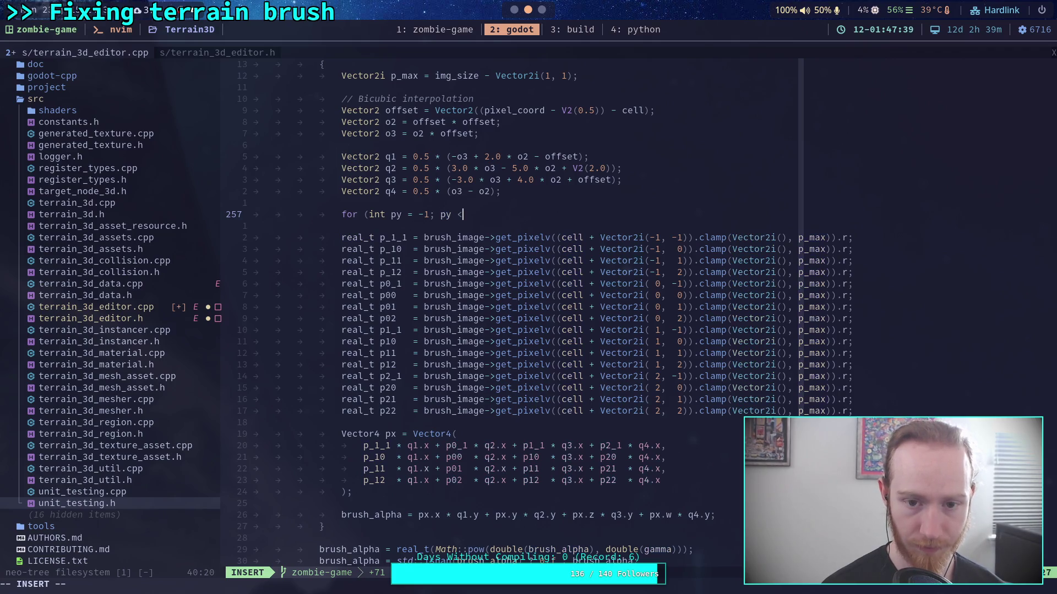
pyautogui.write('3')
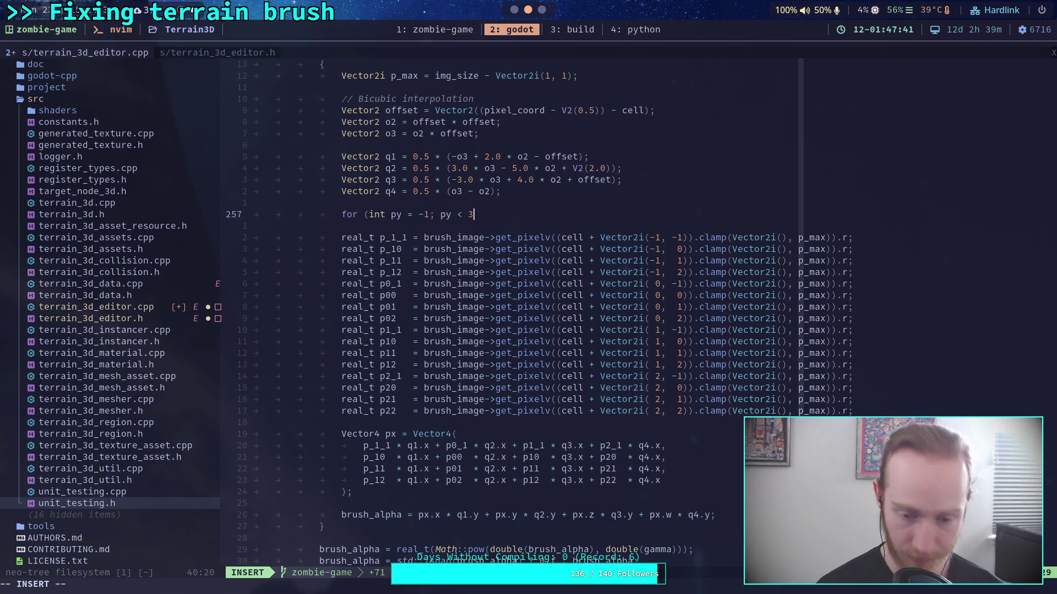
pyautogui.write('; ')
pyautogui.write('+')
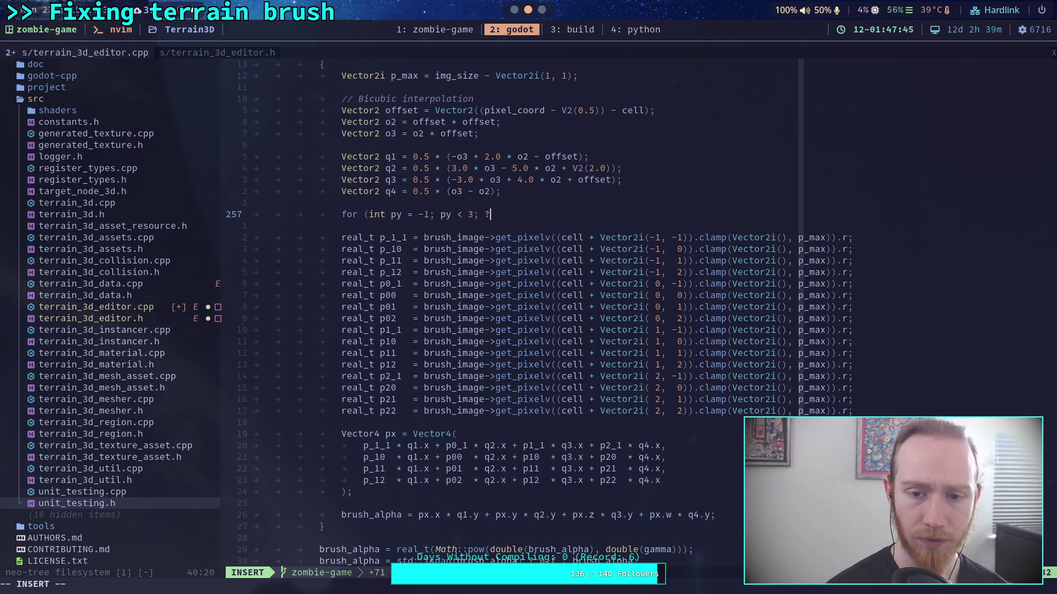
pyautogui.write('+')
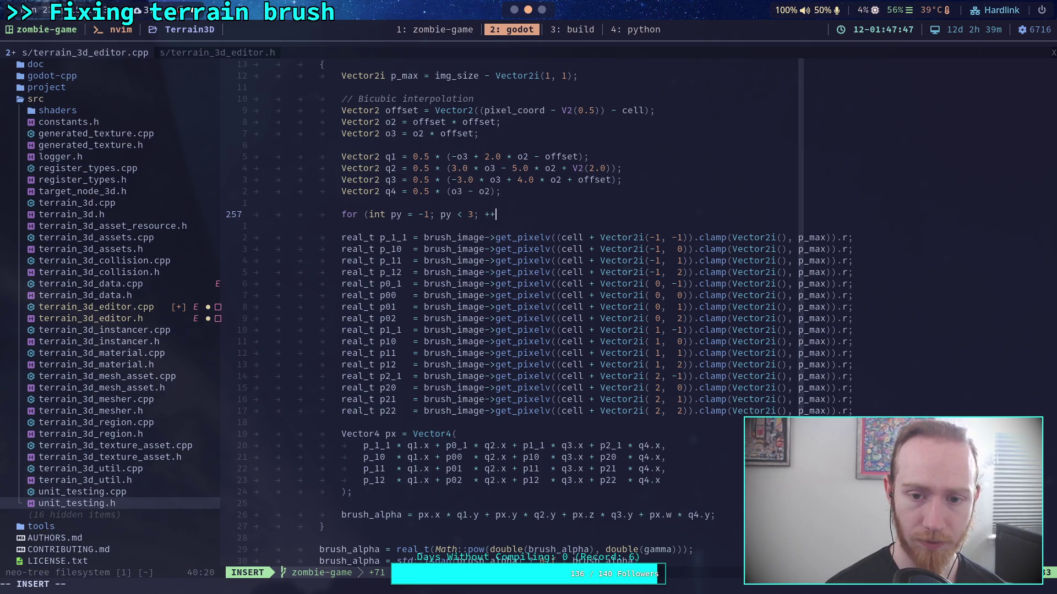
pyautogui.write('py)')
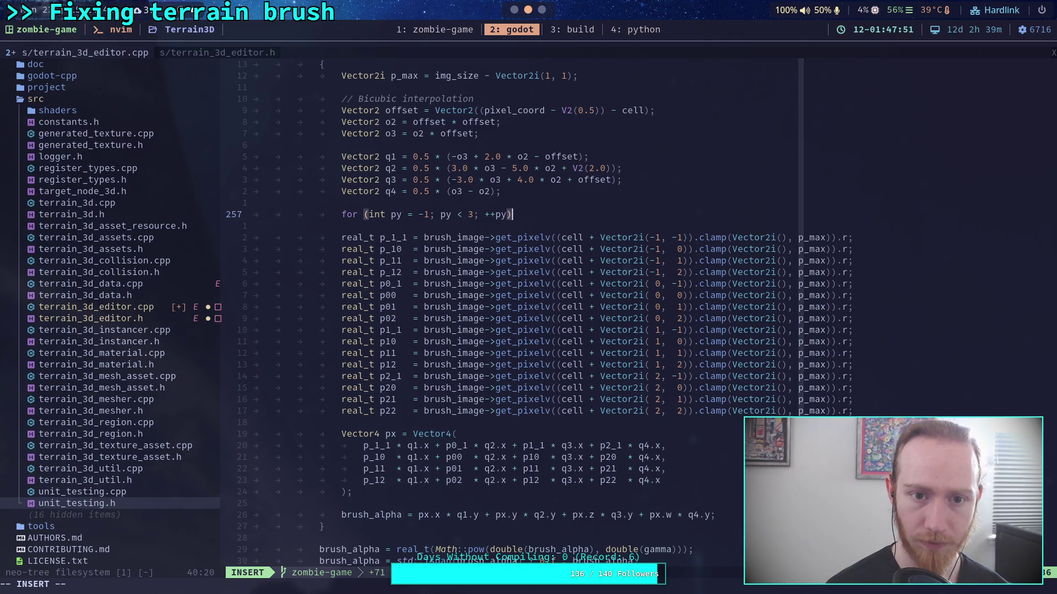
pyautogui.press('Return')
pyautogui.write('{')
pyautogui.press('Return')
pyautogui.press('Return')
pyautogui.write('}')
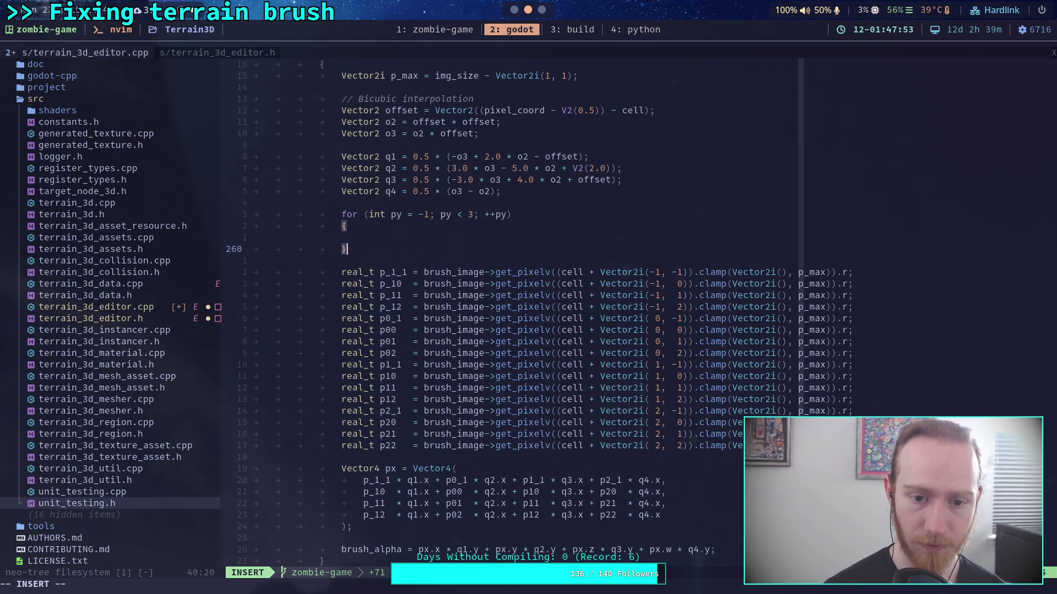
pyautogui.press('Escape')
# Begin the partial declaration 'real_t p0 = brush' inside the loop body
pyautogui.press('k')
pyautogui.write('Sreat')
pyautogui.press('BackSpace')
pyautogui.write('l')
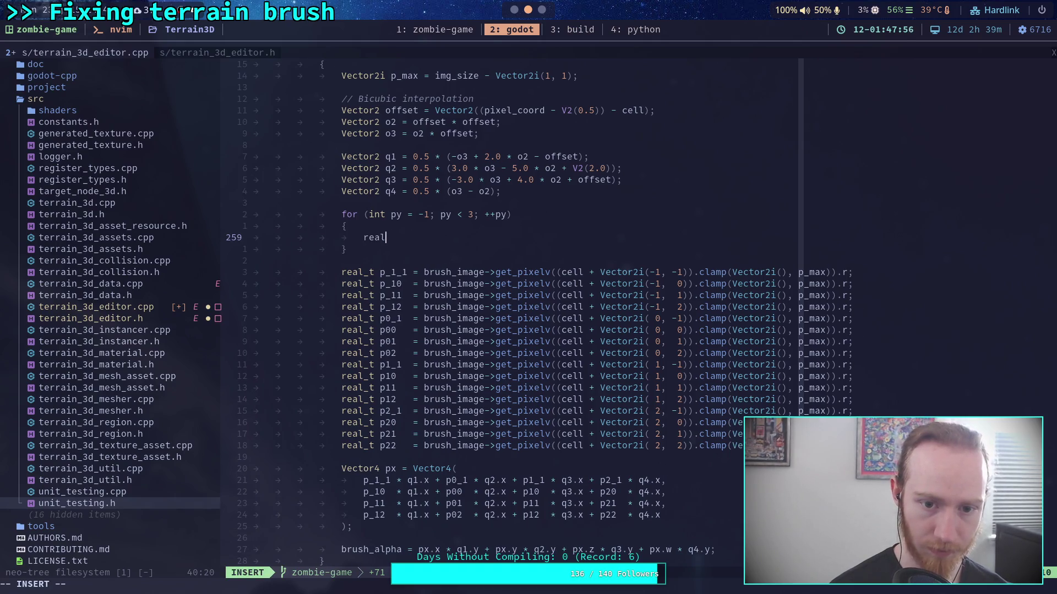
pyautogui.write('_t')
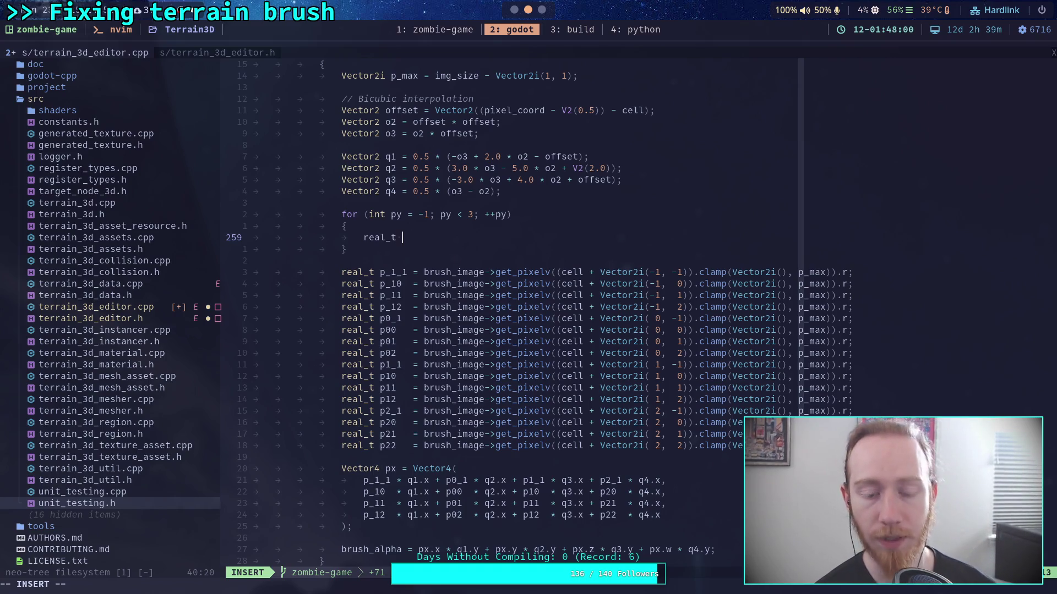
pyautogui.write('. p')
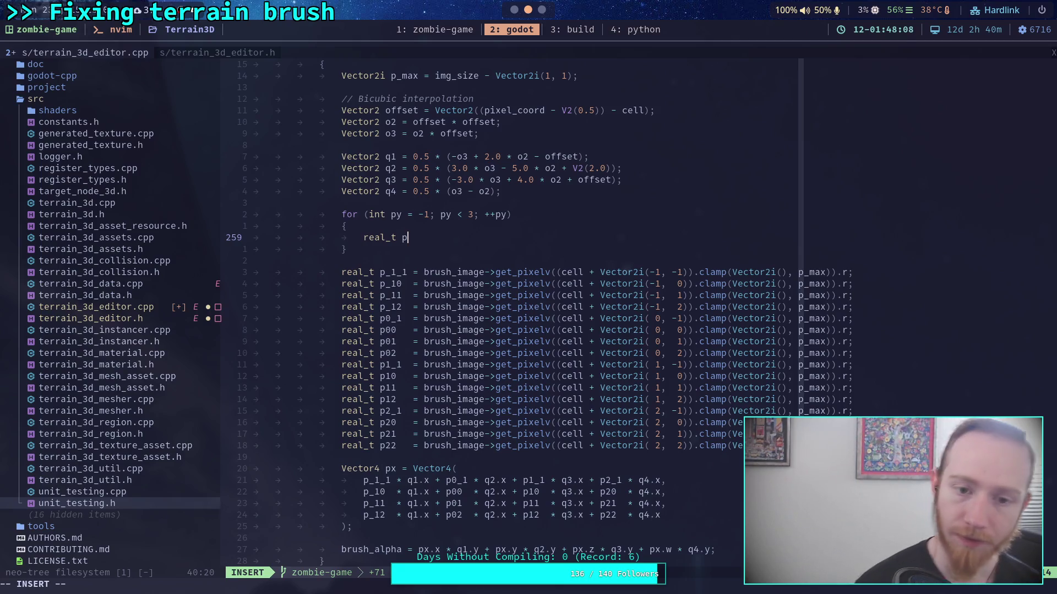
pyautogui.write('0')
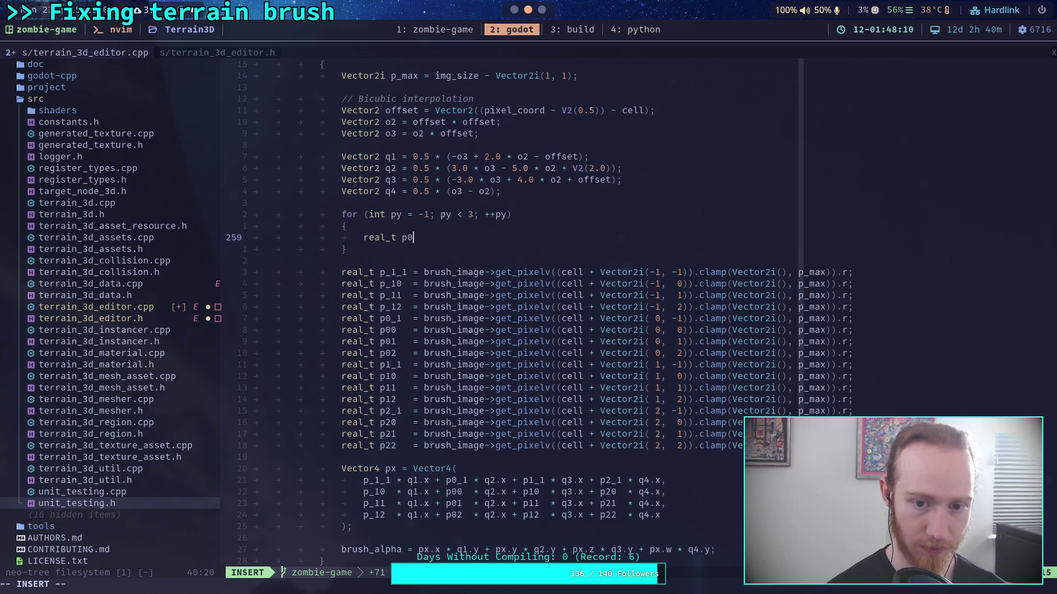
pyautogui.write(' = brush')
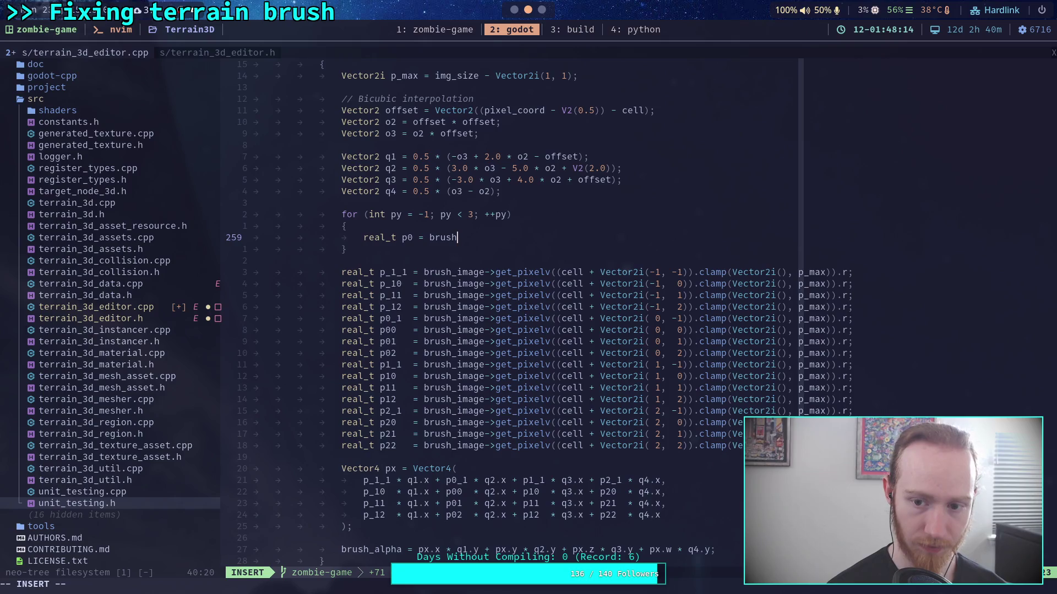
pyautogui.press('Escape')
# Replace the partial p0 line with the four cut p_1x sample lines
pyautogui.press('j')
pyautogui.press('j')
pyautogui.press('j')
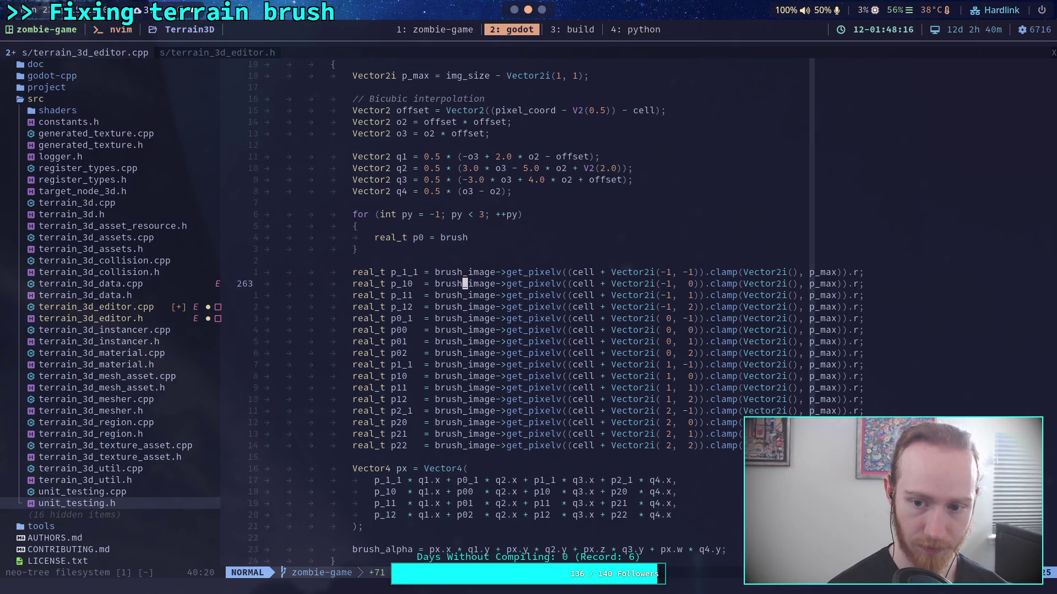
pyautogui.hotkey('shift', 'v')
pyautogui.press('j')
pyautogui.press('j')
pyautogui.press('j')
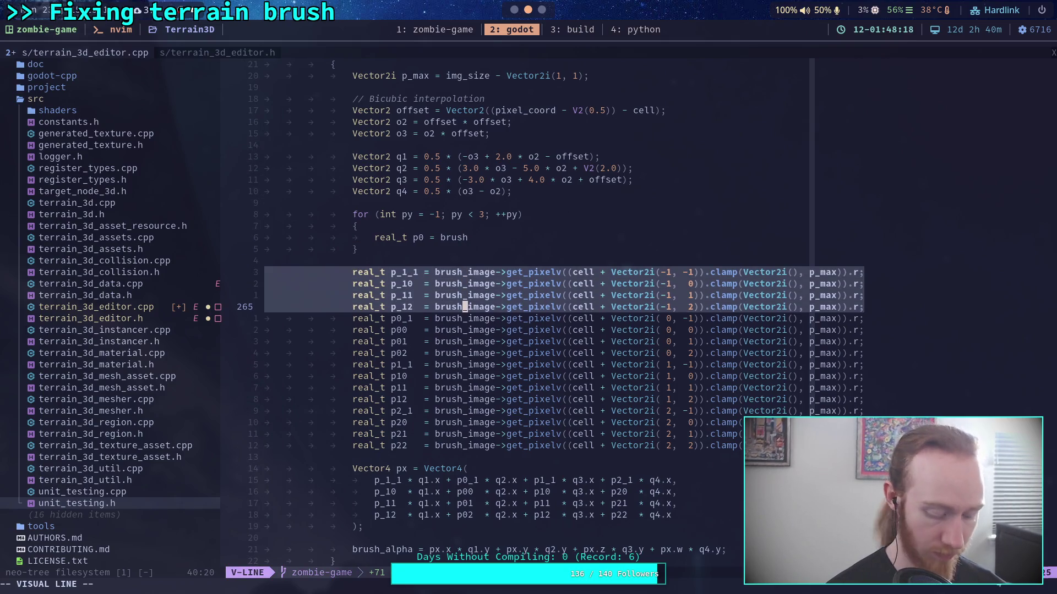
pyautogui.press('d')
pyautogui.press('k')
pyautogui.press('k')
pyautogui.press('k')
pyautogui.hotkey('shift', 'v')
pyautogui.press('p')
# Rename the moved samples to p_1, p0, p1 and p2
pyautogui.press('w')
pyautogui.press('l')
pyautogui.press('2')
pyautogui.press('s')
pyautogui.press('Down')
pyautogui.press('Delete')
pyautogui.press('Delete')
pyautogui.press('Down')
pyautogui.press('Delete')
pyautogui.press('Delete')
pyautogui.press('Down')
pyautogui.press('Delete')
pyautogui.press('Delete')
pyautogui.press('Up')
pyautogui.press('Up')
pyautogui.press('Up')
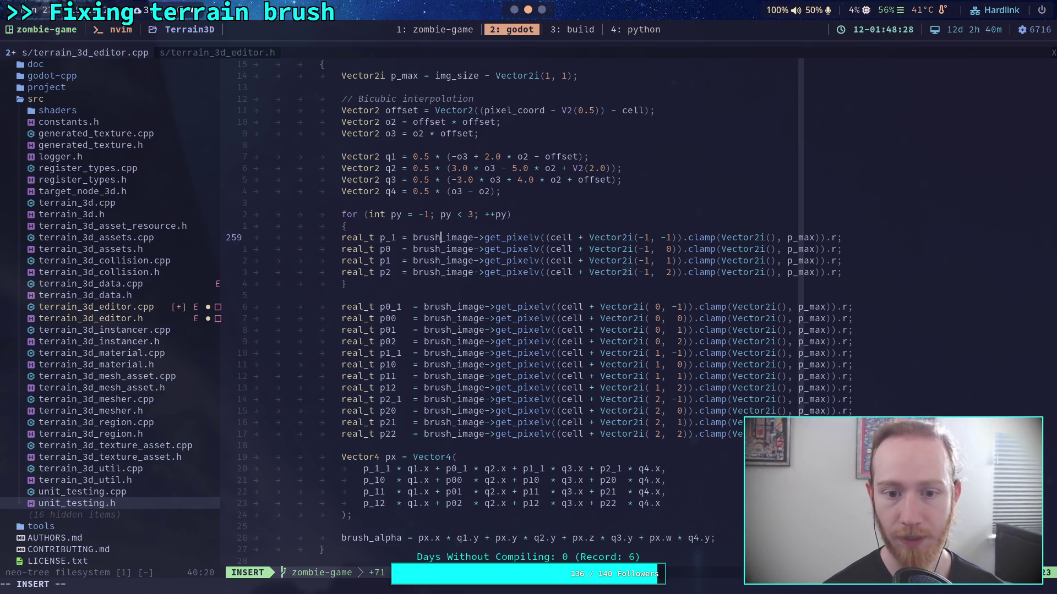
# Change the column offsets of the p0, p1 and p2 reads to 0, 1 and 2
pyautogui.click(637, 237)
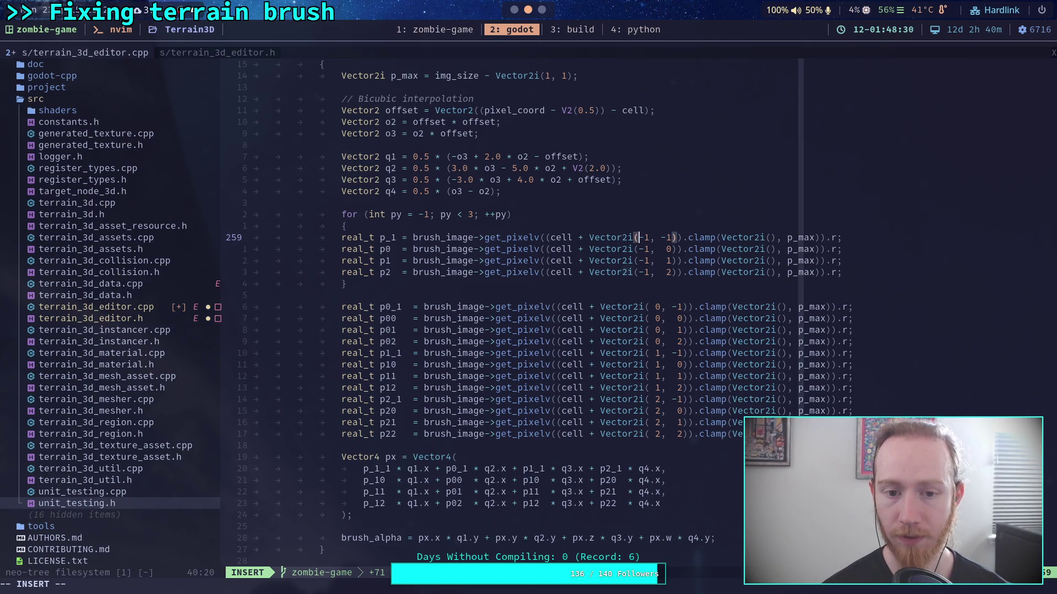
pyautogui.press('Right')
pyautogui.press('Right')
pyautogui.press('Right')
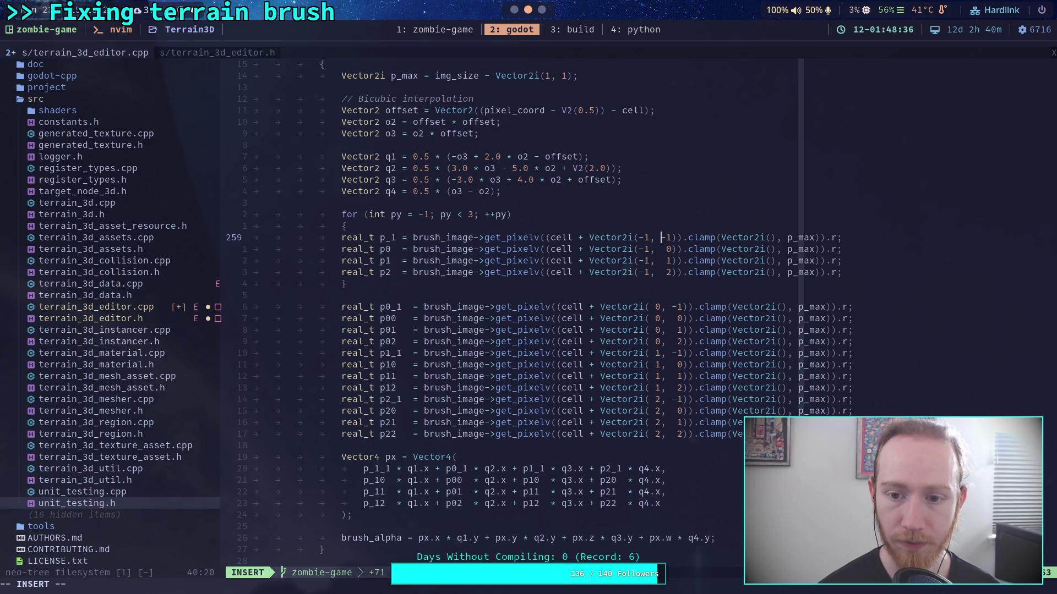
pyautogui.press('Down')
pyautogui.press('Left')
pyautogui.press('Left')
pyautogui.press('BackSpace')
pyautogui.press('BackSpace')
pyautogui.write('0')
pyautogui.press('Down')
pyautogui.press('BackSpace')
pyautogui.press('BackSpace')
pyautogui.write('1')
pyautogui.press('Down')
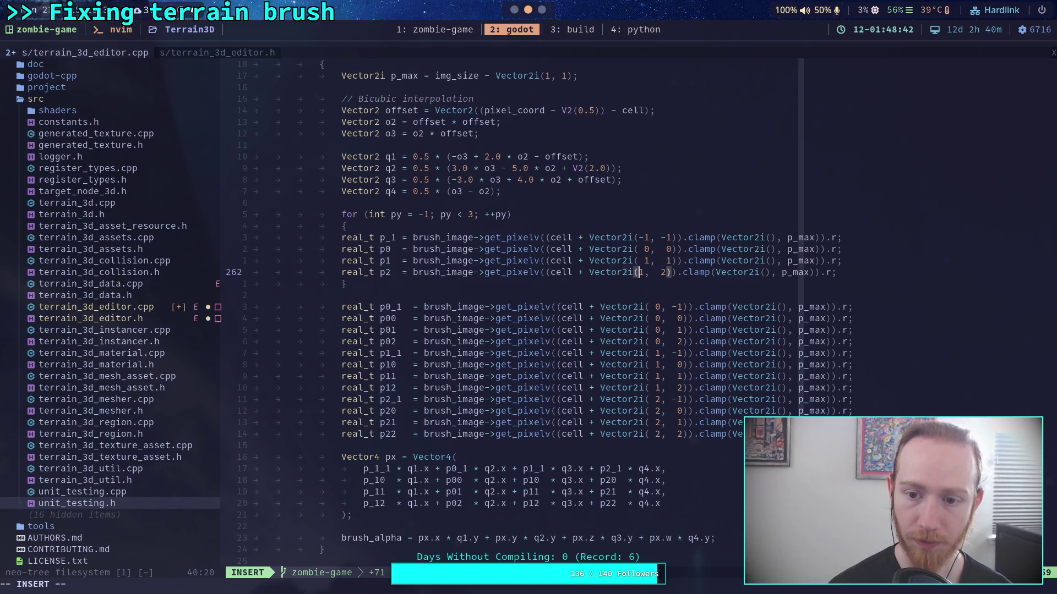
pyautogui.press('Right')
pyautogui.press('BackSpace')
pyautogui.press('BackSpace')
pyautogui.write('2')
# Use py as the row offset in the p2, p1, p0 and p_1 pixel reads
pyautogui.press('Right')
pyautogui.press('Right')
pyautogui.press('Right')
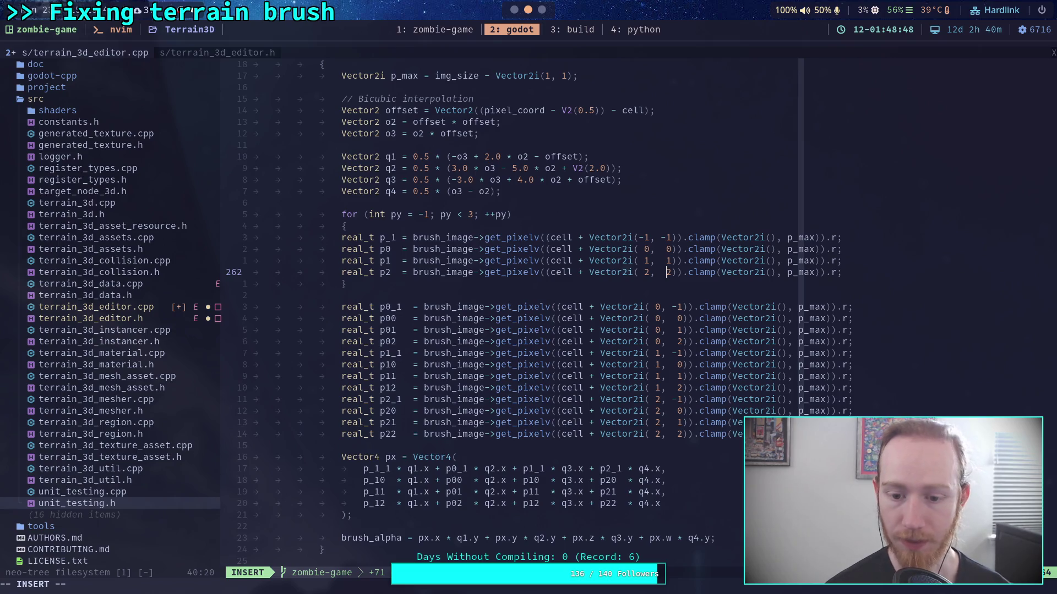
pyautogui.press('Delete')
pyautogui.write('py')
pyautogui.press('Up')
pyautogui.press('Left')
pyautogui.press('BackSpace')
pyautogui.write('py')
pyautogui.press('Up')
pyautogui.press('Left')
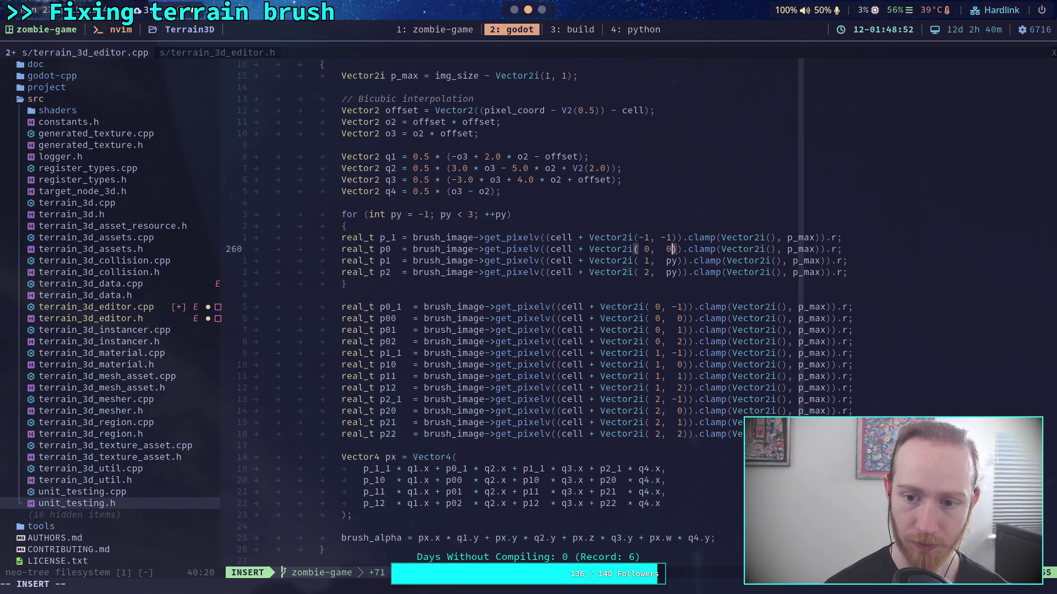
pyautogui.press('BackSpace')
pyautogui.write('py')
pyautogui.press('Up')
pyautogui.press('Left')
pyautogui.press('BackSpace')
pyautogui.press('BackSpace')
pyautogui.write('py')
# Remove the extra spaces before py and indent the four samples into the loop
pyautogui.press('Left')
pyautogui.press('Left')
pyautogui.press('Down')
pyautogui.press('Delete')
pyautogui.press('Down')
pyautogui.press('Delete')
pyautogui.press('Down')
pyautogui.press('Delete')
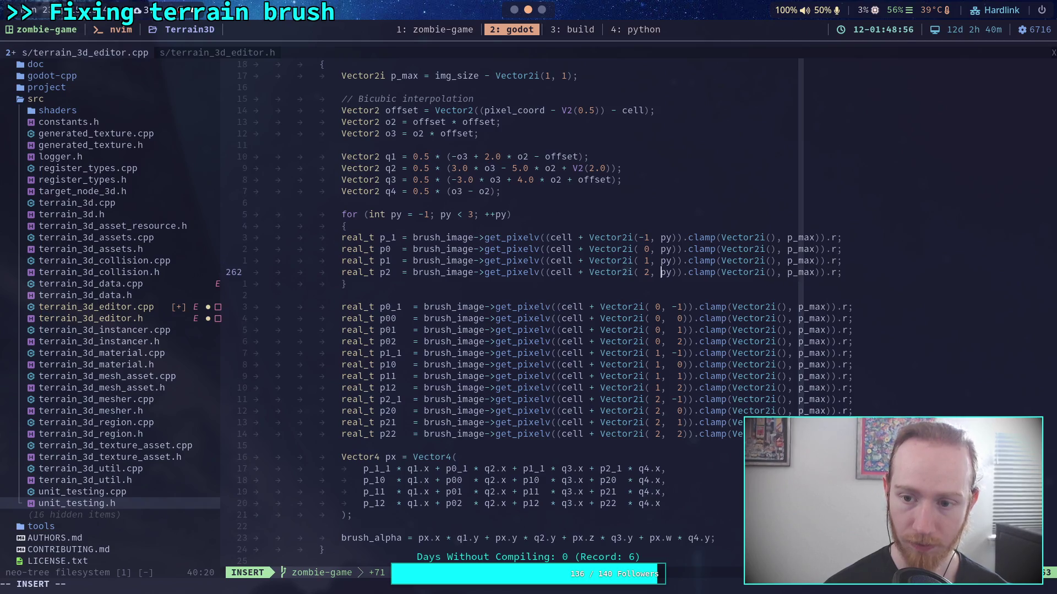
pyautogui.press('Escape')
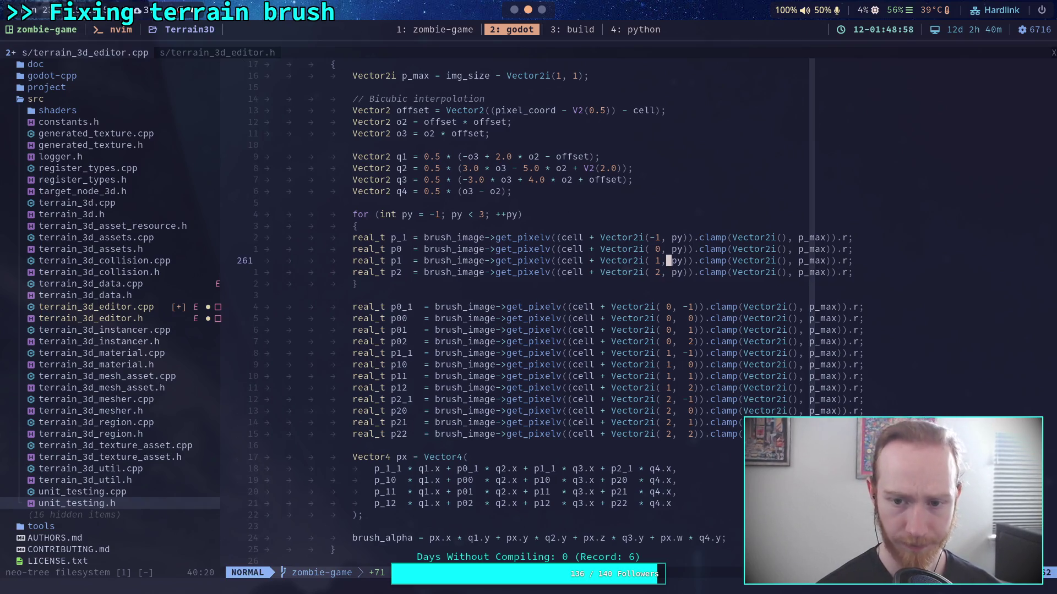
pyautogui.hotkey('shift', 'v')
pyautogui.press('k')
pyautogui.press('k')
pyautogui.press('k')
pyautogui.press('>')
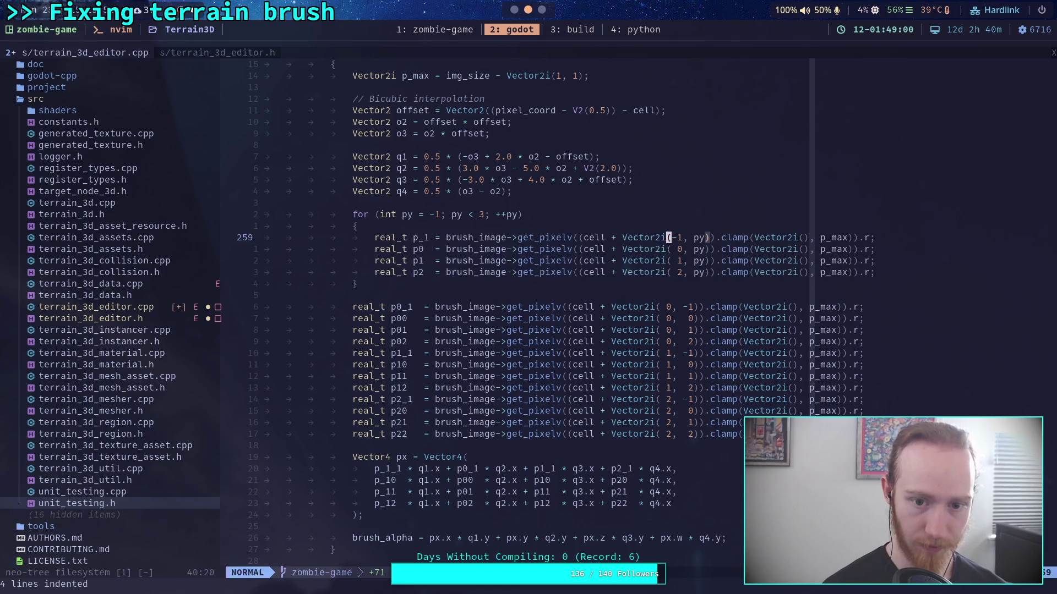
# Go back to the loop header and clear its -1 start value
pyautogui.press('j')
pyautogui.press('j')
pyautogui.press('j')
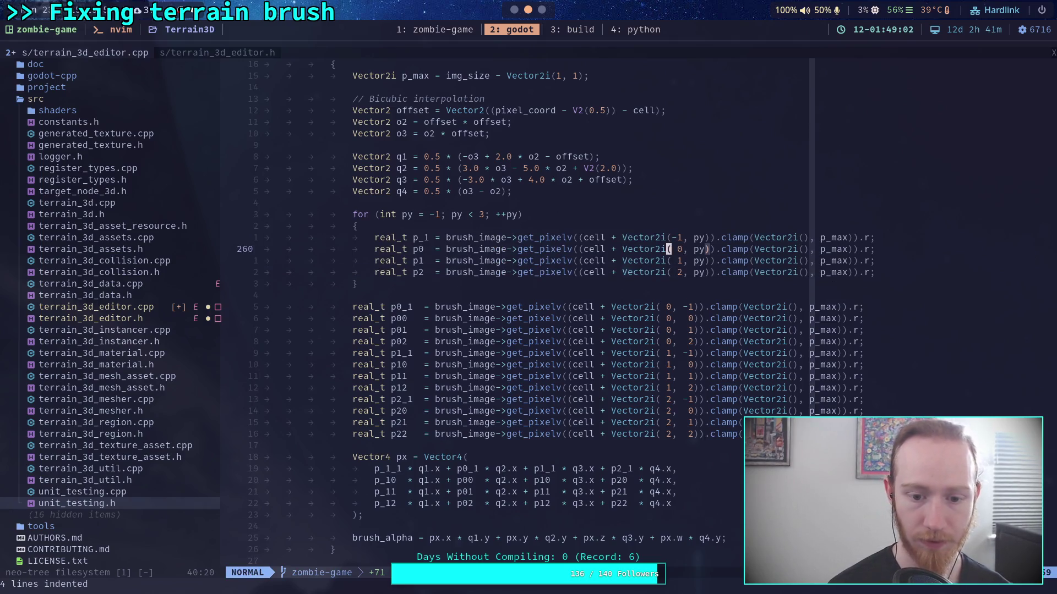
pyautogui.press('j')
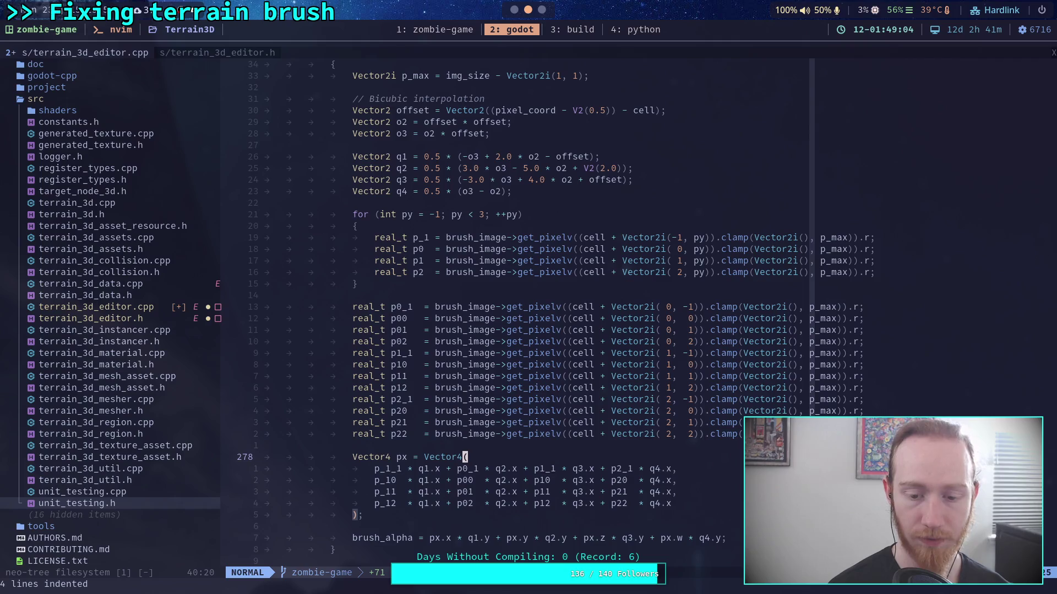
pyautogui.press('{')
pyautogui.press('{')
pyautogui.press('k')
pyautogui.press('k')
pyautogui.press('k')
pyautogui.press('k')
pyautogui.press('$')
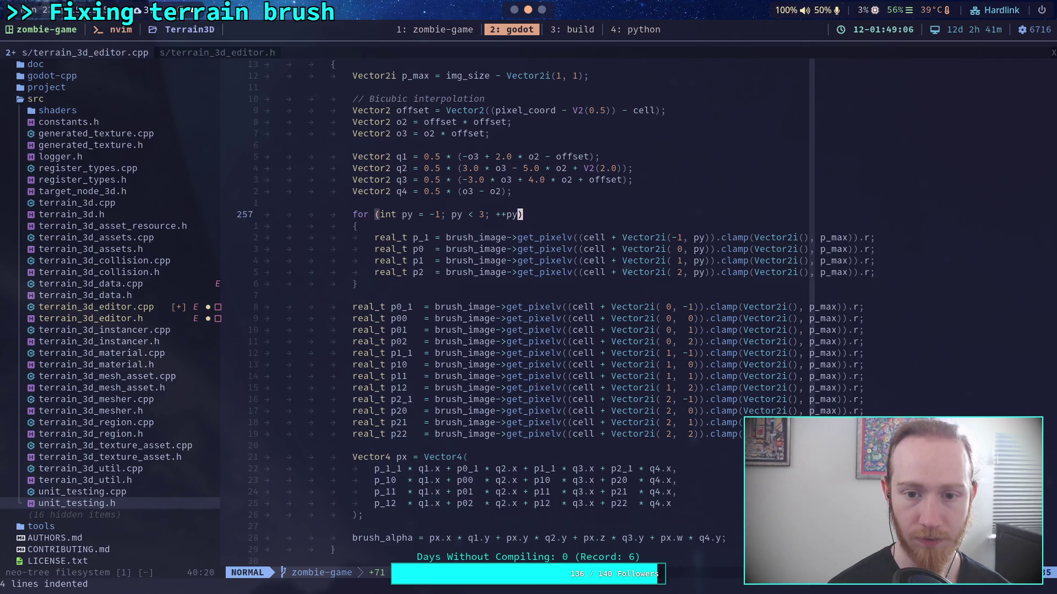
pyautogui.press('b')
pyautogui.press('b')
pyautogui.press('b')
pyautogui.press('i')
pyautogui.press('BackSpace')
pyautogui.press('BackSpace')
# Try loop bounds 0 to 4 with py - 1 row offsets in the pixel reads
pyautogui.write('0')
pyautogui.press('Right')
pyautogui.press('Right')
pyautogui.press('Right')
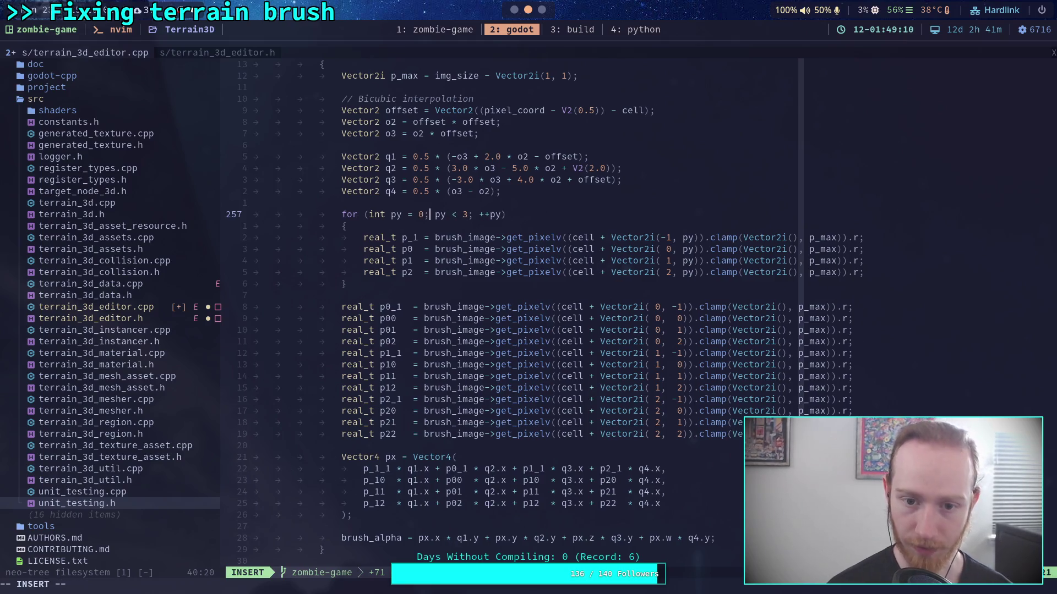
pyautogui.press('Delete')
pyautogui.write('4')
pyautogui.press('Down')
pyautogui.press('Down')
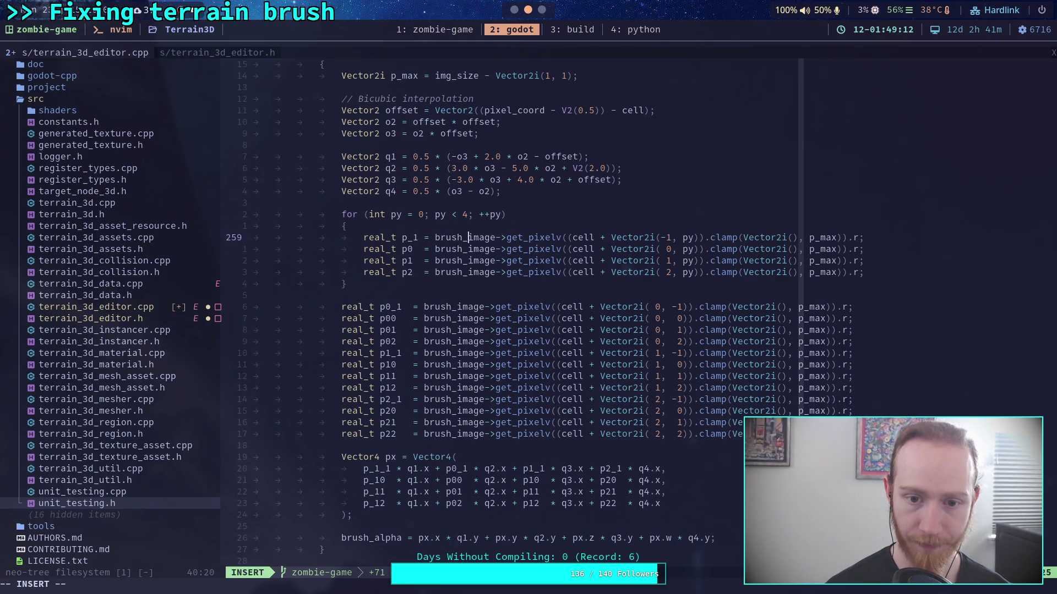
pyautogui.press('Right')
pyautogui.press('Right')
pyautogui.press('Right')
pyautogui.press('Right')
pyautogui.press('Right')
pyautogui.press('Right')
pyautogui.write('-')
pyautogui.press('Down')
pyautogui.press('Up')
pyautogui.write('1')
pyautogui.press('Down')
pyautogui.press('Left')
pyautogui.press('Left')
pyautogui.press('Left')
pyautogui.write('- 1')
pyautogui.press('Down')
pyautogui.press('Left')
pyautogui.press('Left')
pyautogui.press('Left')
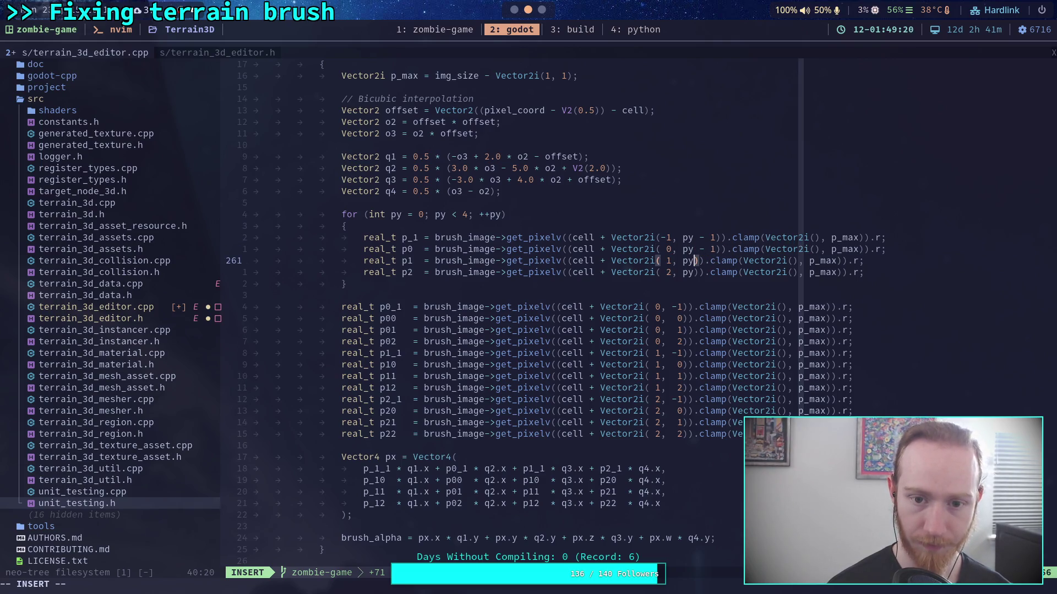
# Revert to plain py offsets and bounds -1 to 3, then add an empty line below p2
pyautogui.press('Up')
pyautogui.press('Delete')
pyautogui.press('Delete')
pyautogui.press('Delete')
pyautogui.press('Up')
pyautogui.press('Delete')
pyautogui.press('Delete')
pyautogui.press('Delete')
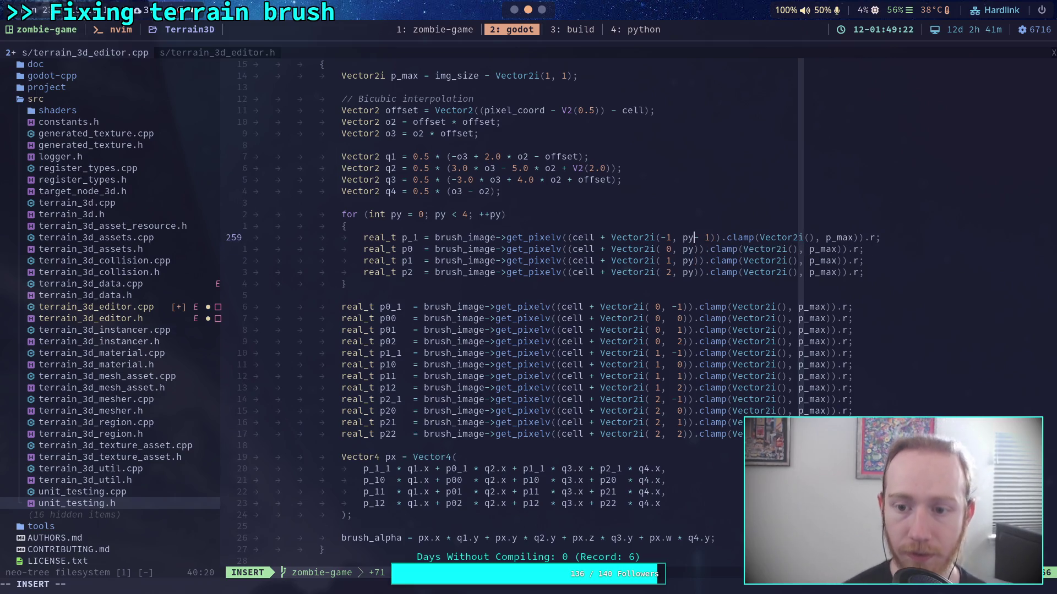
pyautogui.press('Up')
pyautogui.press('Up')
pyautogui.press('Home')
pyautogui.press('Right')
pyautogui.press('Right')
pyautogui.press('Right')
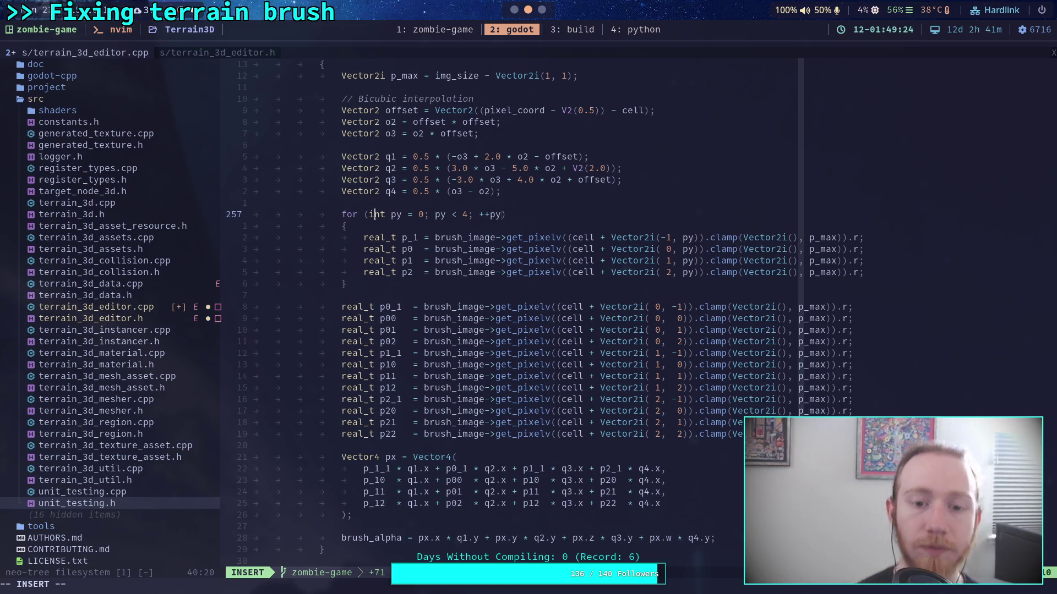
pyautogui.press('Delete')
pyautogui.write('-1')
pyautogui.press('Right')
pyautogui.press('Right')
pyautogui.press('Right')
pyautogui.press('Down')
pyautogui.press('Down')
pyautogui.press('Down')
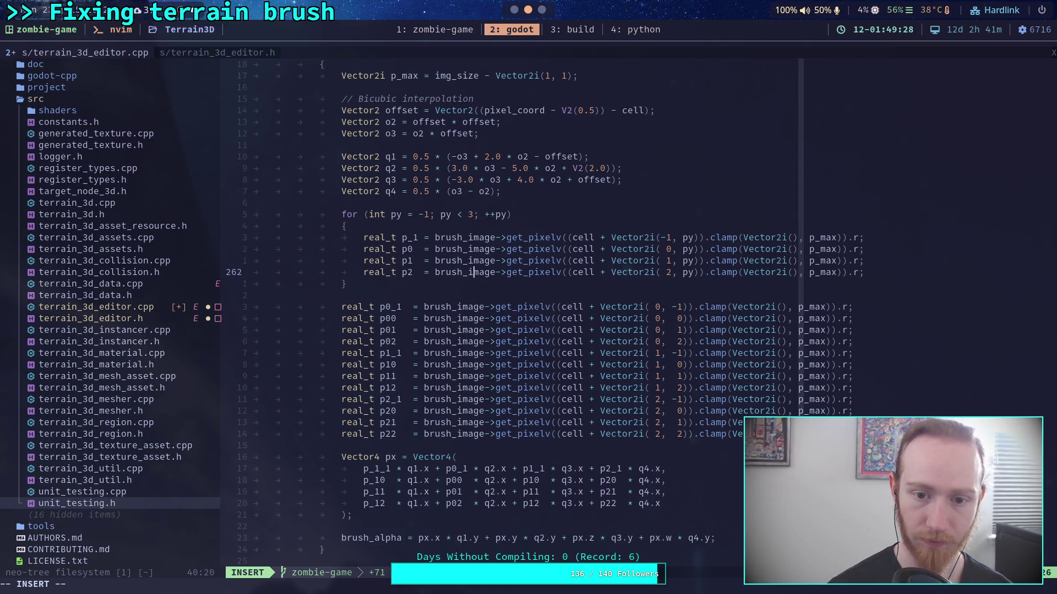
pyautogui.press('End')
pyautogui.press('Return')
pyautogui.press('Return')
# Type 'px[py + 1] =' and join the copied p_1_1 weighted sum onto it
pyautogui.write('px')
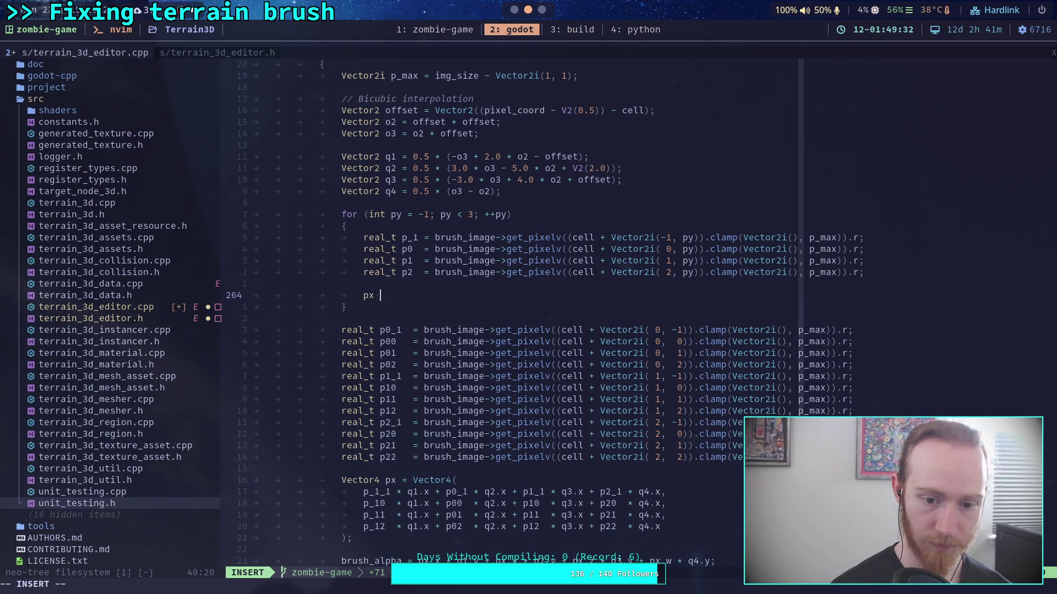
pyautogui.press('BackSpace')
pyautogui.write('[py + 1')
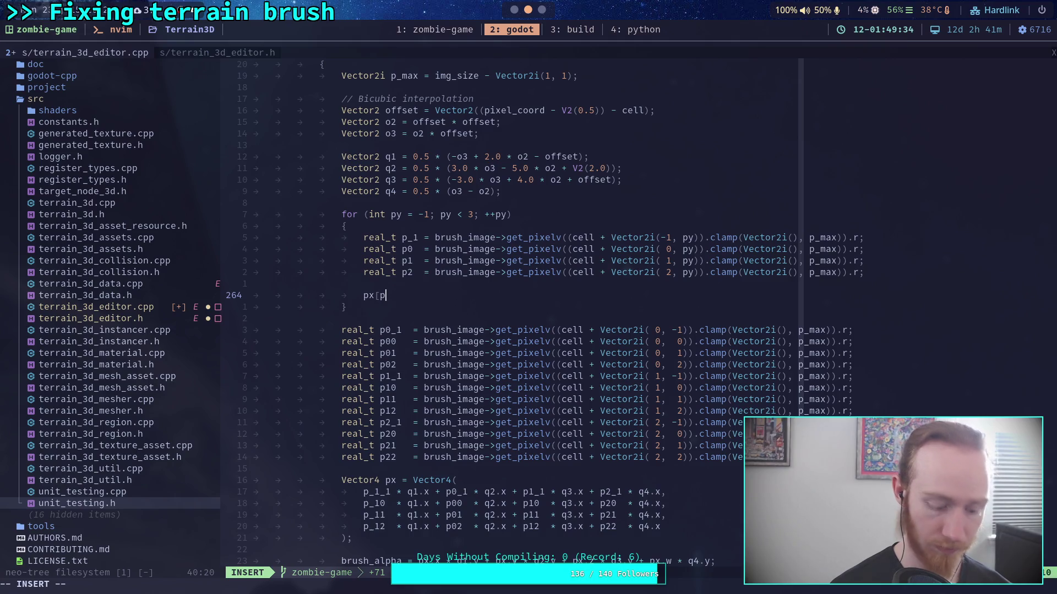
pyautogui.write('] =')
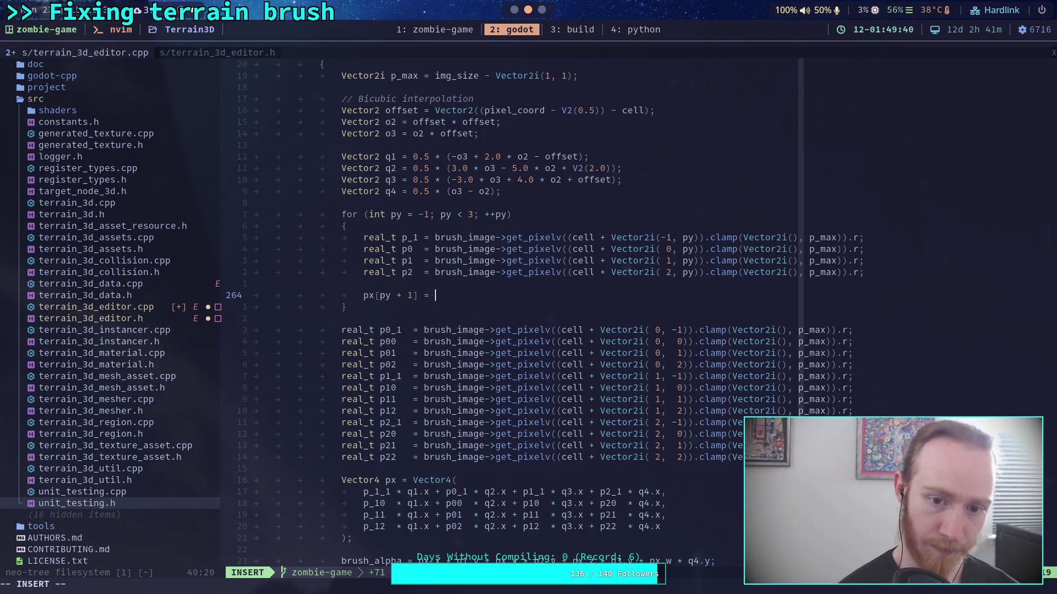
pyautogui.press('Escape')
pyautogui.click(656, 492)
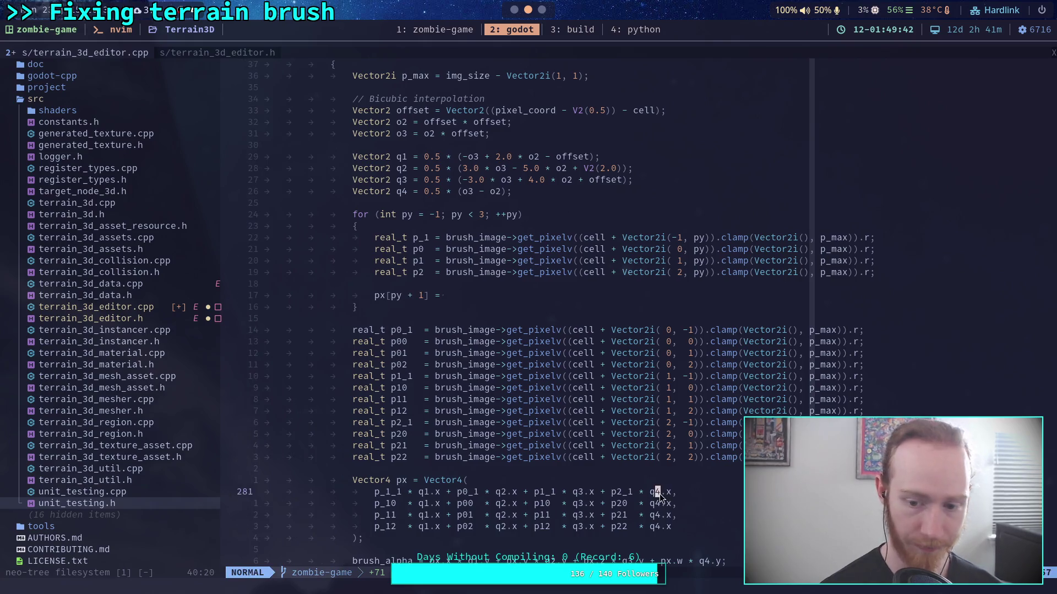
pyautogui.press('y')
pyautogui.press('y')
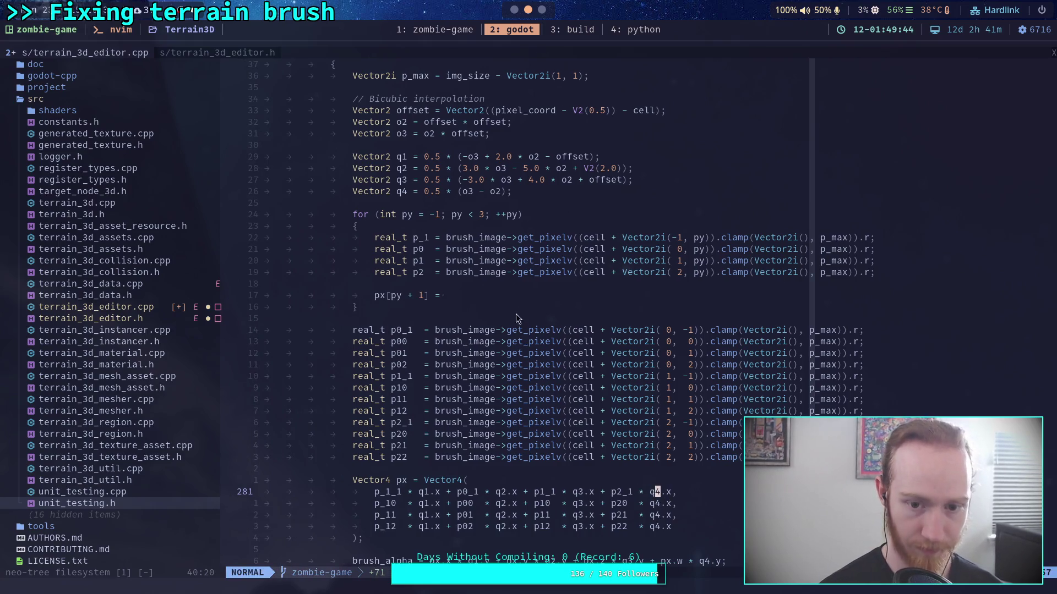
pyautogui.click(562, 285)
pyautogui.click(548, 291)
pyautogui.press('p')
pyautogui.press('k')
pyautogui.hotkey('shift', 'j')
# Rename the sum terms p_1_1, p0_1, p1_1, p2_1 to p_1, p0, p1, p2
pyautogui.press('a')
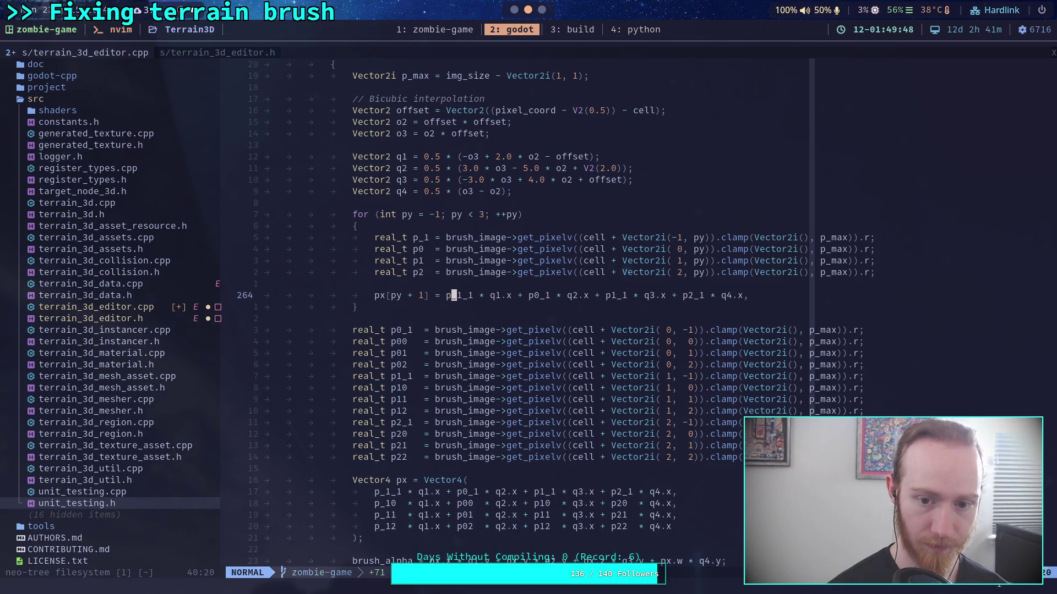
pyautogui.press('Delete')
pyautogui.press('Delete')
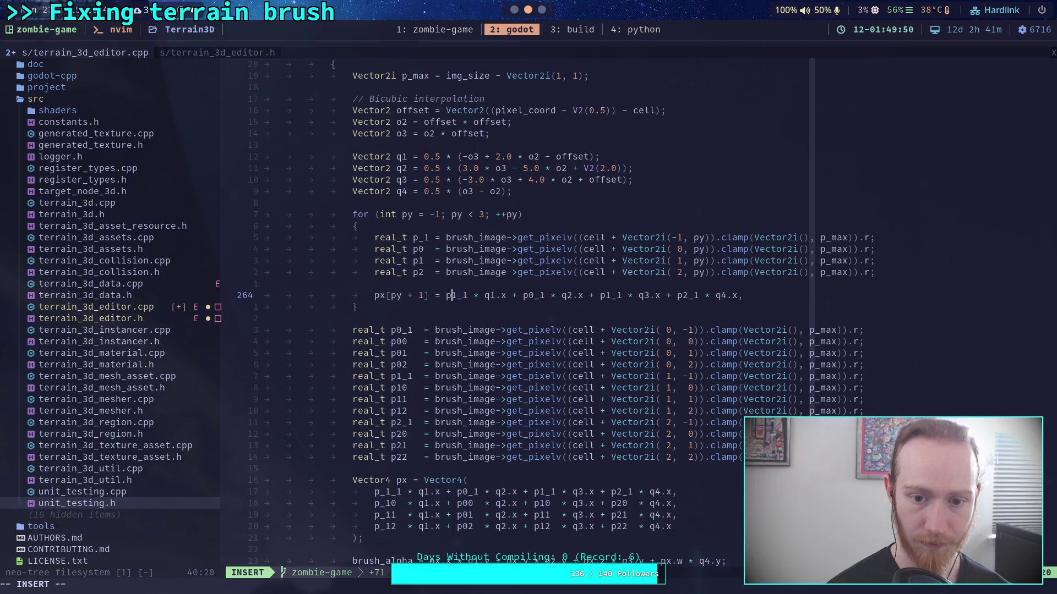
pyautogui.press('Right')
pyautogui.press('Right')
pyautogui.press('Right')
pyautogui.press('Right')
pyautogui.press('Right')
pyautogui.press('Right')
pyautogui.press('Delete')
pyautogui.press('Delete')
pyautogui.press('Right')
pyautogui.press('Right')
pyautogui.press('Right')
pyautogui.press('Right')
pyautogui.press('Right')
pyautogui.press('Right')
pyautogui.press('Delete')
pyautogui.press('Delete')
pyautogui.press('Right')
pyautogui.press('Right')
pyautogui.press('Right')
pyautogui.press('BackSpace')
pyautogui.press('Delete')
pyautogui.press('Escape')
pyautogui.press('j')
pyautogui.press('j')
pyautogui.press('j')
pyautogui.hotkey('shift', 'v')
# Delete the twelve separate pixel reads and declare 'Vector4 px;' above the for loop
pyautogui.press('j')
pyautogui.press('j')
pyautogui.press('j')
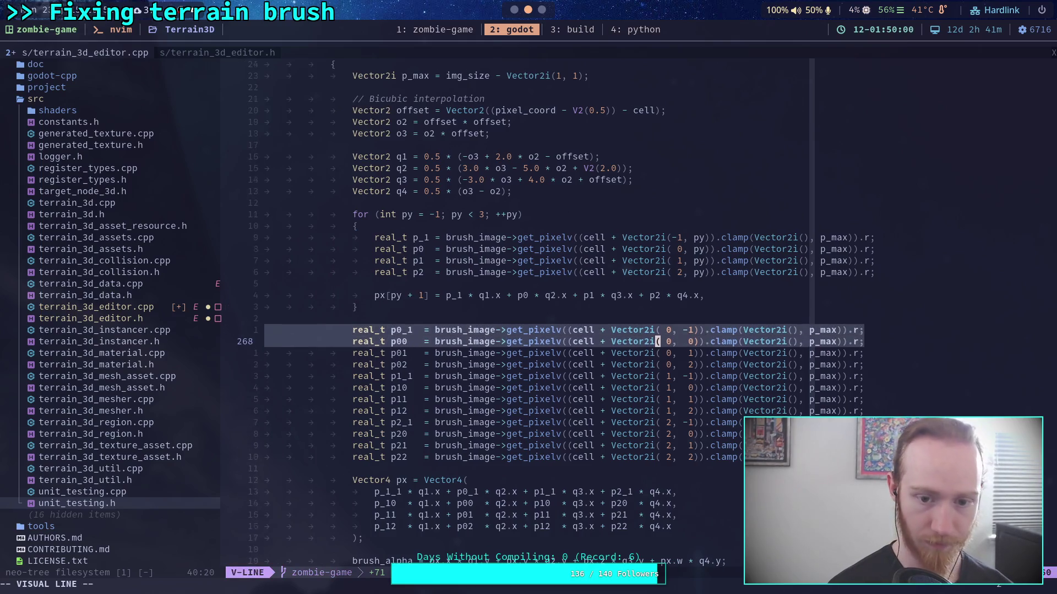
pyautogui.press('d')
pyautogui.press('k')
pyautogui.press('k')
pyautogui.press('k')
pyautogui.press('k')
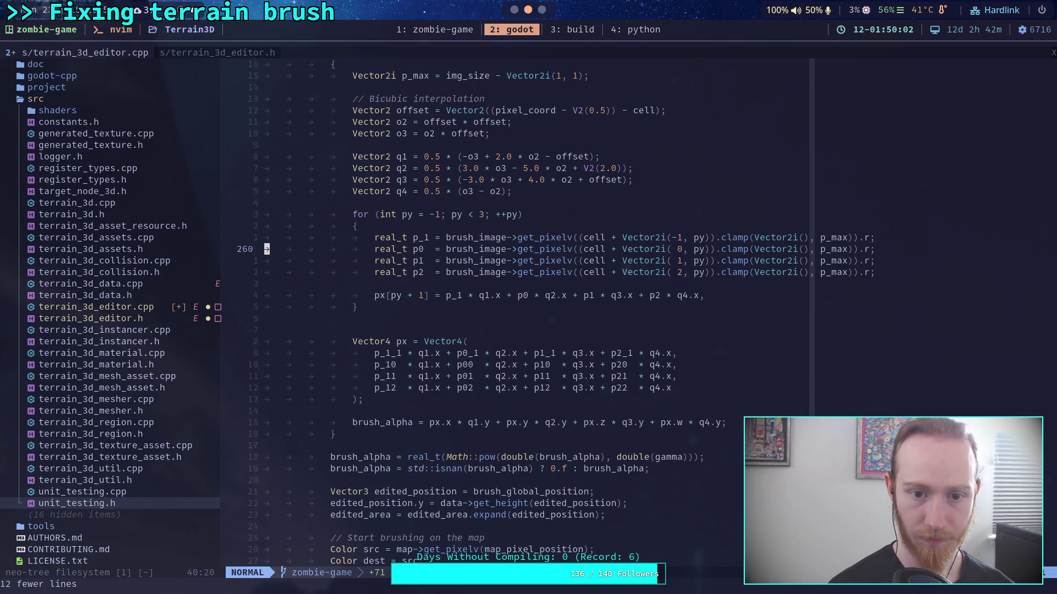
pyautogui.hotkey('shift', 'o')
pyautogui.write('Ve')
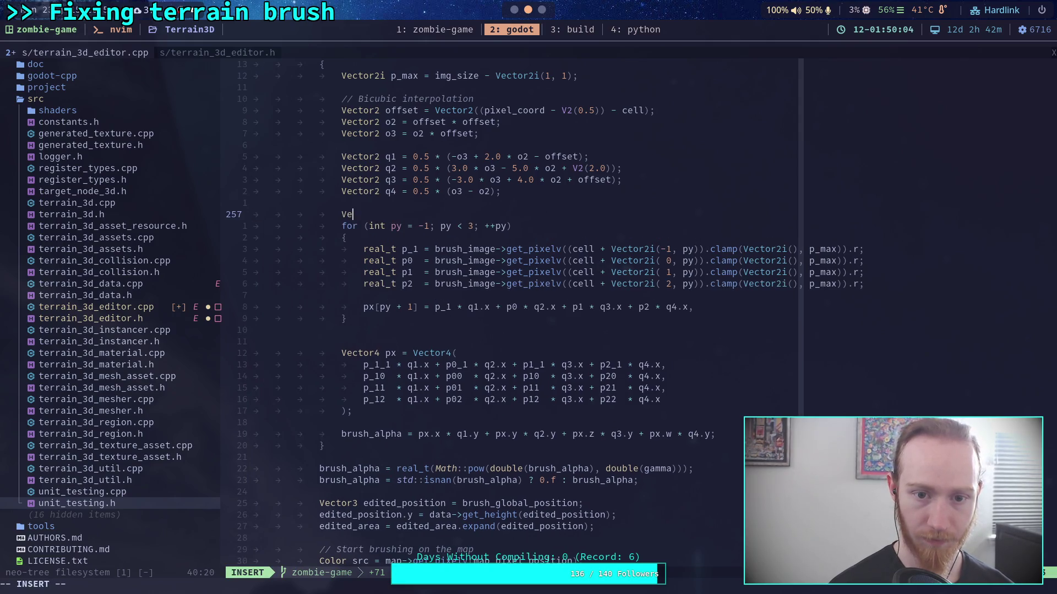
pyautogui.write('ctor4 px;')
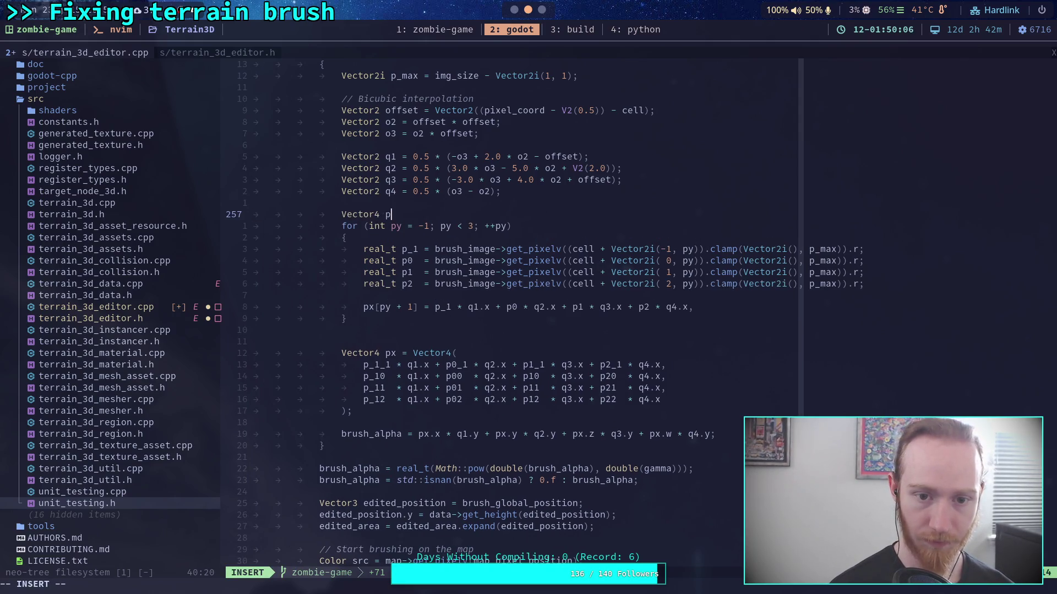
pyautogui.press('Down')
pyautogui.press('Down')
pyautogui.press('Down')
pyautogui.press('Down')
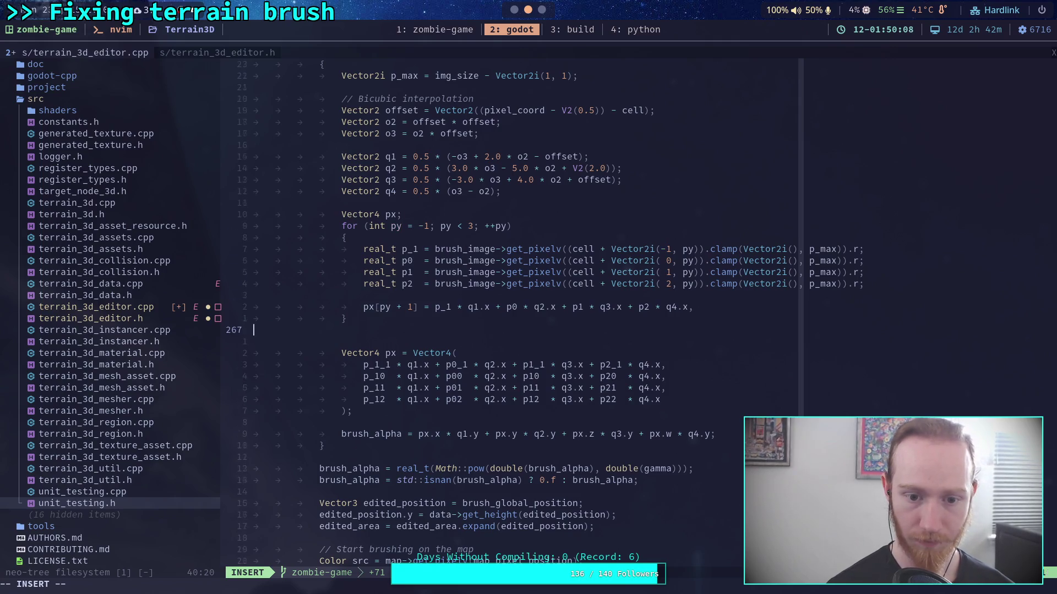
# Remove the old Vector4 px construction block and save terrain_3d_editor.cpp
pyautogui.press('Escape')
pyautogui.hotkey('shift', 'v')
pyautogui.press('j')
pyautogui.press('j')
pyautogui.press('j')
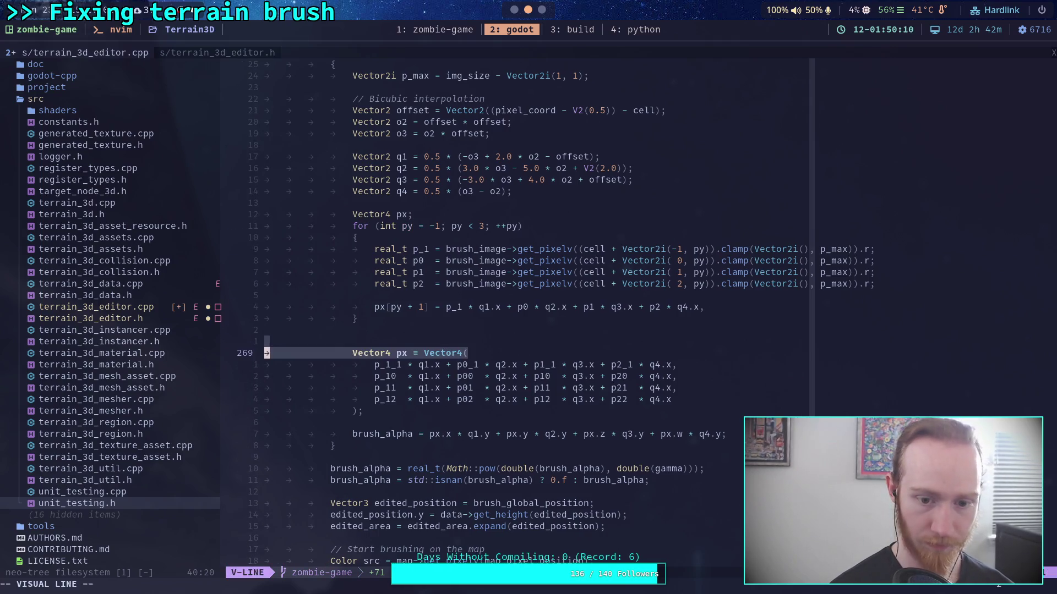
pyautogui.press('d')
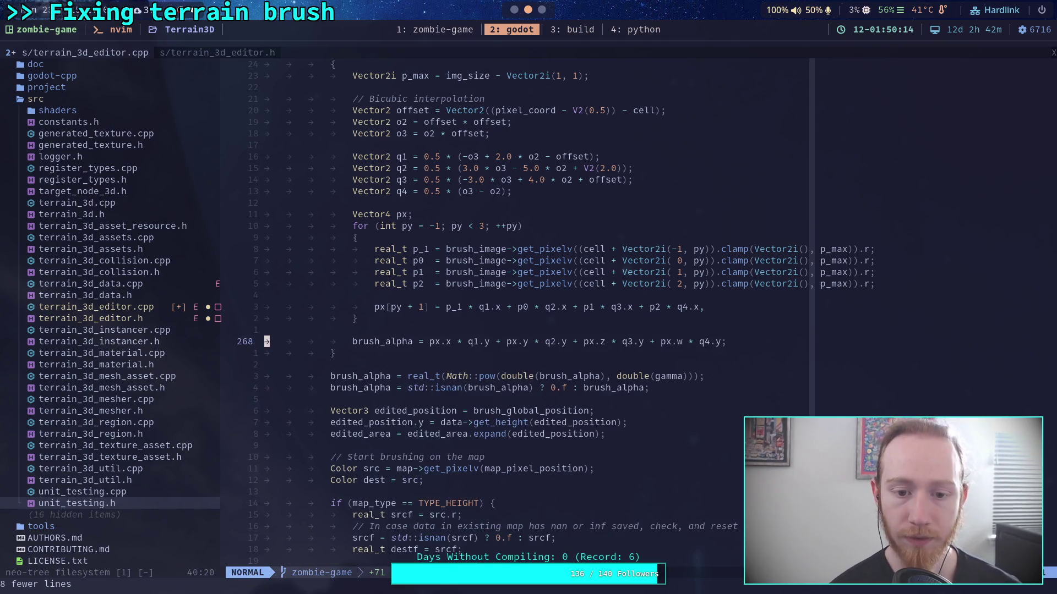
pyautogui.press('k')
pyautogui.press('k')
pyautogui.press('k')
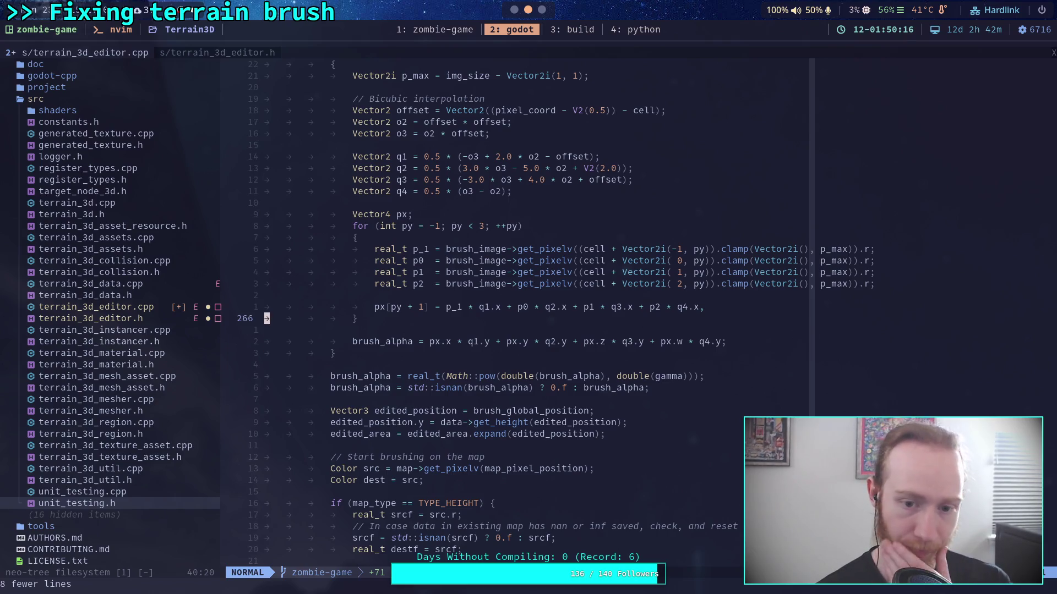
pyautogui.press('j')
pyautogui.press('j')
pyautogui.press('j')
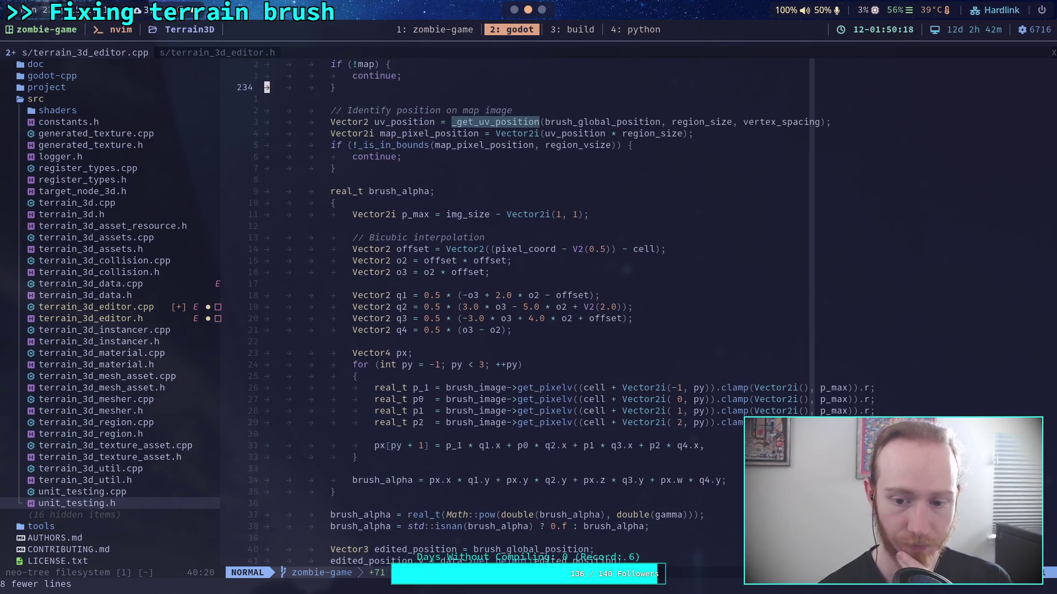
pyautogui.write(':w')
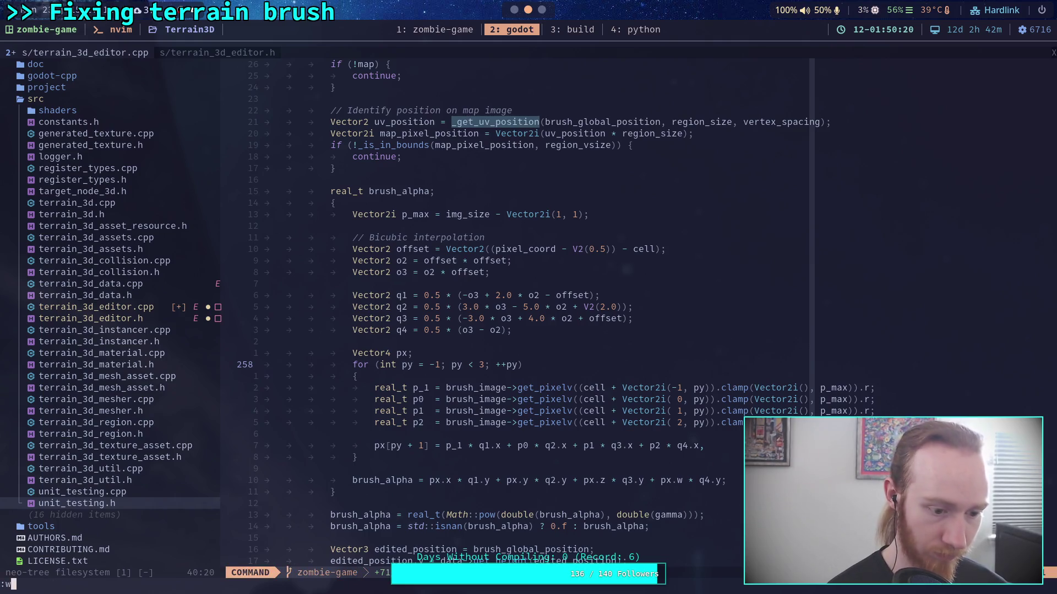
pyautogui.press('Return')
pyautogui.press('super+3')
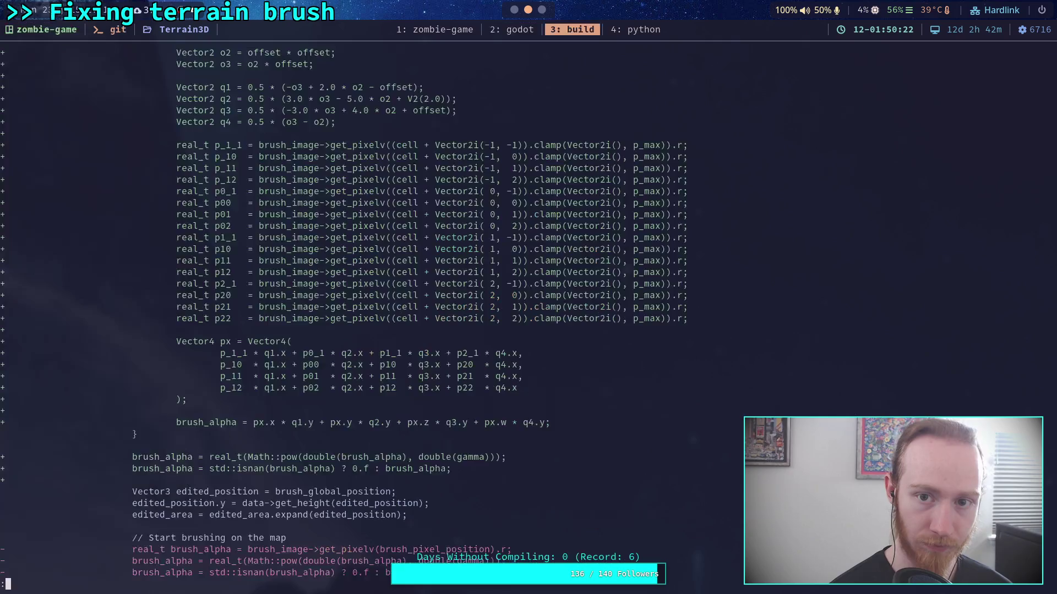
# Quit the diff pager and re-run ./build -a, which fails with a missing ';' at line 265
pyautogui.press('q')
pyautogui.press('Up')
pyautogui.press('Up')
pyautogui.press('Up')
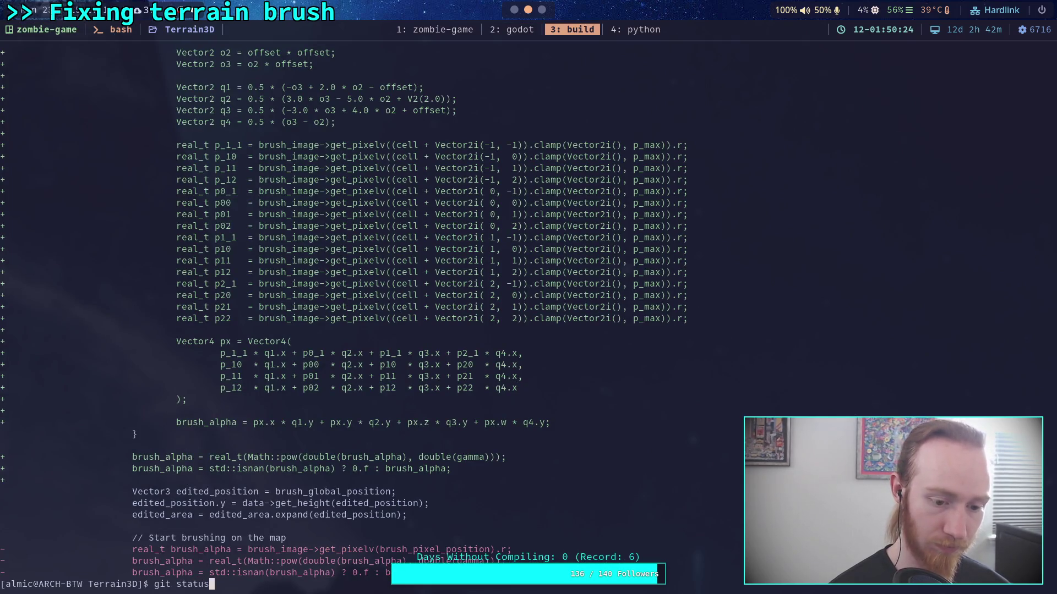
pyautogui.press('Return')
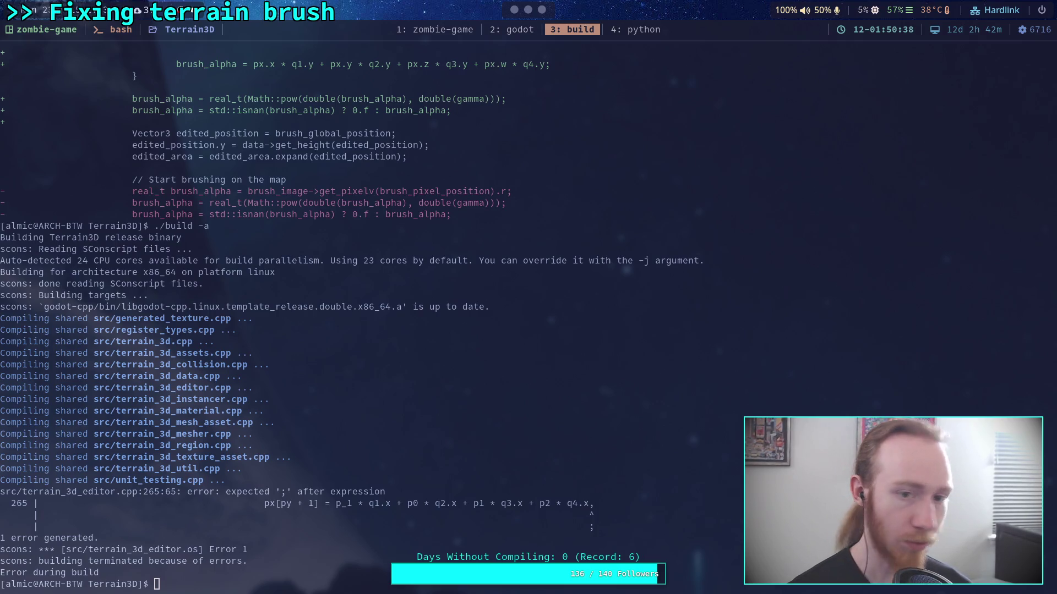
# Back in Neovim, jump to the end of the px[py + 1] line
pyautogui.click(493, 32)
pyautogui.press('7')
pyautogui.press('j')
pyautogui.press('$')
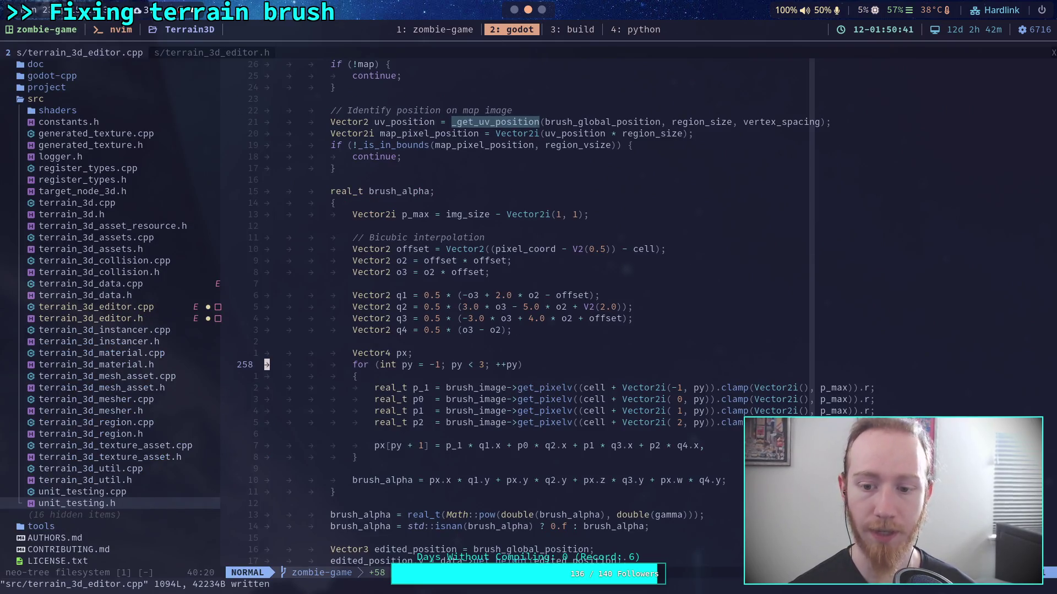
# Replace line 265's trailing comma with a semicolon and save terrain_3d_editor.cpp
pyautogui.press('r')
pyautogui.press(';')
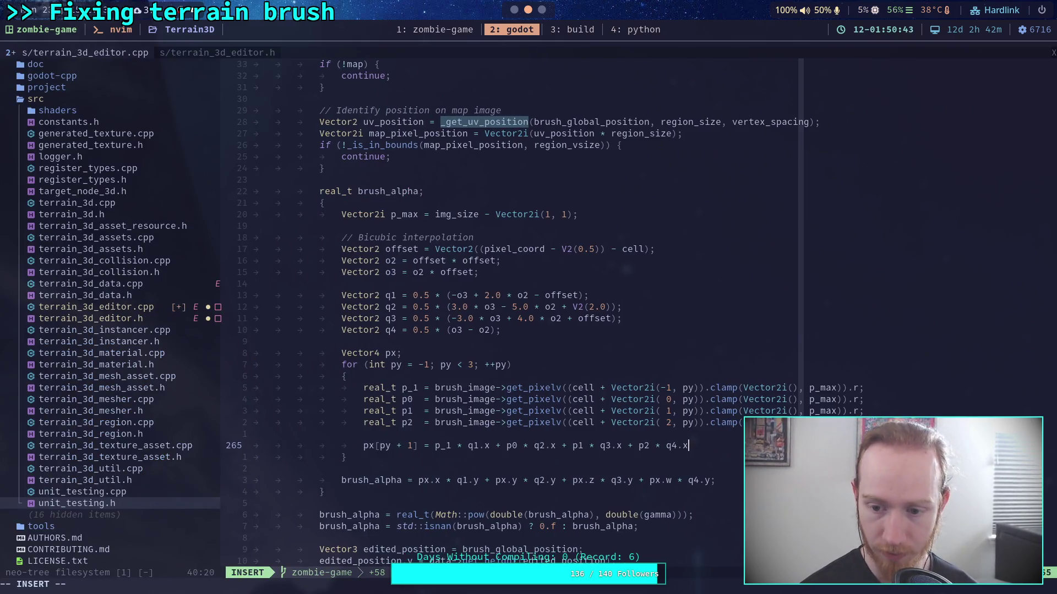
pyautogui.write(':w')
pyautogui.press('Return')
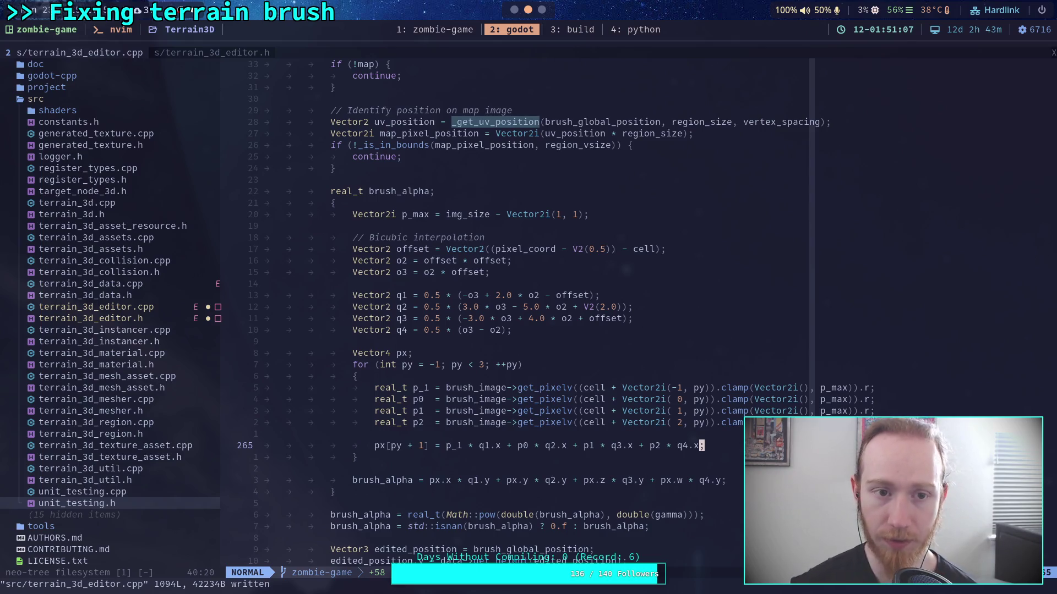
pyautogui.click(581, 31)
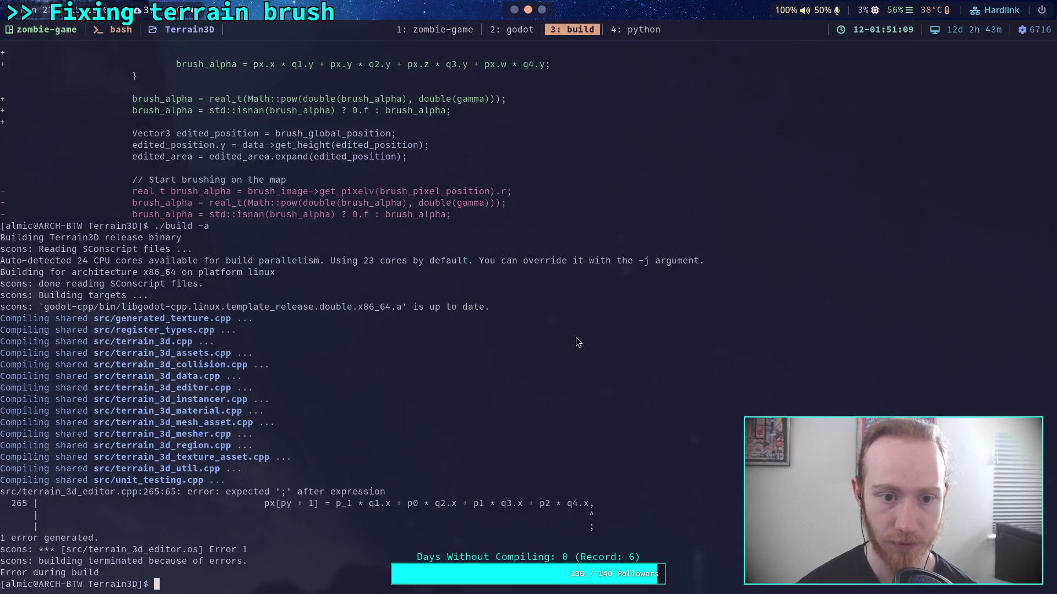
# Review the earlier build output, then save the fixed terrain_3d_editor.cpp in Neovim
pyautogui.press('Up')
pyautogui.press('Return')
pyautogui.scroll(4, 578, 341)
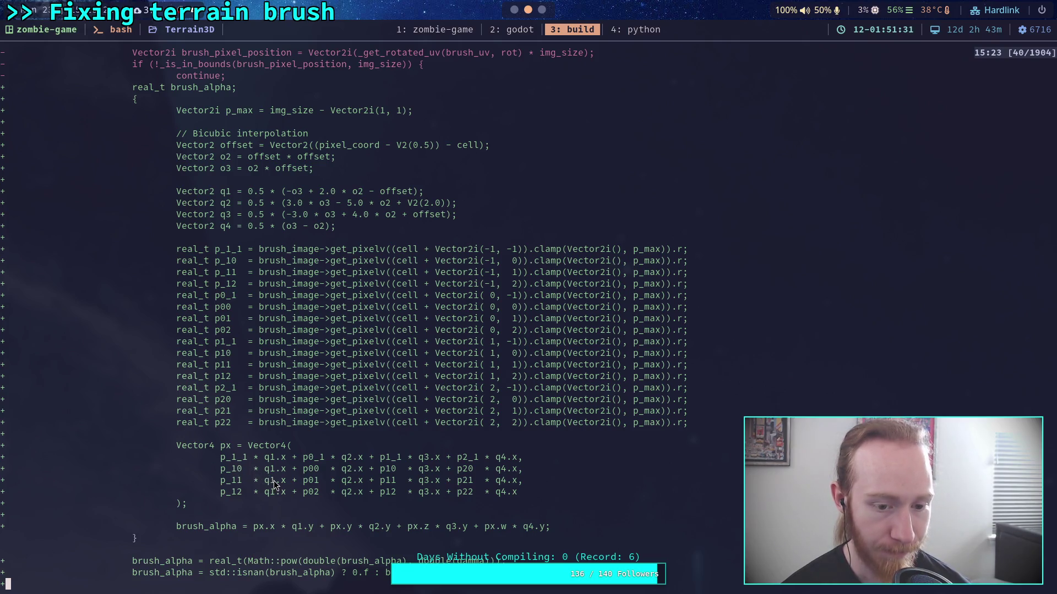
pyautogui.click(515, 31)
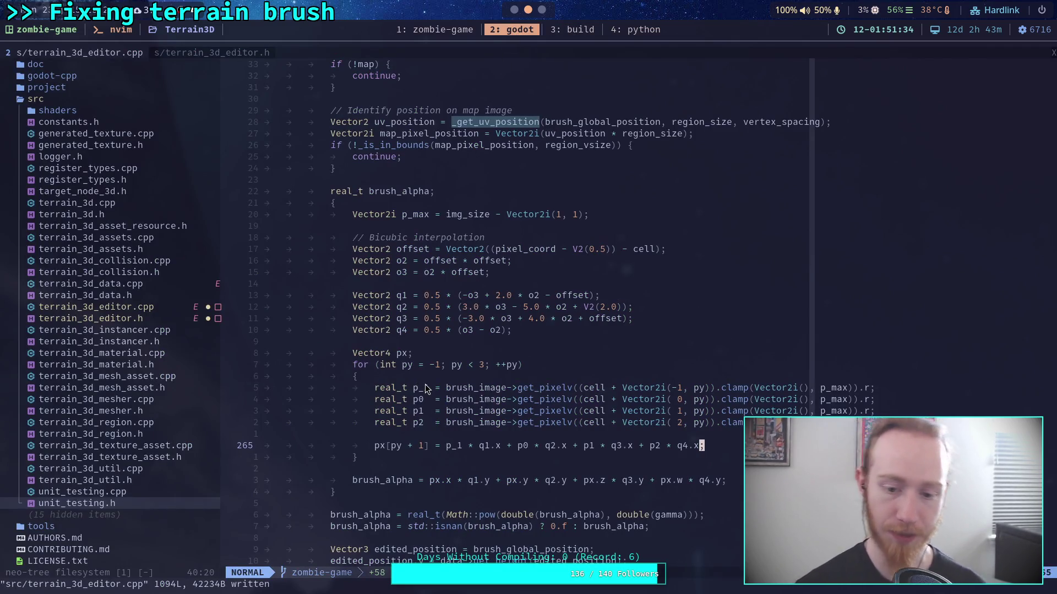
pyautogui.write(':w')
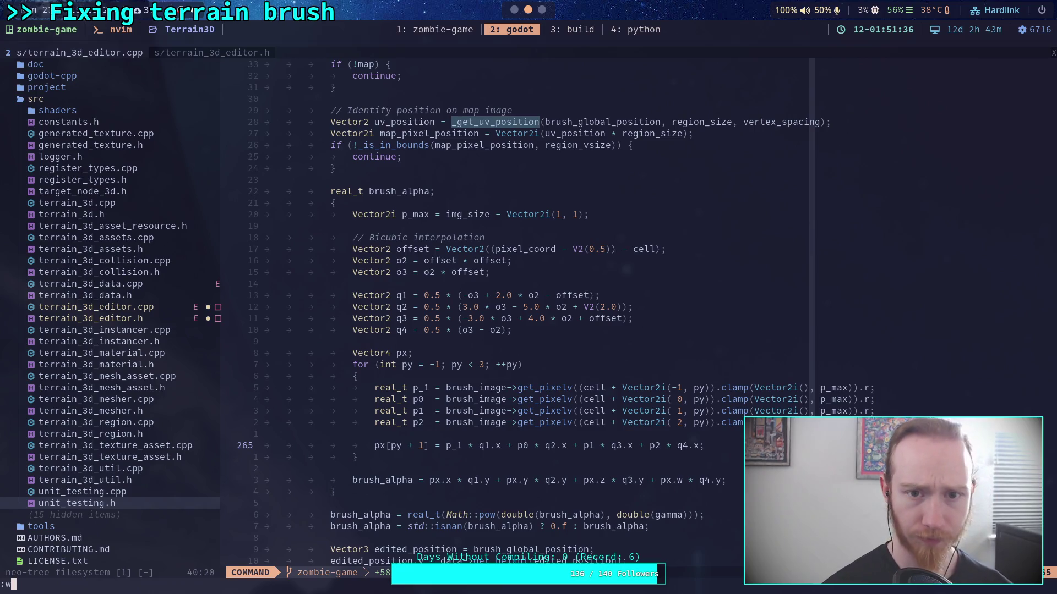
pyautogui.press('Return')
# Re-run ./build -a in the 3: build window so release and debug libraries finish with Done
pyautogui.hotkey('ctrl', 'b')
pyautogui.press('3')
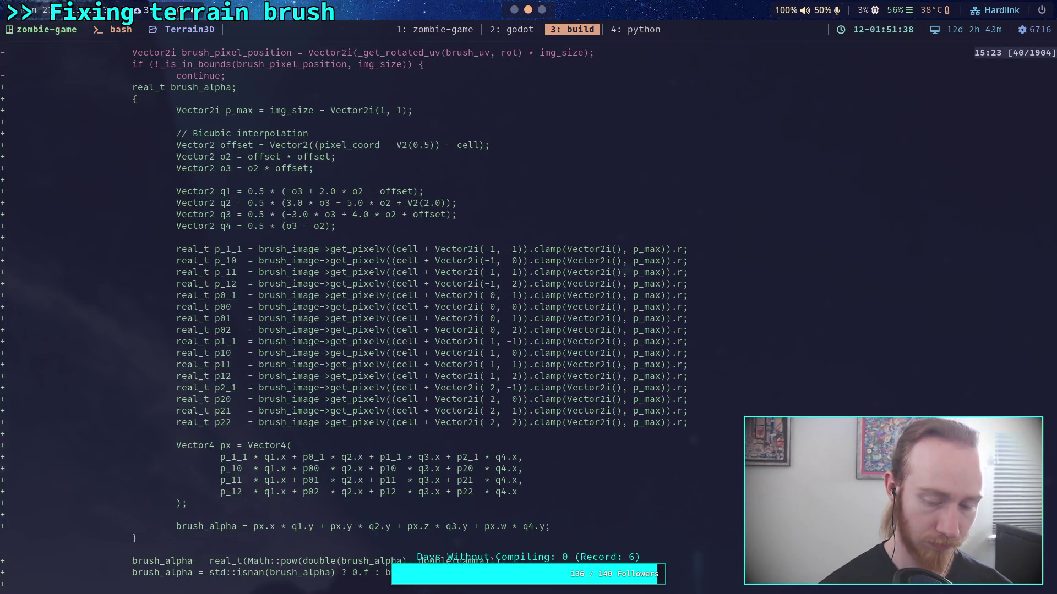
pyautogui.press('q')
pyautogui.press('Up')
pyautogui.press('Return')
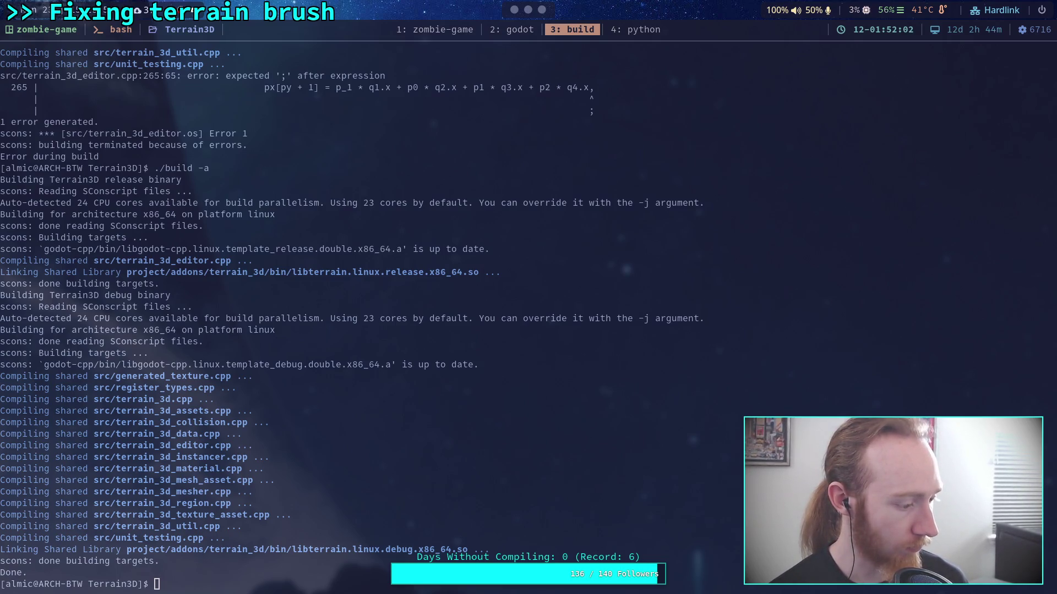
pyautogui.press('super+2')
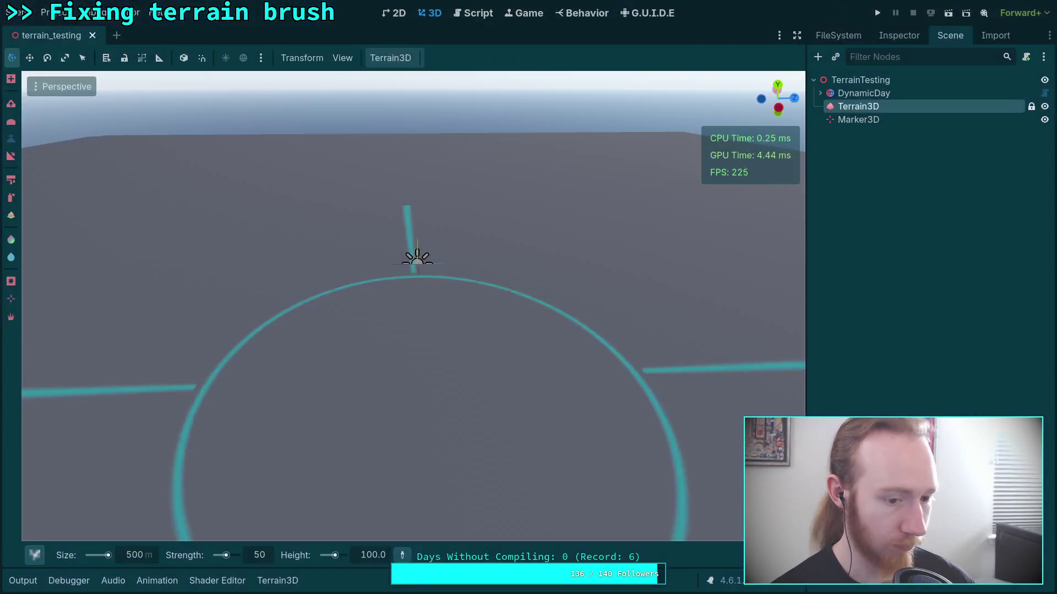
# Reload the current project and raise a few test domes on the terrain
pyautogui.click(48, 12)
pyautogui.click(114, 161)
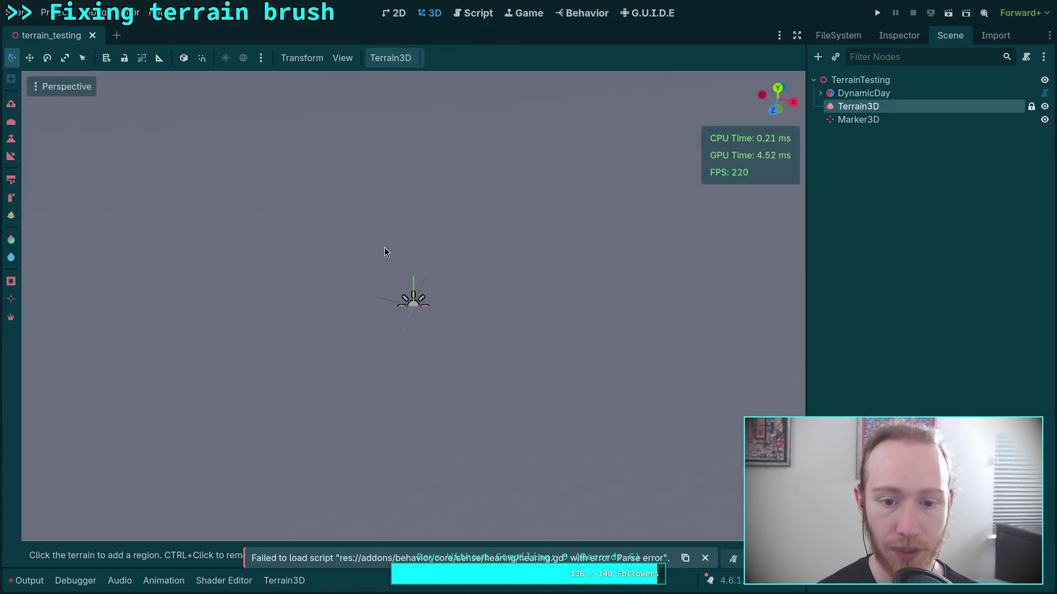
pyautogui.click(10, 126)
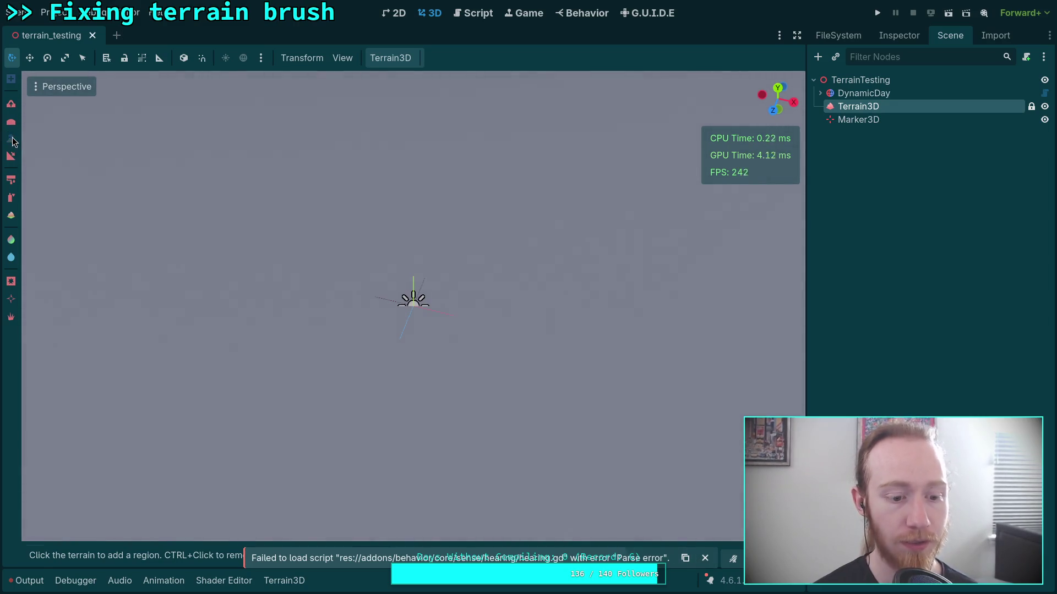
pyautogui.click(328, 167)
pyautogui.moveTo(341, 218); pyautogui.dragTo(325, 265)
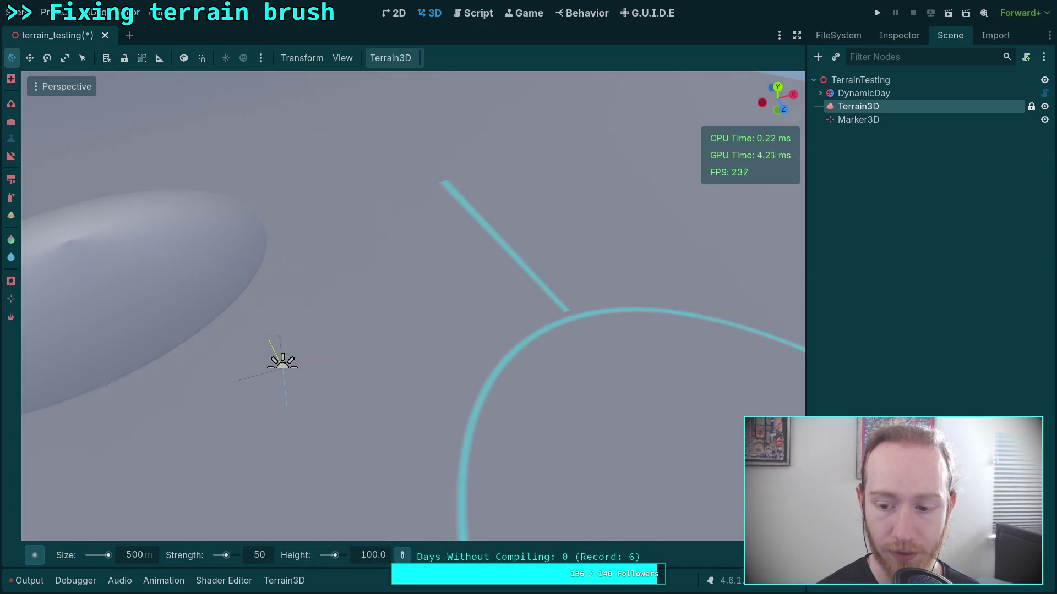
pyautogui.scroll(2, 28, 429)
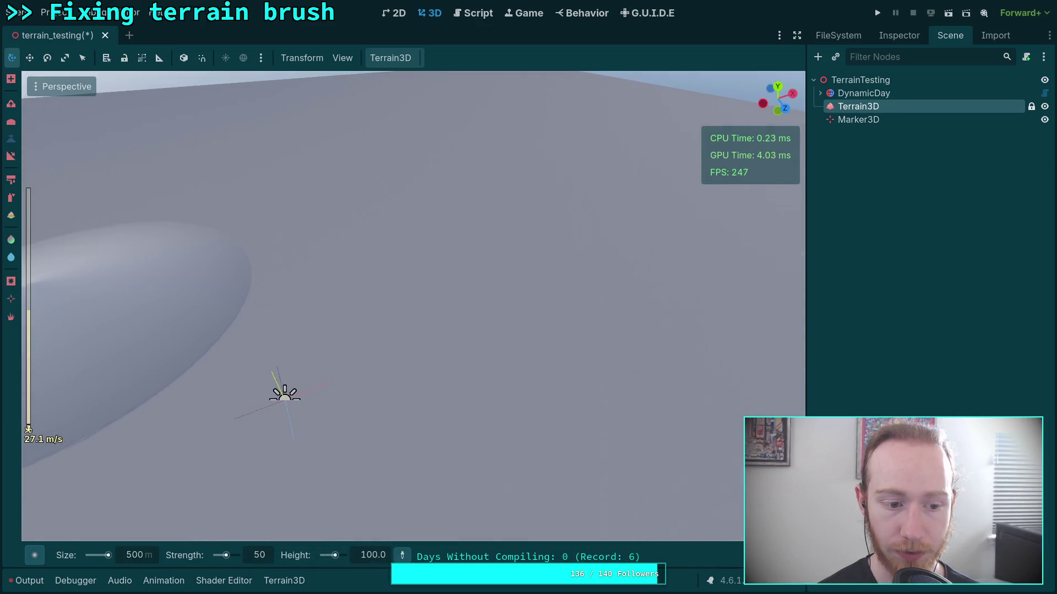
pyautogui.scroll(10, 381, 296)
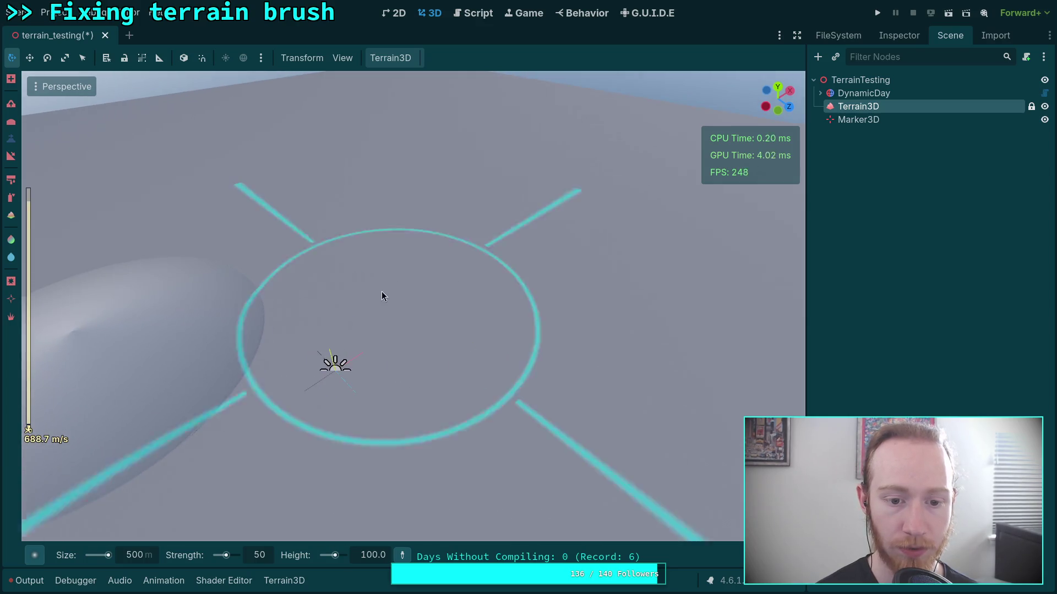
pyautogui.click(373, 223)
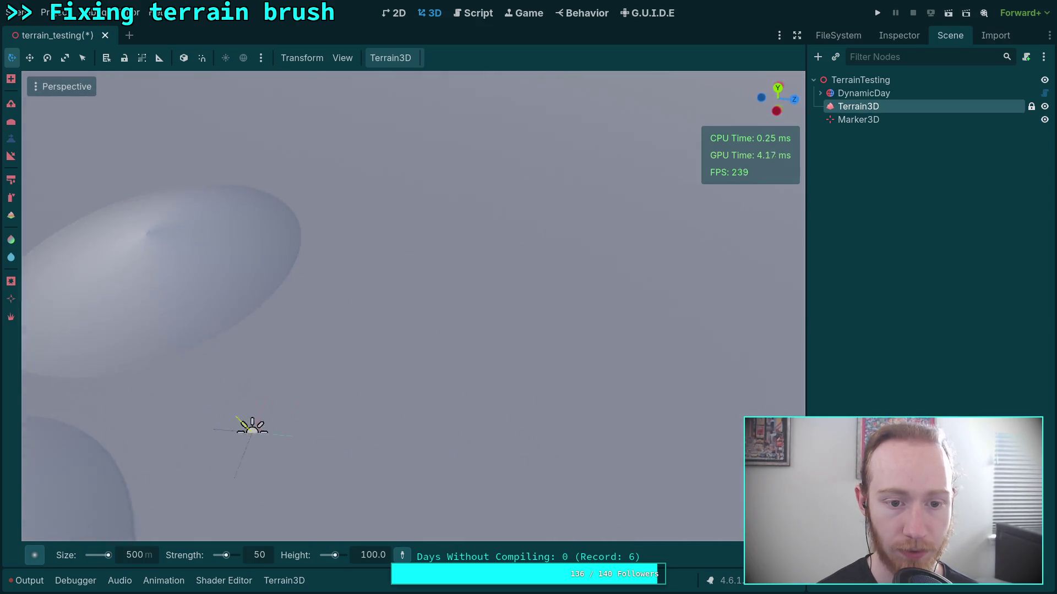
pyautogui.click(410, 275)
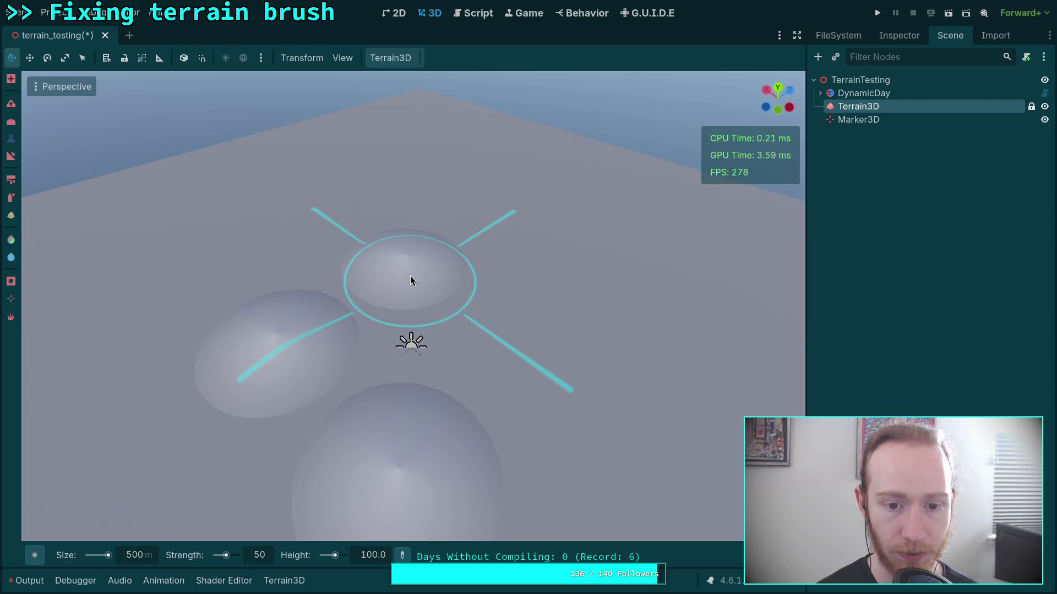
# Undo the test domes, then stamp a Terrain6 heightmap onto the terrain
pyautogui.rightClick(410, 275)
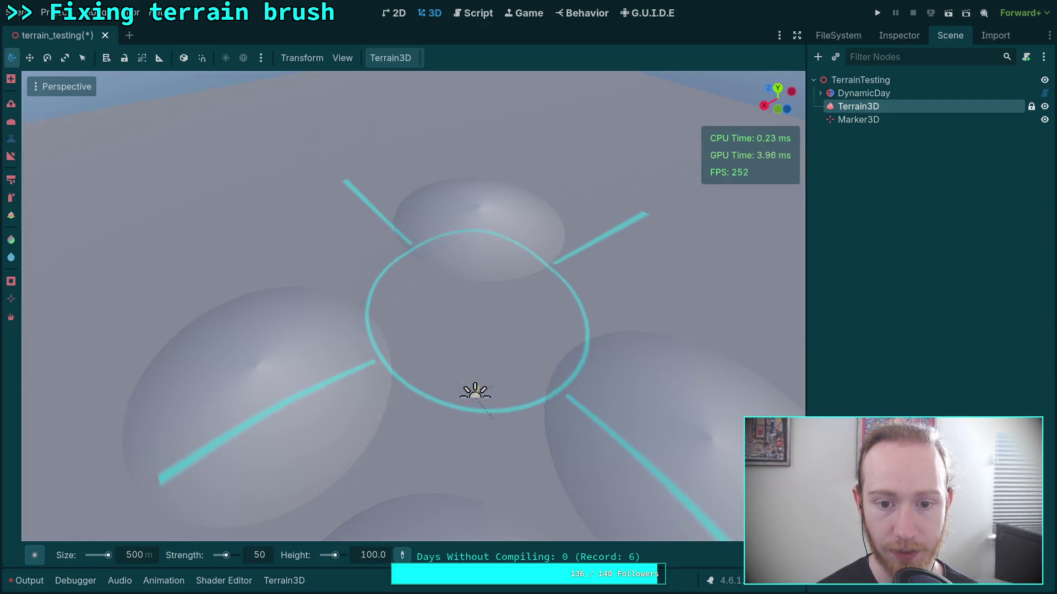
pyautogui.scroll(-5, 475, 392)
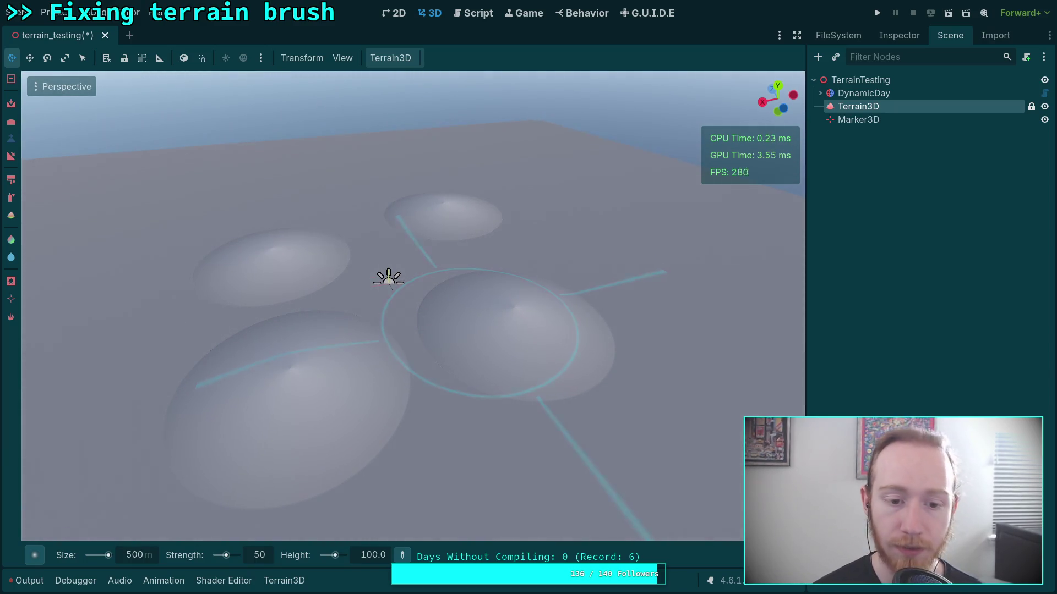
pyautogui.hotkey('ctrl', 'z')
pyautogui.hotkey('ctrl', 'z')
pyautogui.hotkey('ctrl', 'z')
pyautogui.hotkey('ctrl', 'z')
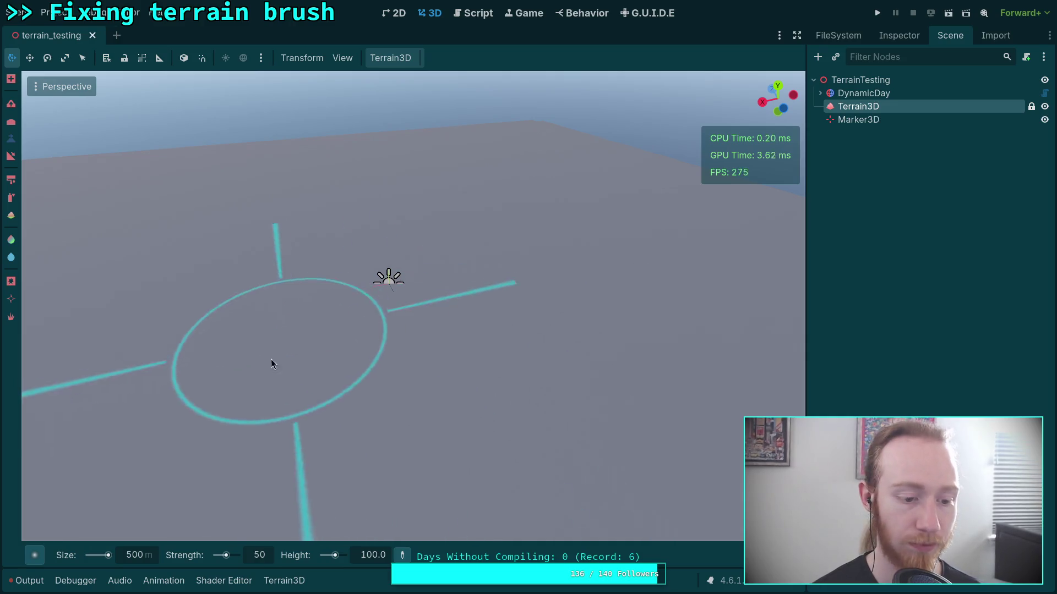
pyautogui.moveTo(35, 555)
pyautogui.click(59, 529)
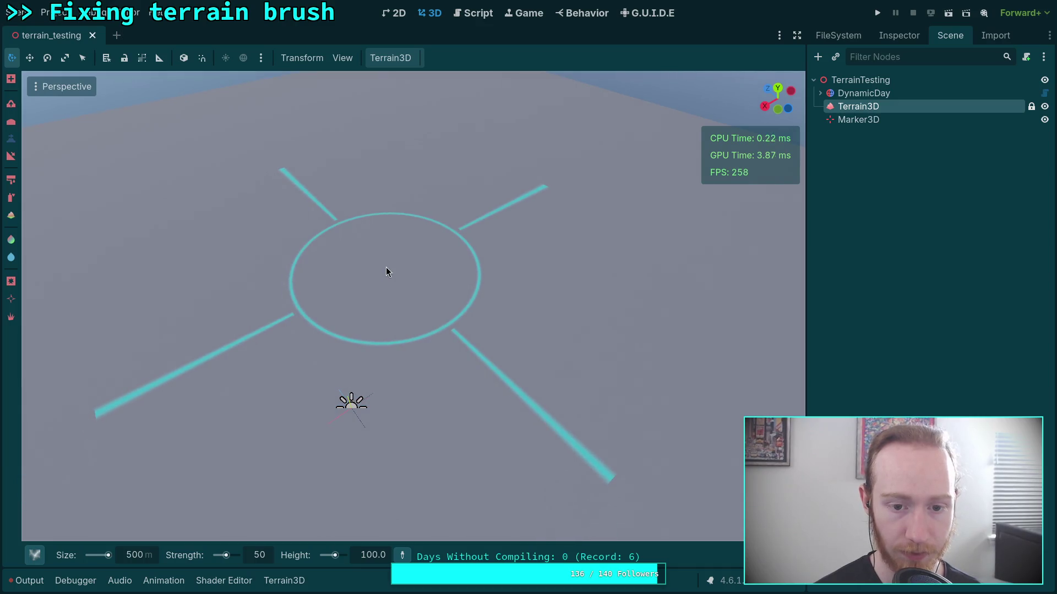
pyautogui.click(385, 266)
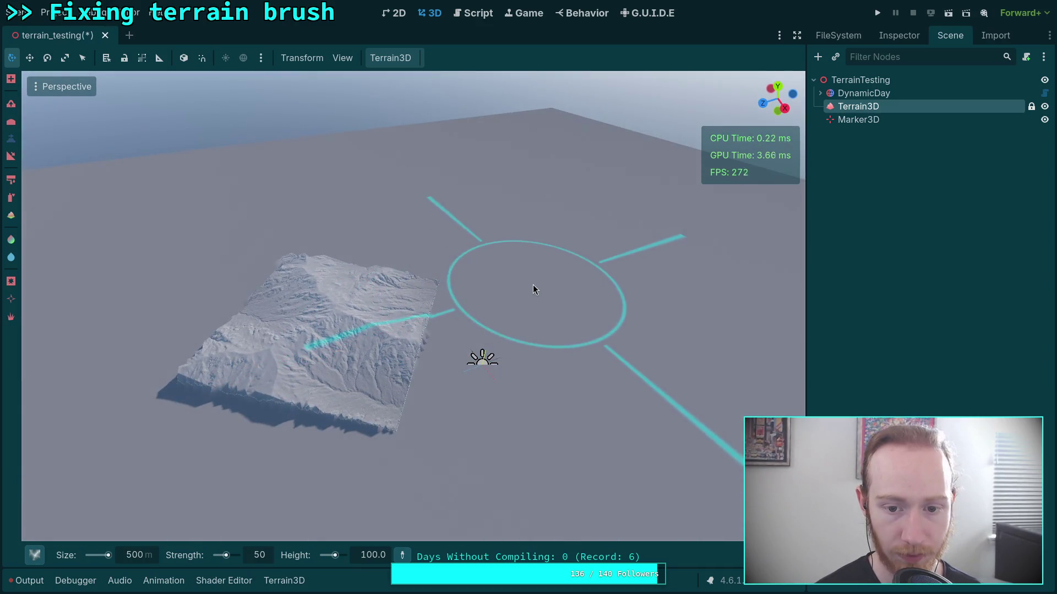
# Stamp four more Terrain6 slabs around the terrain centre, zooming to inspect the mountainous patches
pyautogui.click(537, 277)
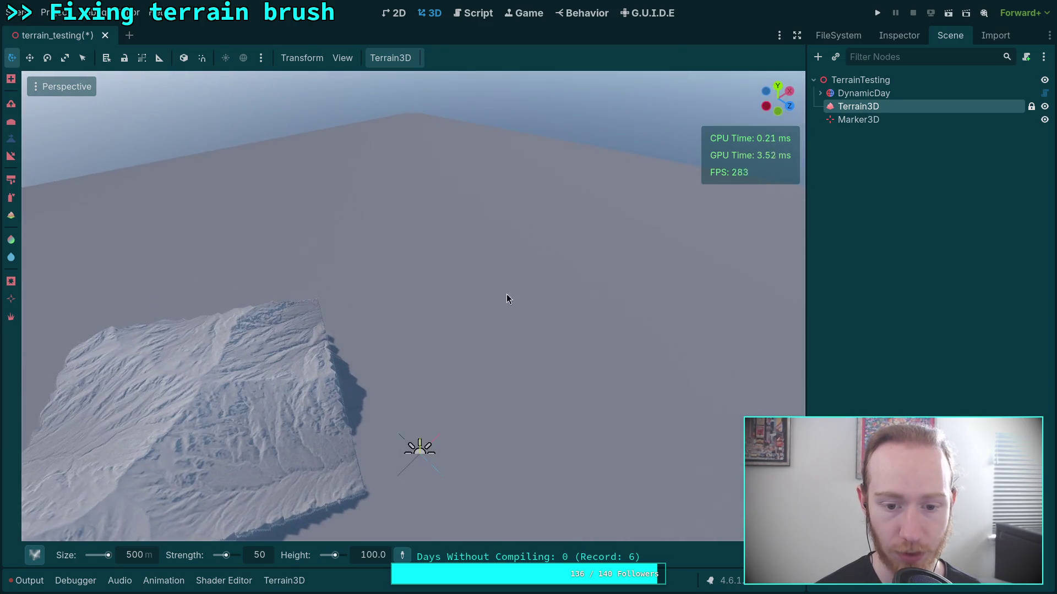
pyautogui.click(430, 269)
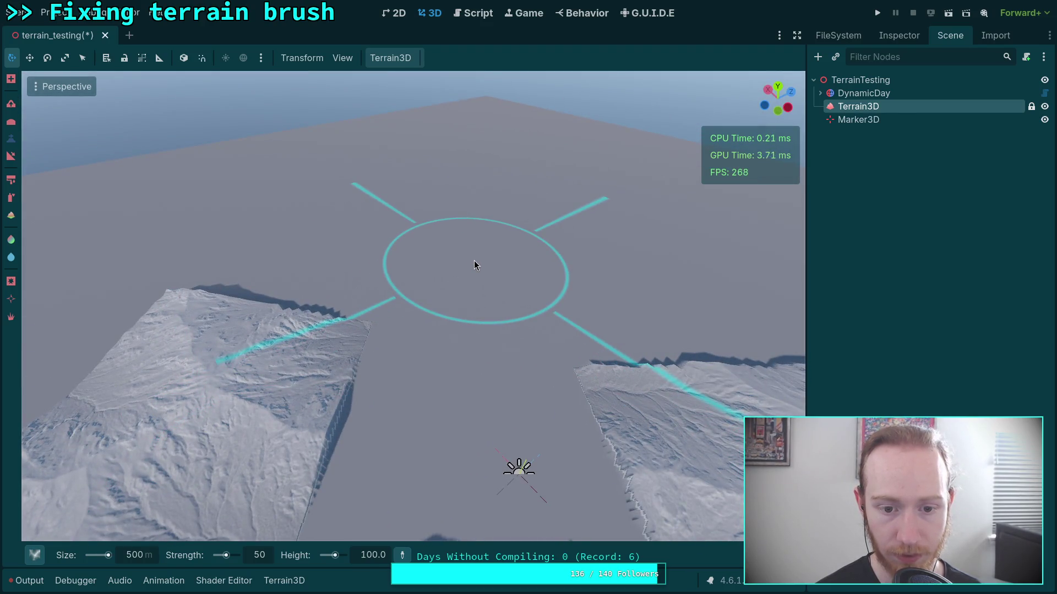
pyautogui.click(473, 261)
pyautogui.scroll(-5, 412, 303)
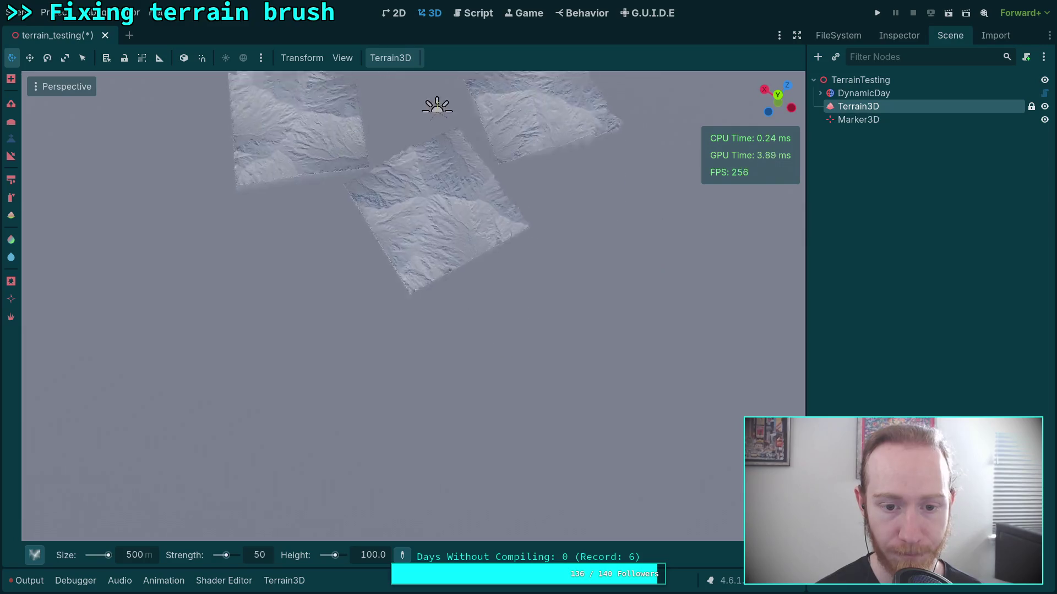
pyautogui.scroll(-3, 412, 303)
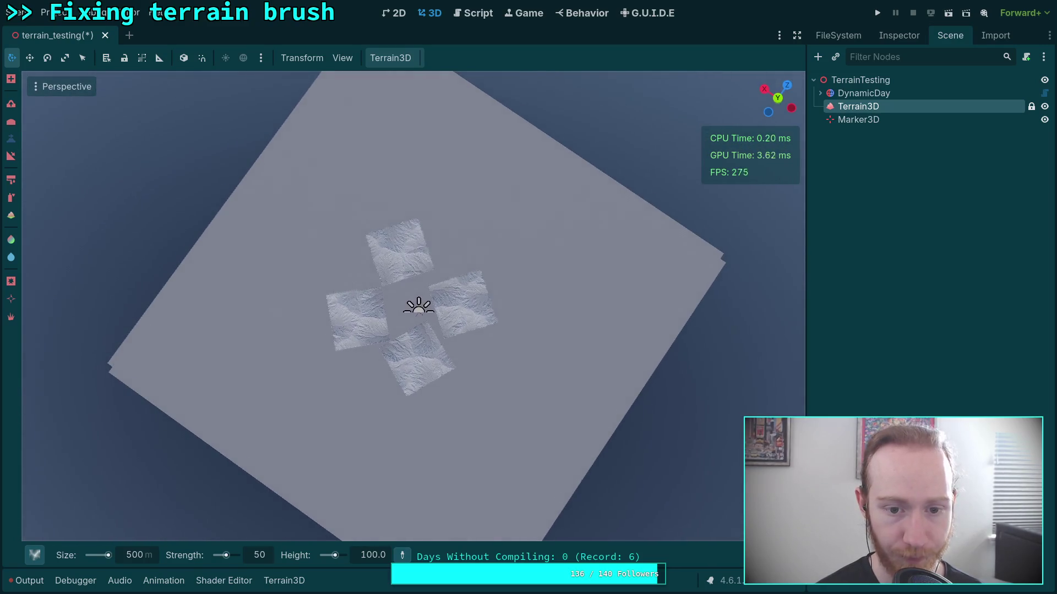
pyautogui.scroll(5, 412, 302)
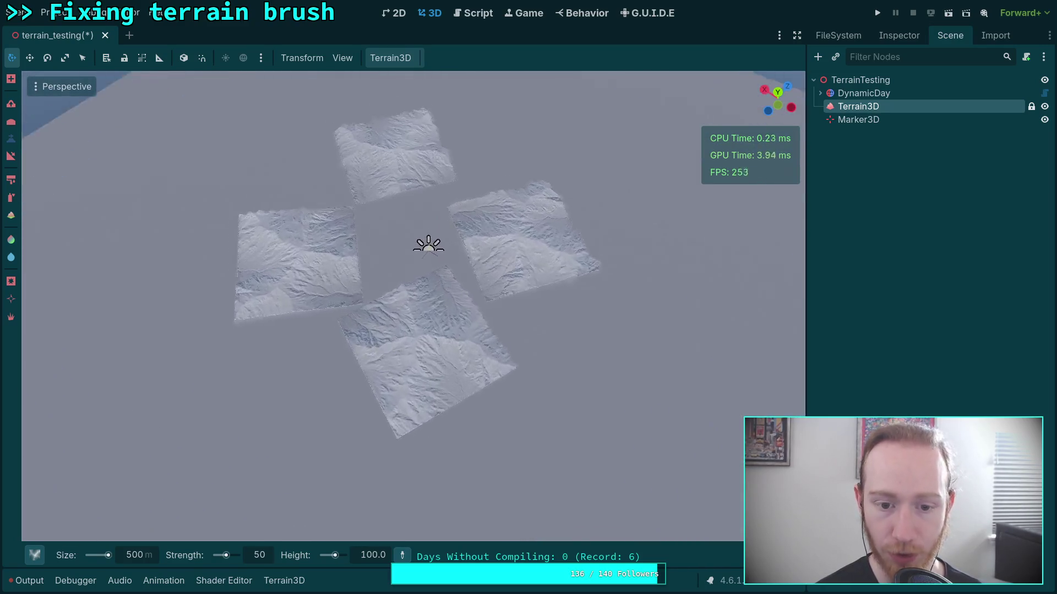
pyautogui.scroll(3, 454, 287)
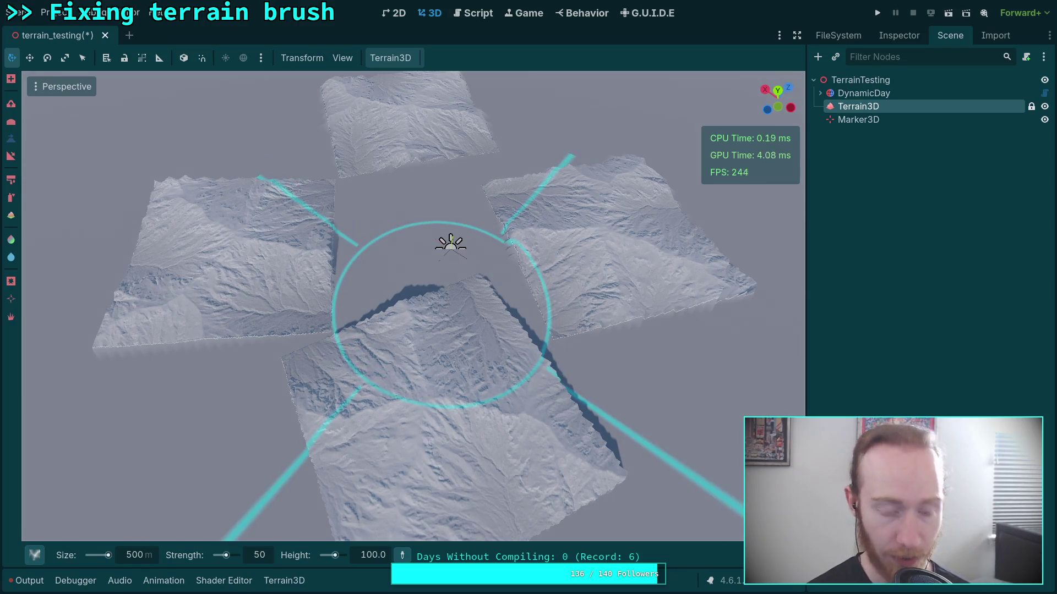
pyautogui.scroll(5, 453, 287)
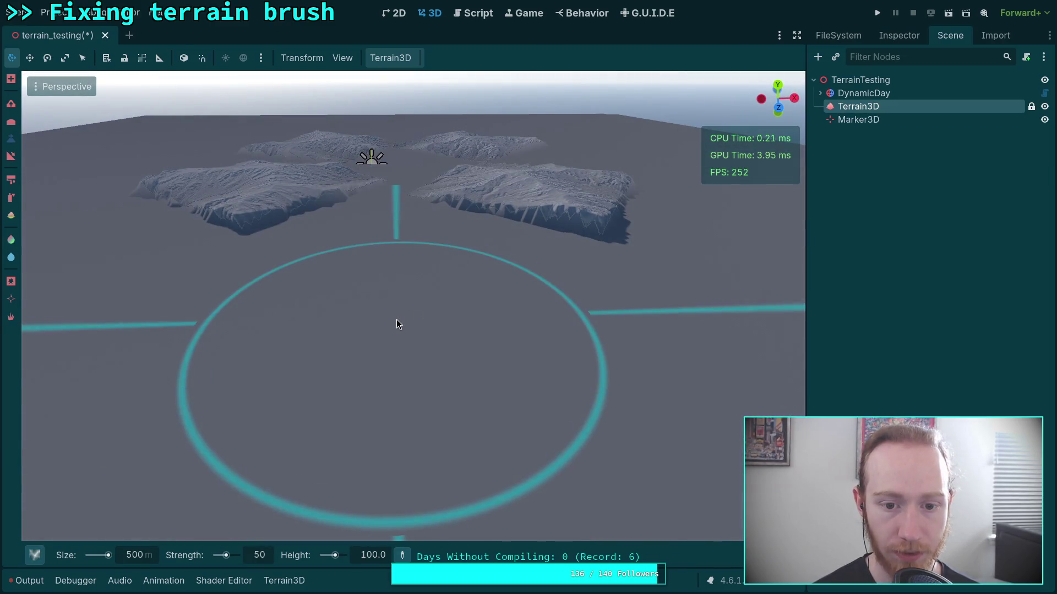
pyautogui.click(396, 319)
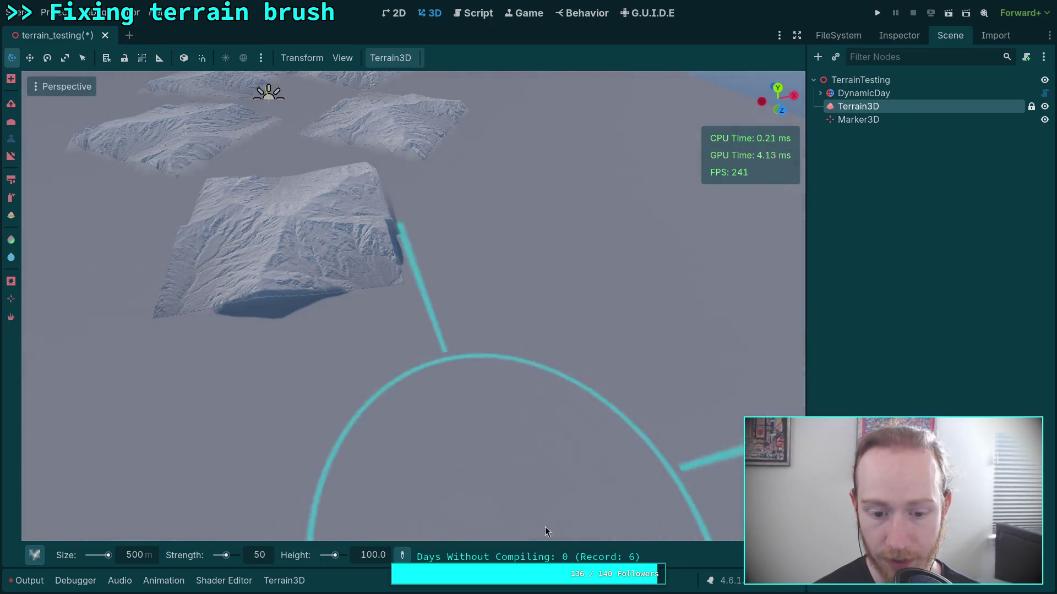
pyautogui.moveTo(770, 556)
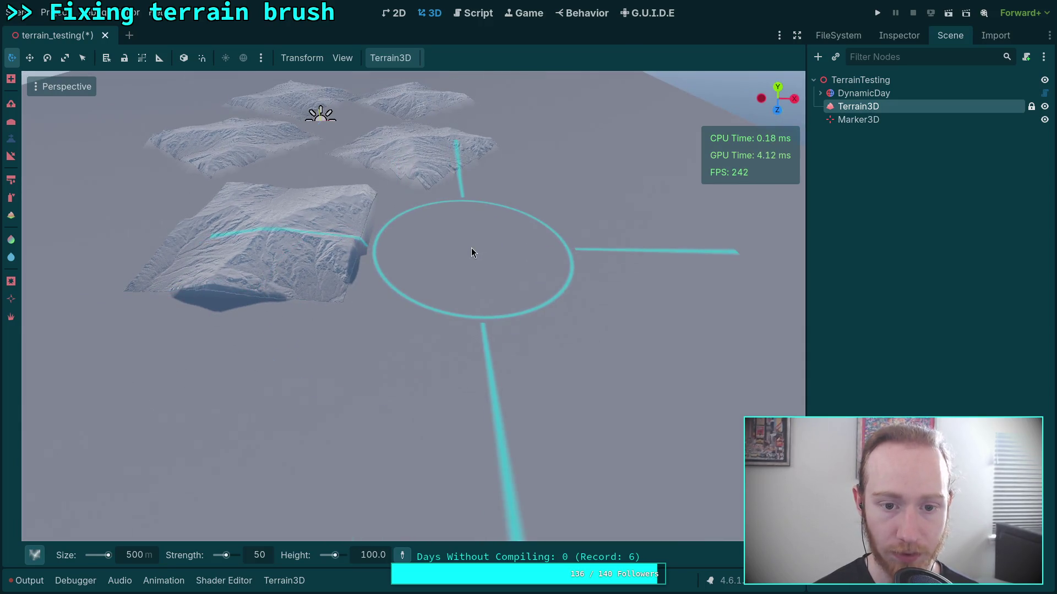
pyautogui.scroll(6, 434, 389)
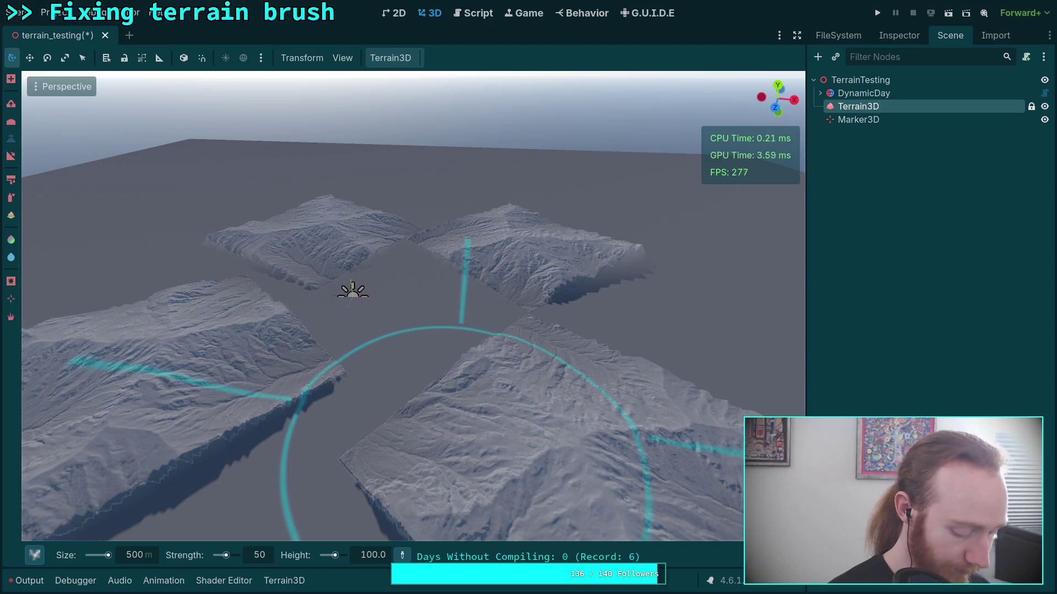
pyautogui.press('super+3')
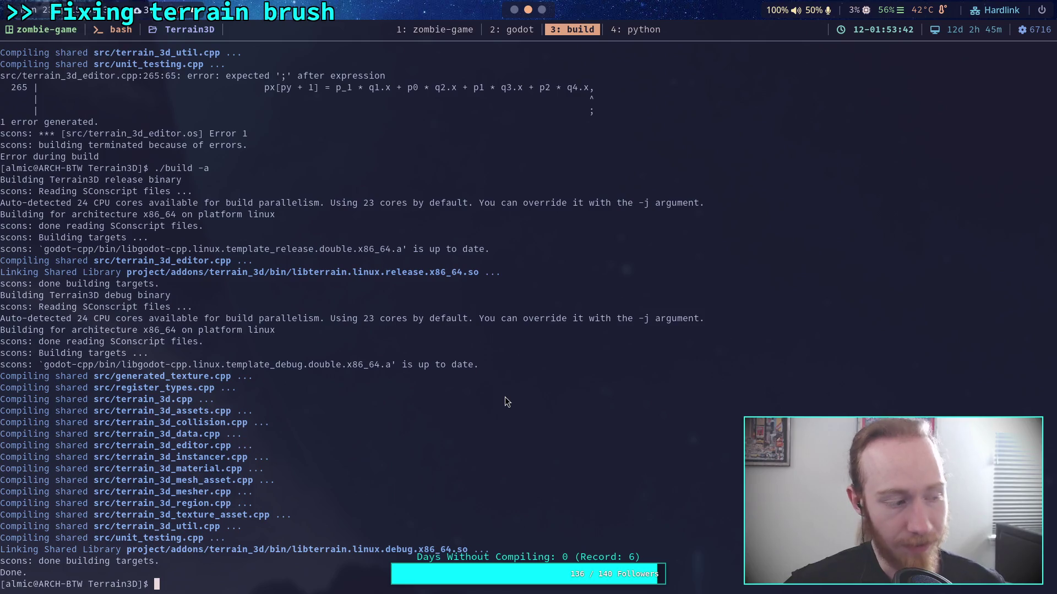
pyautogui.press('super+2')
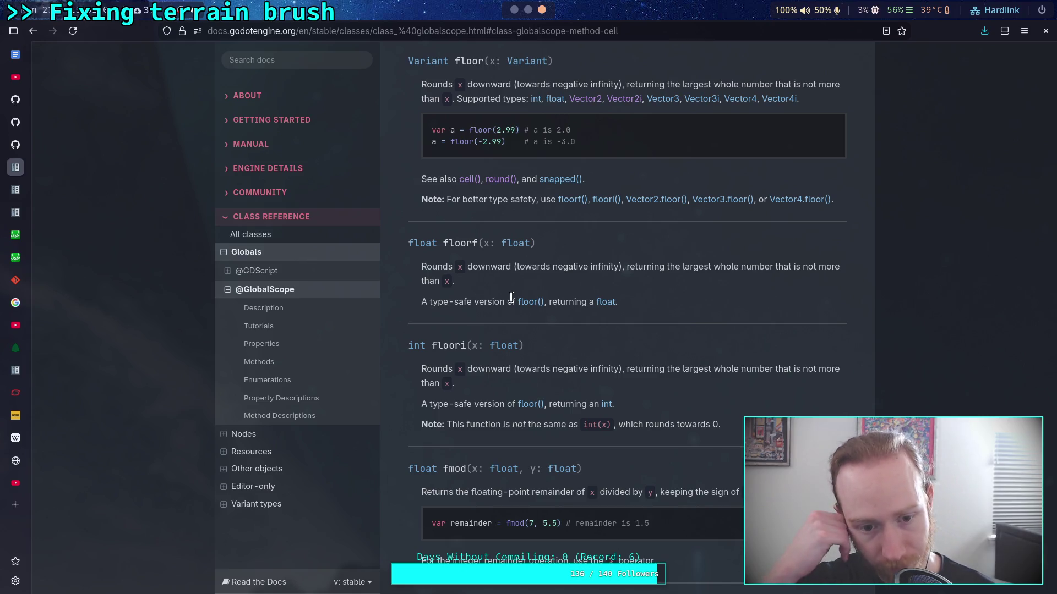
pyautogui.scroll(5, 550, 352)
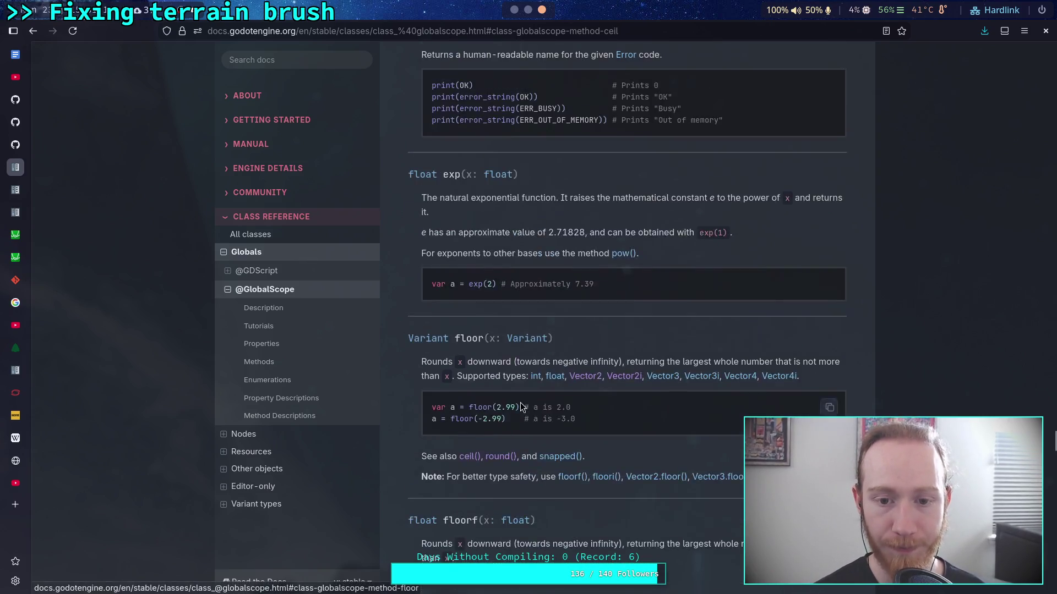
pyautogui.scroll(-8, 592, 379)
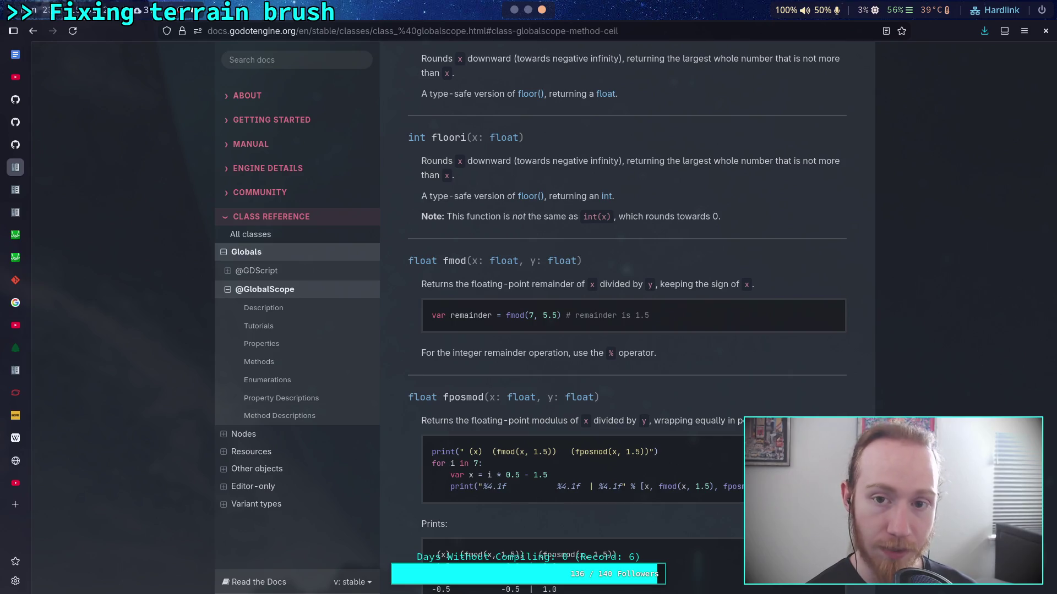
pyautogui.press('super+3')
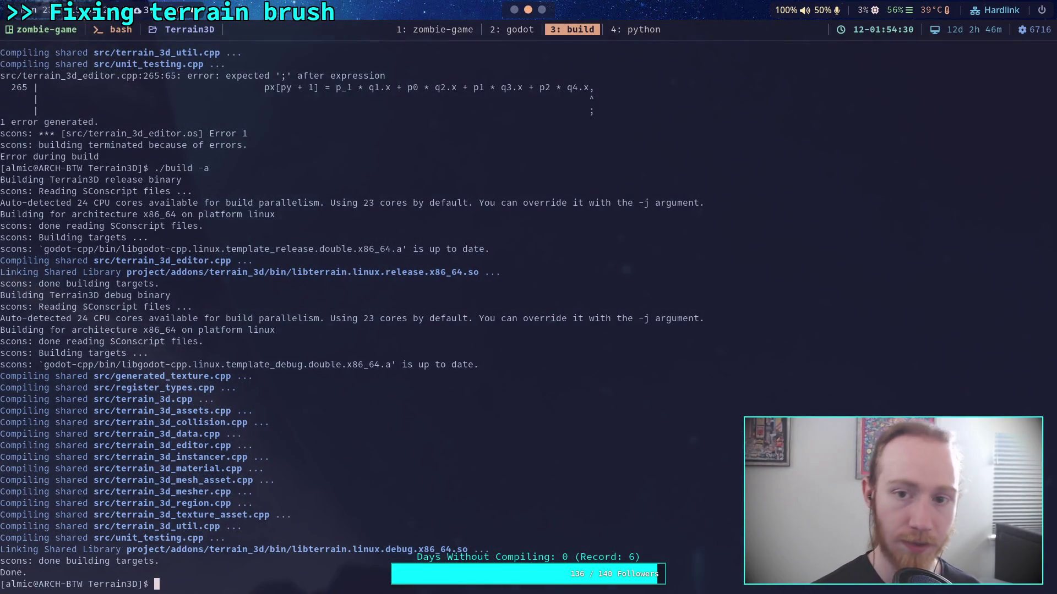
# Run git status and git diff to read the uncommitted terrain_3d_editor.cpp brush changes
pyautogui.write('gitstatus')
pyautogui.press('Return')
pyautogui.write('git diff')
pyautogui.press('Return')
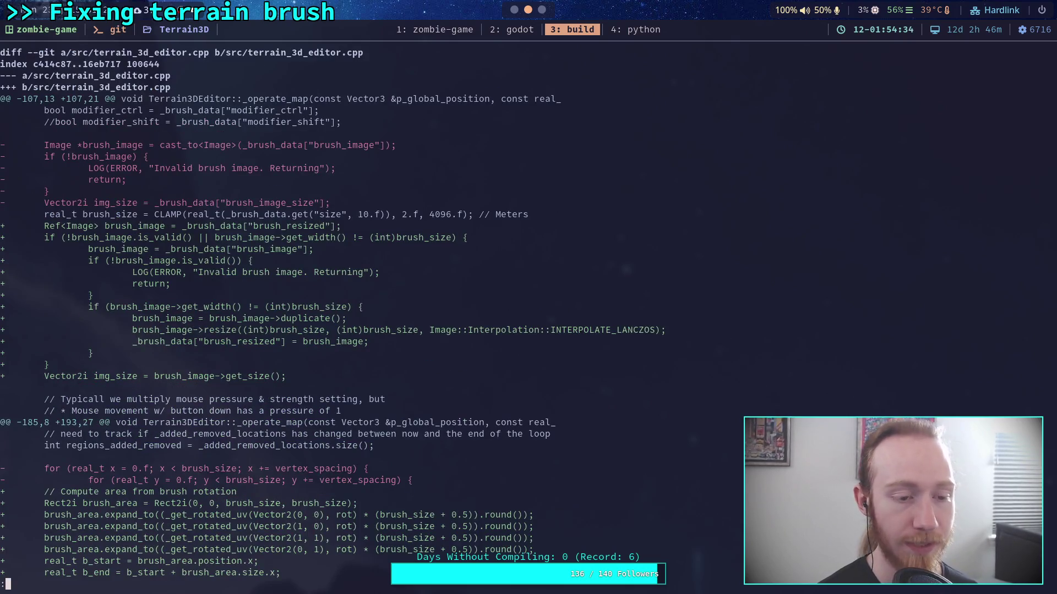
pyautogui.press('j')
pyautogui.press('j')
pyautogui.press('j')
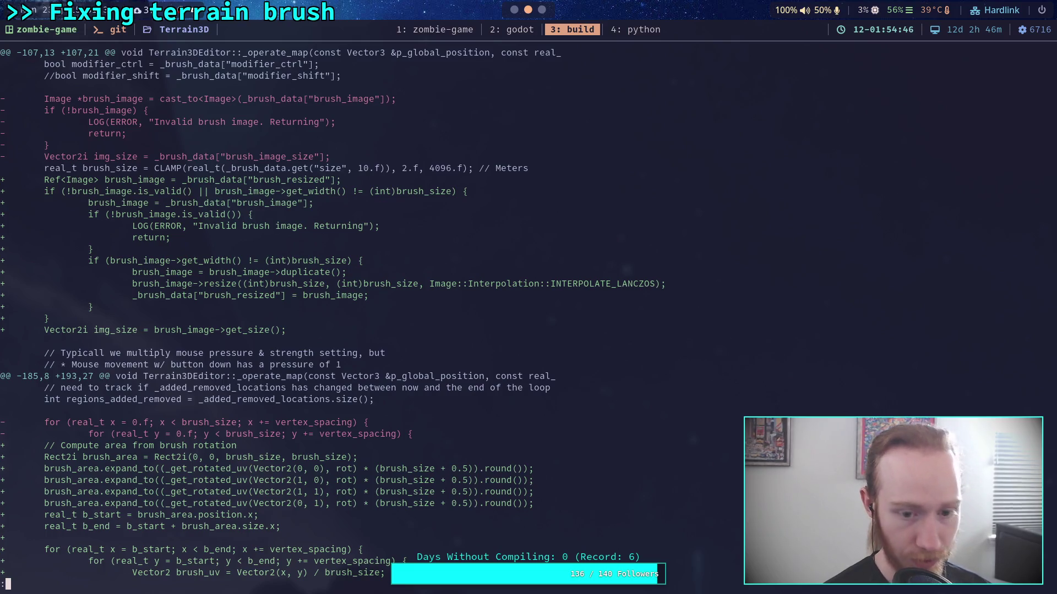
pyautogui.press('super+2')
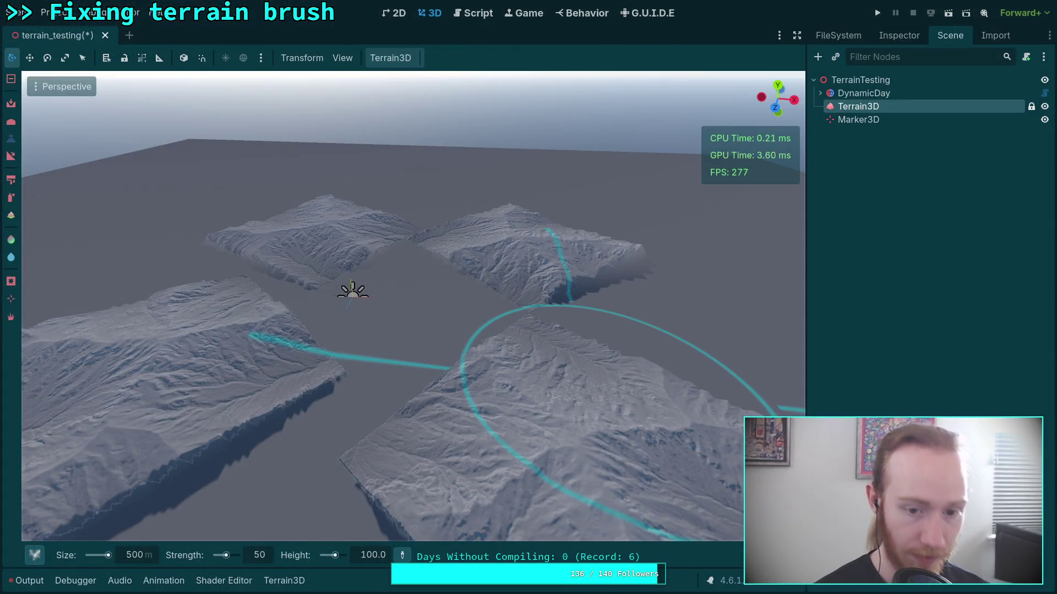
# Undo the four sculpted hills and set the brush size to 600 m
pyautogui.press('ctrl')
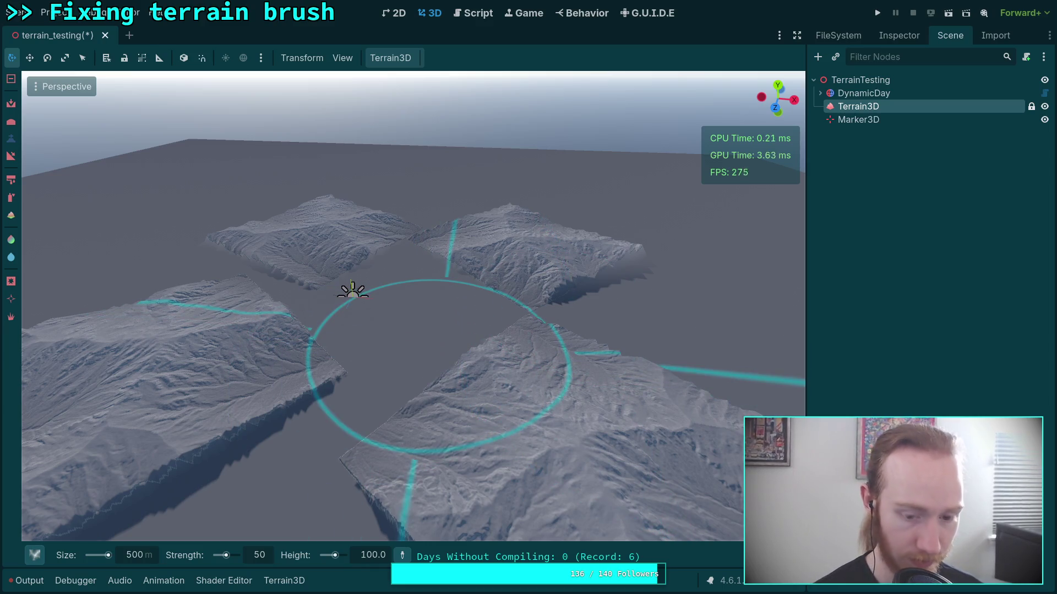
pyautogui.hotkey('ctrl', 'z')
pyautogui.hotkey('ctrl', 'z')
pyautogui.hotkey('ctrl', 'z')
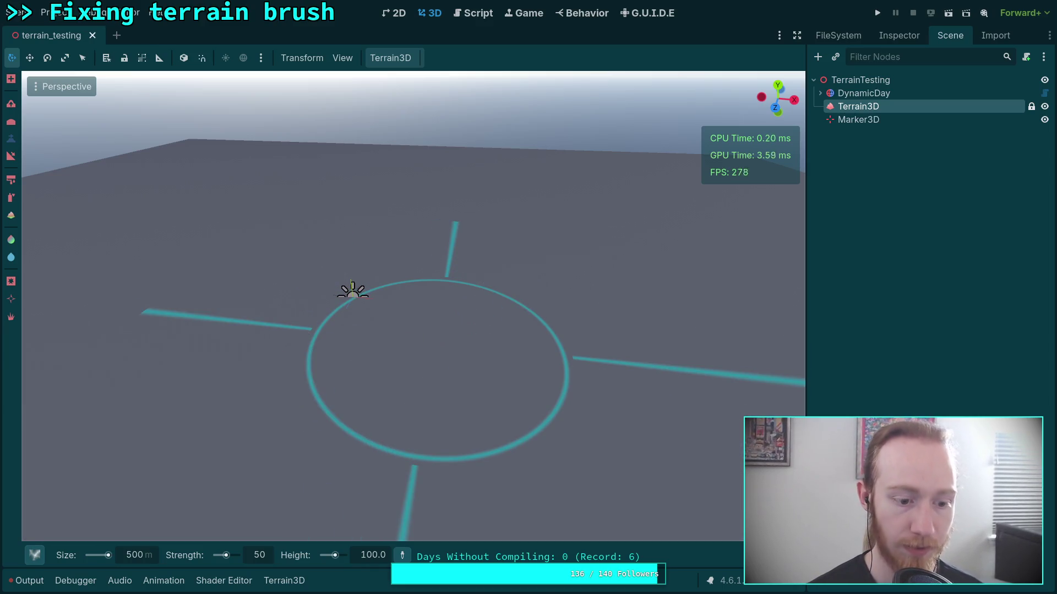
pyautogui.click(155, 558)
pyautogui.write('6')
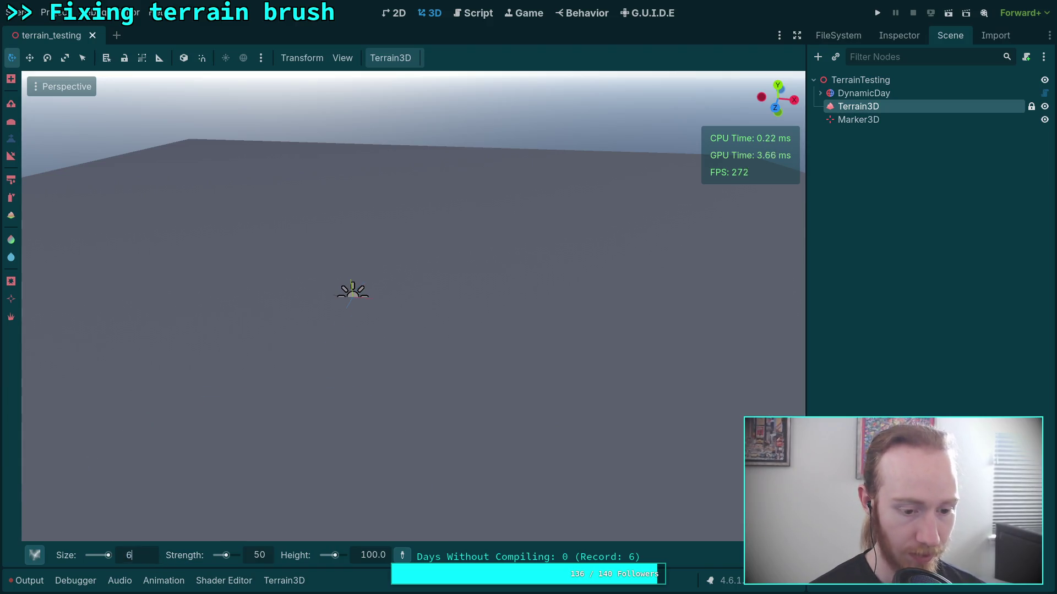
pyautogui.press('Return')
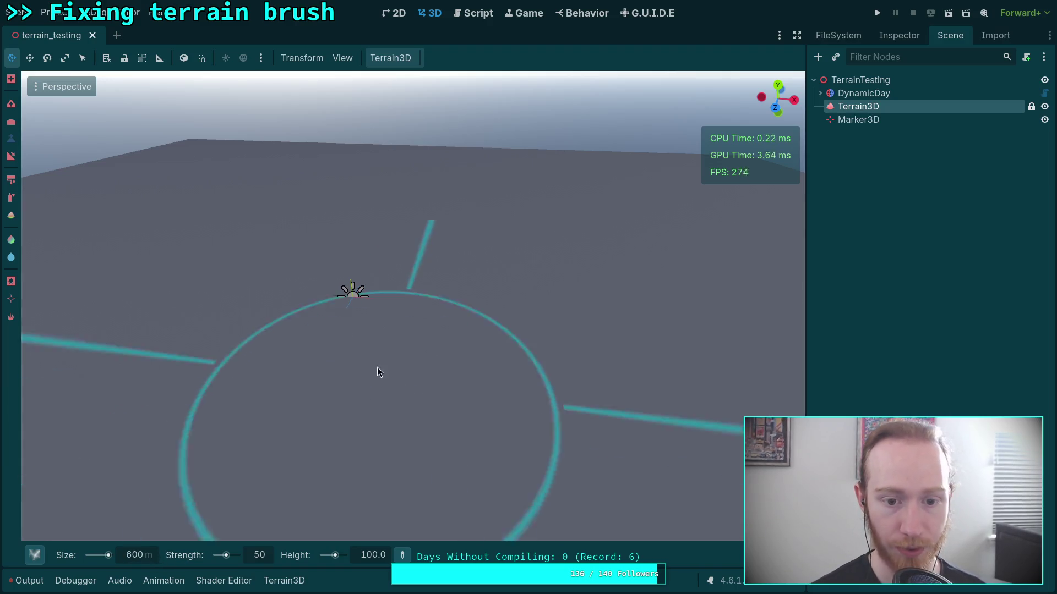
pyautogui.moveTo(754, 555)
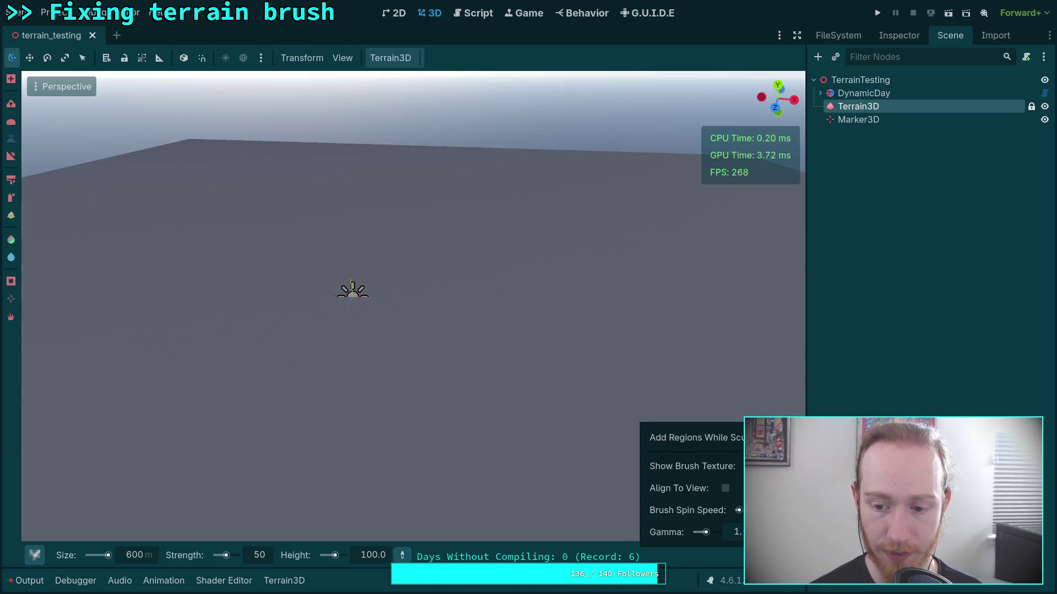
pyautogui.moveTo(481, 410); pyautogui.dragTo(458, 403)
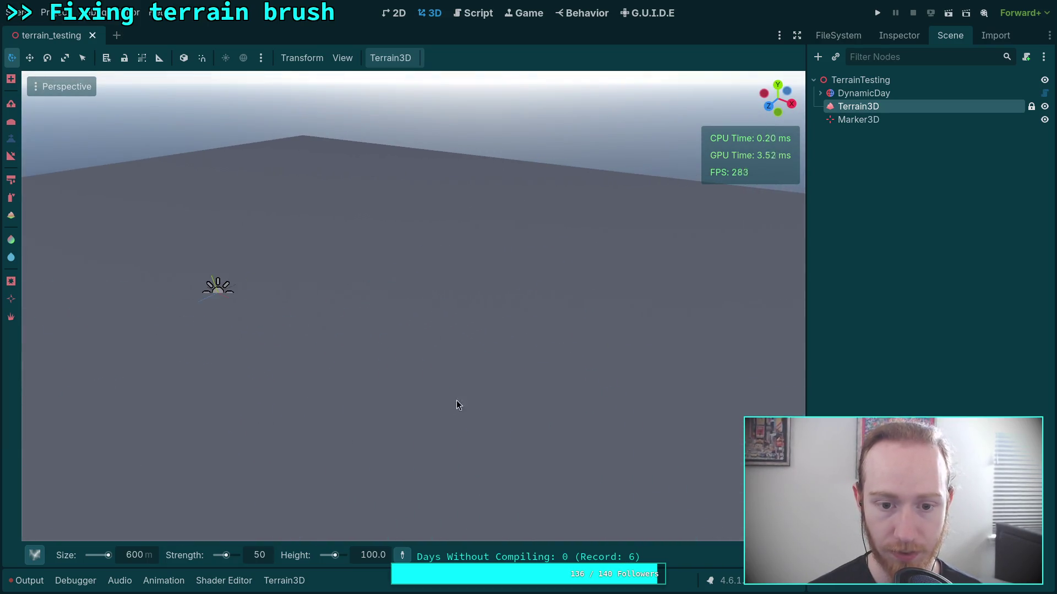
# Sculpt two test patches with the 600 m brush, then undo them
pyautogui.click(405, 384)
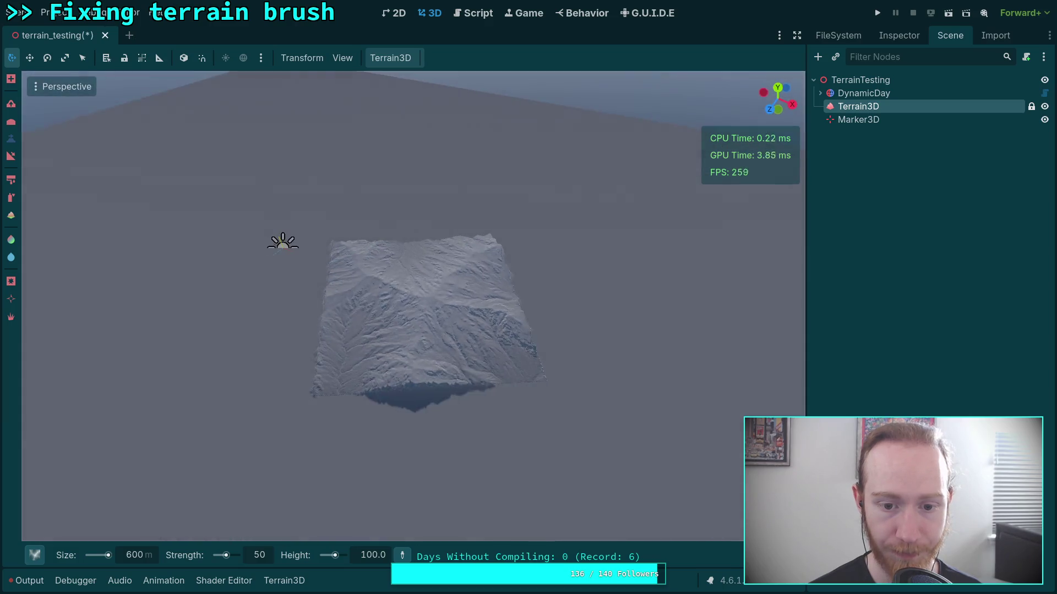
pyautogui.press('a')
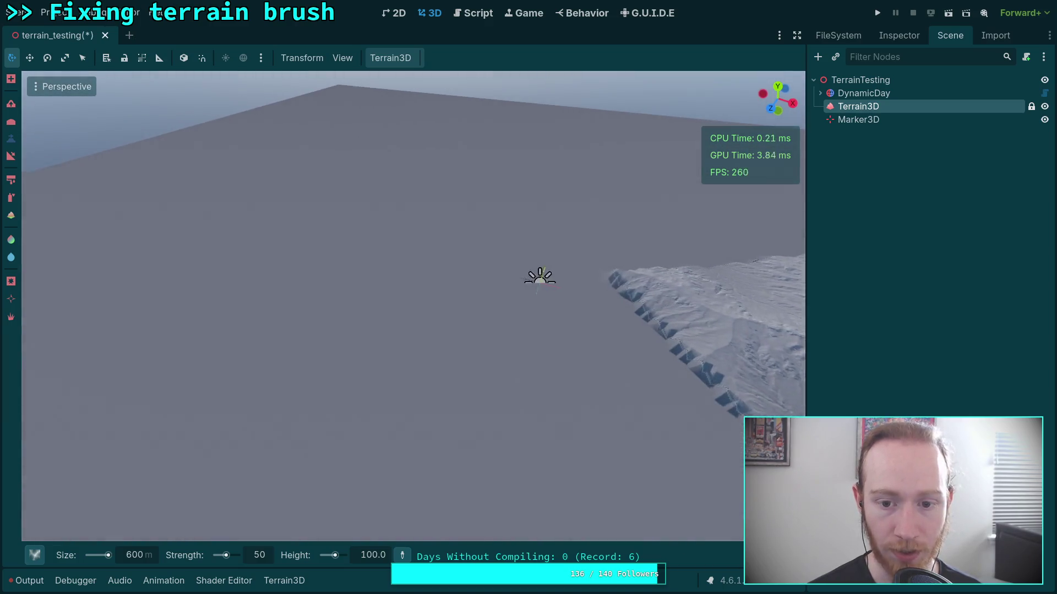
pyautogui.click(316, 348)
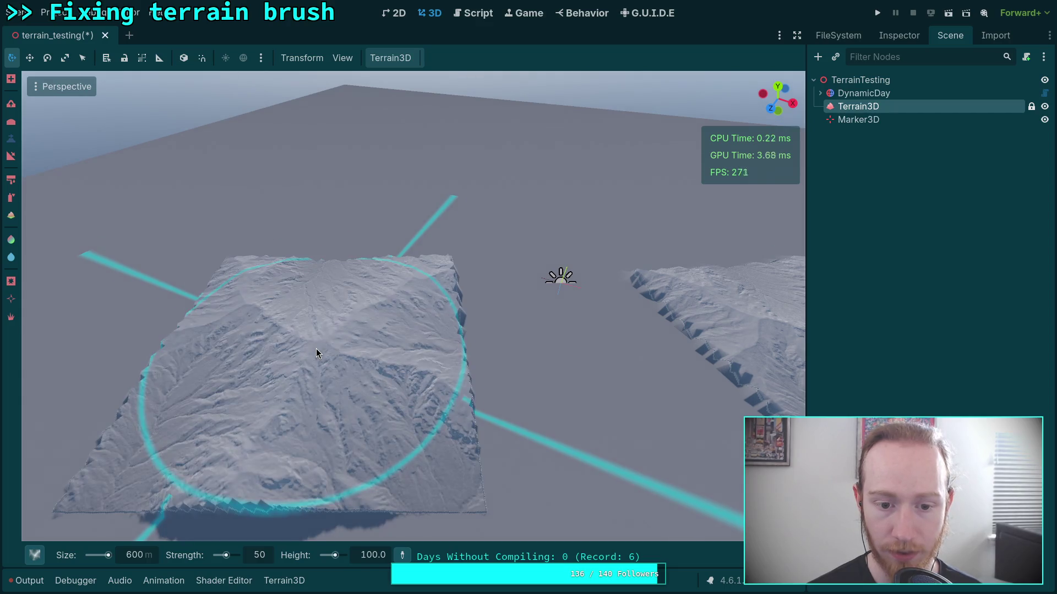
pyautogui.press('d')
pyautogui.press('s')
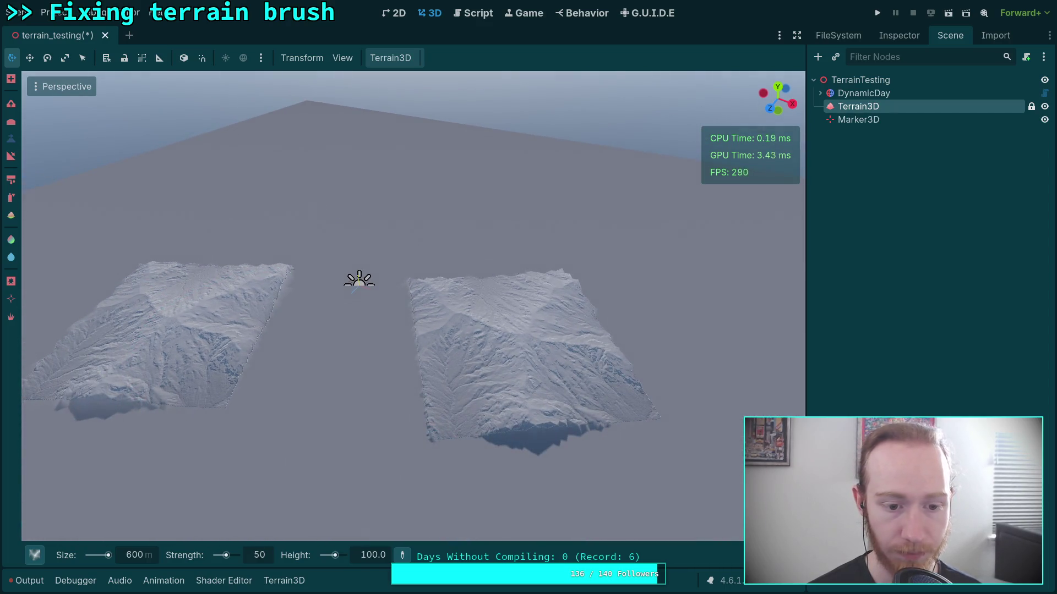
pyautogui.press('a')
pyautogui.press('d')
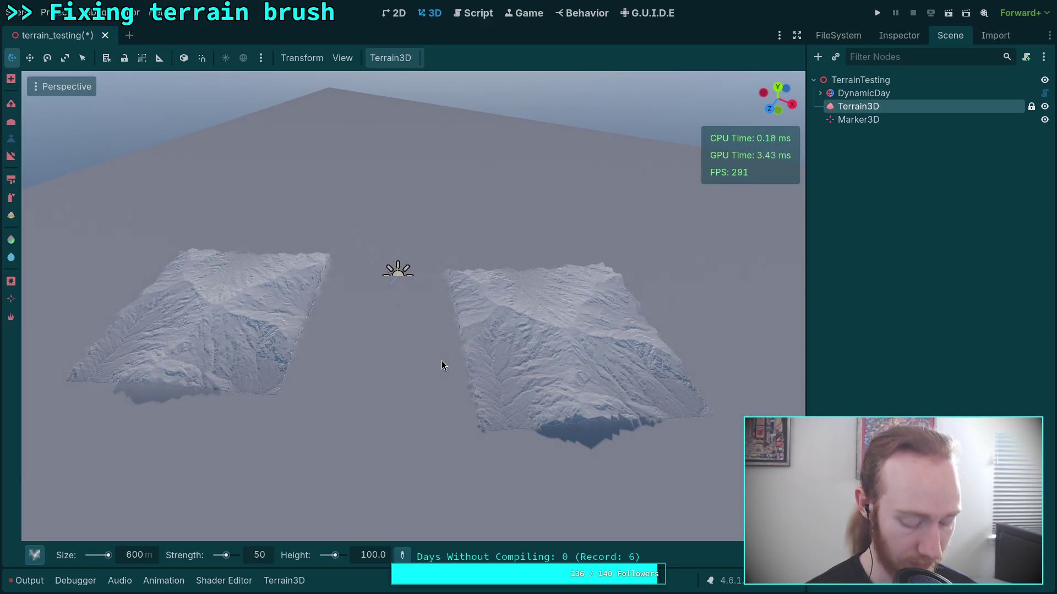
pyautogui.hotkey('ctrl', 'z')
# Set the brush size to 700 m, stamp two patches, and undo them
pyautogui.click(132, 557)
pyautogui.write('700')
pyautogui.press('Return')
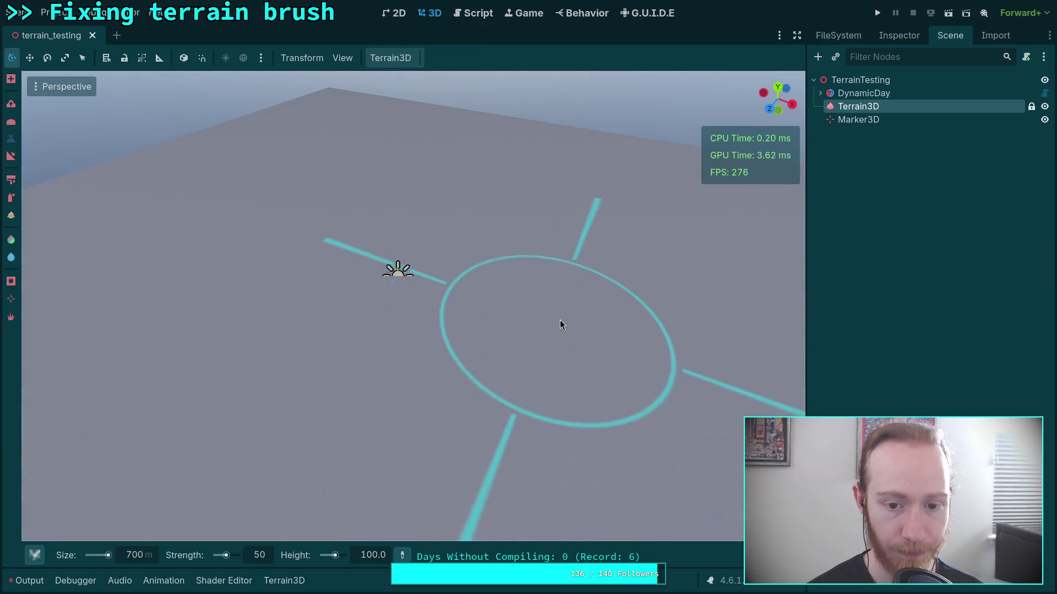
pyautogui.click(559, 324)
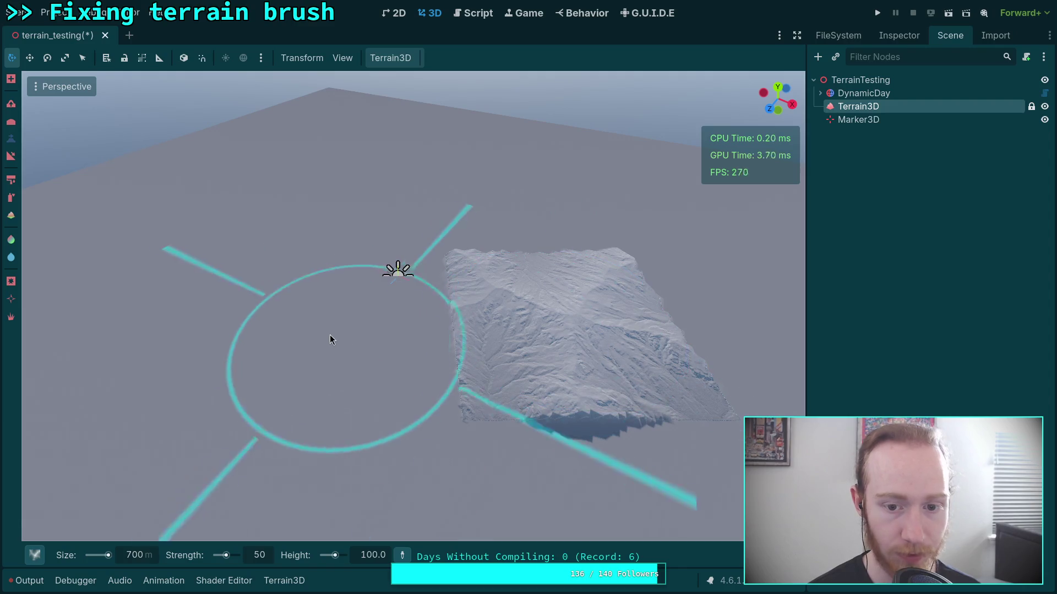
pyautogui.click(277, 331)
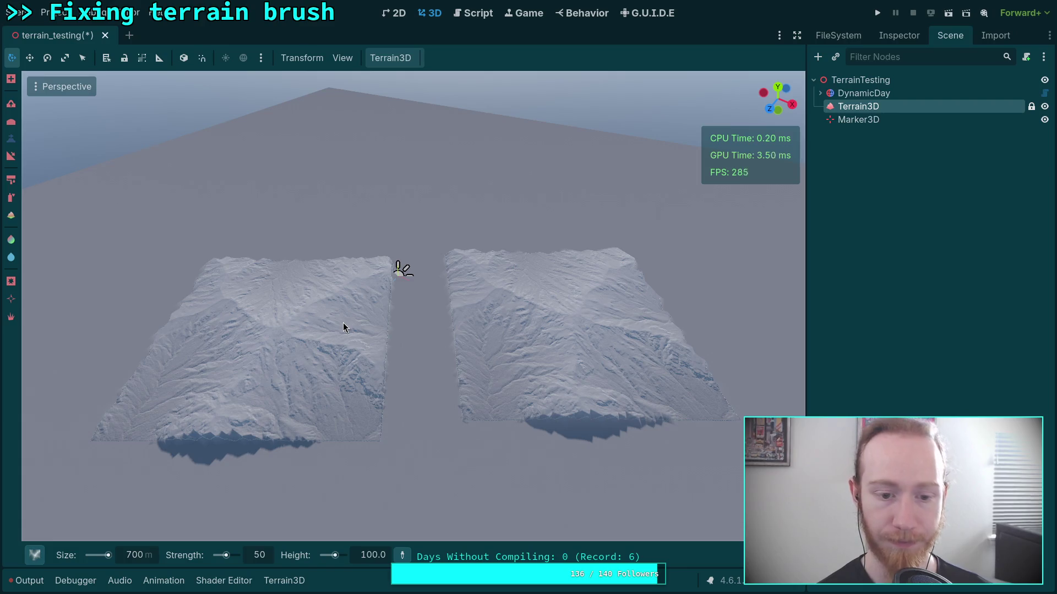
pyautogui.hotkey('ctrl', 'z')
pyautogui.hotkey('ctrl', 'z')
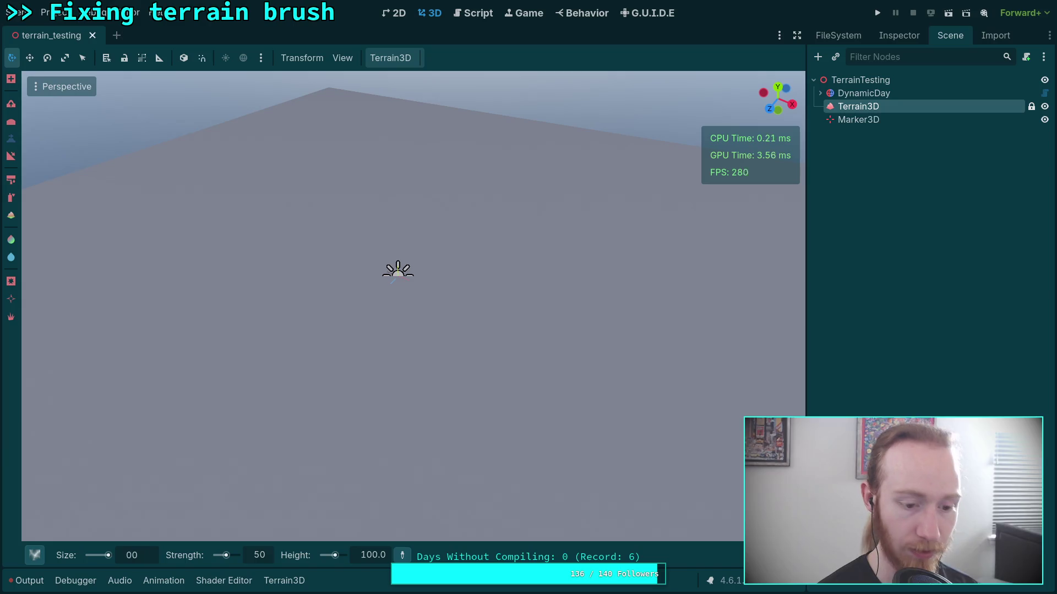
# Try an 800 m brush by sculpting two patches, then undo them
pyautogui.press('BackSpace')
pyautogui.write('8')
pyautogui.press('Return')
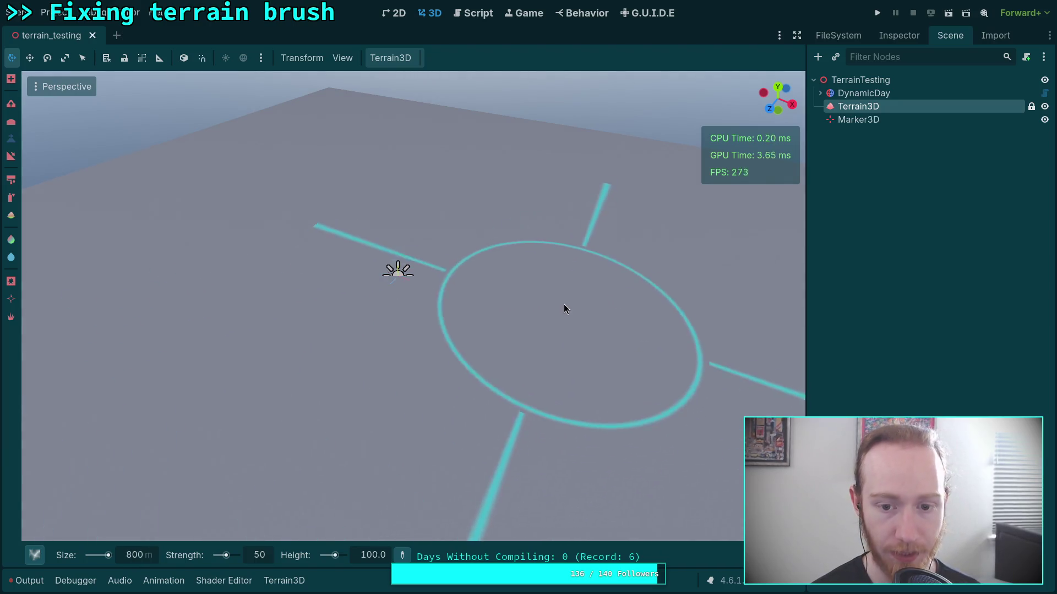
pyautogui.click(567, 298)
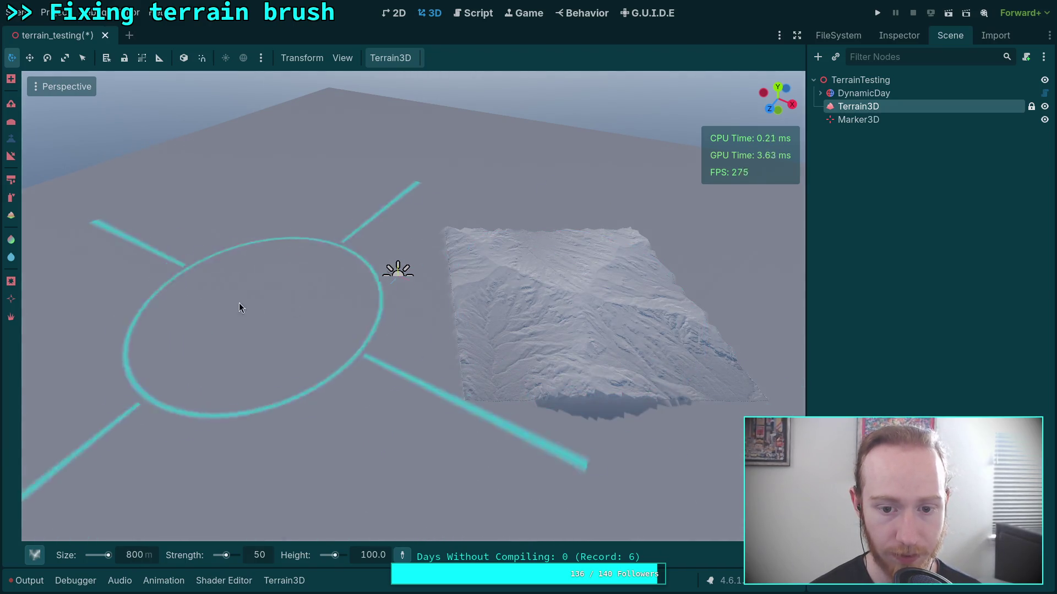
pyautogui.click(223, 302)
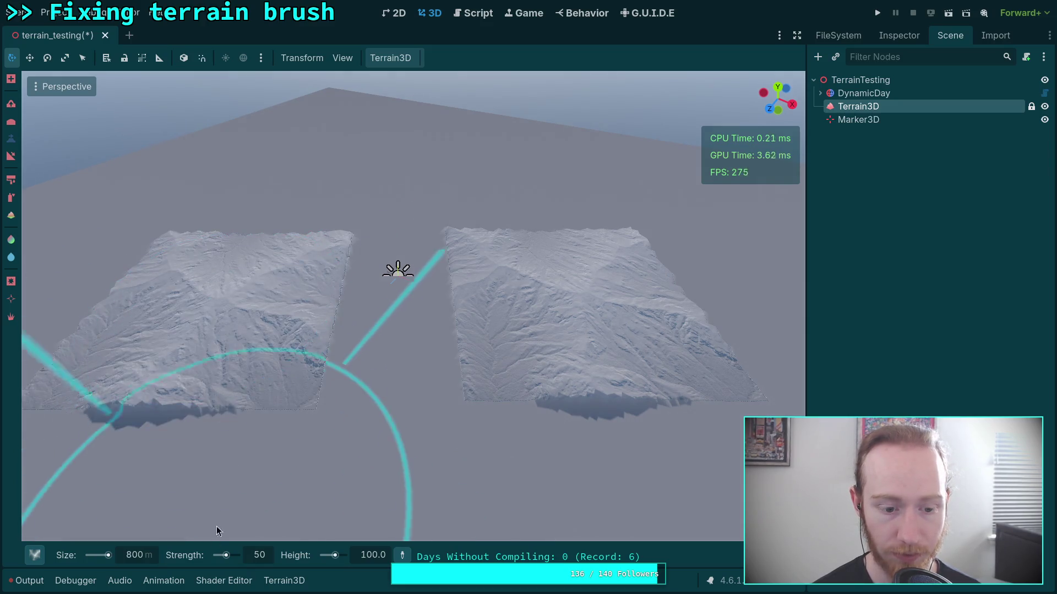
pyautogui.hotkey('ctrl', 'z')
pyautogui.hotkey('ctrl', 'z')
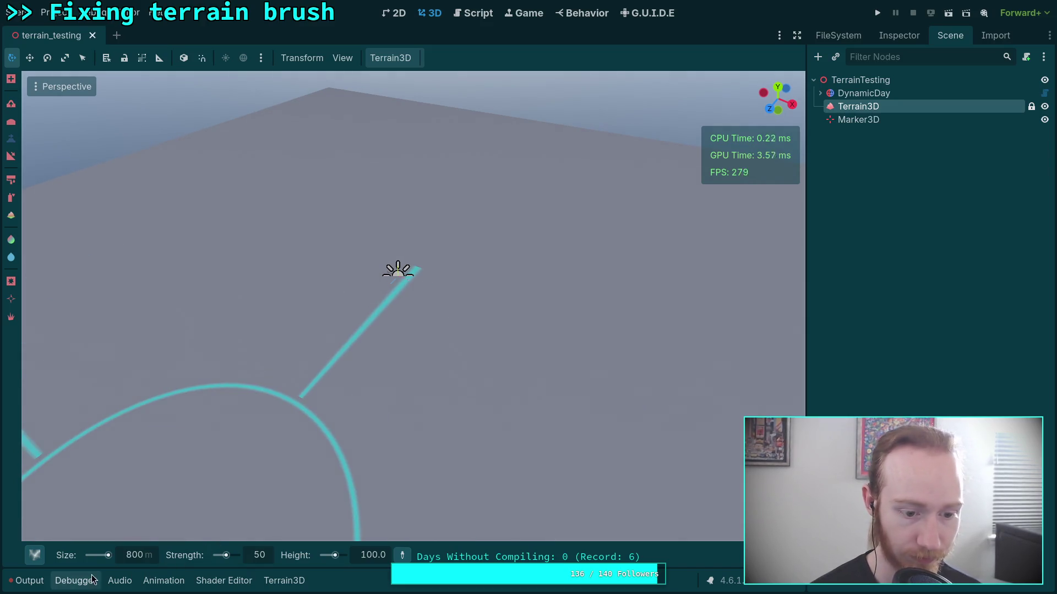
# Retry with a 900 m brush on two patches and undo them again
pyautogui.doubleClick(135, 556)
pyautogui.write('900')
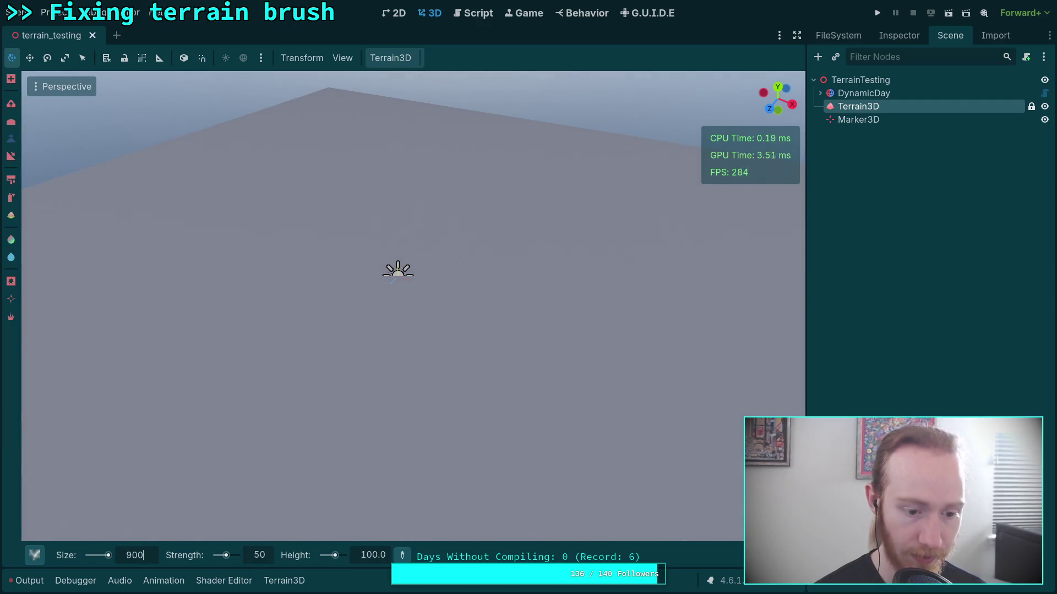
pyautogui.press('Return')
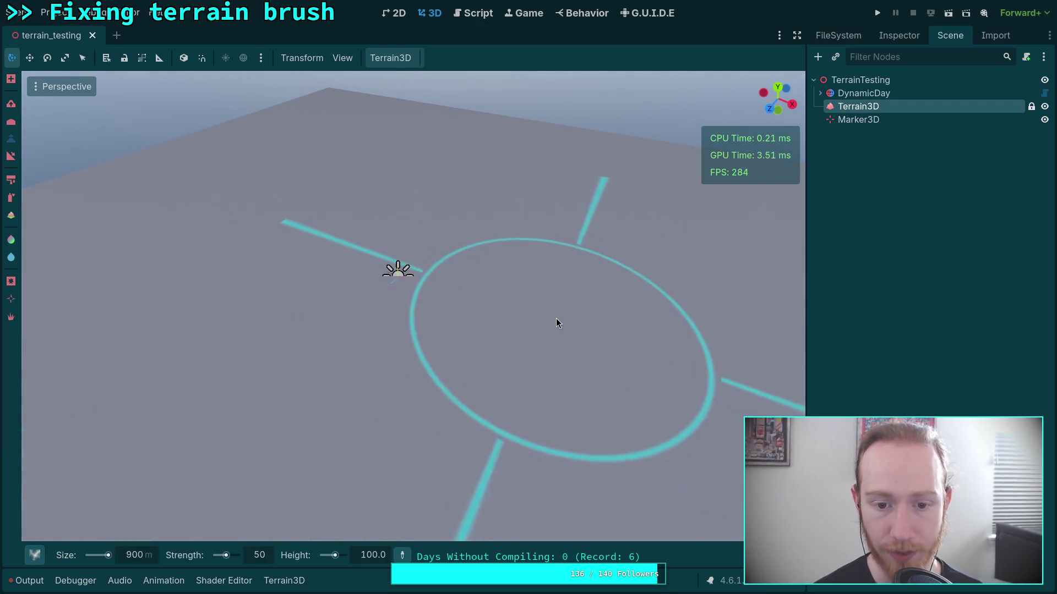
pyautogui.click(570, 319)
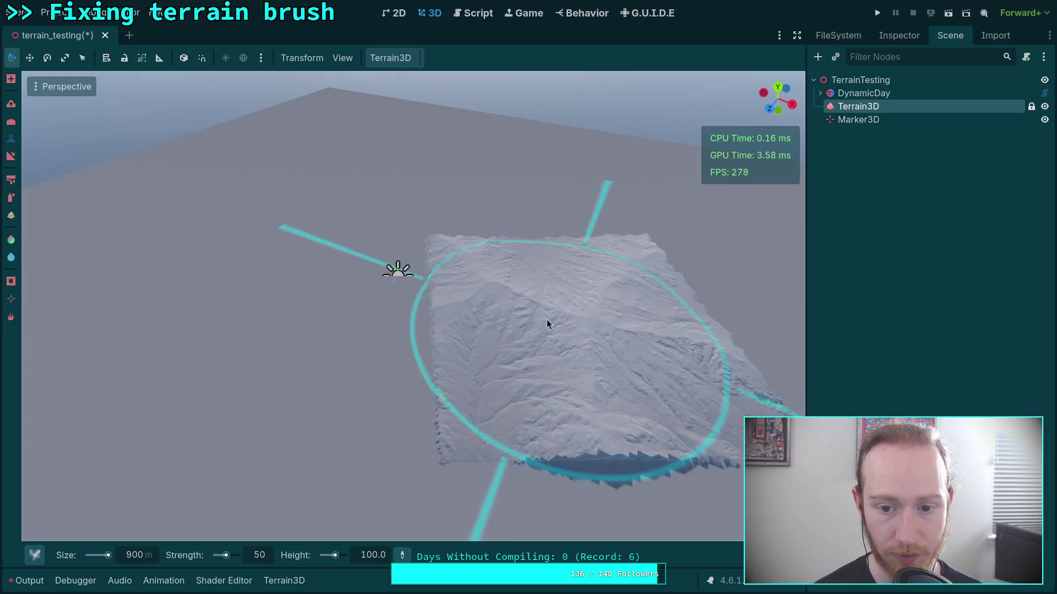
pyautogui.click(155, 325)
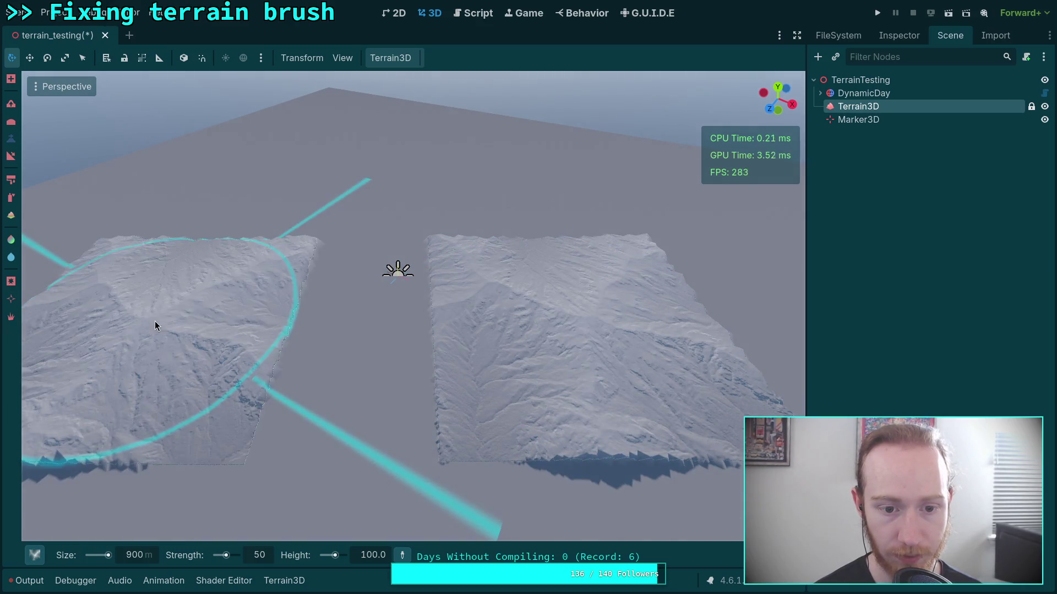
pyautogui.hotkey('ctrl', 'z')
pyautogui.hotkey('ctrl', 'z')
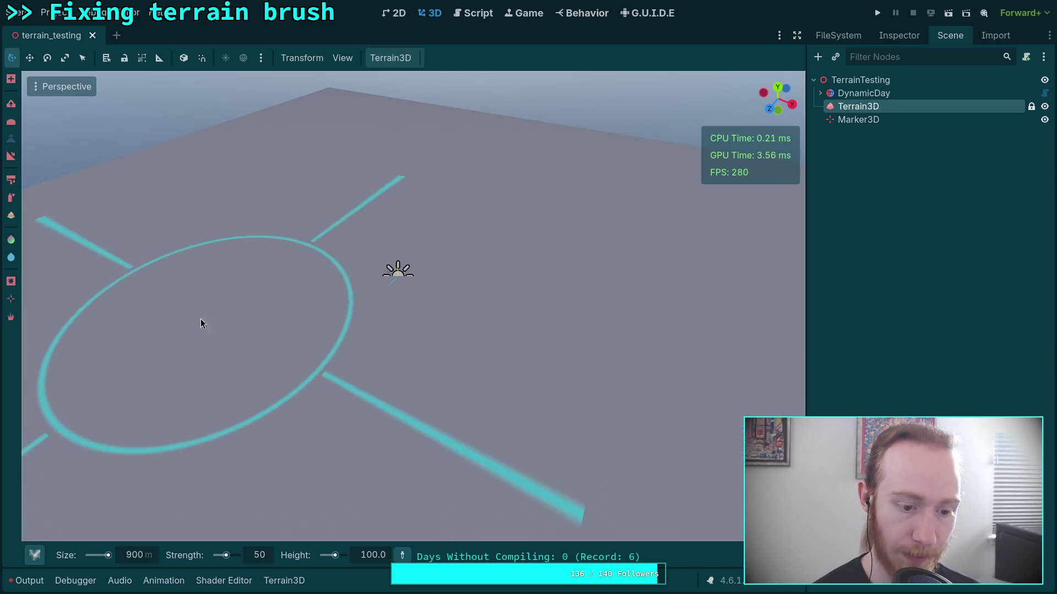
# Set the brush size to 1000 and sculpt two raised patches, right and left
pyautogui.click(137, 555)
pyautogui.write('0')
pyautogui.press('Return')
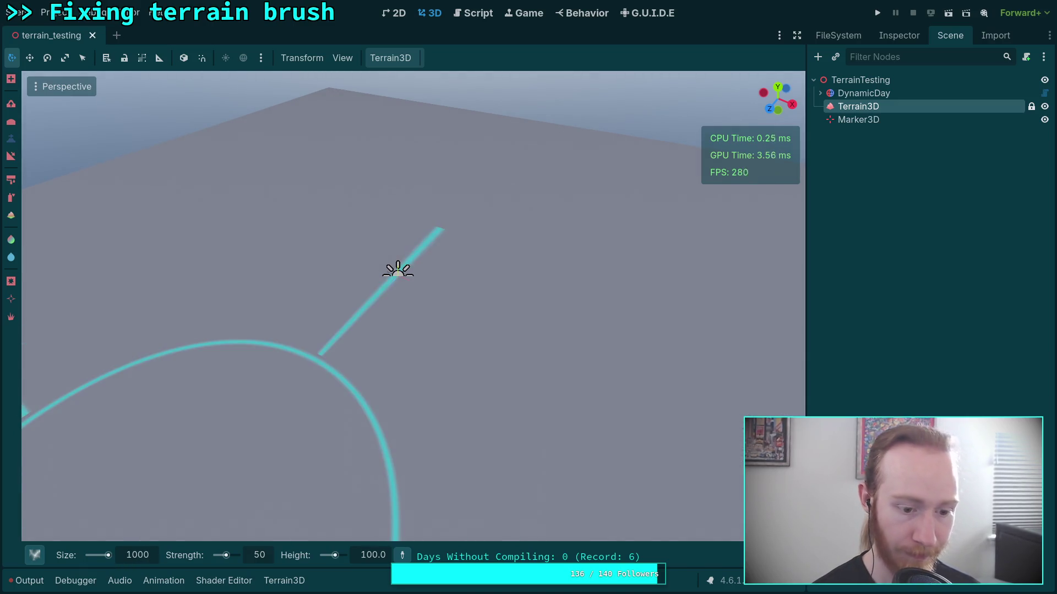
pyautogui.click(588, 292)
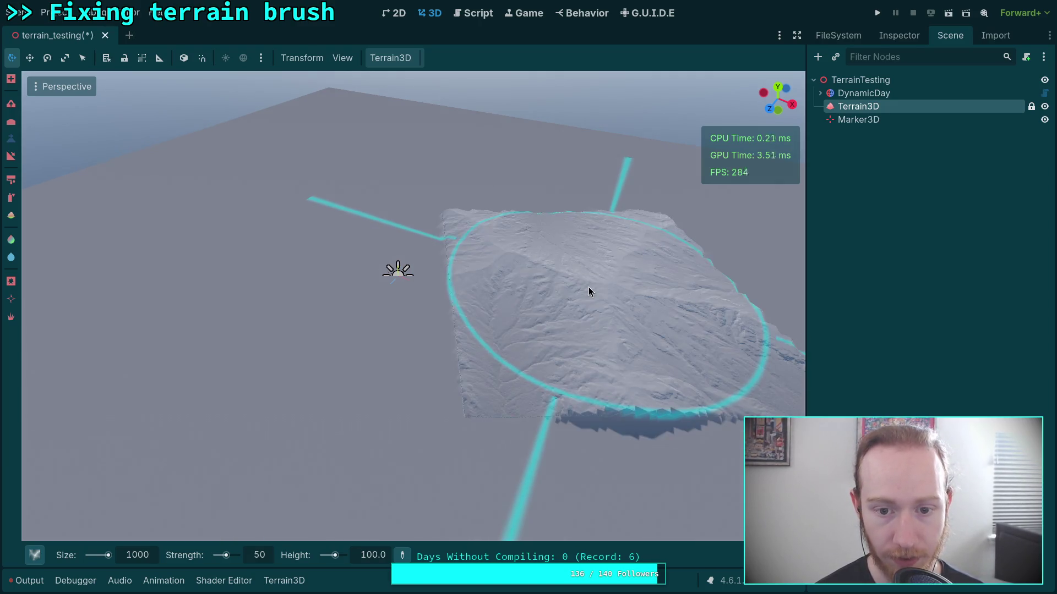
pyautogui.click(169, 298)
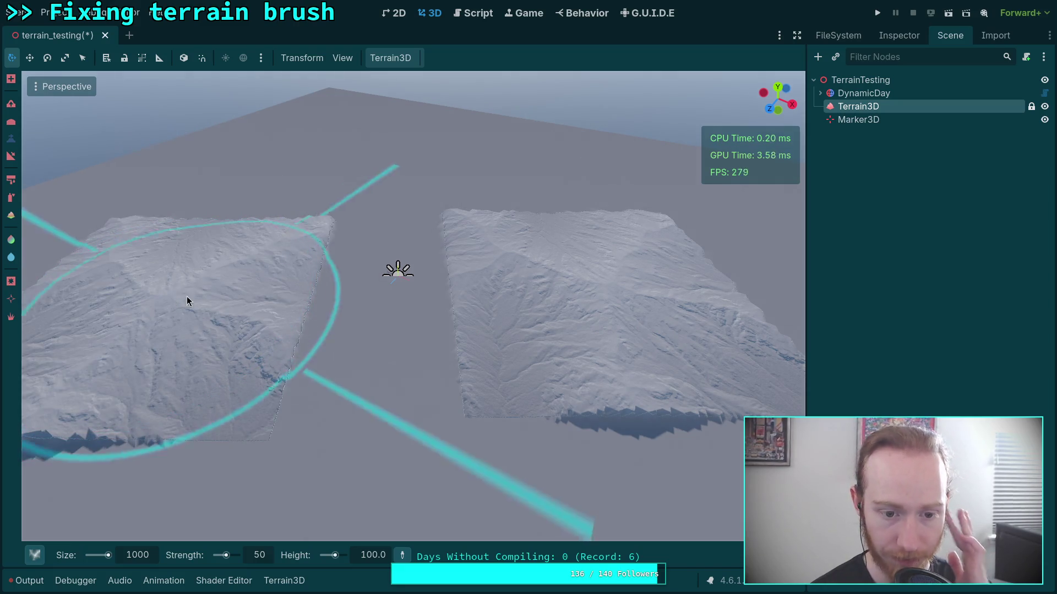
# Fly the camera over the two 1000 m slabs, then show Terrain3D's properties in the Inspector
pyautogui.press('w')
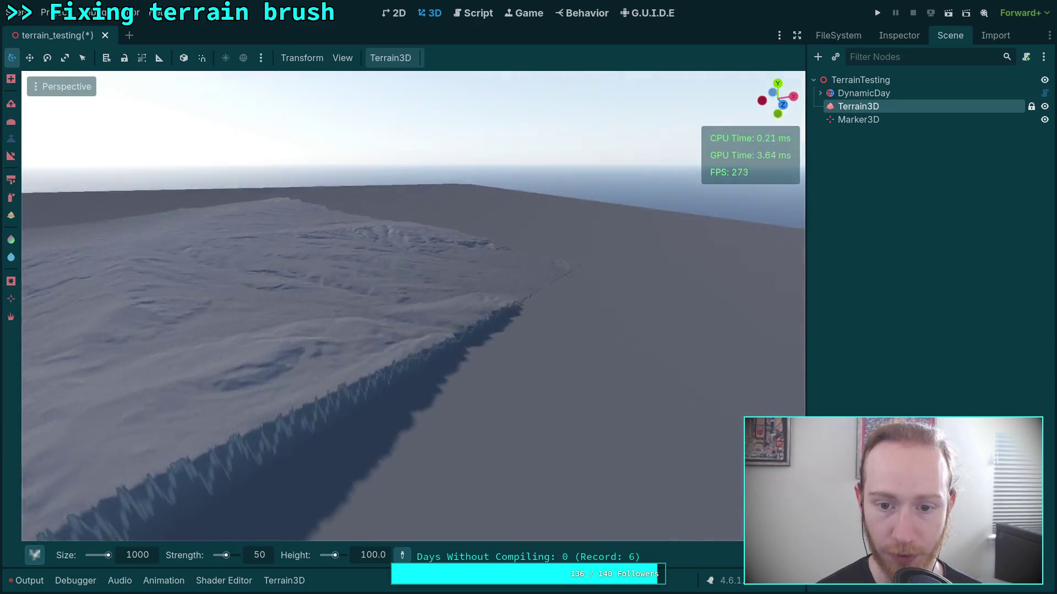
pyautogui.press('w')
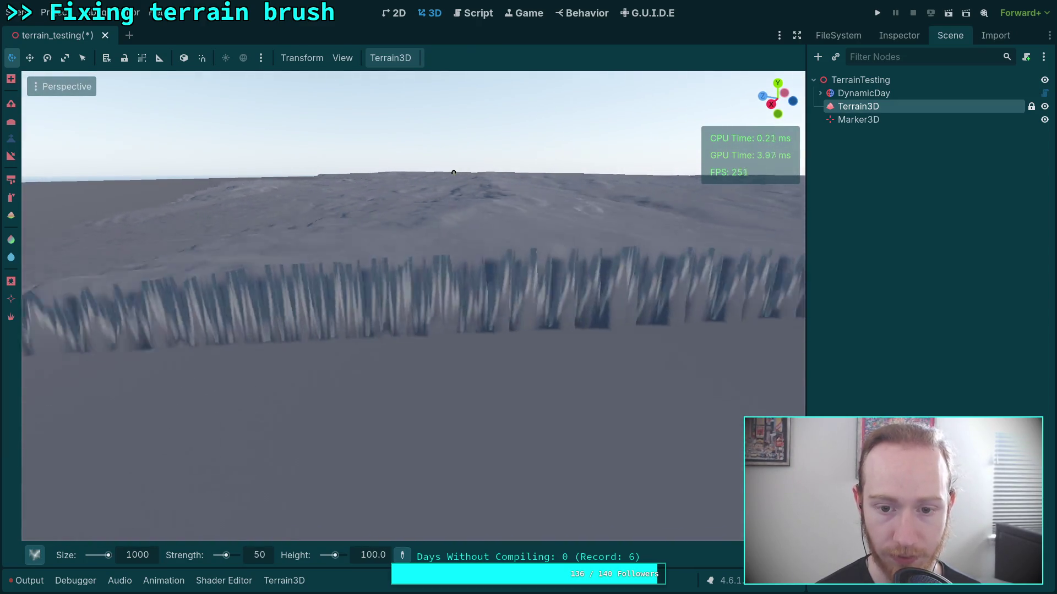
pyautogui.press('s')
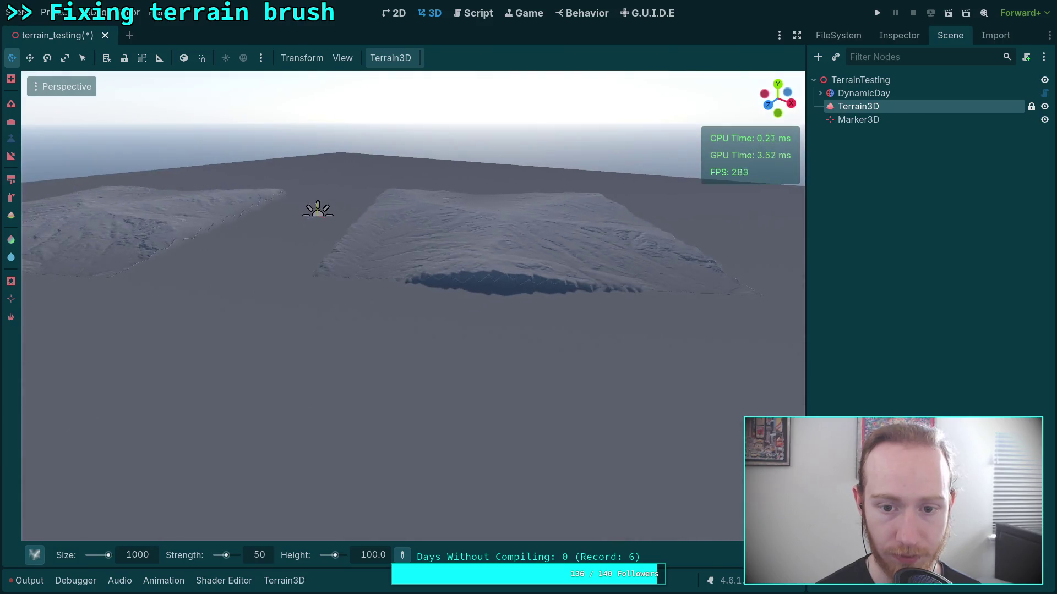
pyautogui.press('w')
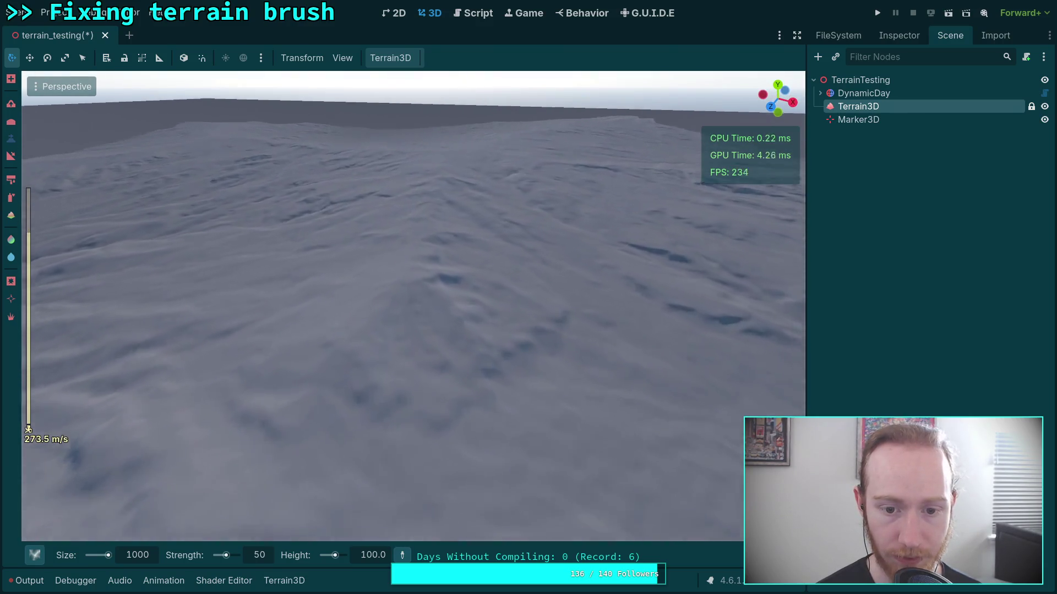
pyautogui.scroll(3, 413, 306)
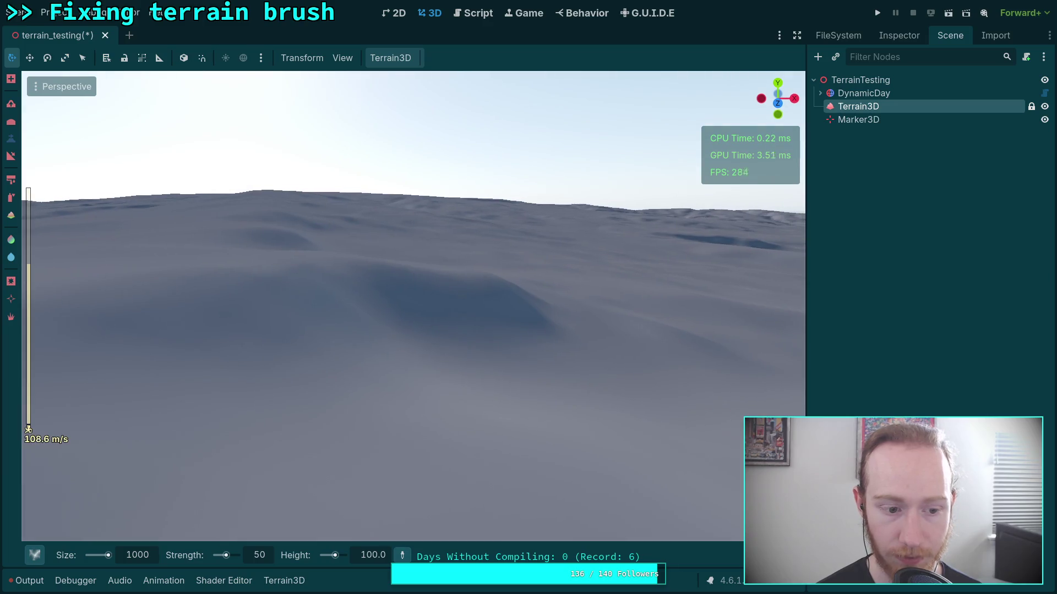
pyautogui.press('w')
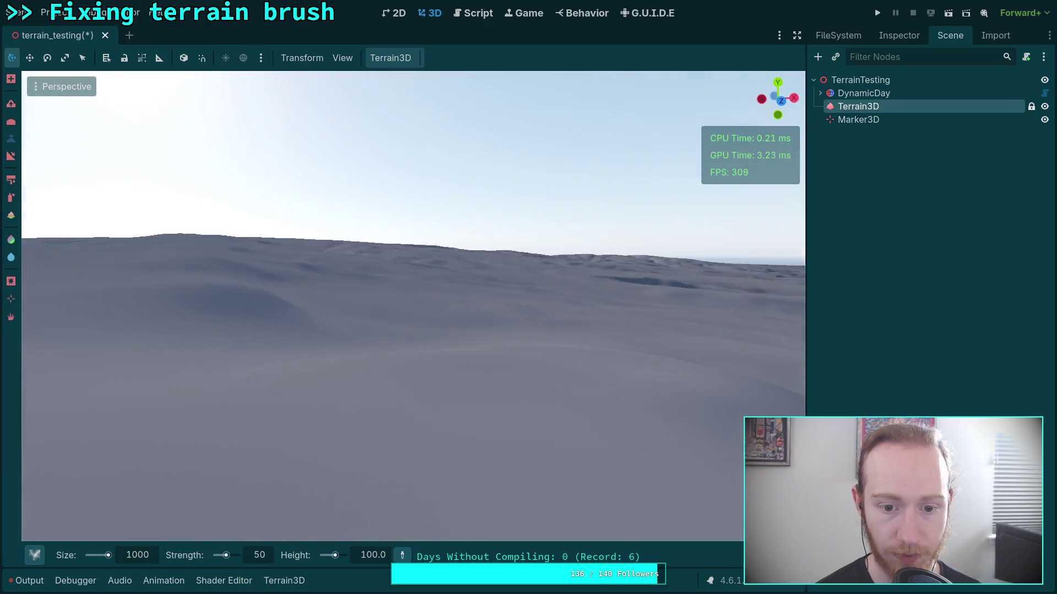
pyautogui.press('w')
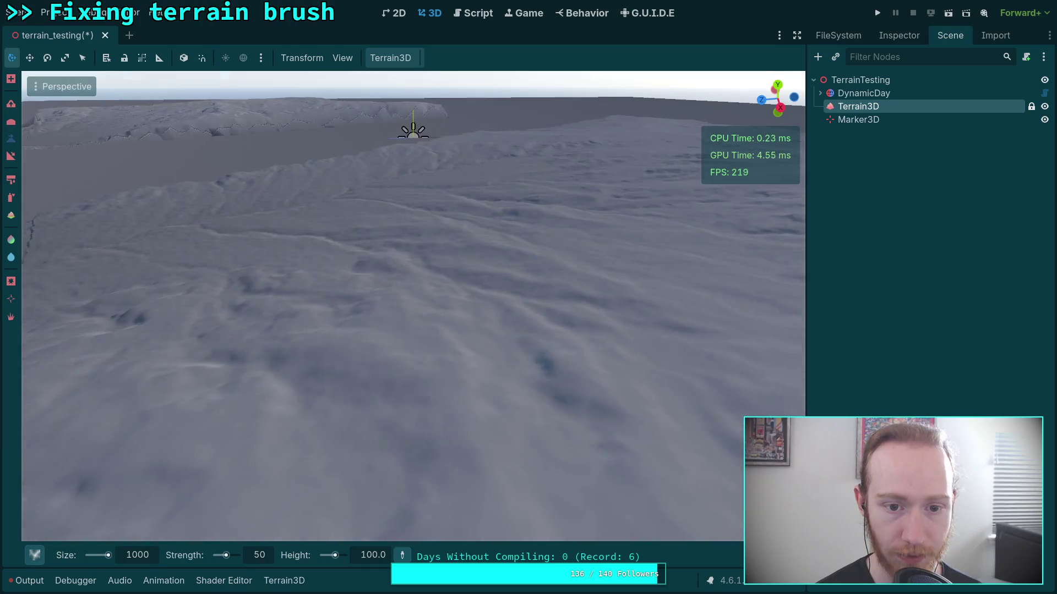
pyautogui.press('w')
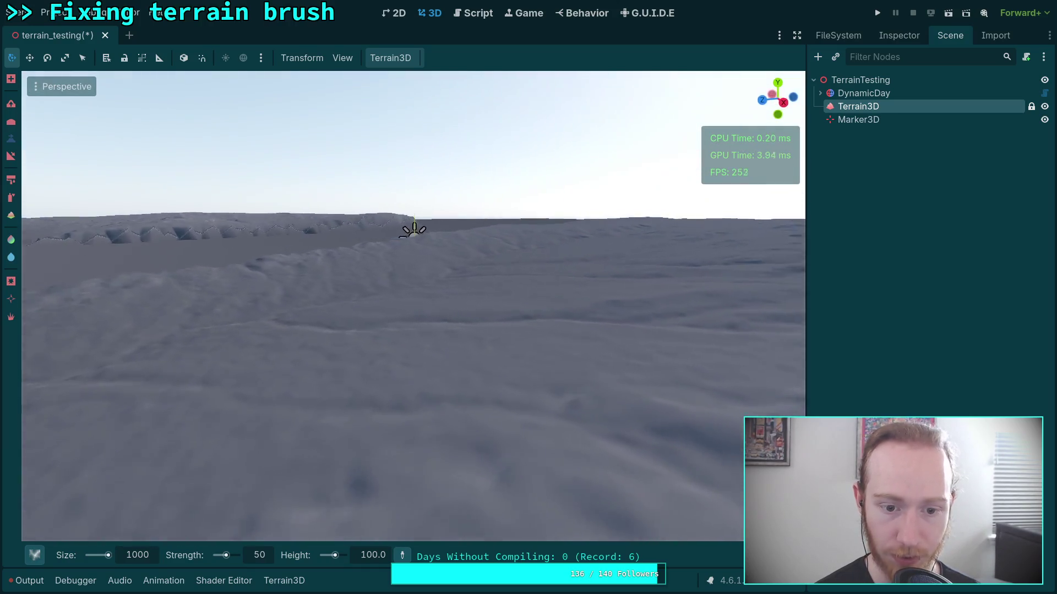
pyautogui.press('w')
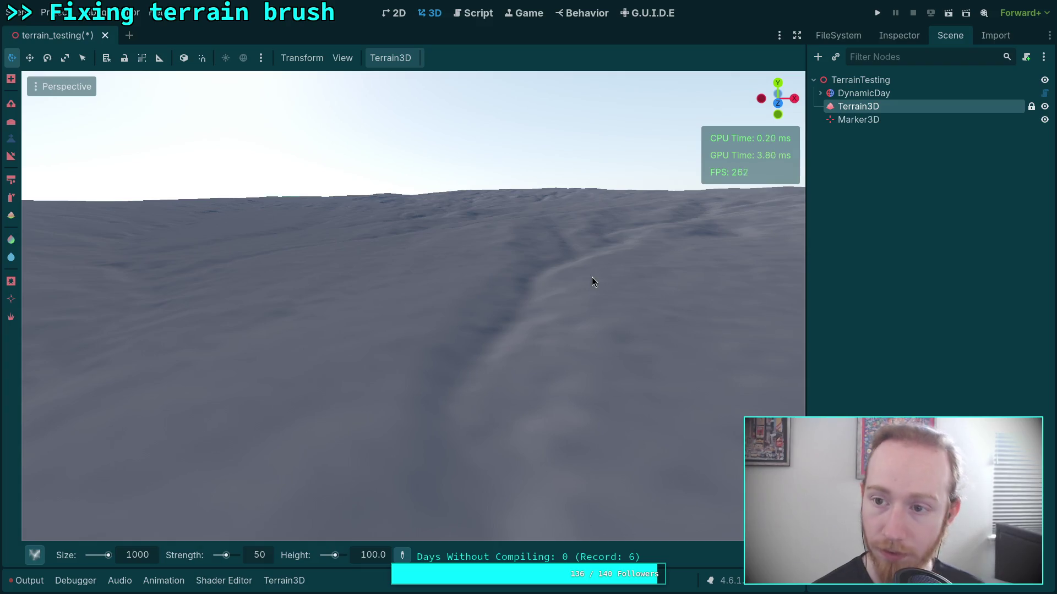
pyautogui.click(901, 36)
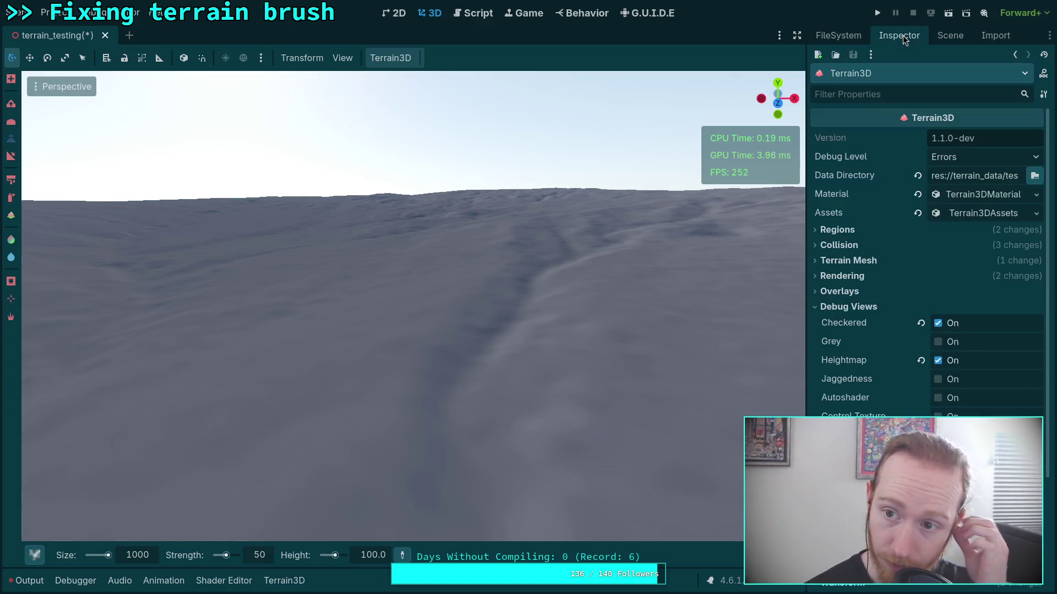
# Instance player.tscn, found by searching 'play', as a child of the TerrainTesting root
pyautogui.click(948, 38)
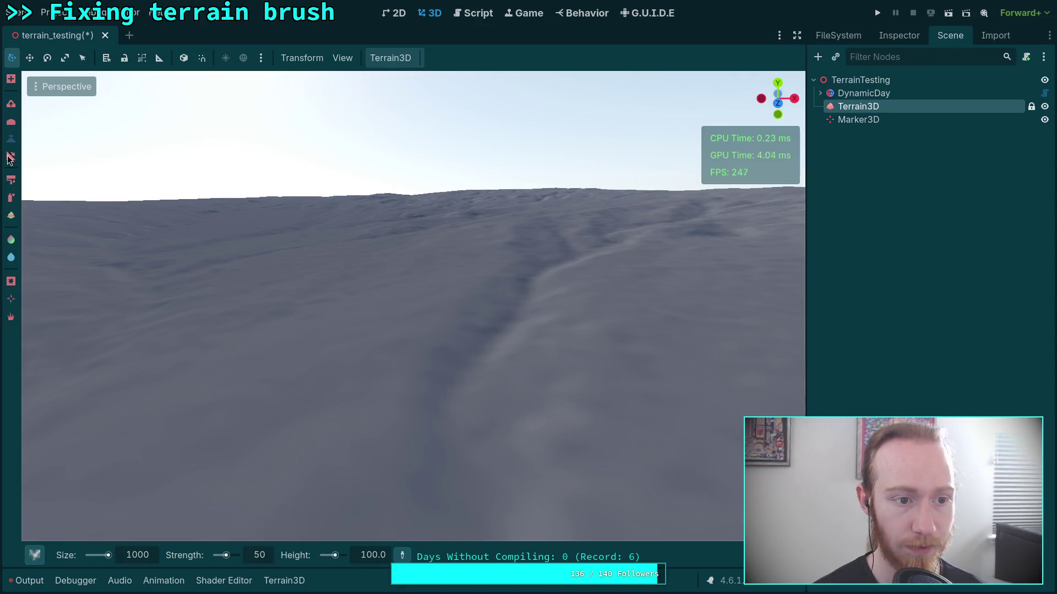
pyautogui.click(837, 79)
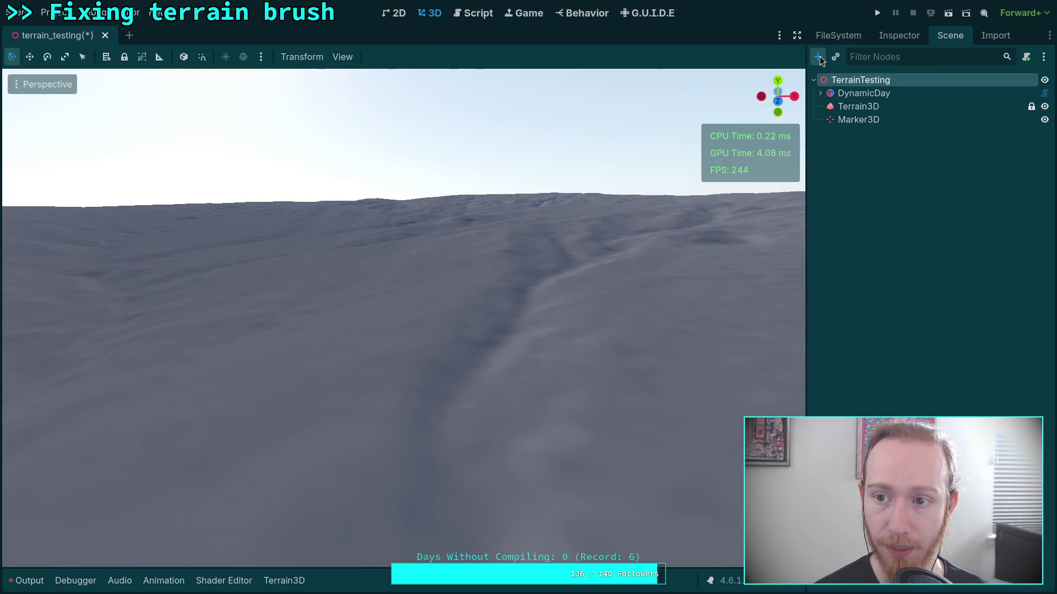
pyautogui.click(817, 57)
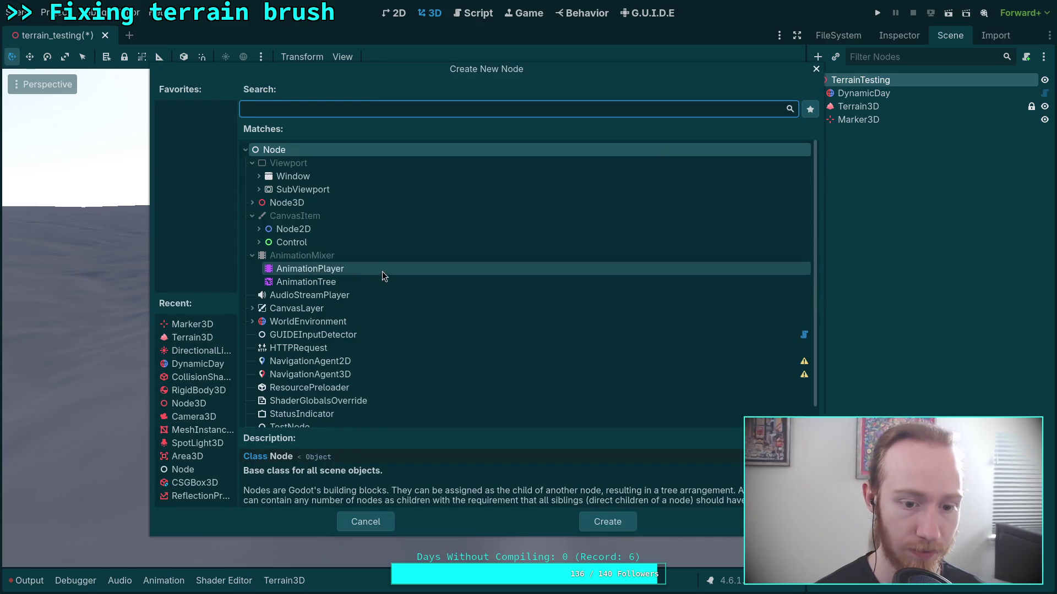
pyautogui.click(374, 518)
pyautogui.click(836, 56)
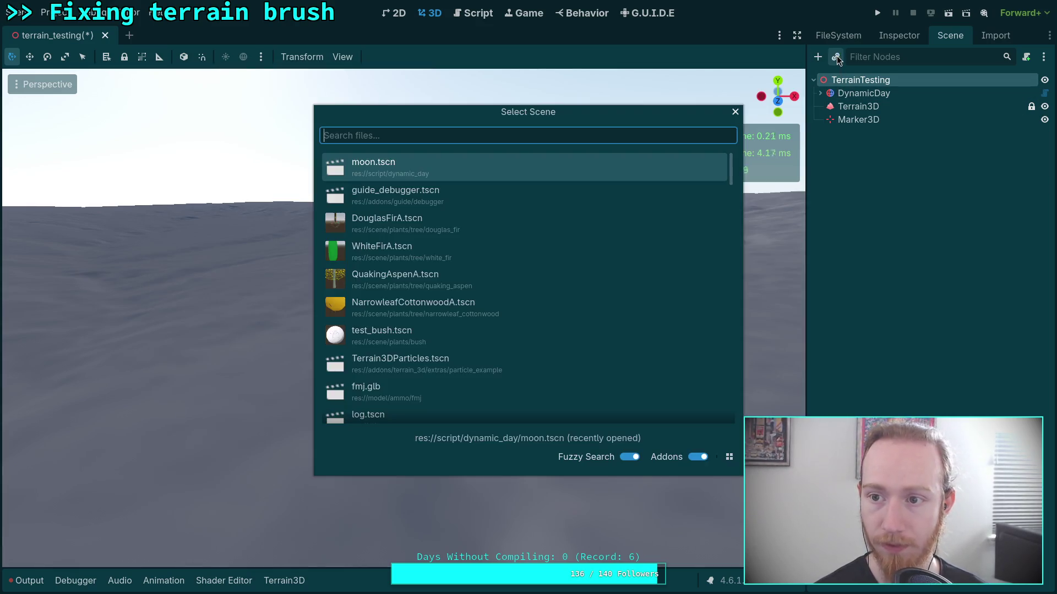
pyautogui.write('play')
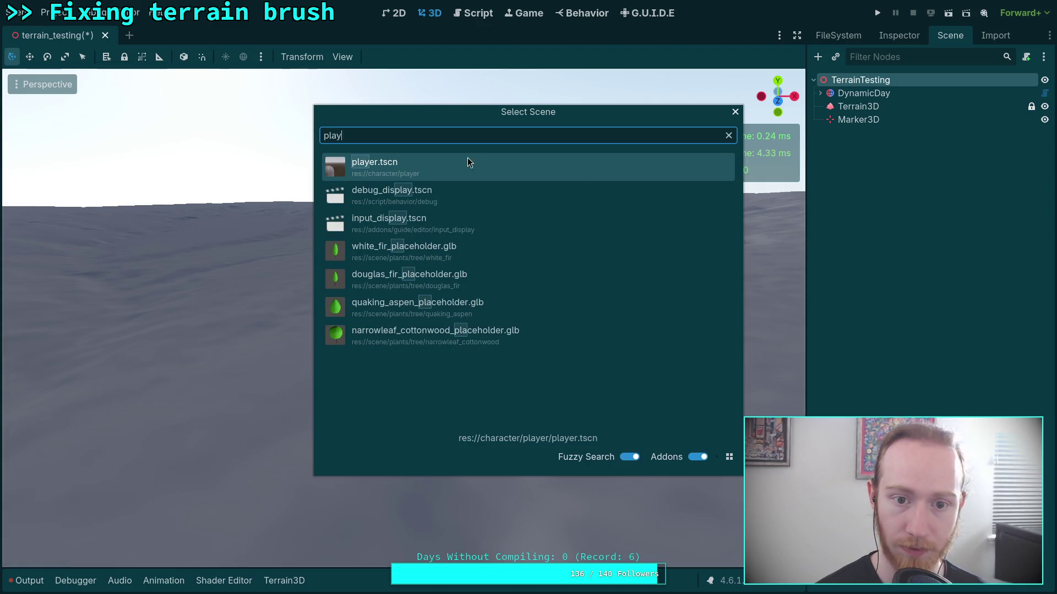
pyautogui.doubleClick(443, 170)
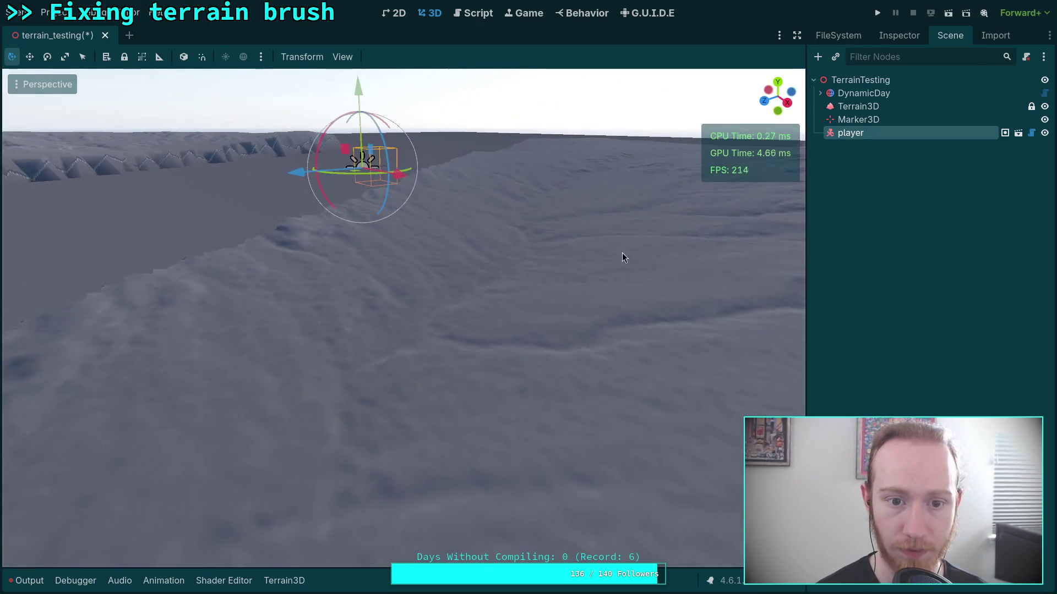
# Place the player just above the sculpted terrain surface, then save and run the scene
pyautogui.moveTo(357, 177)
pyautogui.mouseDown()
pyautogui.moveTo(620, 422)
pyautogui.moveTo(649, 435)
pyautogui.mouseUp()
pyautogui.moveTo(393, 297); pyautogui.dragTo(397, 202)
pyautogui.scroll(-5, 461, 260)
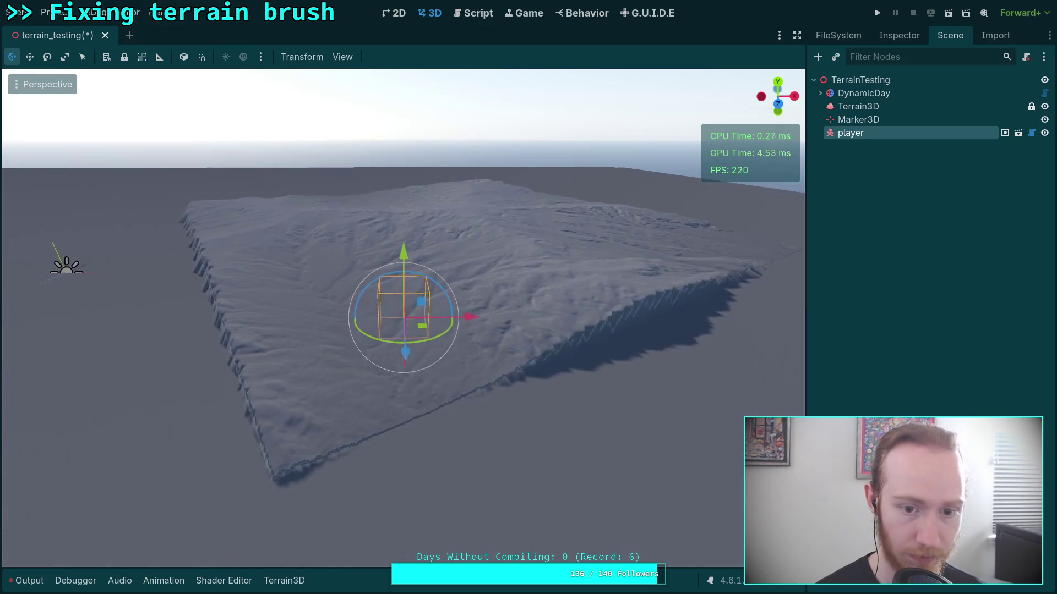
pyautogui.scroll(6, 466, 294)
pyautogui.moveTo(501, 304)
pyautogui.mouseDown()
pyautogui.moveTo(384, 274)
pyautogui.moveTo(386, 258)
pyautogui.moveTo(414, 336)
pyautogui.moveTo(474, 349)
pyautogui.moveTo(611, 340)
pyautogui.moveTo(466, 310)
pyautogui.moveTo(534, 318)
pyautogui.moveTo(593, 306)
pyautogui.moveTo(489, 310)
pyautogui.moveTo(507, 283)
pyautogui.mouseUp()
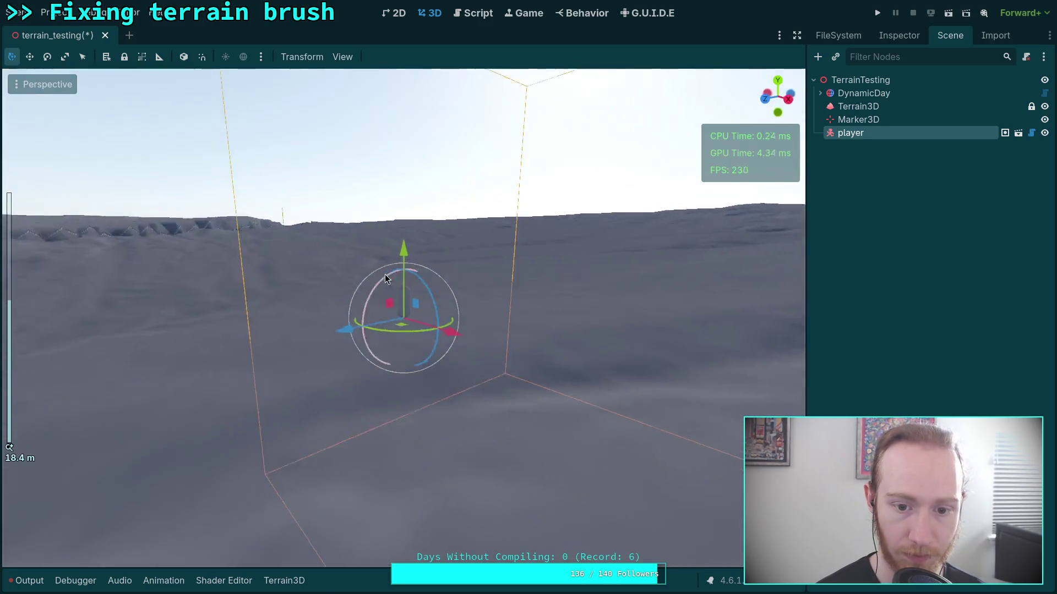
pyautogui.moveTo(397, 249)
pyautogui.mouseDown()
pyautogui.moveTo(403, 311)
pyautogui.moveTo(404, 300)
pyautogui.mouseUp()
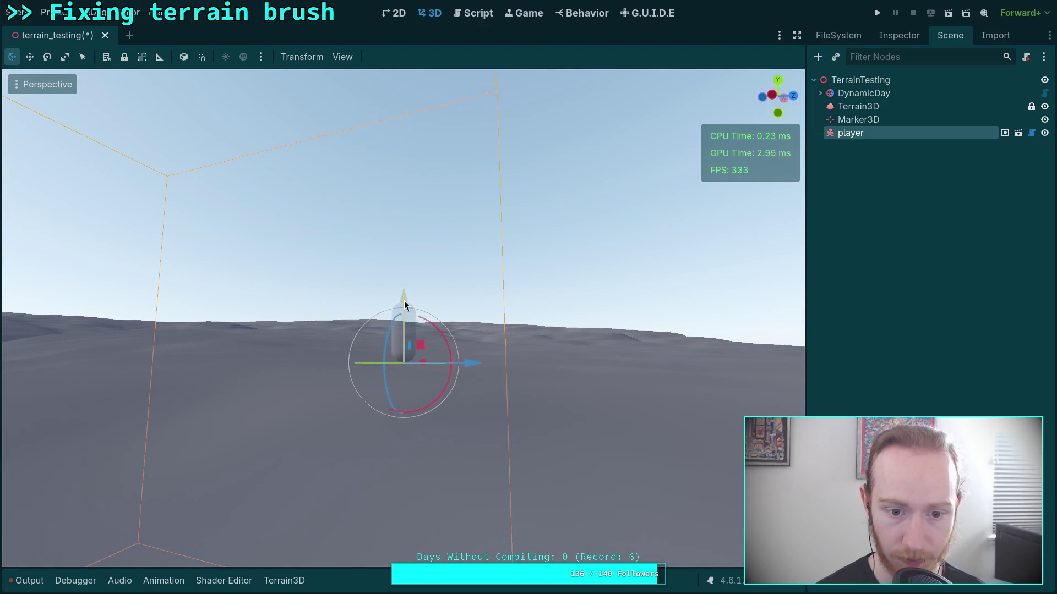
pyautogui.click(877, 12)
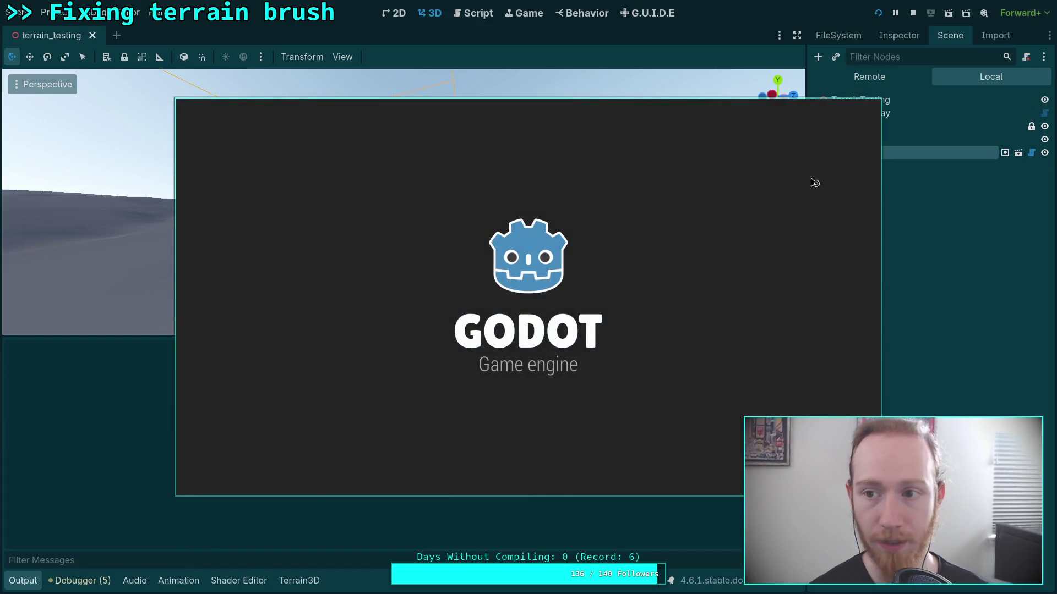
# Rerun the test scene, read the Nil try_capture_mouse error at world.gd line 42, then stop
pyautogui.click(919, 15)
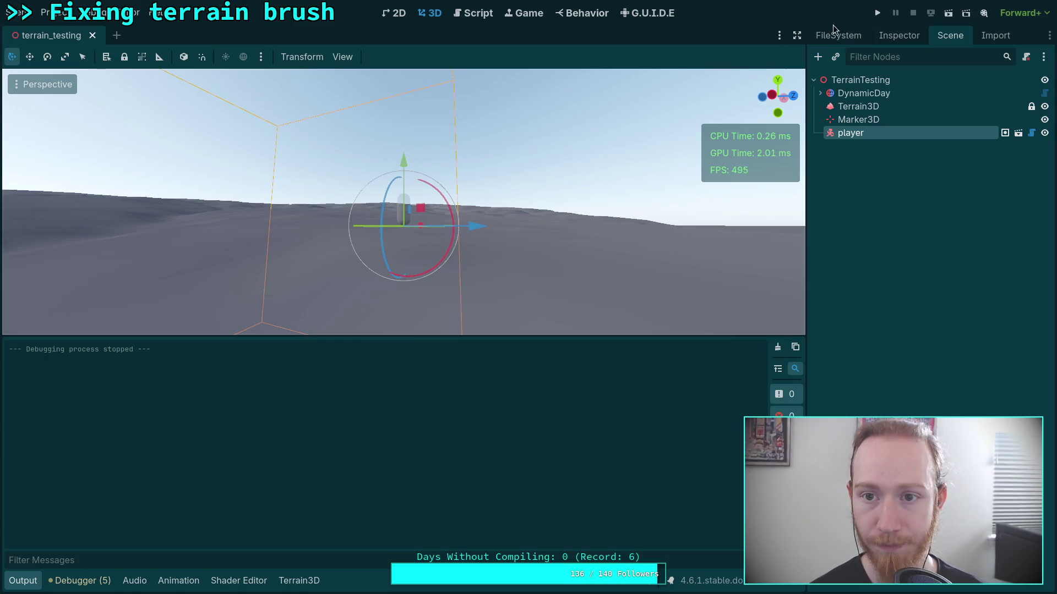
pyautogui.click(948, 13)
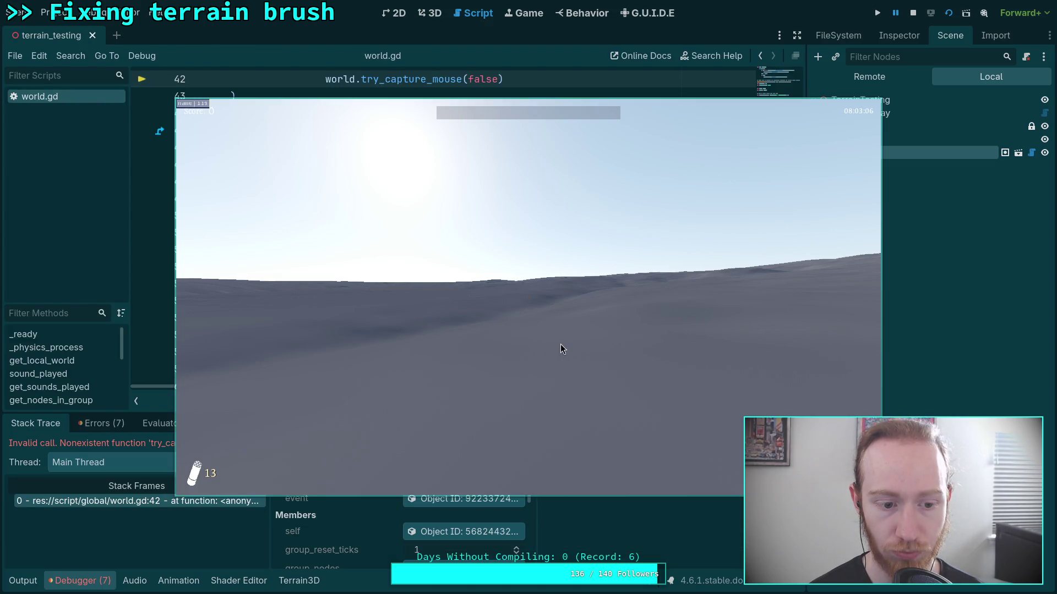
pyautogui.moveTo(644, 163)
pyautogui.mouseDown()
pyautogui.moveTo(488, 519)
pyautogui.moveTo(592, 537)
pyautogui.mouseUp()
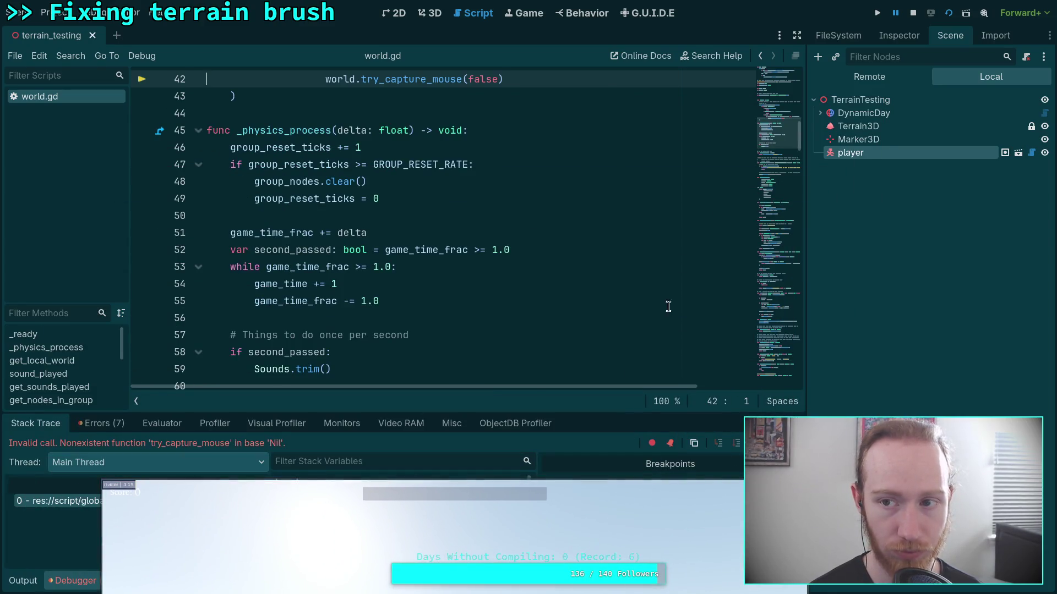
pyautogui.click(913, 13)
# Change the TerrainTesting root node's type to World and save the scene
pyautogui.rightClick(867, 80)
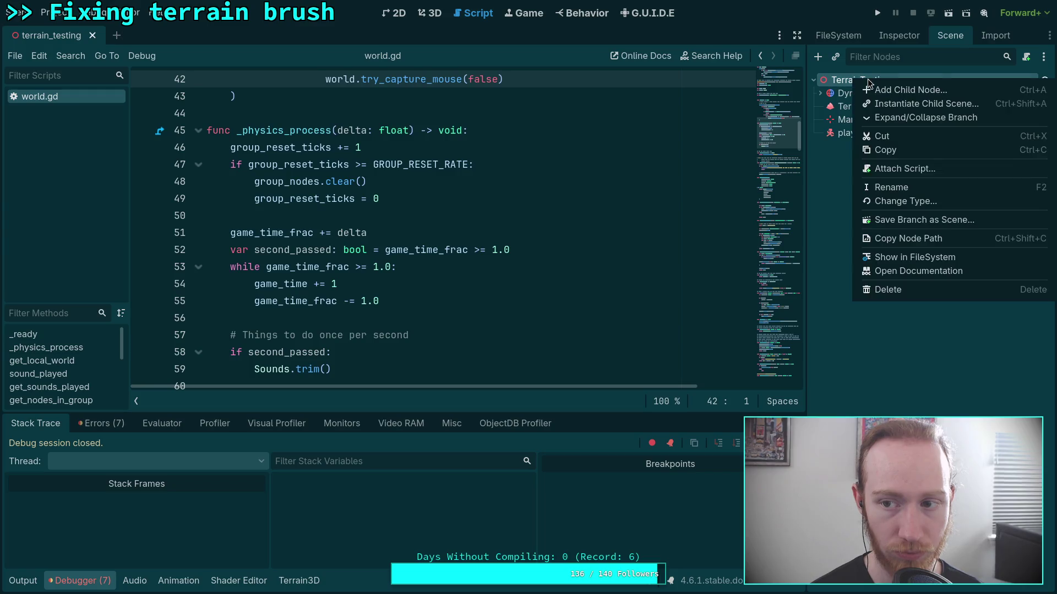
pyautogui.click(897, 200)
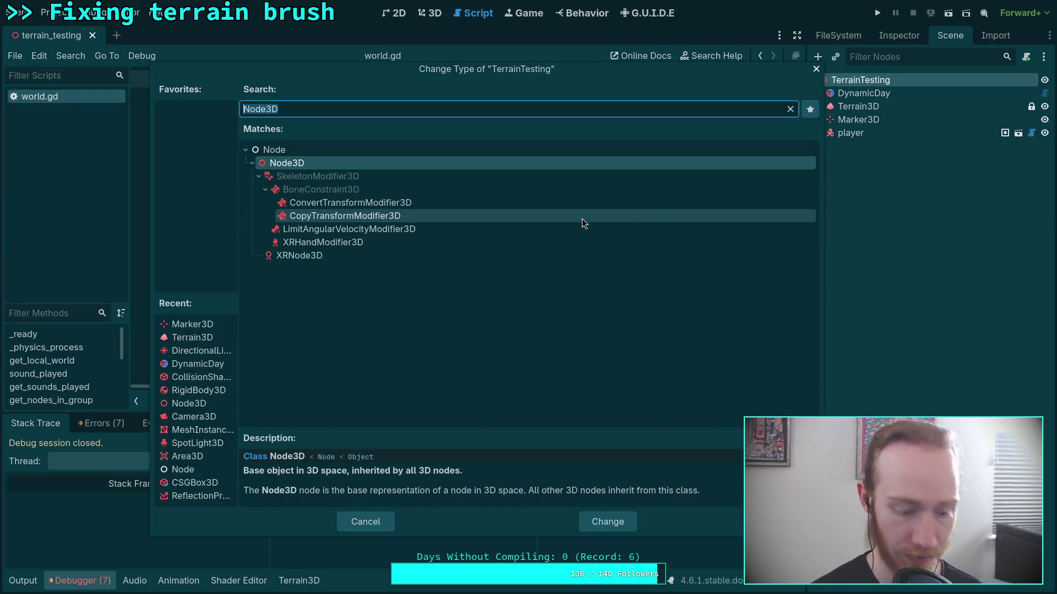
pyautogui.write('wor')
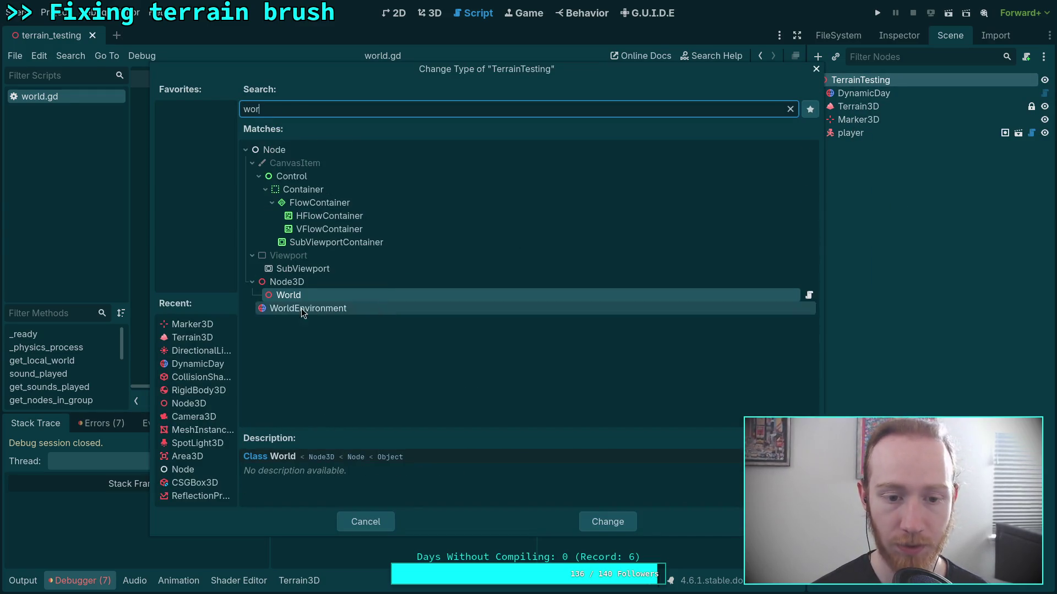
pyautogui.click(600, 526)
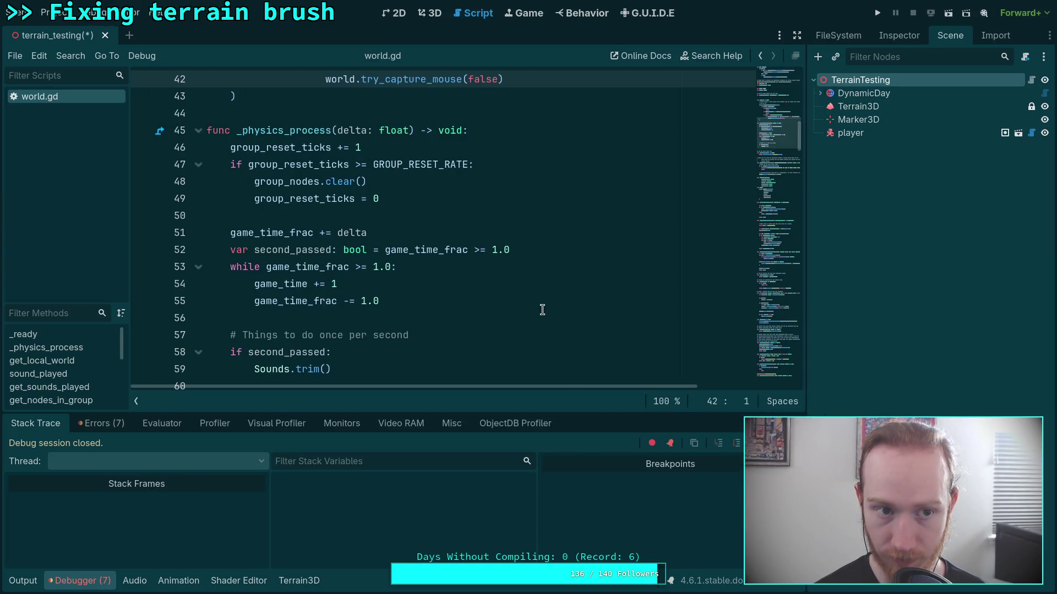
pyautogui.hotkey('ctrl', 's')
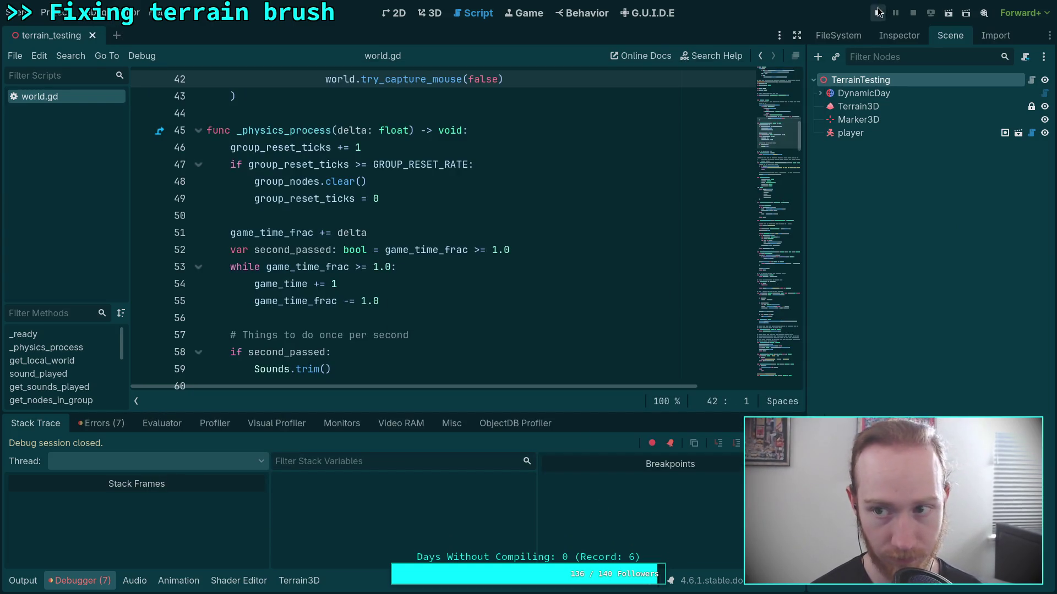
# Rerun the game, check the is_writable error at world.gd line 103, and stop it
pyautogui.click(928, 12)
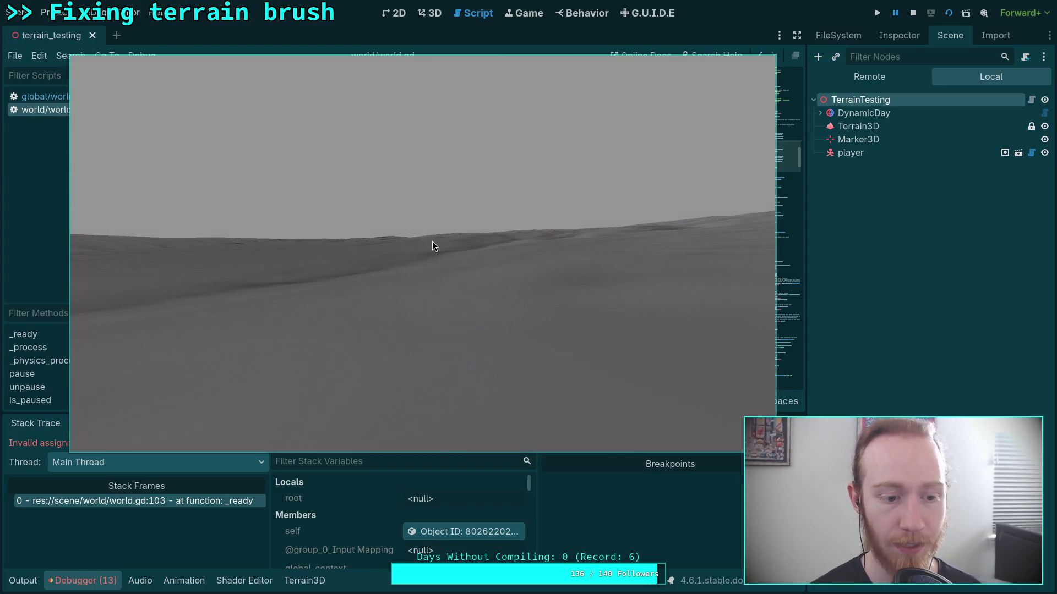
pyautogui.moveTo(384, 220)
pyautogui.mouseDown()
pyautogui.moveTo(761, 379)
pyautogui.moveTo(688, 463)
pyautogui.moveTo(572, 426)
pyautogui.moveTo(486, 303)
pyautogui.mouseUp()
pyautogui.click(913, 13)
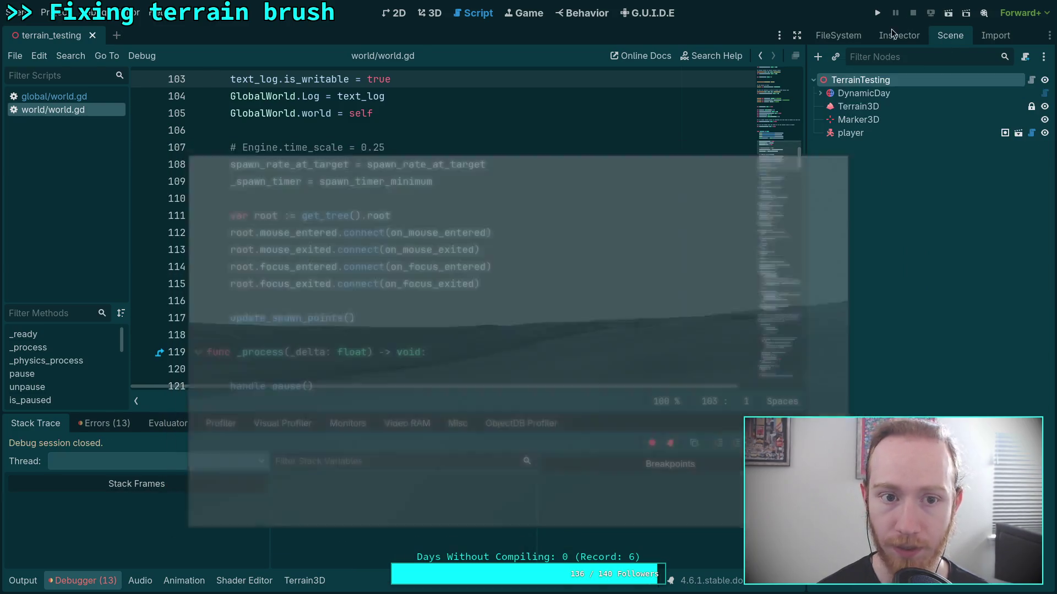
# Jump from the Debugger Errors list to the is_writable error line in world.gd
pyautogui.click(108, 425)
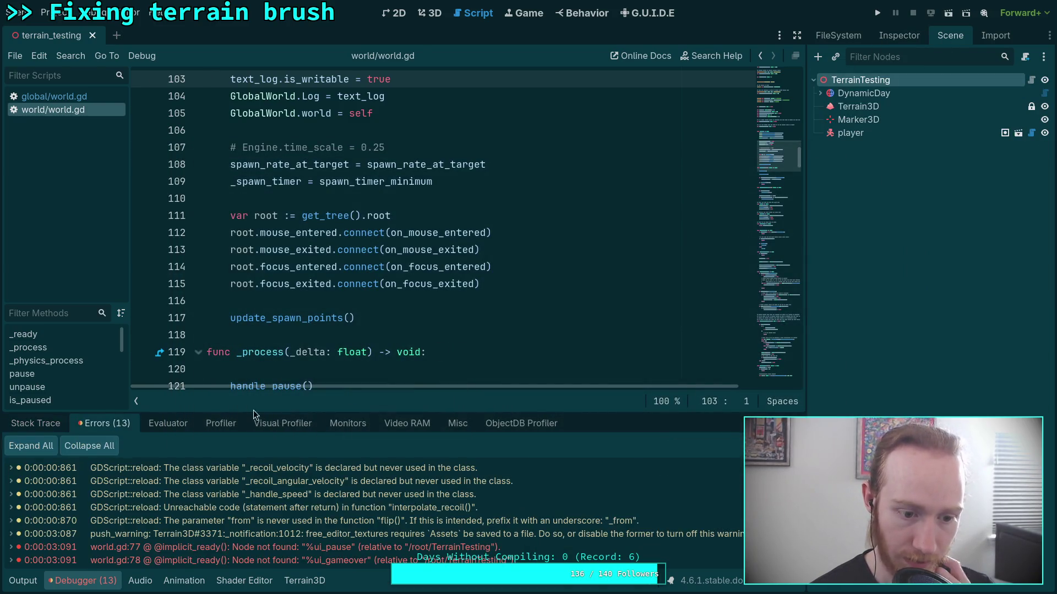
pyautogui.scroll(-3, 372, 491)
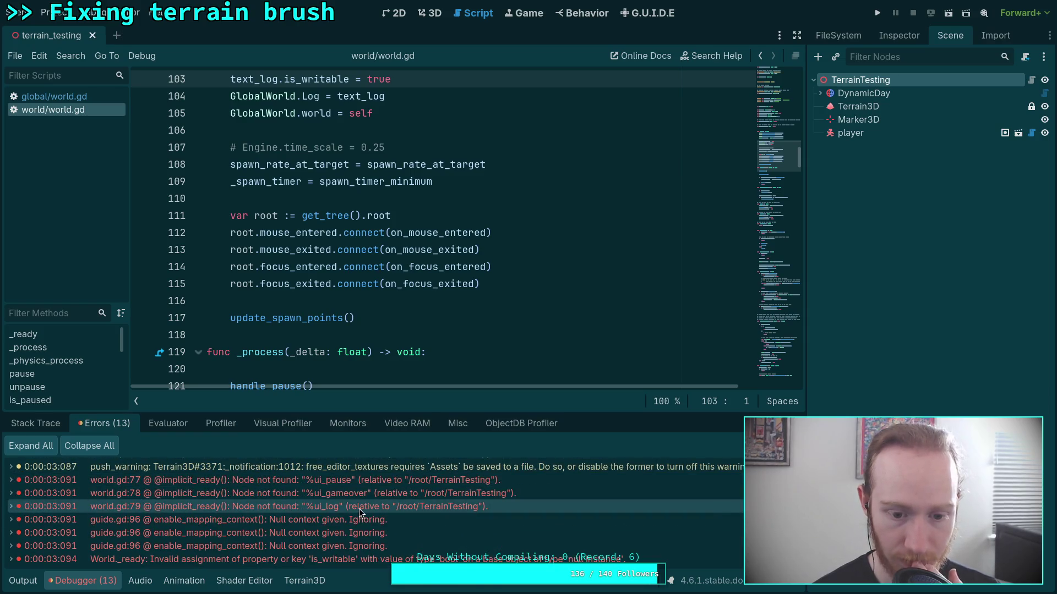
pyautogui.moveTo(360, 511)
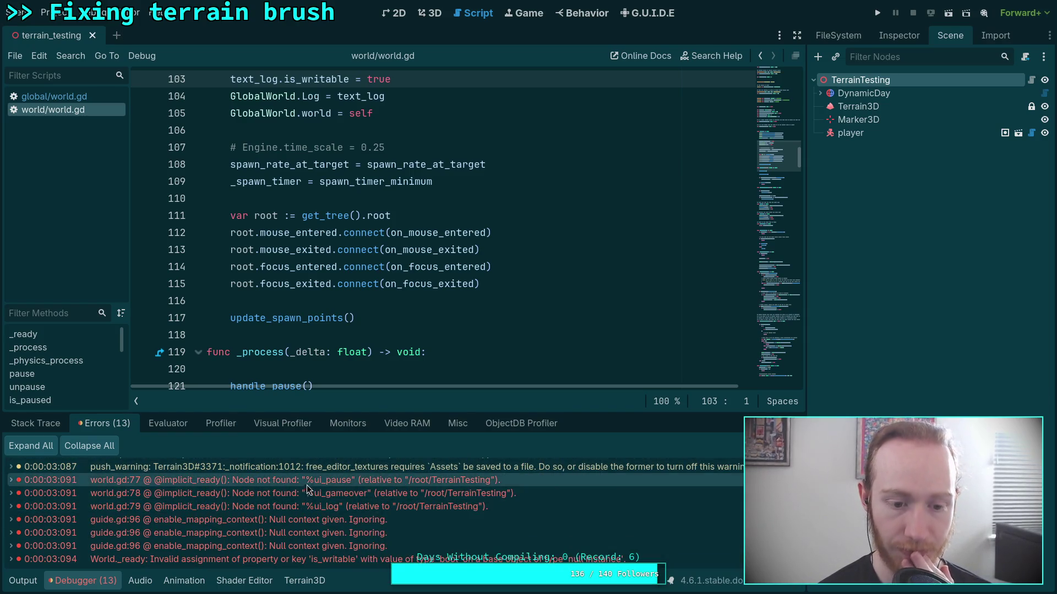
pyautogui.doubleClick(314, 559)
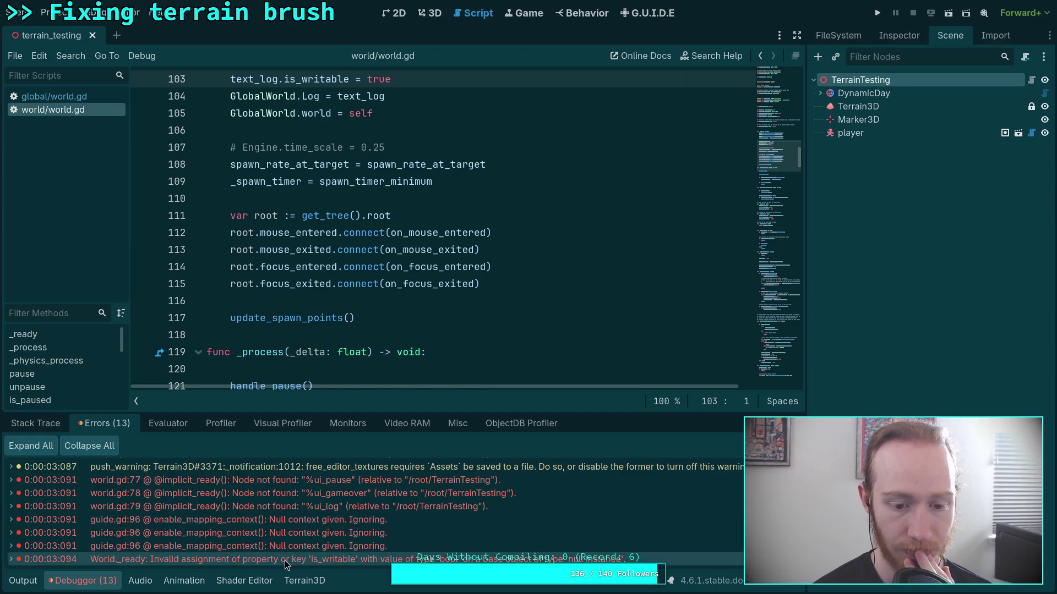
# Move the is_writable line below the GlobalWorld assignments and open a new line above it
pyautogui.scroll(1, 327, 354)
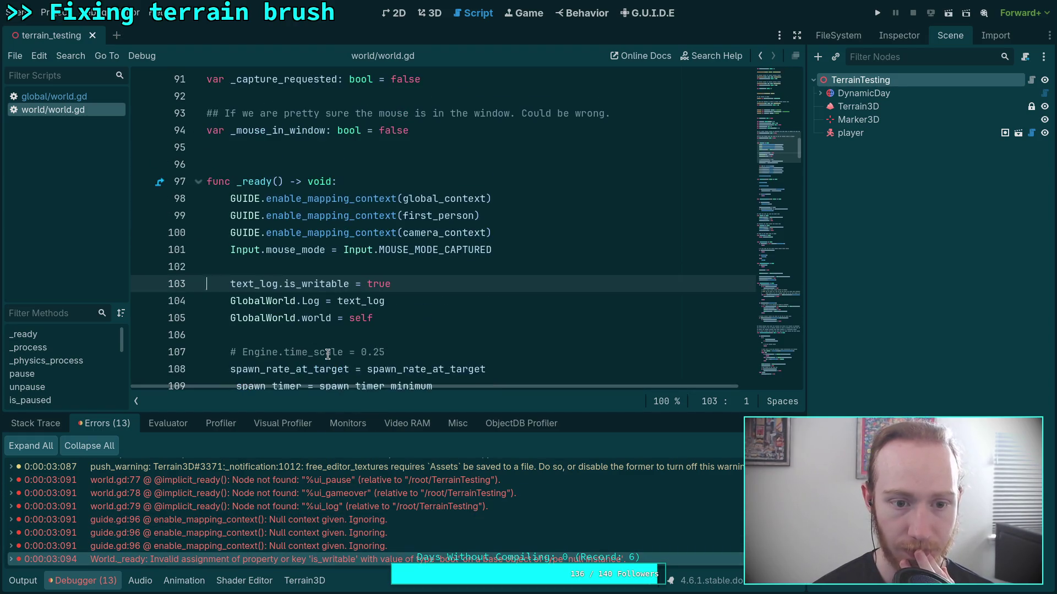
pyautogui.click(341, 265)
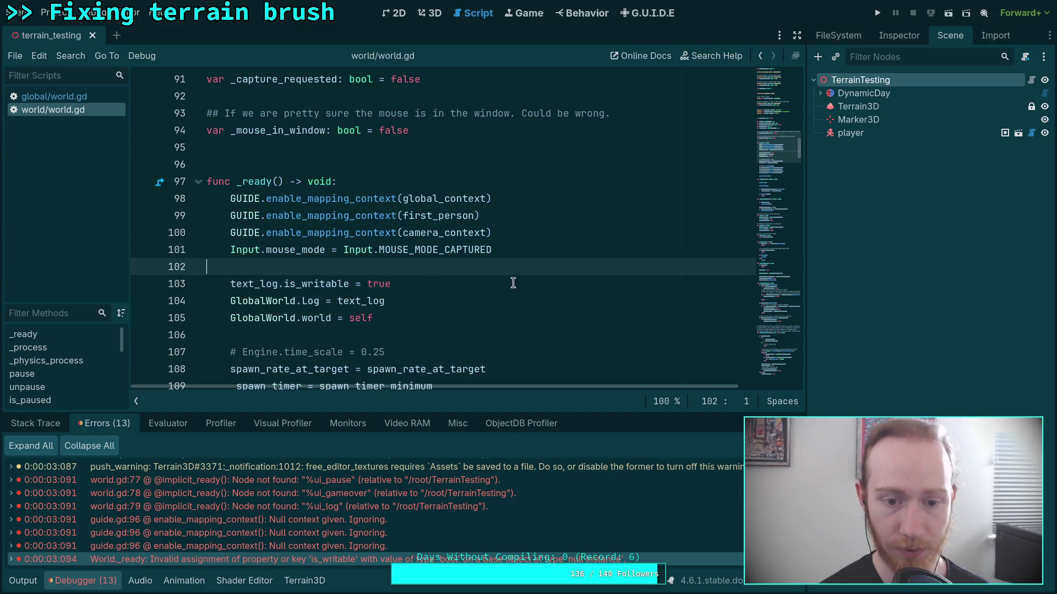
pyautogui.scroll(-2, 570, 317)
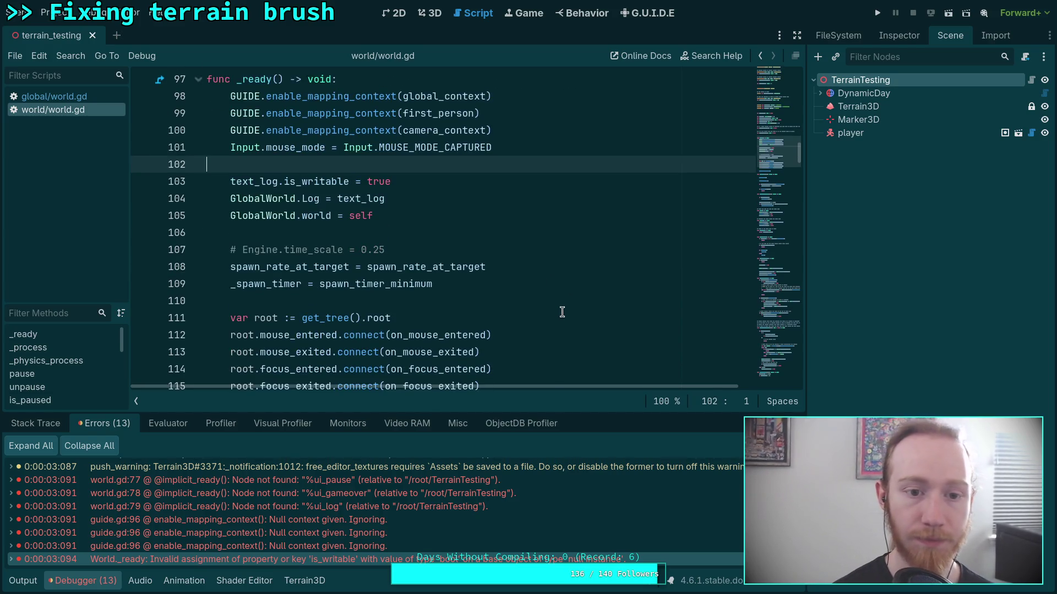
pyautogui.press('Return')
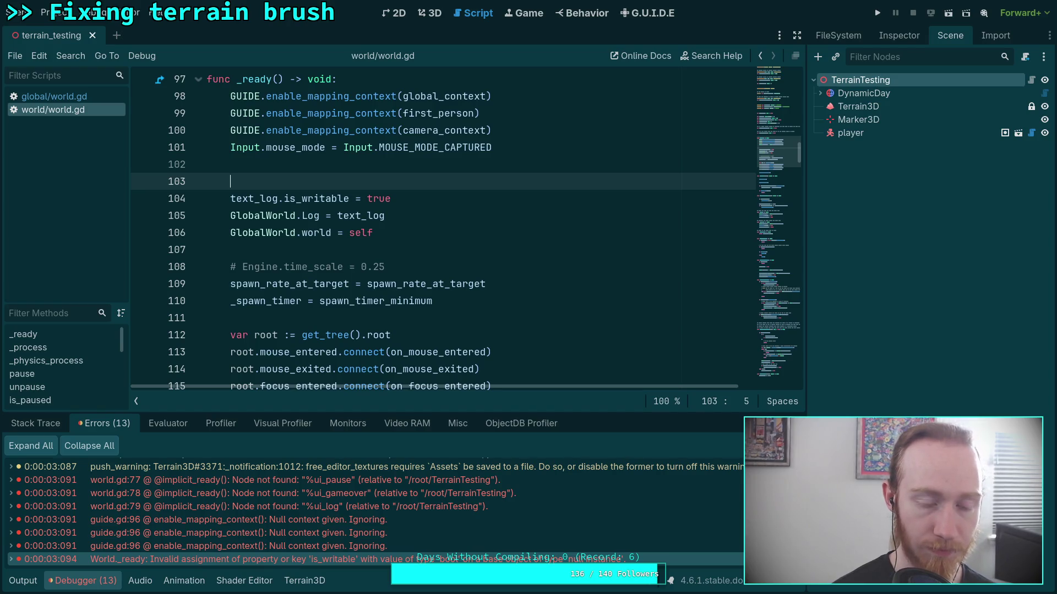
pyautogui.press('BackSpace')
pyautogui.press('BackSpace')
pyautogui.press('Down')
pyautogui.hotkey('alt', 'Down')
pyautogui.hotkey('alt', 'Down')
pyautogui.hotkey('alt', 'Down')
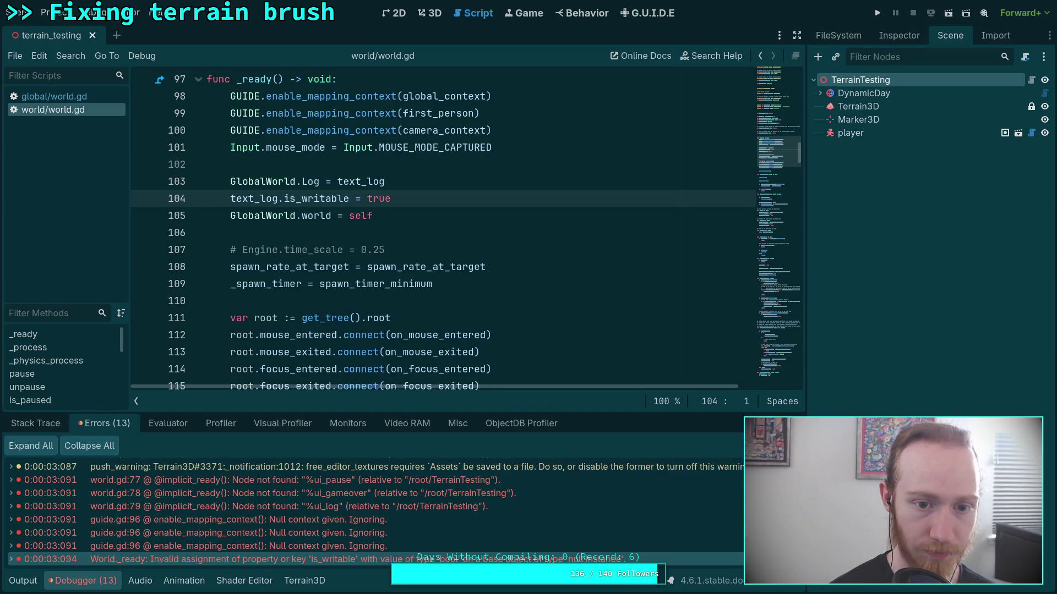
pyautogui.press('Up')
pyautogui.press('Return')
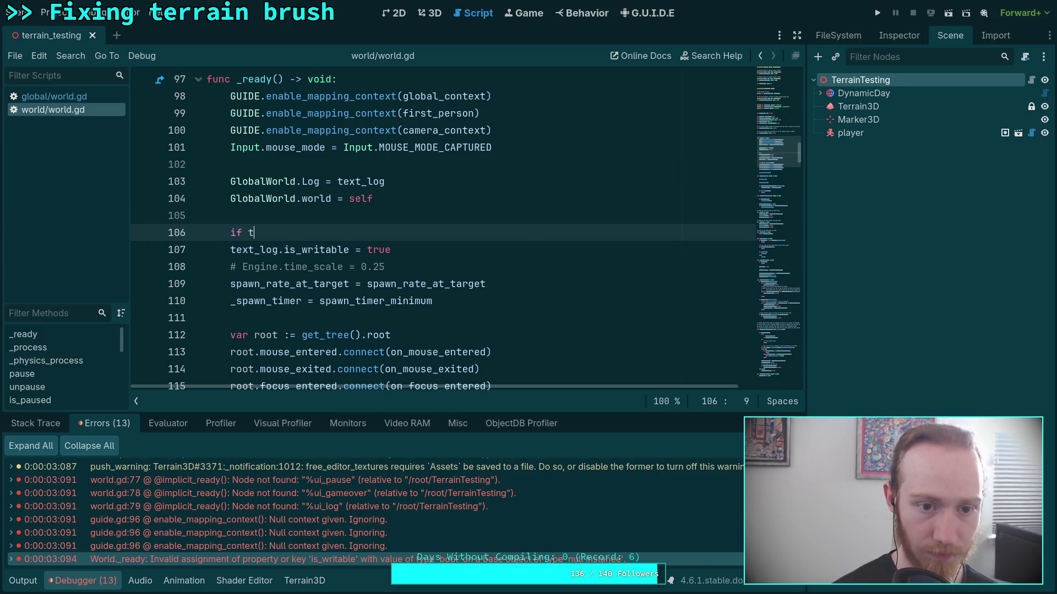
# Write the condition 'if GlobalWorld.Log:' above the is_writable assignment
pyautogui.press('BackSpace')
pyautogui.write('Glob')
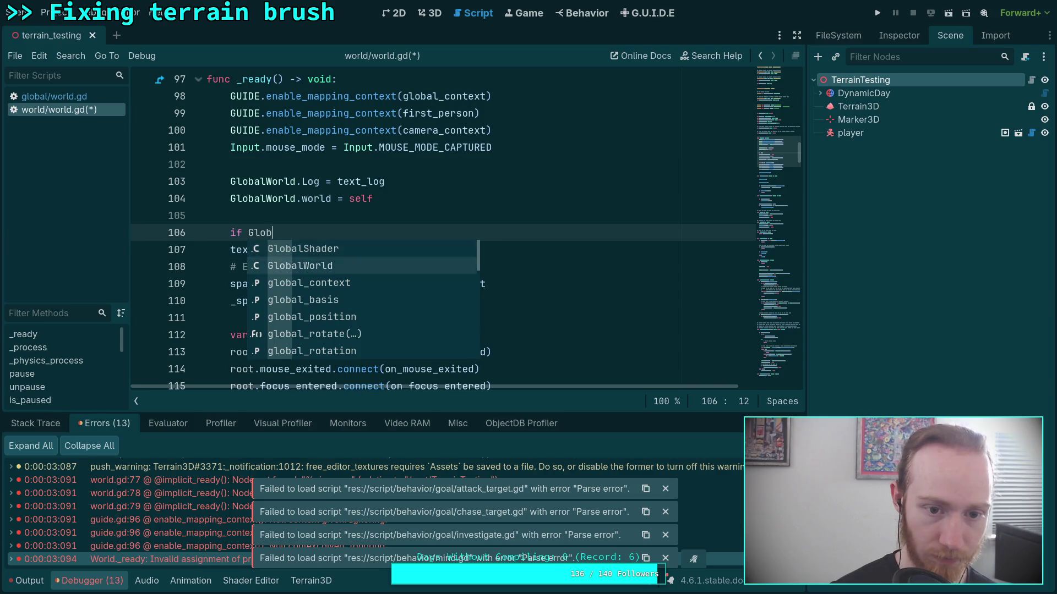
pyautogui.press('Return')
pyautogui.write('.text')
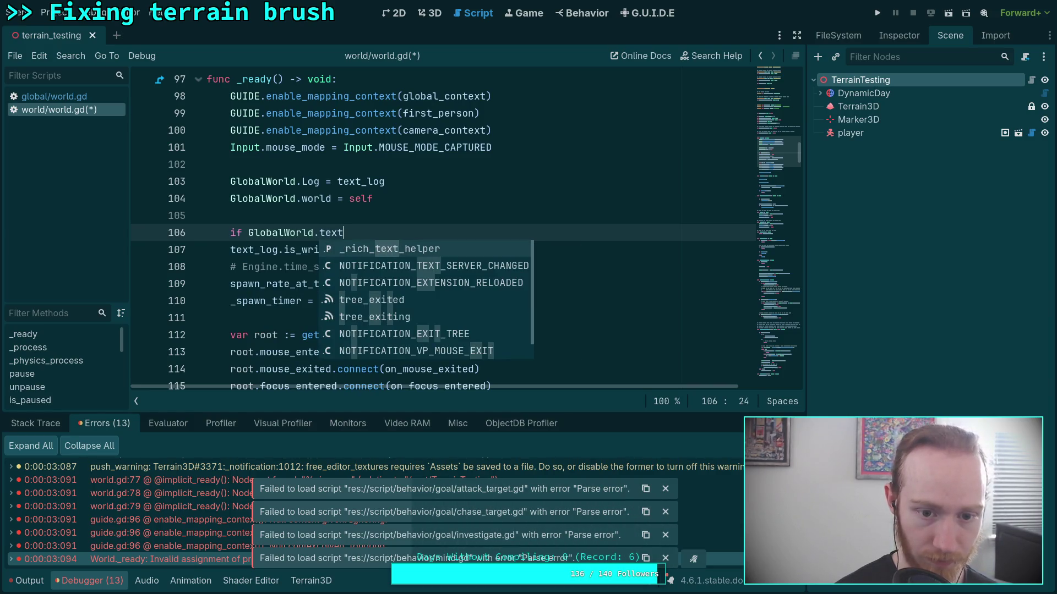
pyautogui.write('_log')
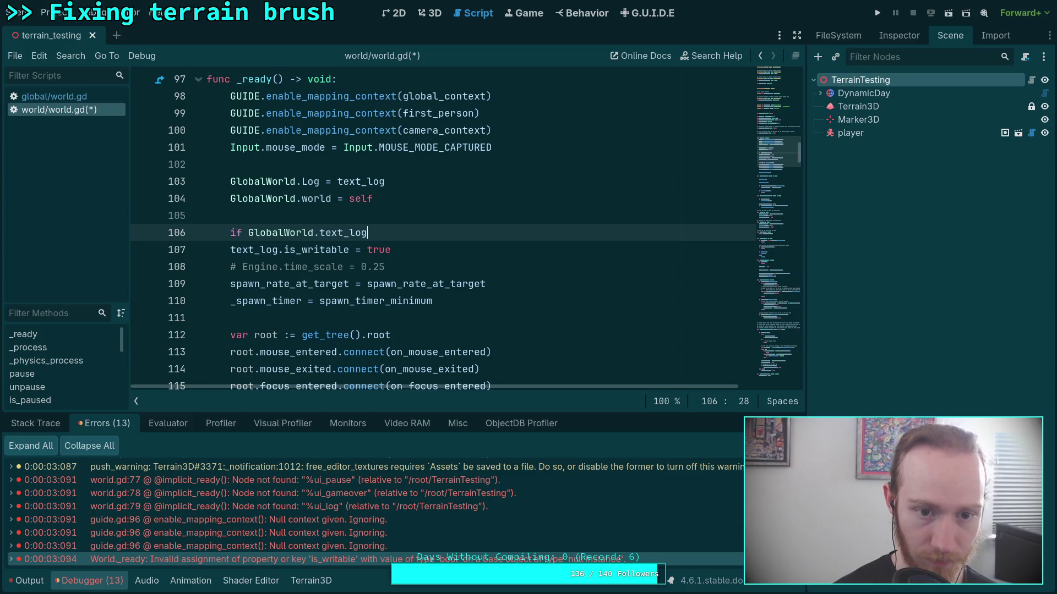
pyautogui.press('BackSpace')
pyautogui.press('BackSpace')
pyautogui.press('BackSpace')
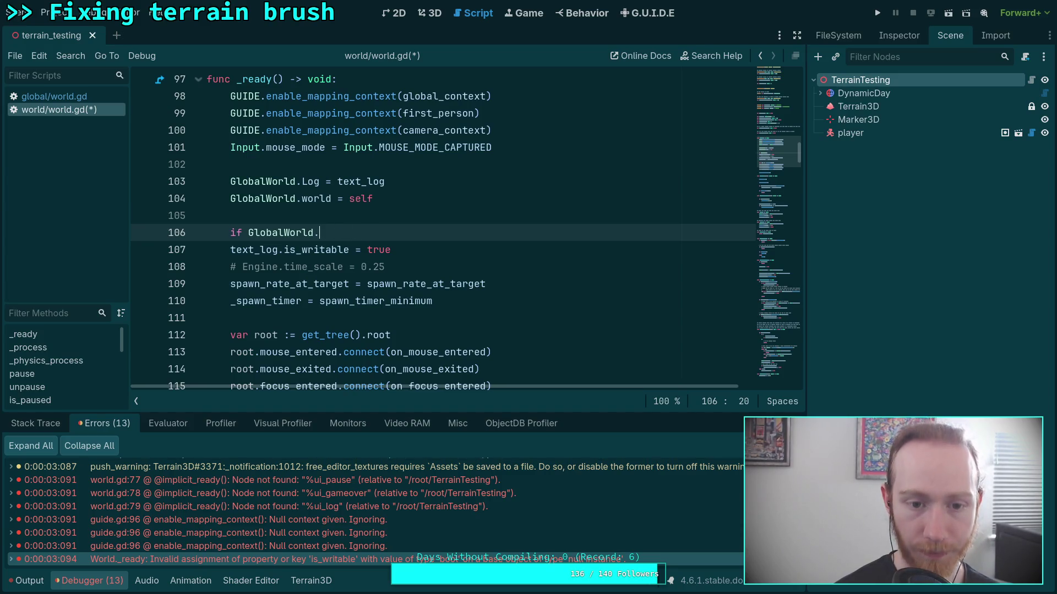
pyautogui.write('Loyo')
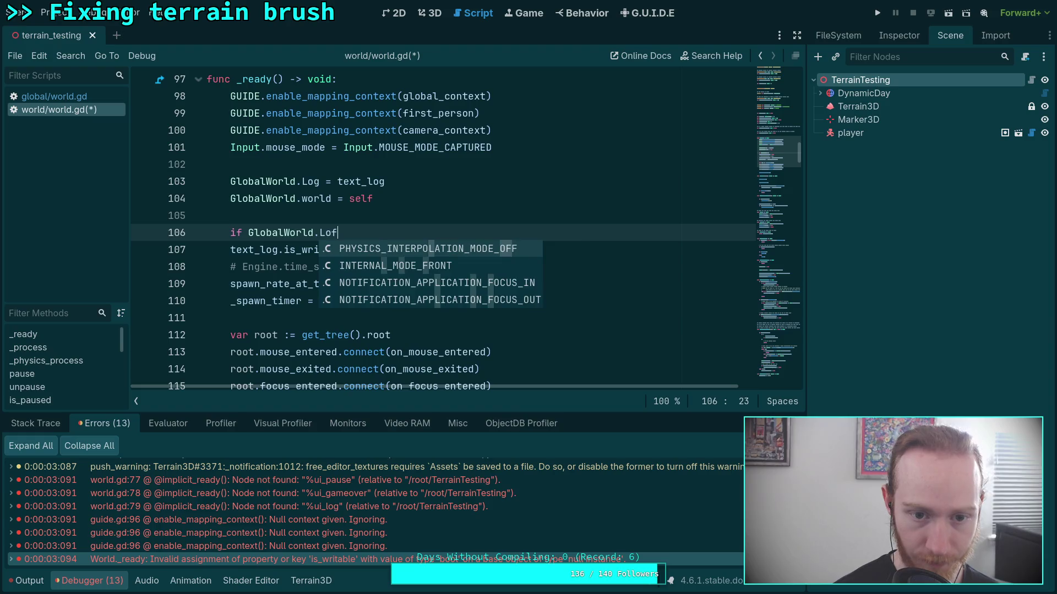
pyautogui.write('g:')
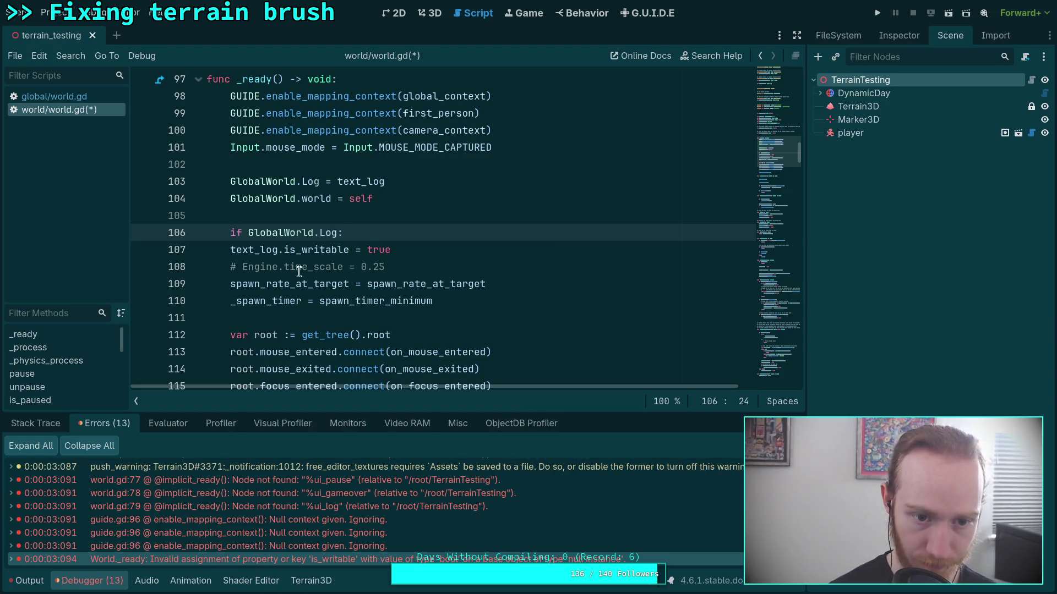
# Indent the assignment as GlobalWorld.Log.is_writable = true under the if and save world.gd
pyautogui.click(234, 249)
pyautogui.press('Tab')
pyautogui.doubleClick(275, 250)
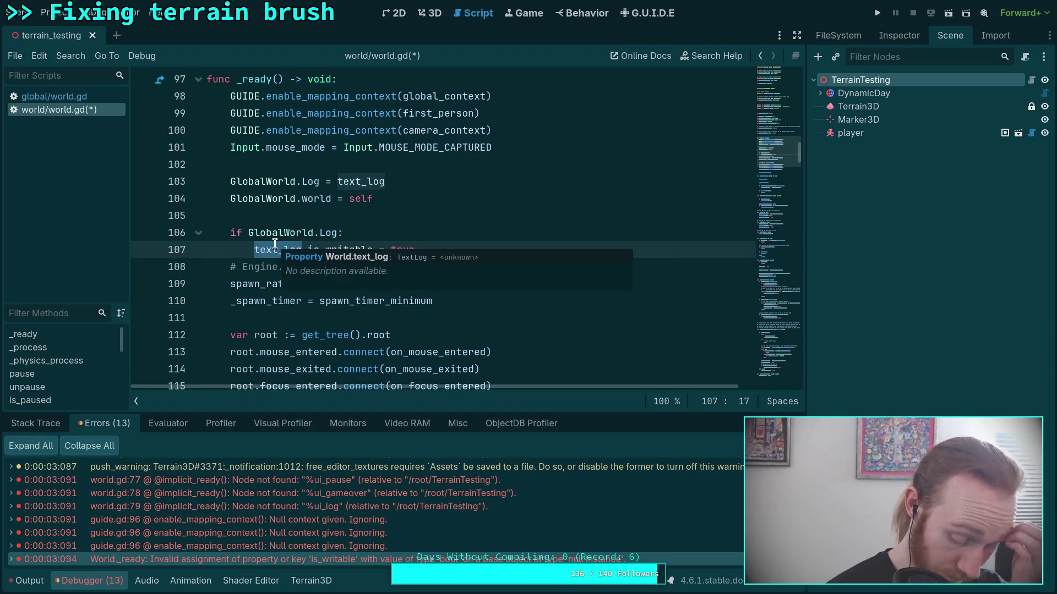
pyautogui.write('GlobalWor')
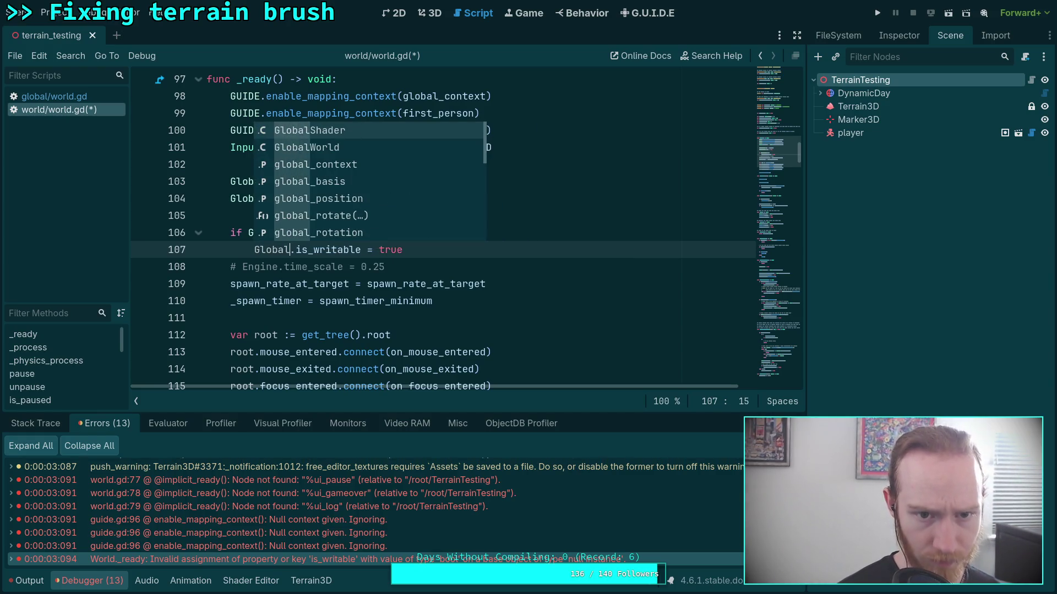
pyautogui.write('ld.Log')
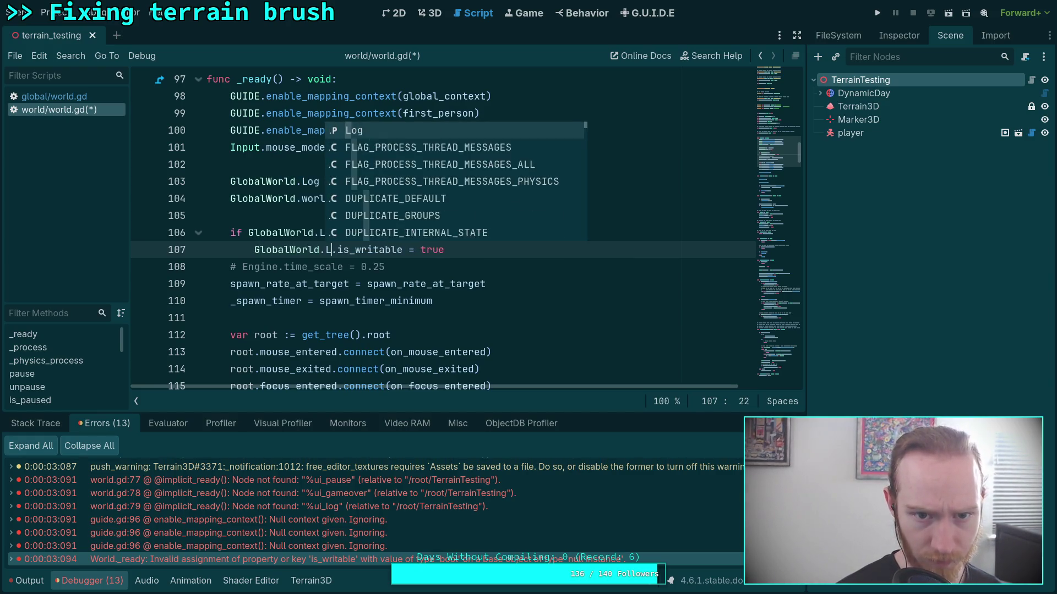
pyautogui.press('Escape')
pyautogui.hotkey('ctrl', 's')
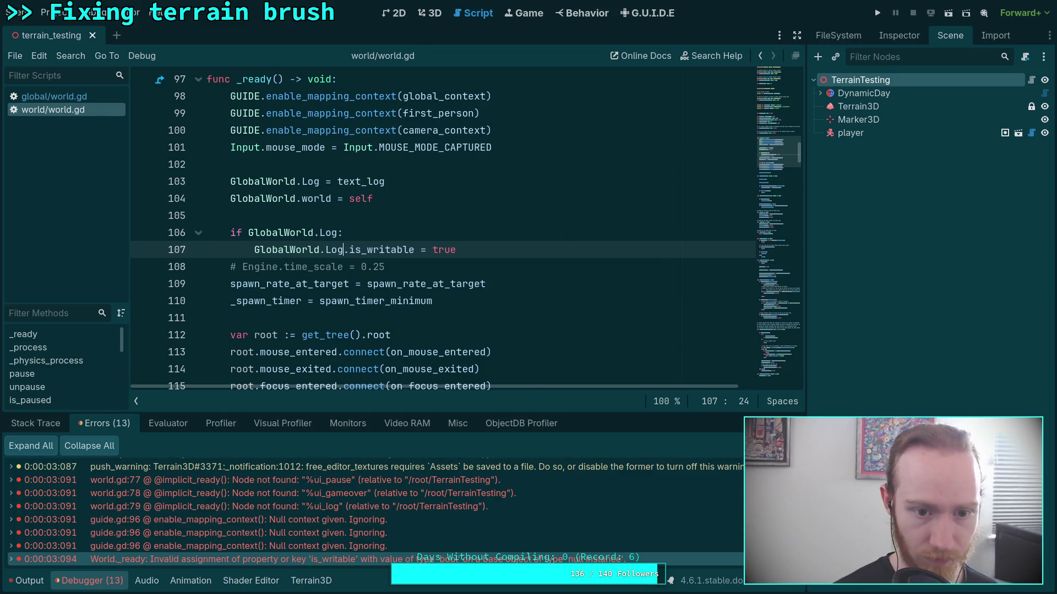
pyautogui.hotkey('ctrl', 'Return')
pyautogui.press('Home')
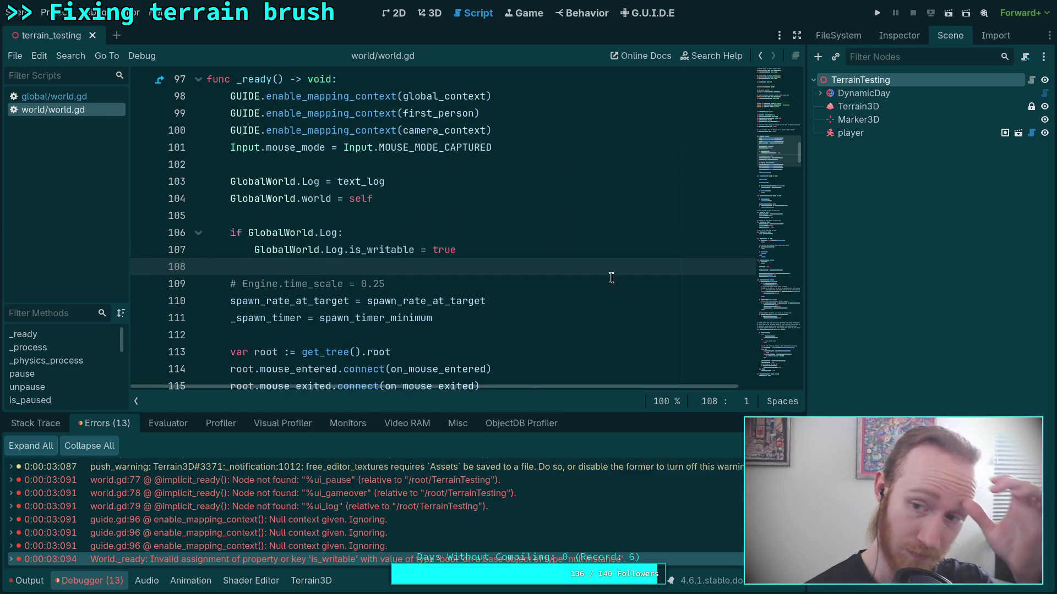
# Rerun the test scene, stop it, and inspect the handle_pause is_triggered-on-Nil error
pyautogui.press('F5')
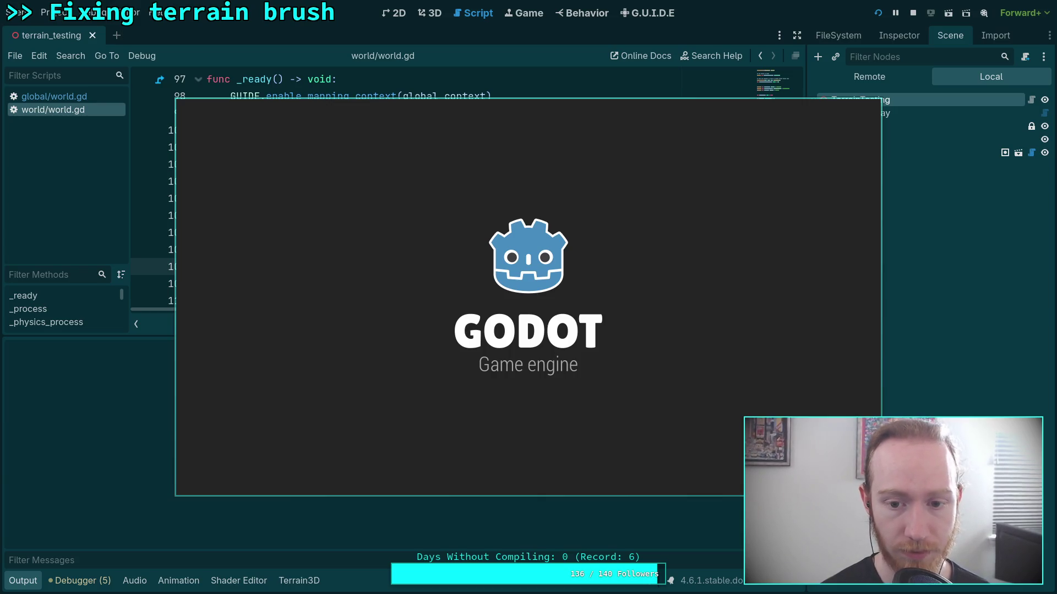
pyautogui.press('Escape')
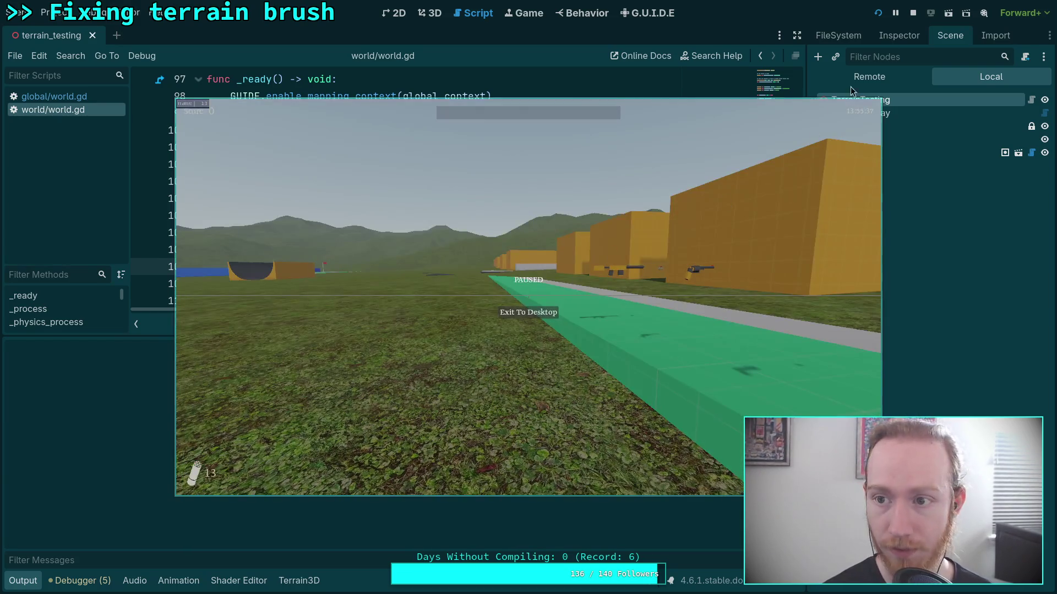
pyautogui.press('F6')
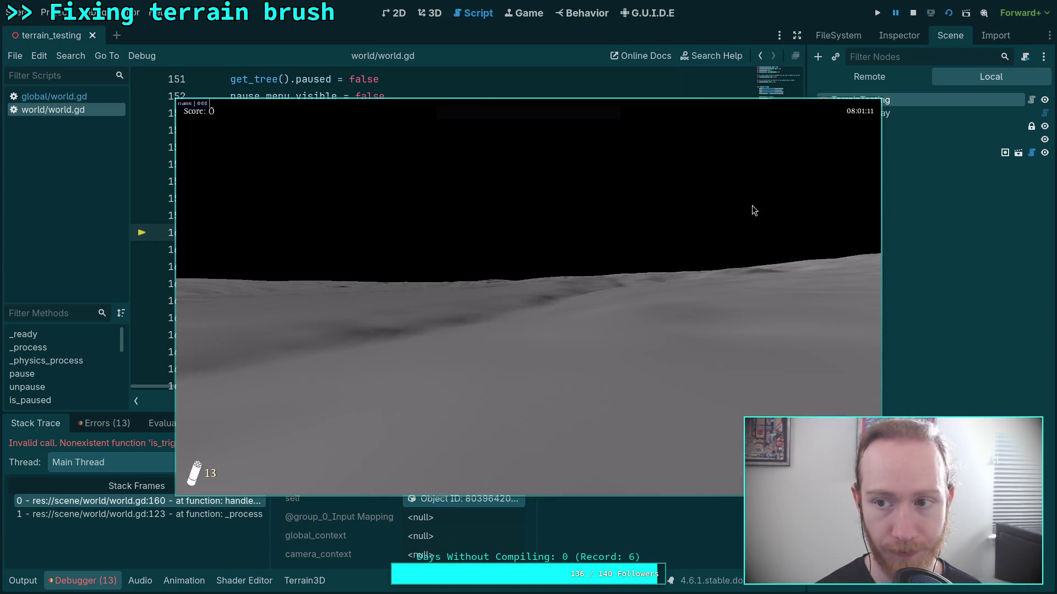
pyautogui.click(916, 13)
pyautogui.click(104, 423)
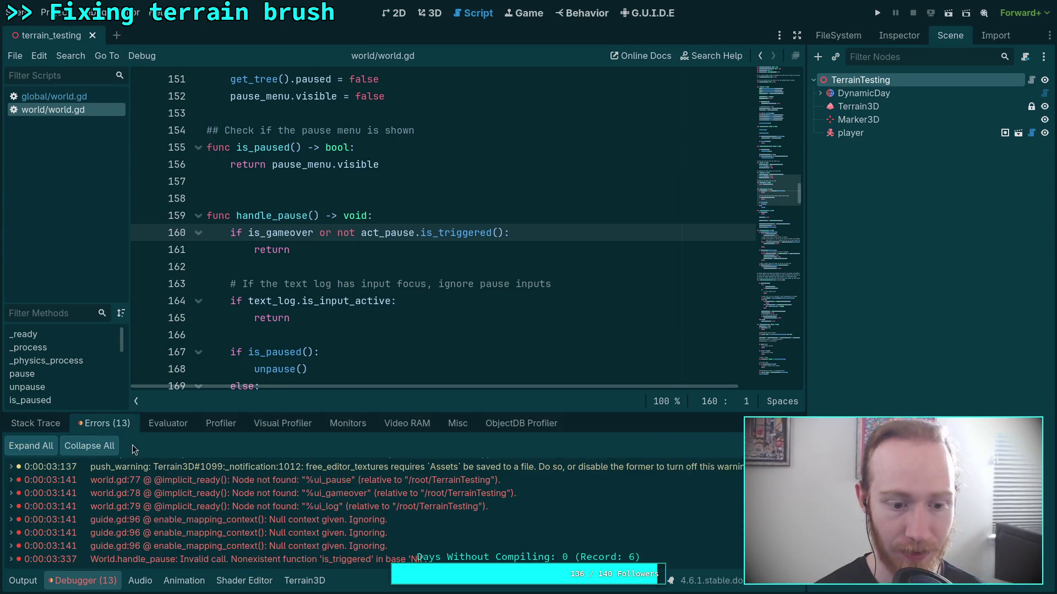
pyautogui.click(325, 564)
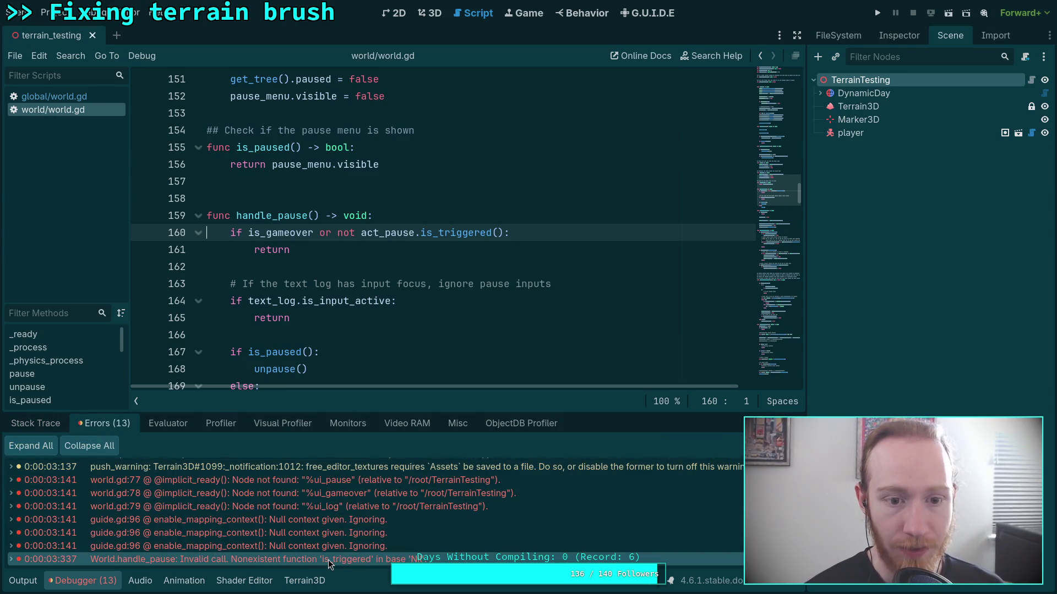
pyautogui.moveTo(380, 235)
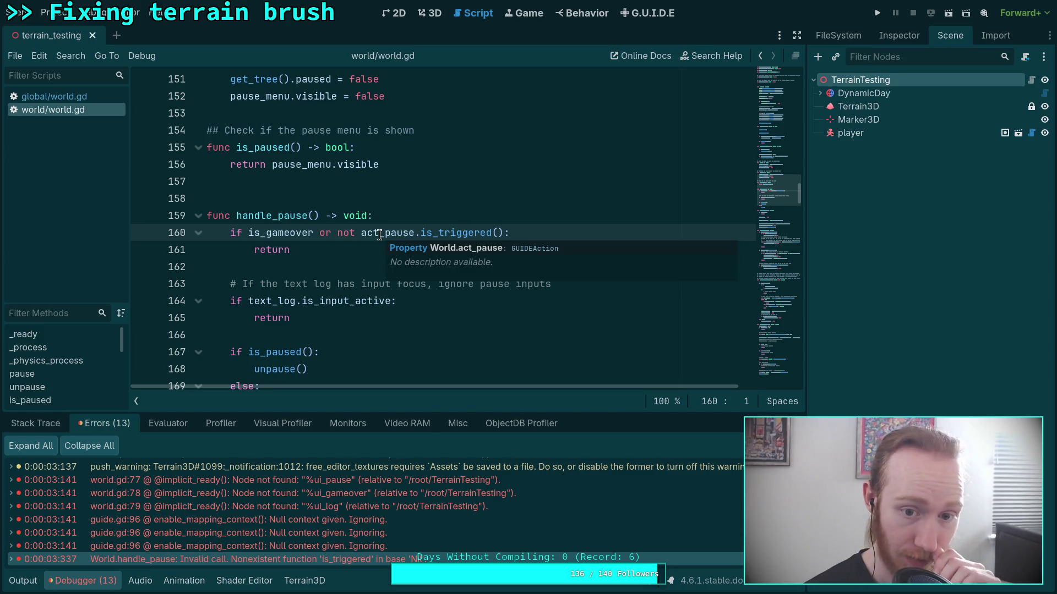
# Select the TerrainTesting root and view its empty input mapping contexts in the Inspector
pyautogui.click(907, 42)
pyautogui.click(944, 40)
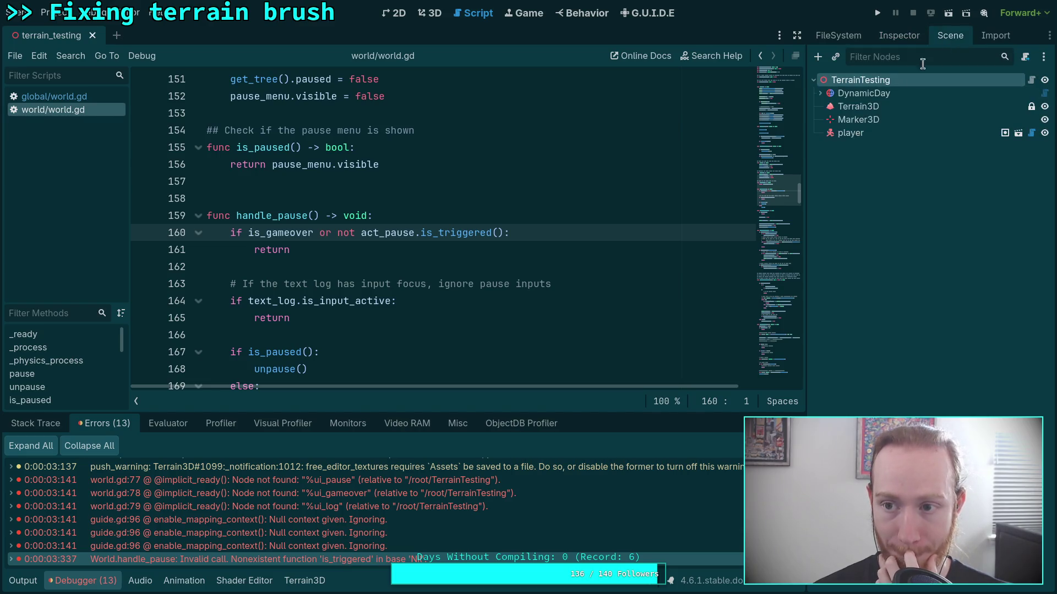
pyautogui.click(875, 77)
pyautogui.click(897, 41)
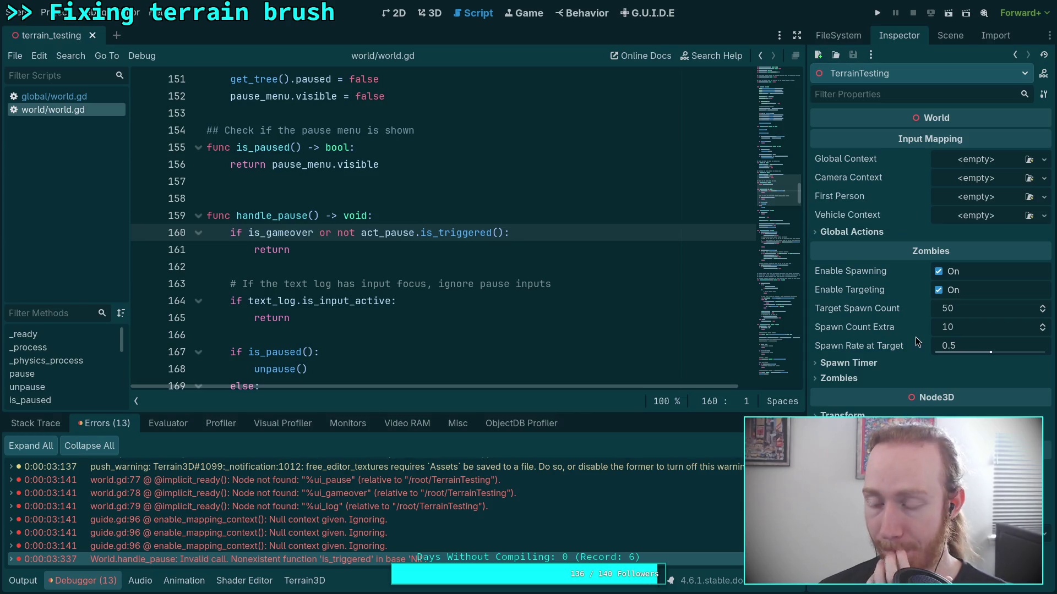
# Browse the Global Context and Global Actions resource options without assigning anything
pyautogui.click(964, 161)
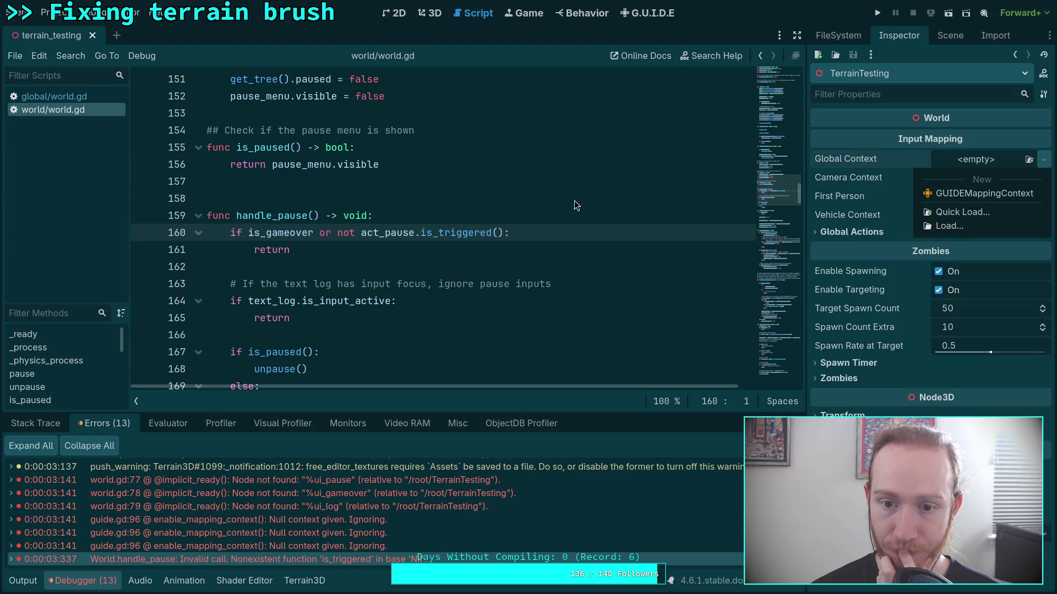
pyautogui.click(787, 193)
pyautogui.moveTo(777, 192); pyautogui.dragTo(773, 75)
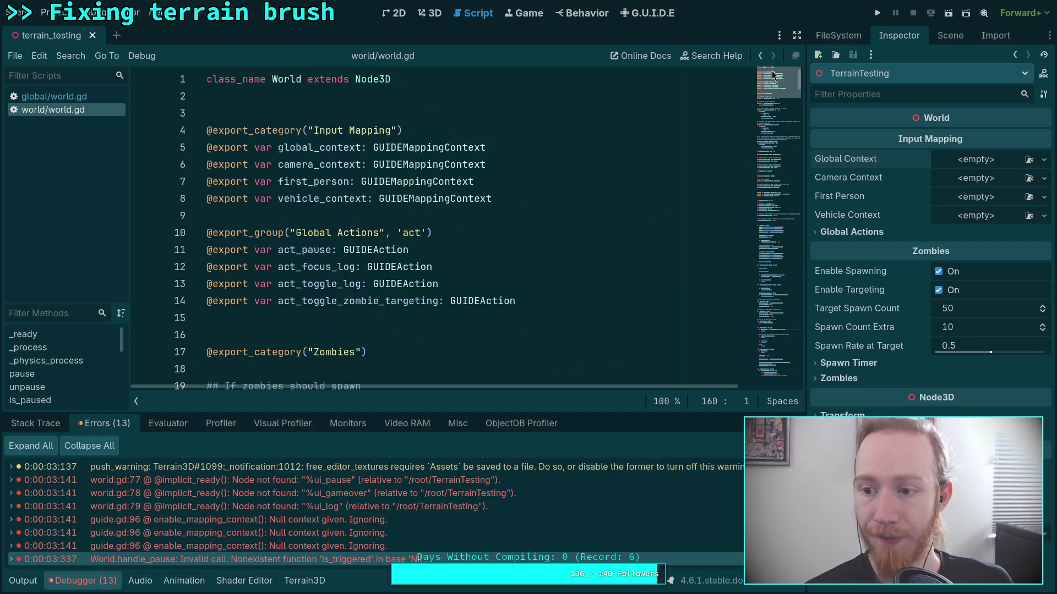
pyautogui.click(859, 232)
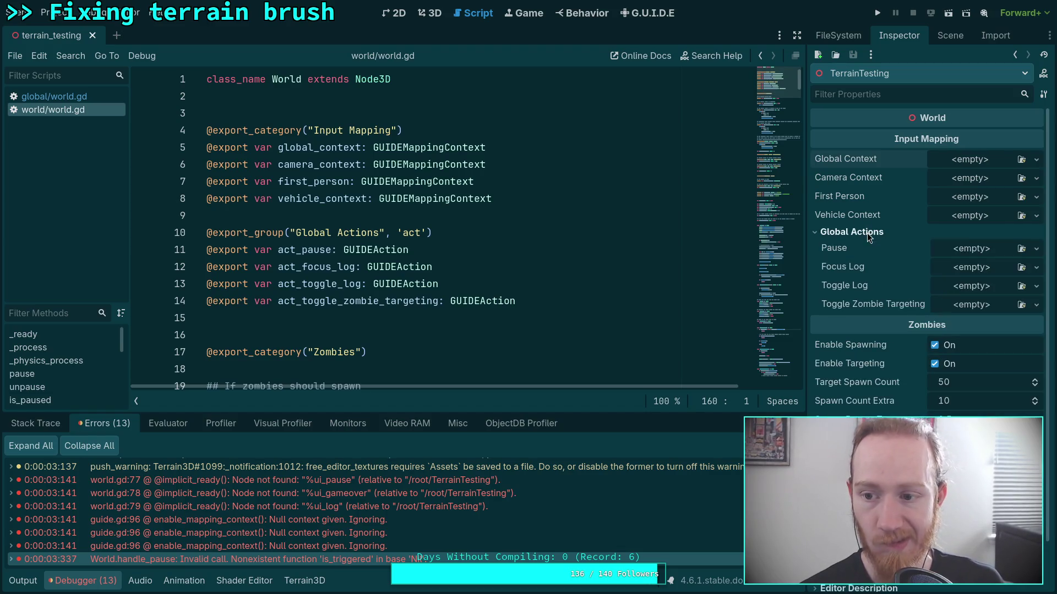
pyautogui.click(977, 248)
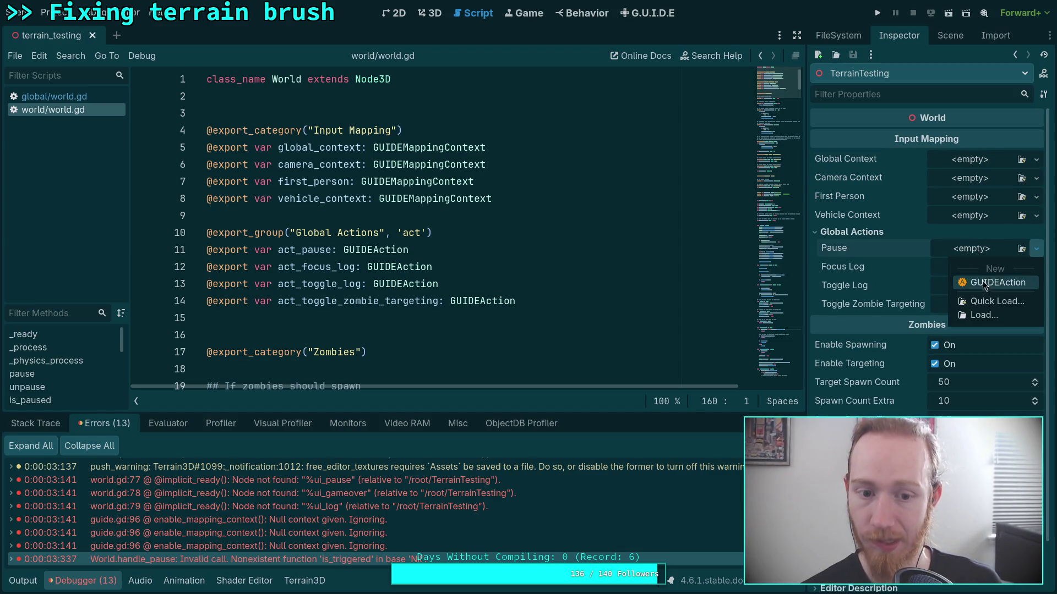
# Quick-load global.tres as Global Context and camera.tres as Camera Context
pyautogui.click(958, 160)
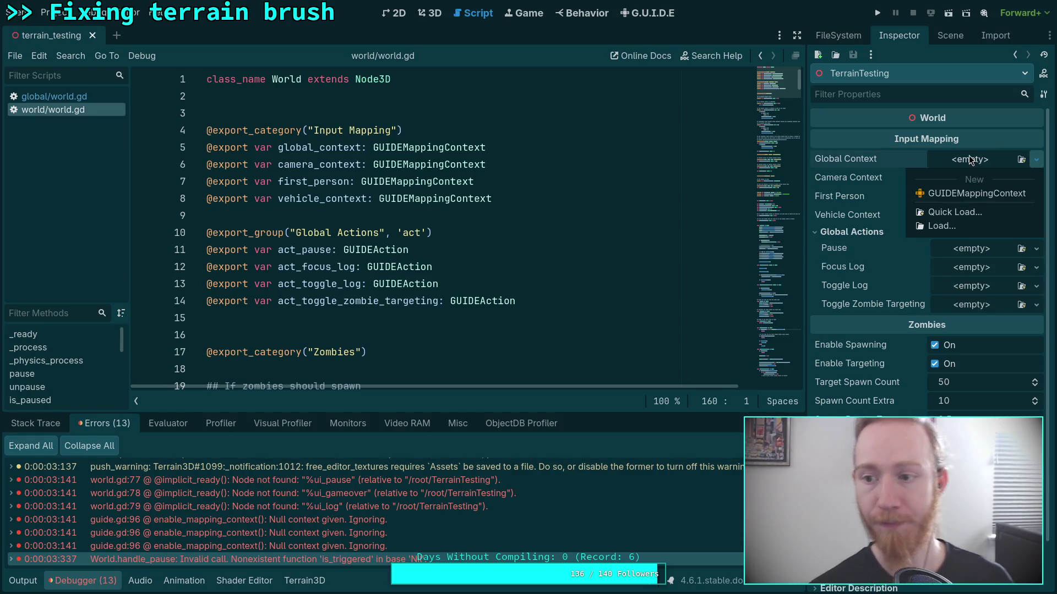
pyautogui.click(962, 211)
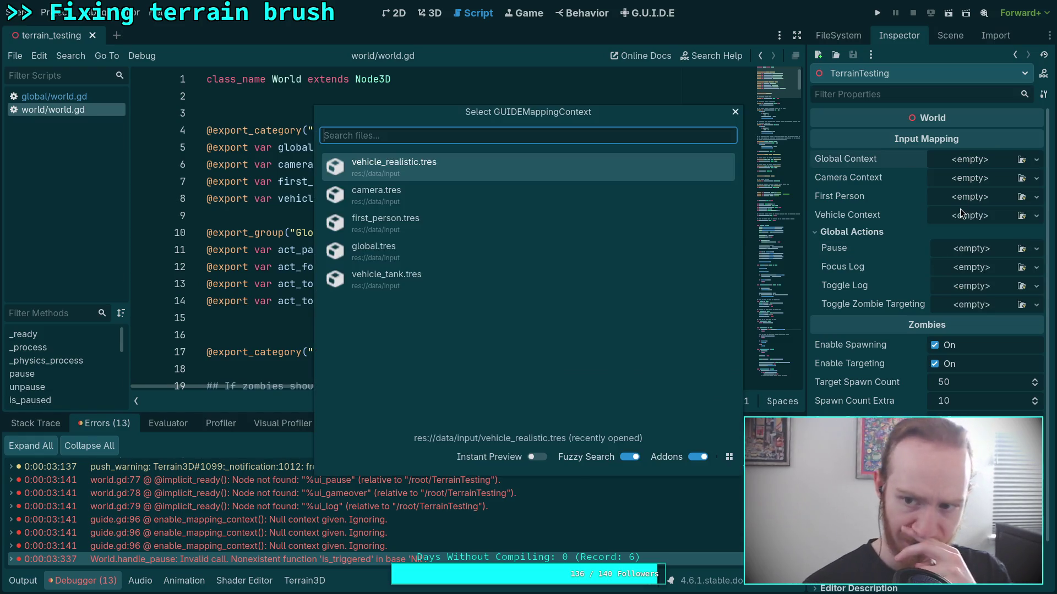
pyautogui.click(495, 252)
pyautogui.click(957, 178)
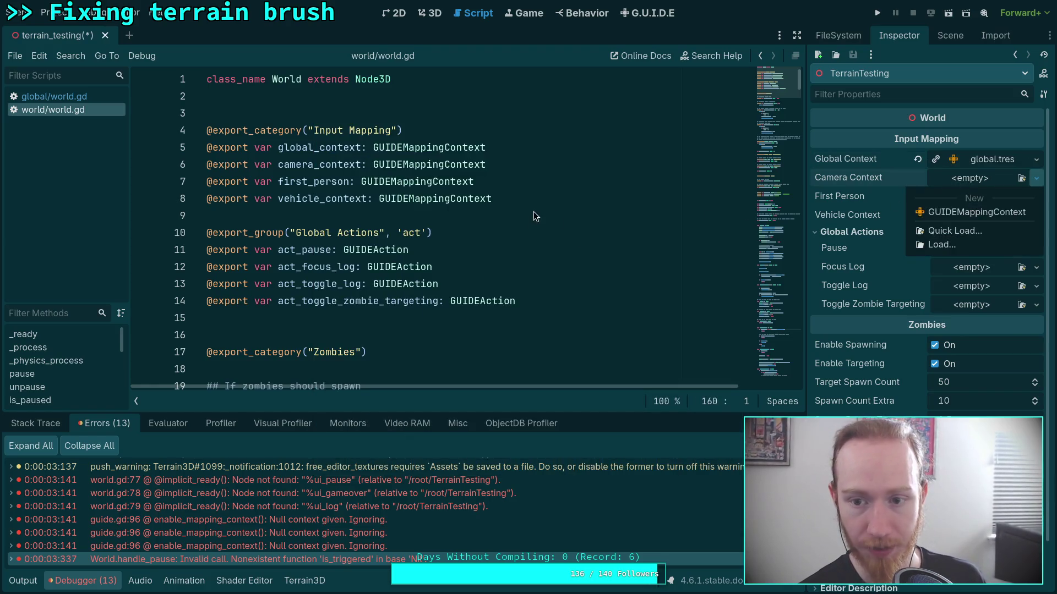
pyautogui.click(958, 231)
pyautogui.click(523, 224)
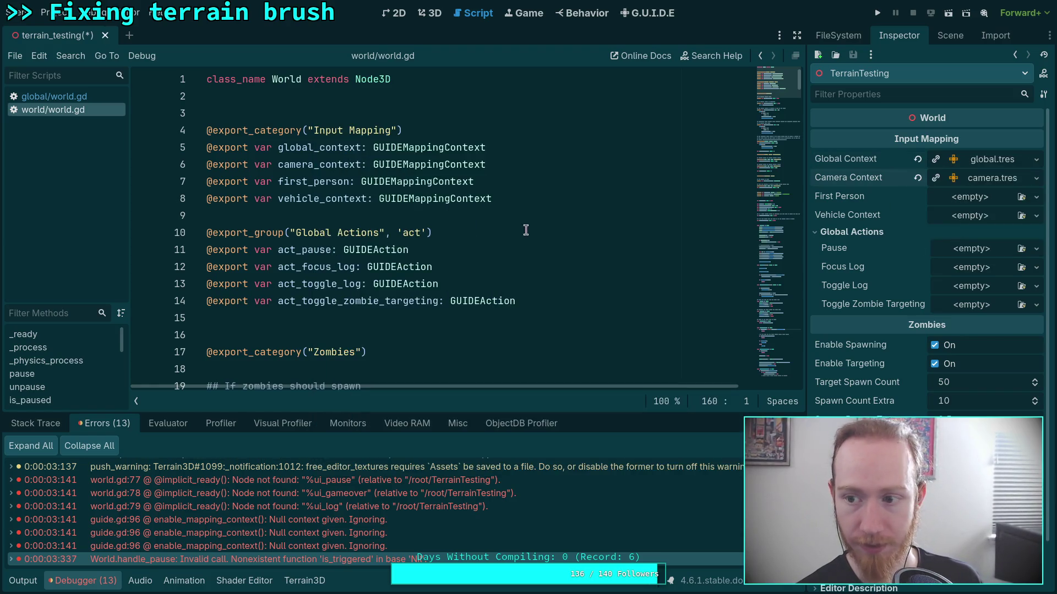
# Quick-load first_person.tres as First Person and vehicle_realistic.tres as Vehicle Context
pyautogui.click(957, 197)
pyautogui.click(958, 249)
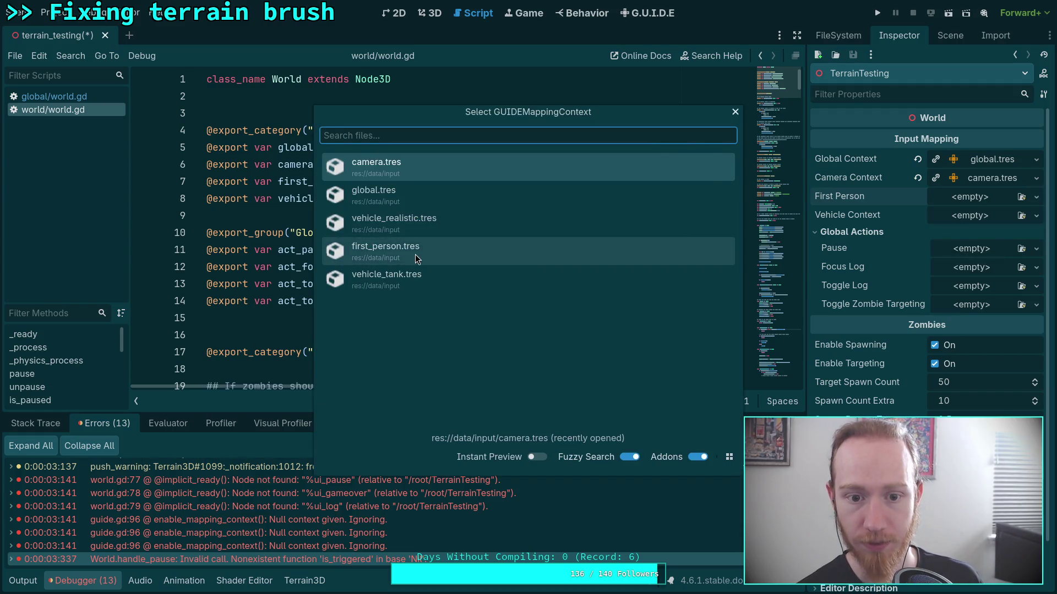
pyautogui.doubleClick(415, 253)
pyautogui.click(979, 216)
pyautogui.click(957, 268)
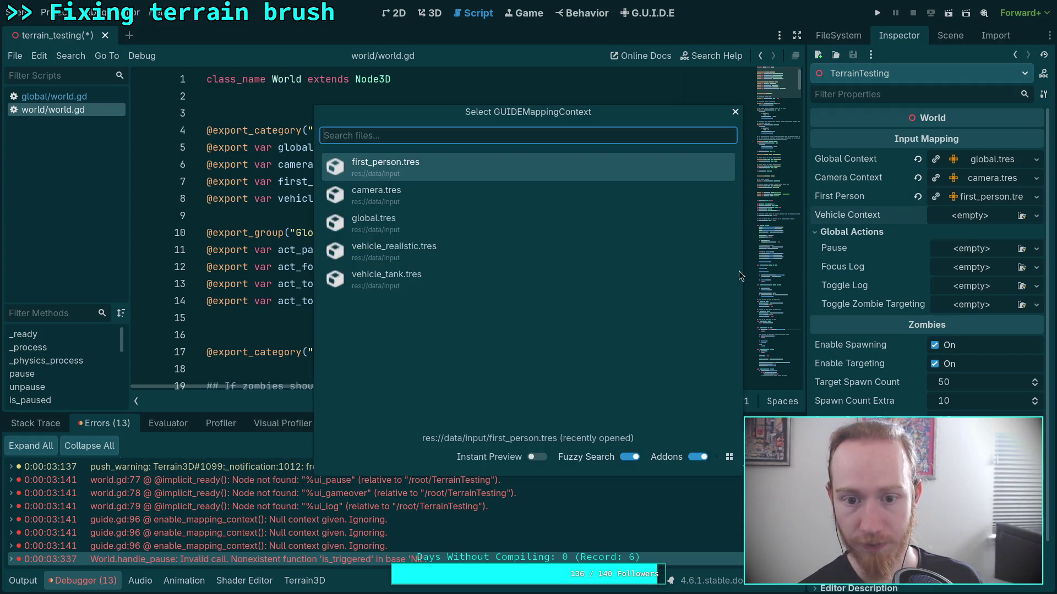
pyautogui.doubleClick(426, 249)
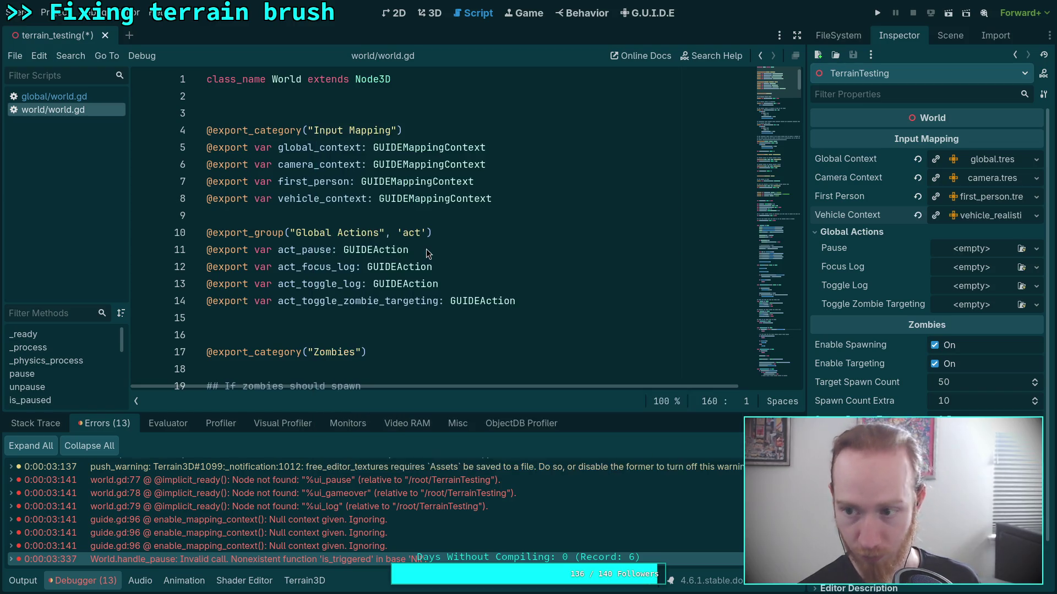
# Assign pause.tres to the Pause action and jump to the handle_pause error on line 160
pyautogui.click(983, 252)
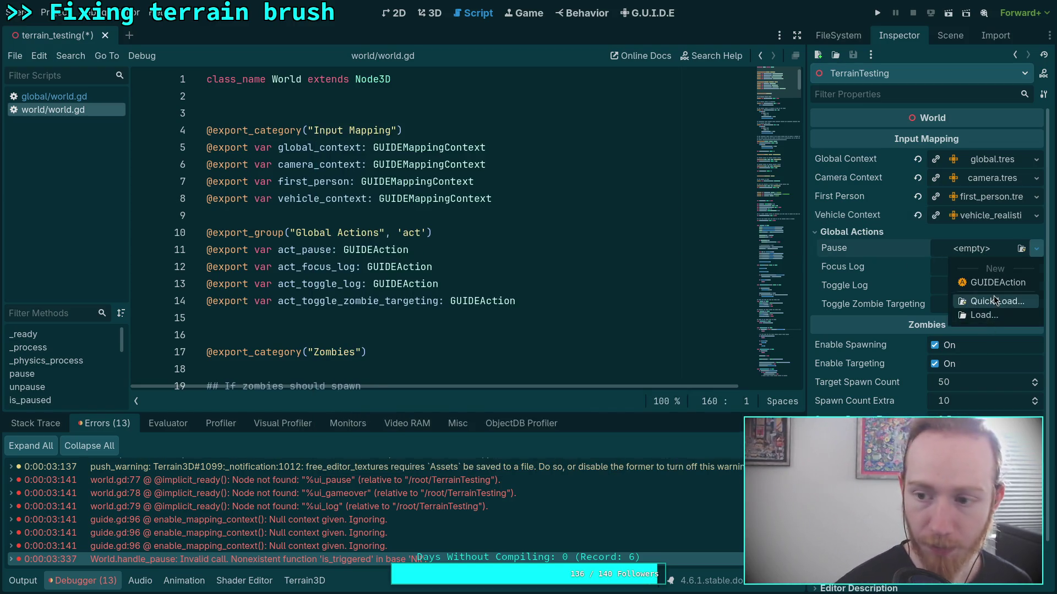
pyautogui.click(979, 299)
pyautogui.doubleClick(551, 336)
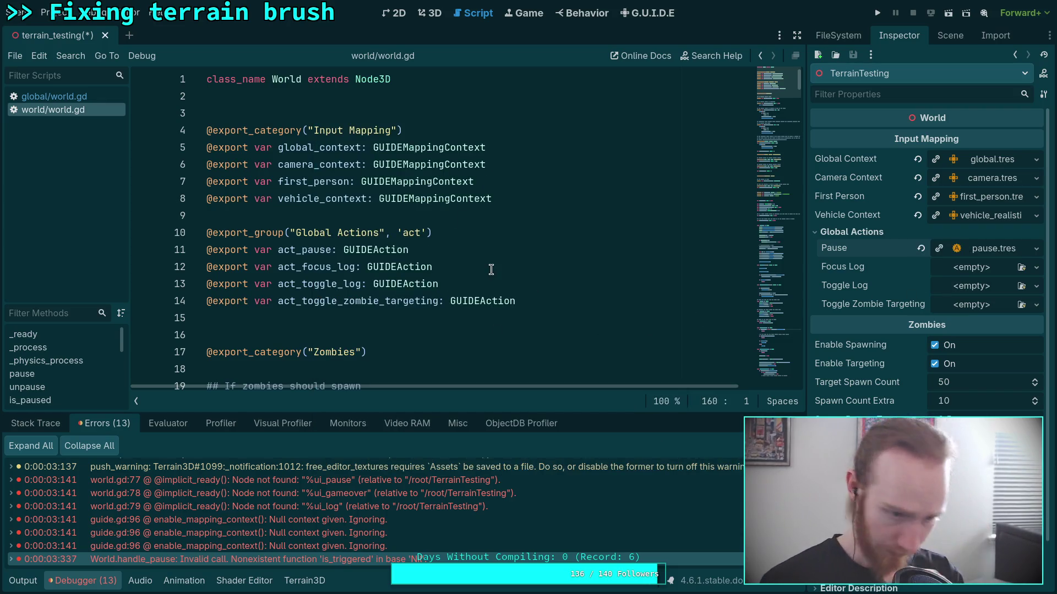
pyautogui.scroll(-4, 487, 267)
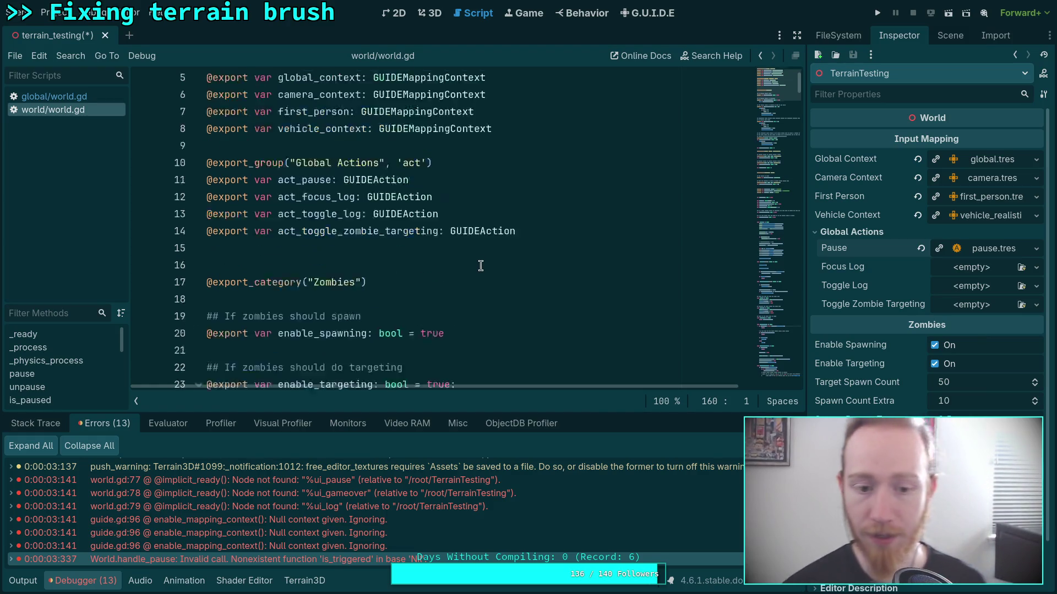
pyautogui.doubleClick(258, 559)
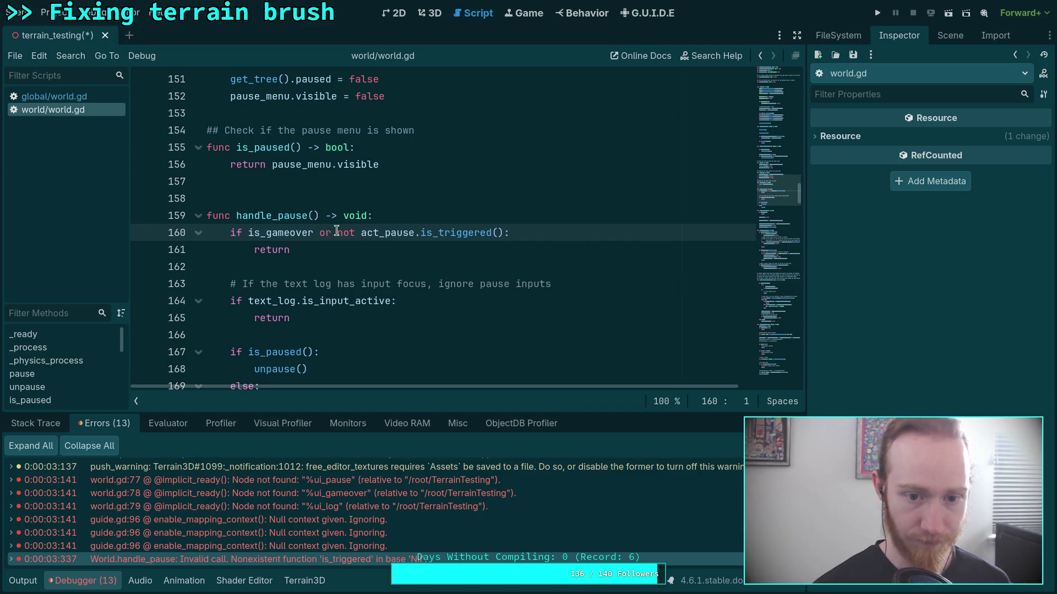
# Edit line 160 to check '(not act_pause) or (not act_pause.is_triggered())' and save world.gd
pyautogui.write('(')
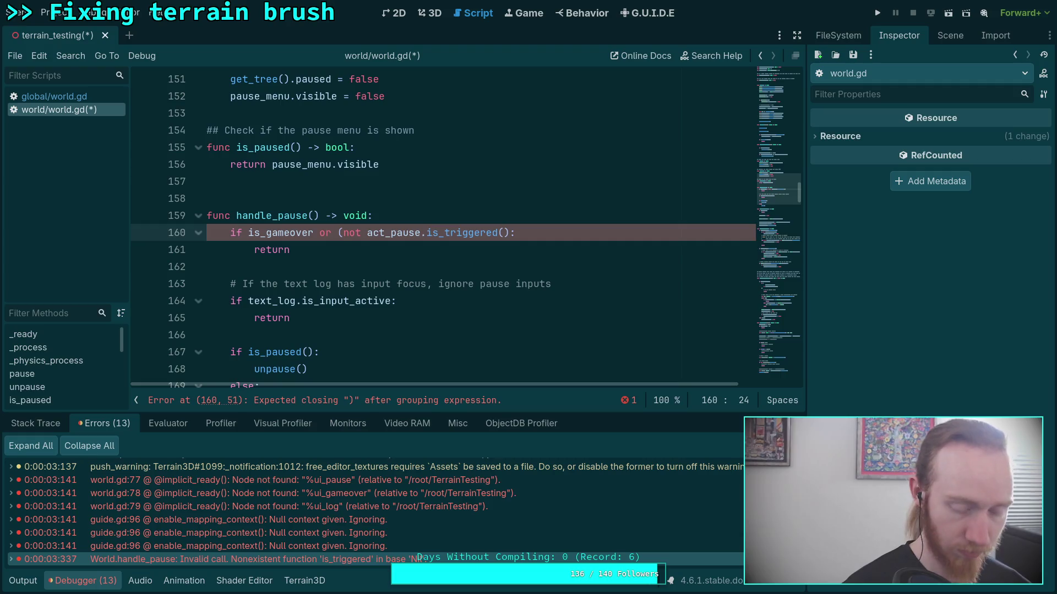
pyautogui.write('not ')
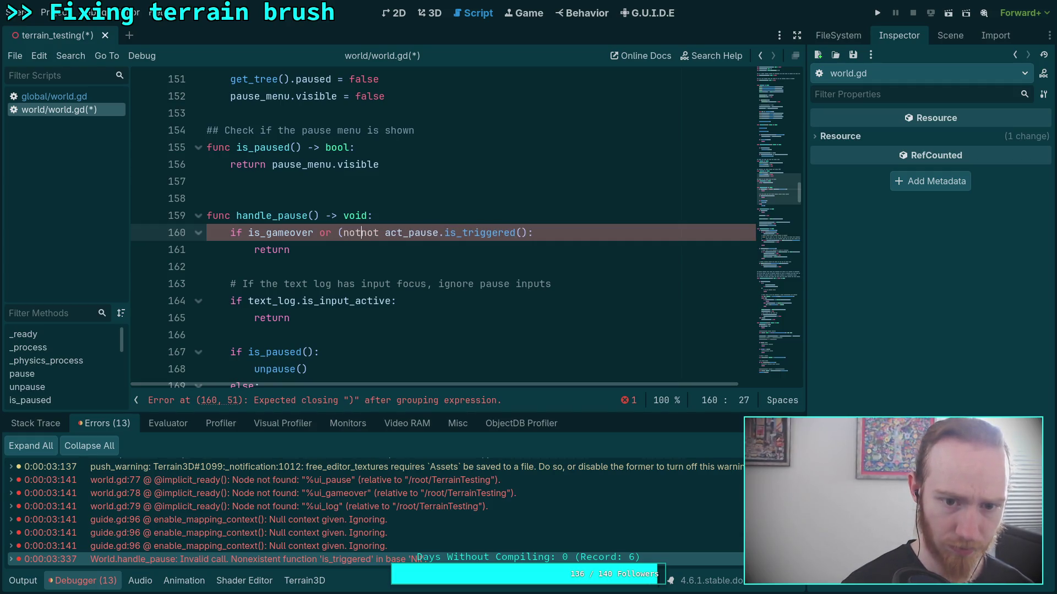
pyautogui.write('act_pois')
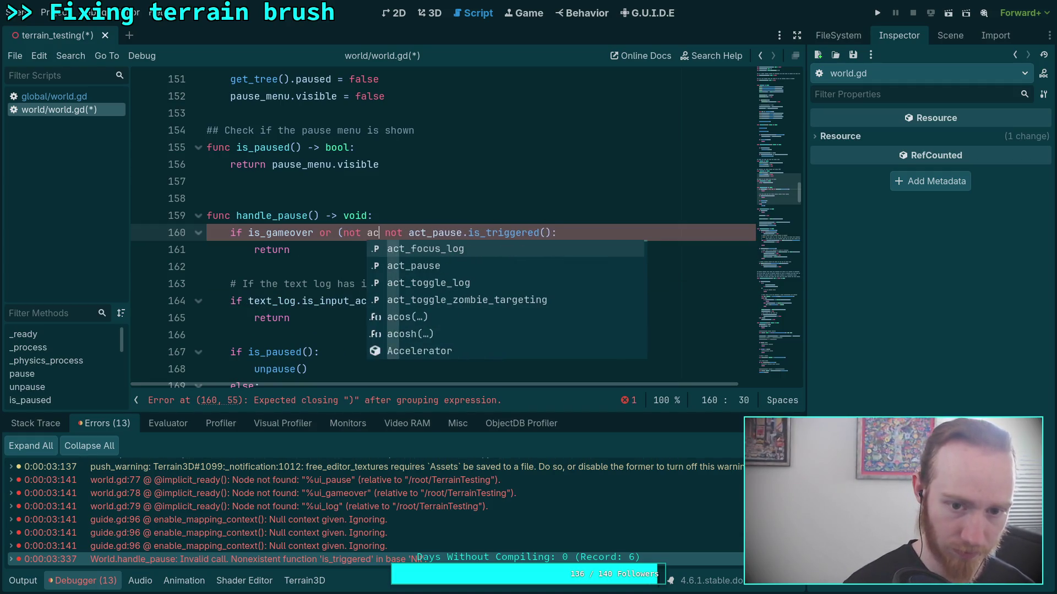
pyautogui.press('BackSpace')
pyautogui.press('BackSpace')
pyautogui.write('use) or (')
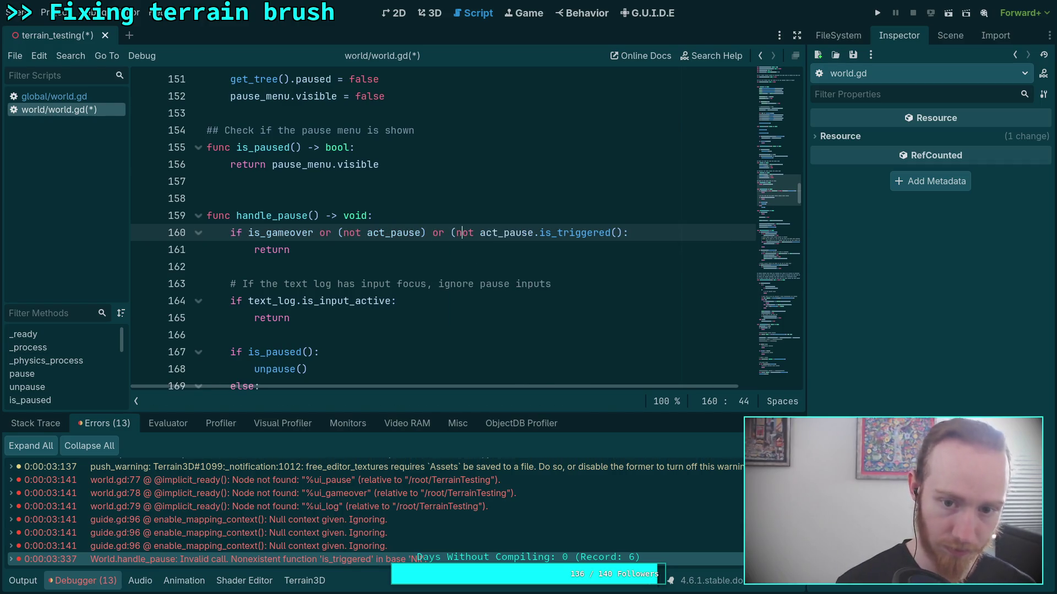
pyautogui.click(599, 232)
pyautogui.write(')')
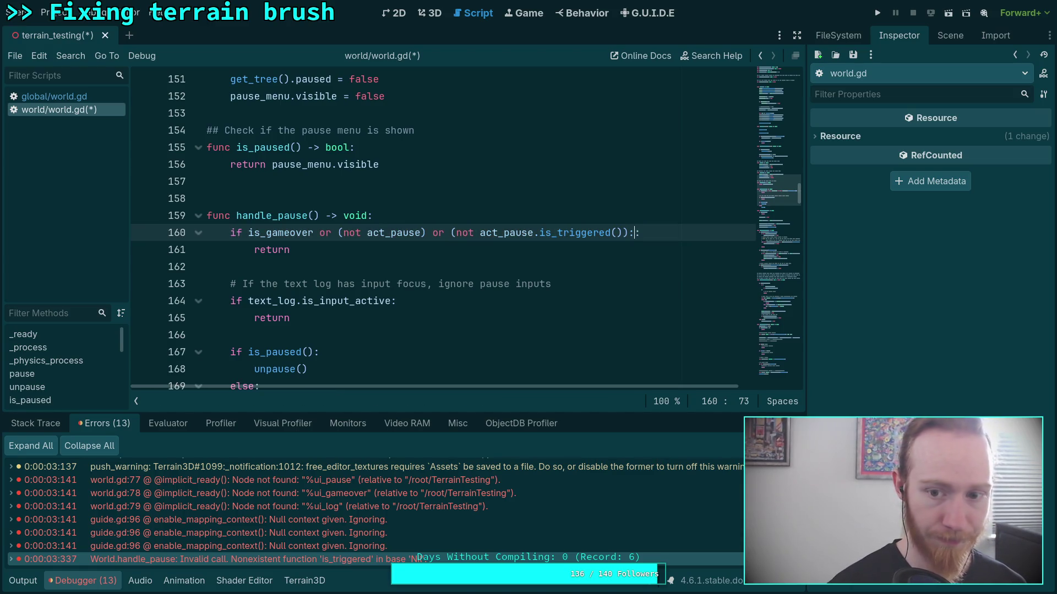
pyautogui.hotkey('ctrl', 's')
pyautogui.scroll(-4, 302, 270)
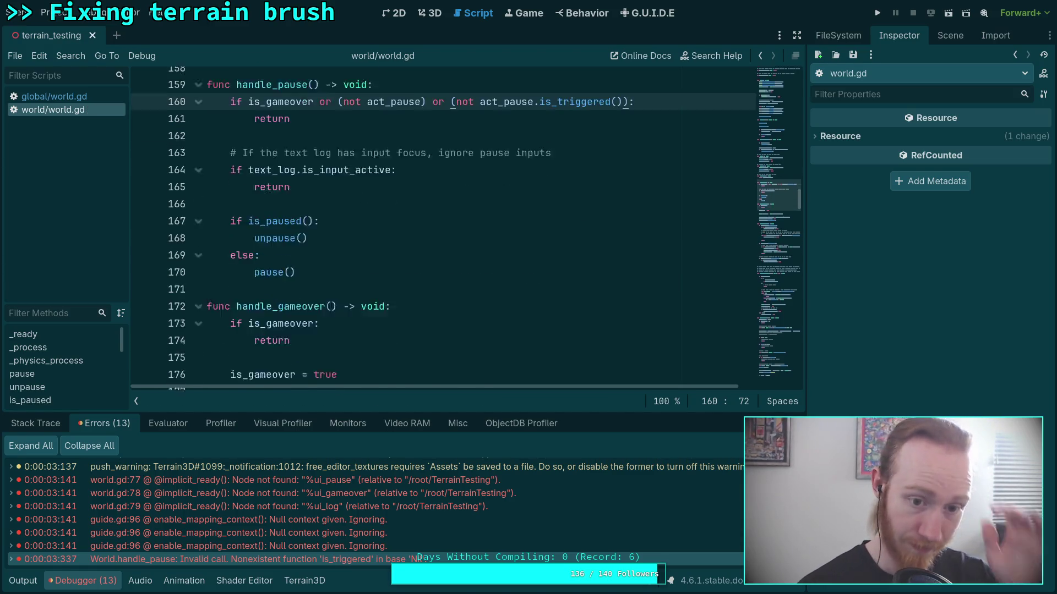
# Start an 'if not act_focus_log' line at the top of handle_text_log
pyautogui.scroll(-3, 301, 270)
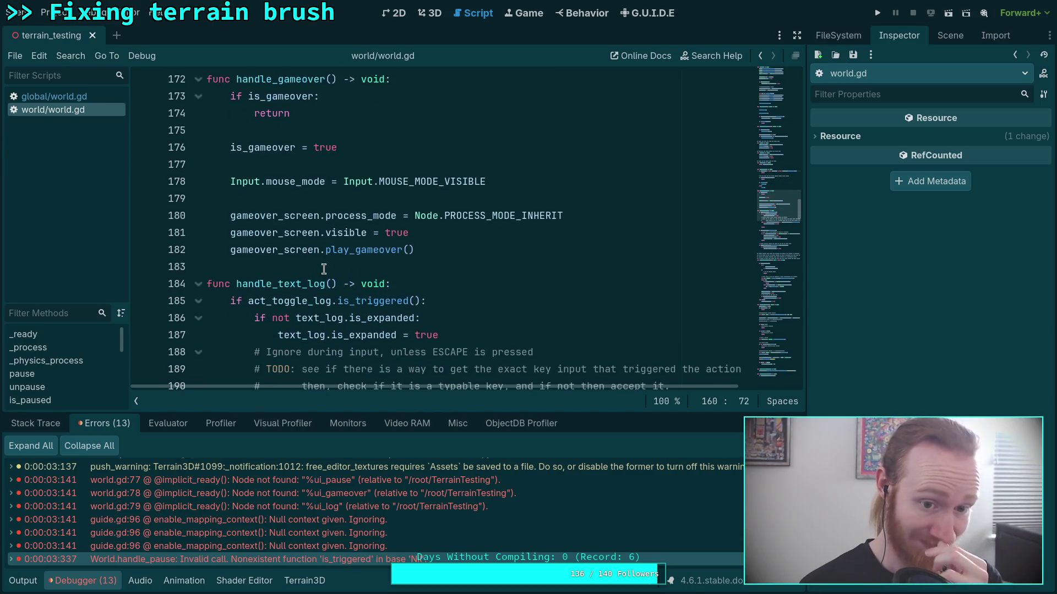
pyautogui.scroll(-2, 472, 300)
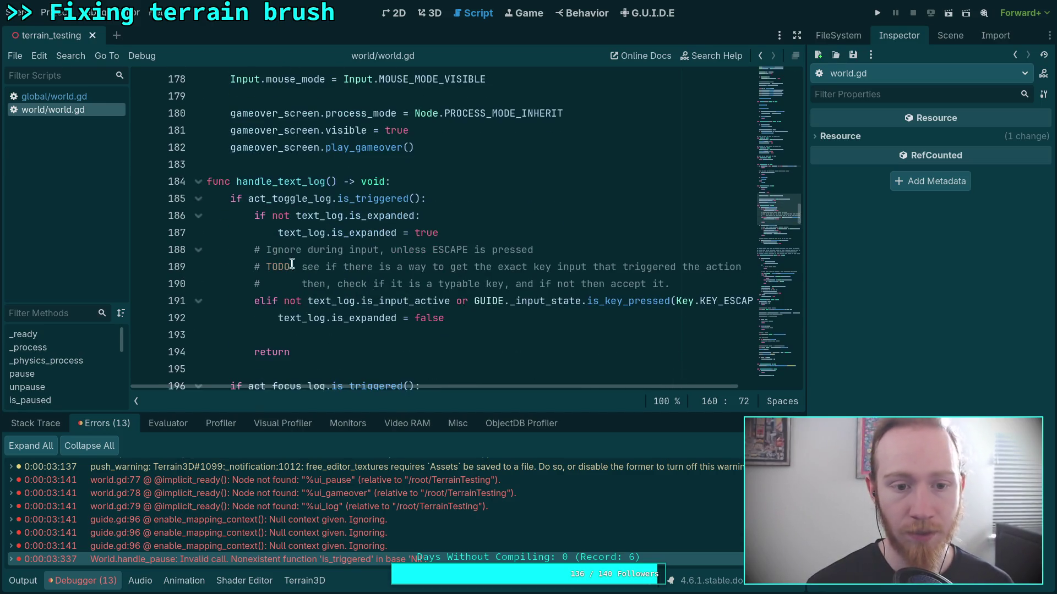
pyautogui.click(244, 194)
pyautogui.scroll(-1, 379, 201)
pyautogui.scroll(-2, 380, 201)
pyautogui.scroll(3, 408, 192)
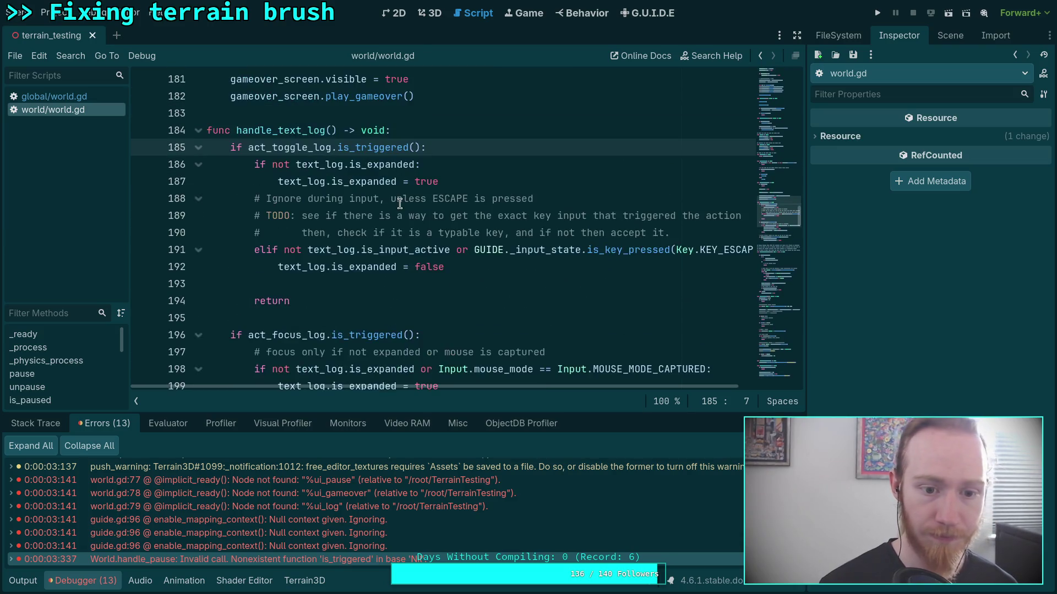
pyautogui.click(439, 188)
pyautogui.press('Return')
pyautogui.press('Return')
pyautogui.press('Up')
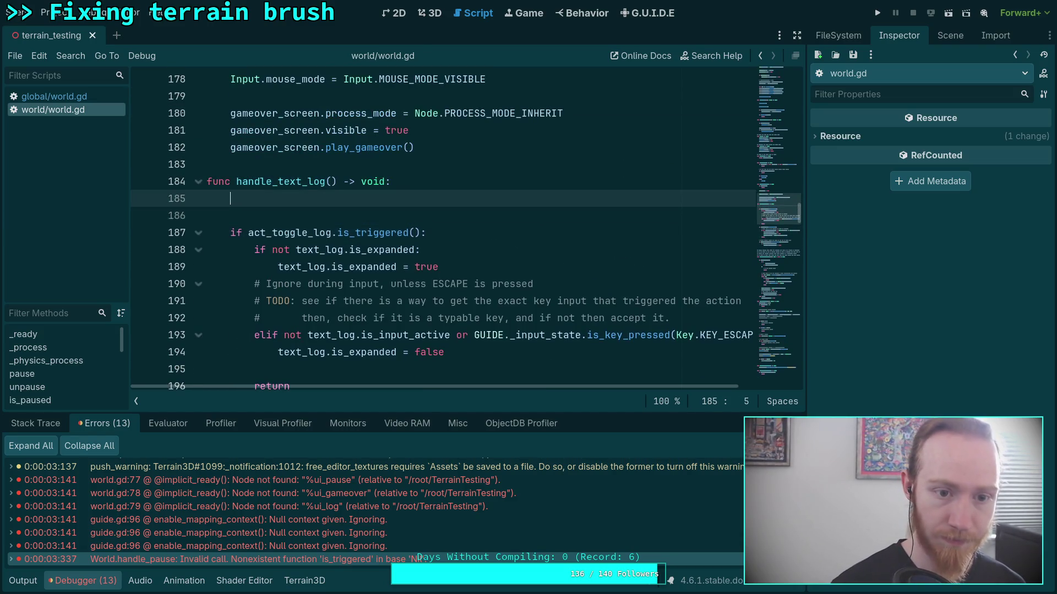
pyautogui.write('ot act_')
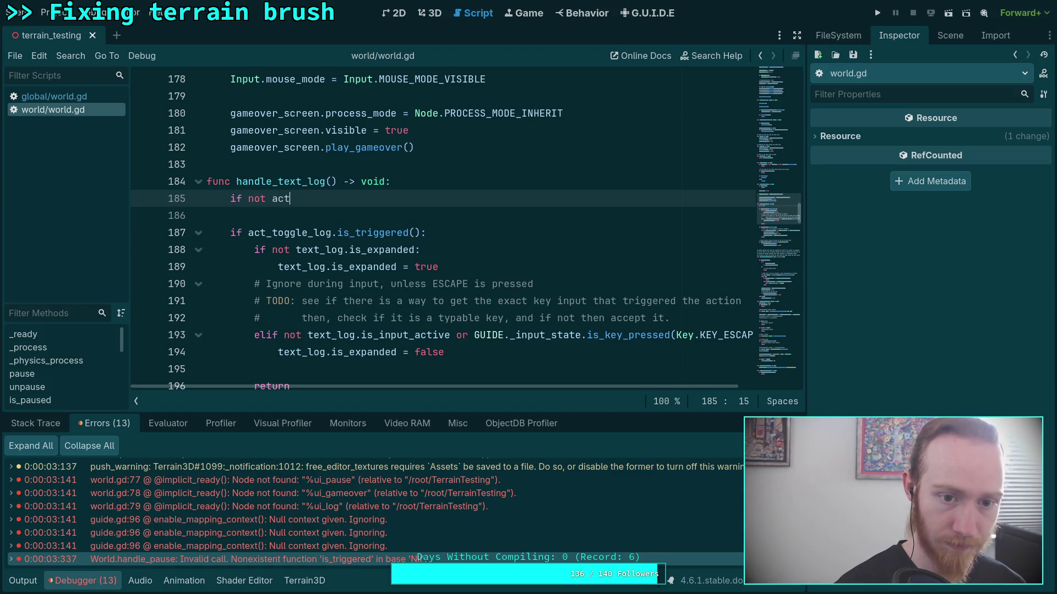
pyautogui.write('_focus_log:')
pyautogui.press('Return')
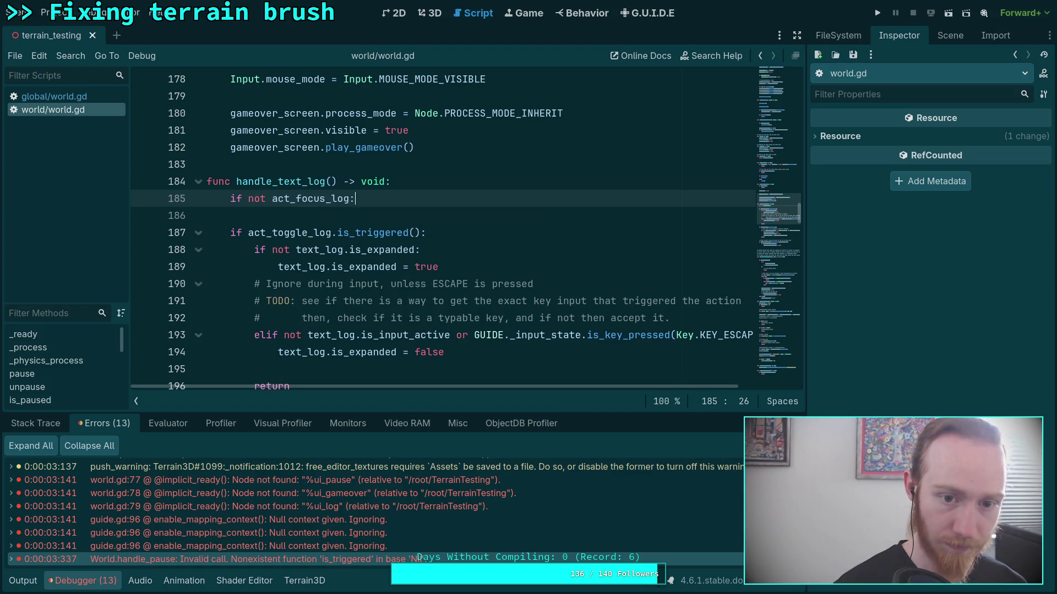
# Null-guard line 187 with 'act_toggle_log and' before its is_triggered() check
pyautogui.scroll(-2, 241, 131)
pyautogui.click(241, 131)
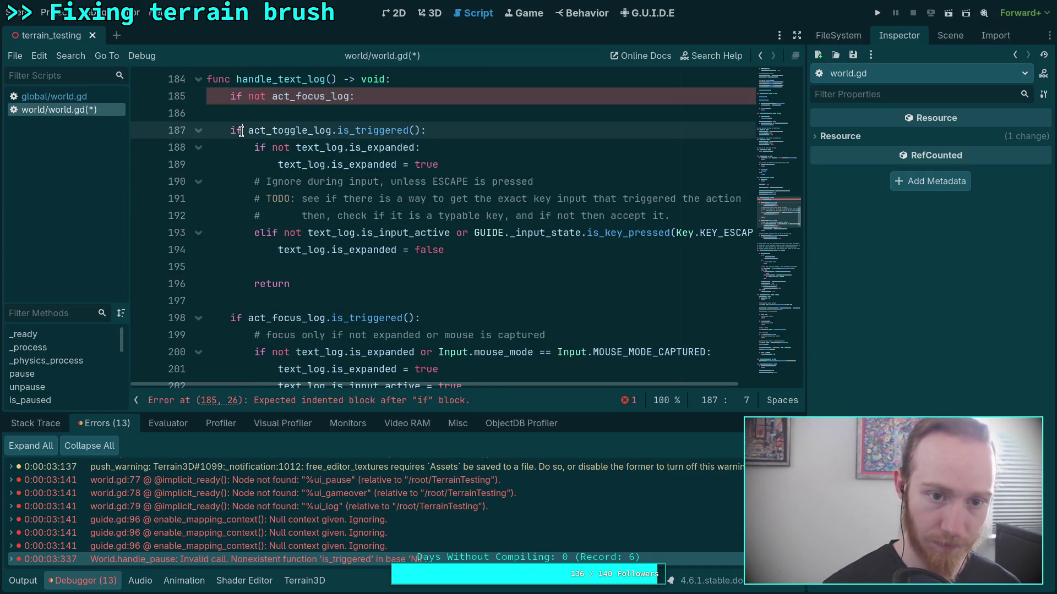
pyautogui.write('act_')
pyautogui.press('Return')
pyautogui.write('and')
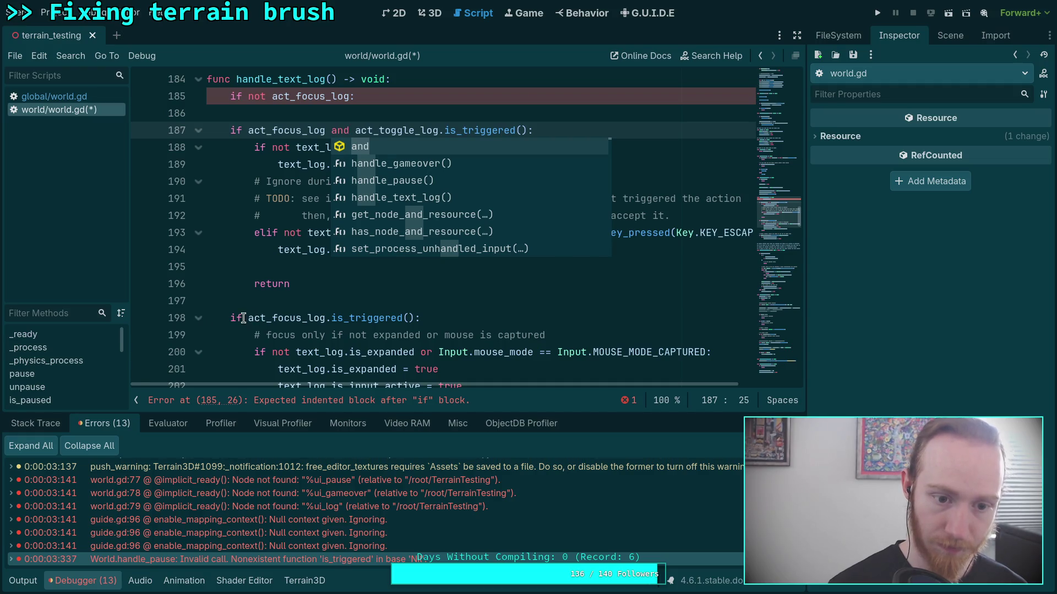
pyautogui.click(242, 318)
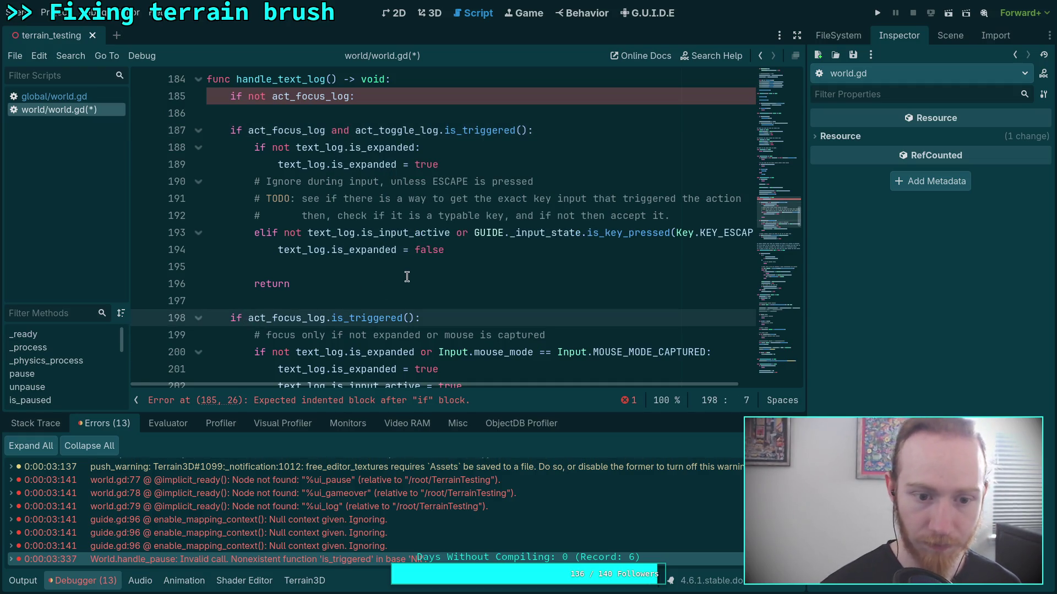
pyautogui.moveTo(272, 130); pyautogui.dragTo(296, 131)
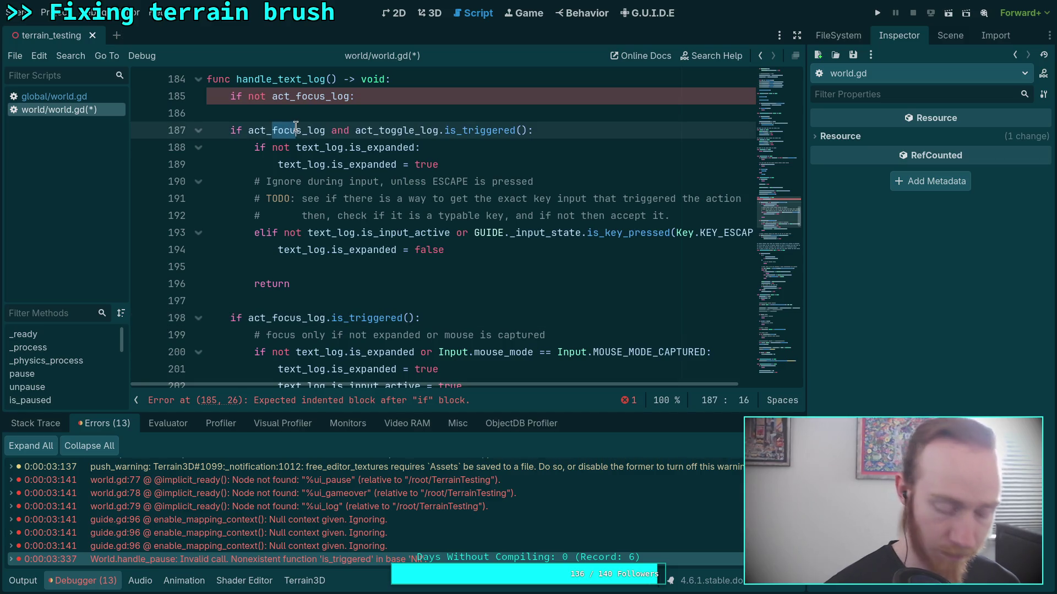
pyautogui.write('togg')
pyautogui.press('Delete')
pyautogui.write('le')
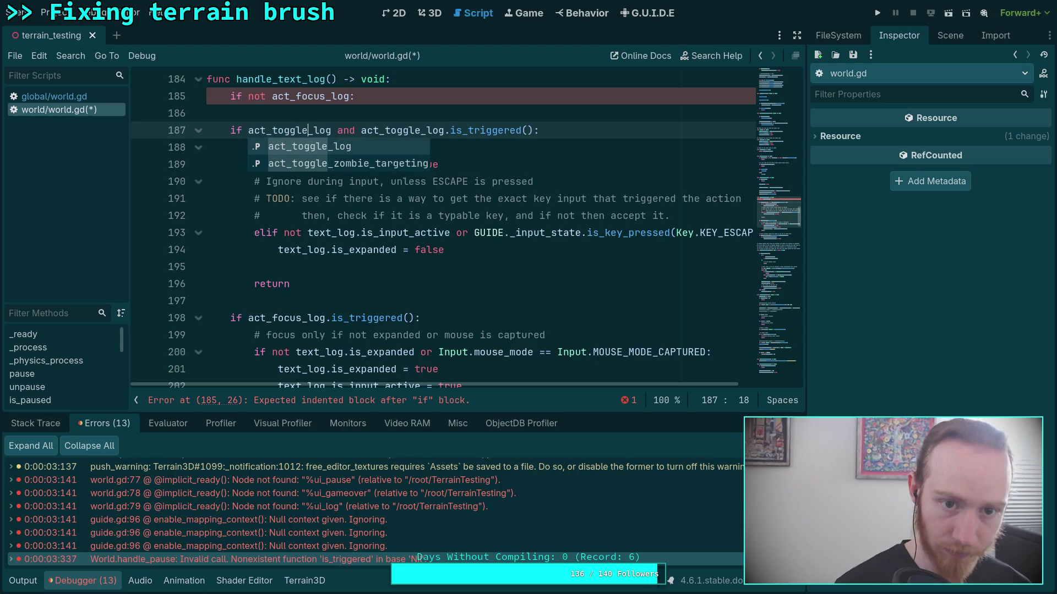
# Null-guard line 198 with 'act_focus_log and' and delete the unfinished if line
pyautogui.click(242, 318)
pyautogui.write('ac')
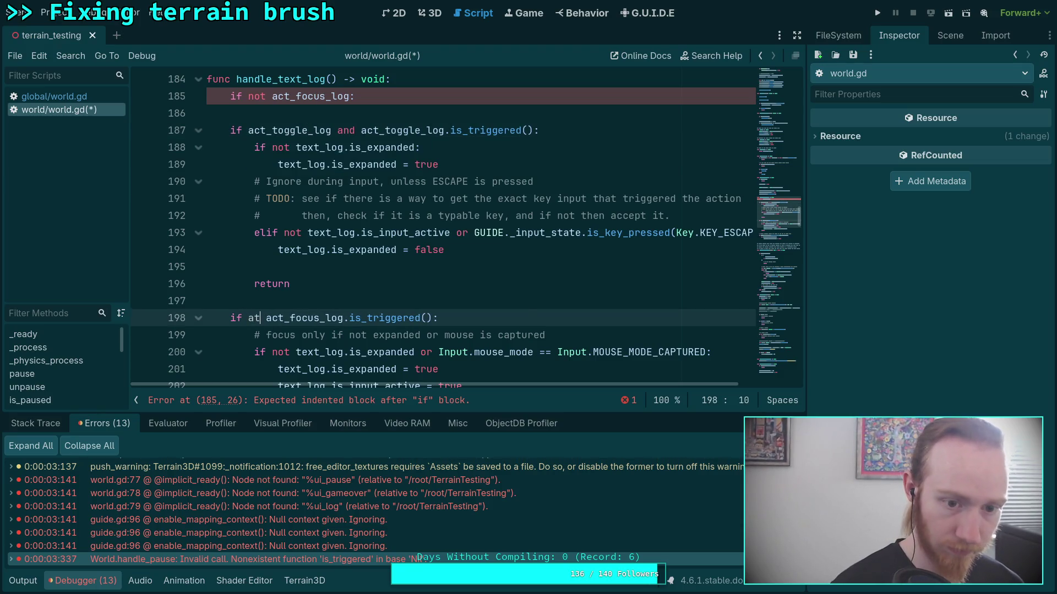
pyautogui.write('t')
pyautogui.press('Return')
pyautogui.write('and')
pyautogui.click(145, 112)
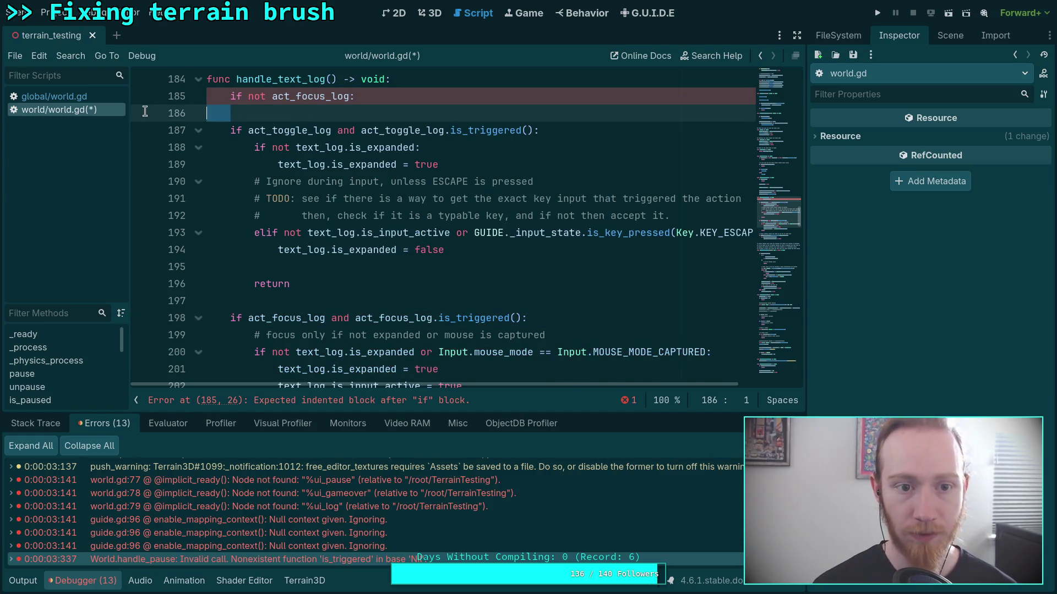
pyautogui.press('BackSpace')
# Change line 206 to 'if text_log and text_log.is_input_active:' and save world.gd
pyautogui.scroll(-4, 330, 203)
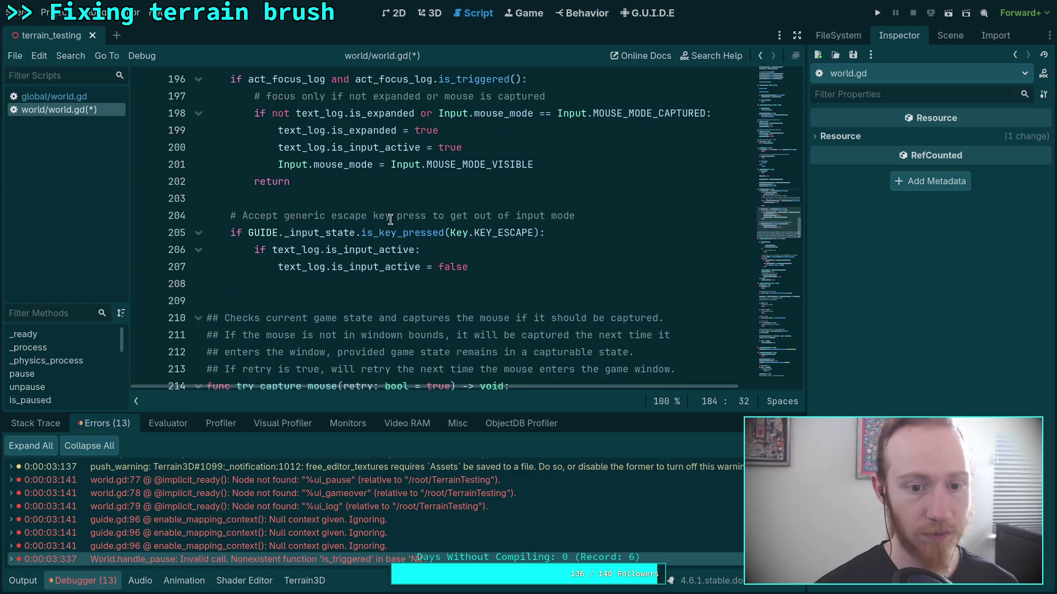
pyautogui.scroll(-2, 391, 219)
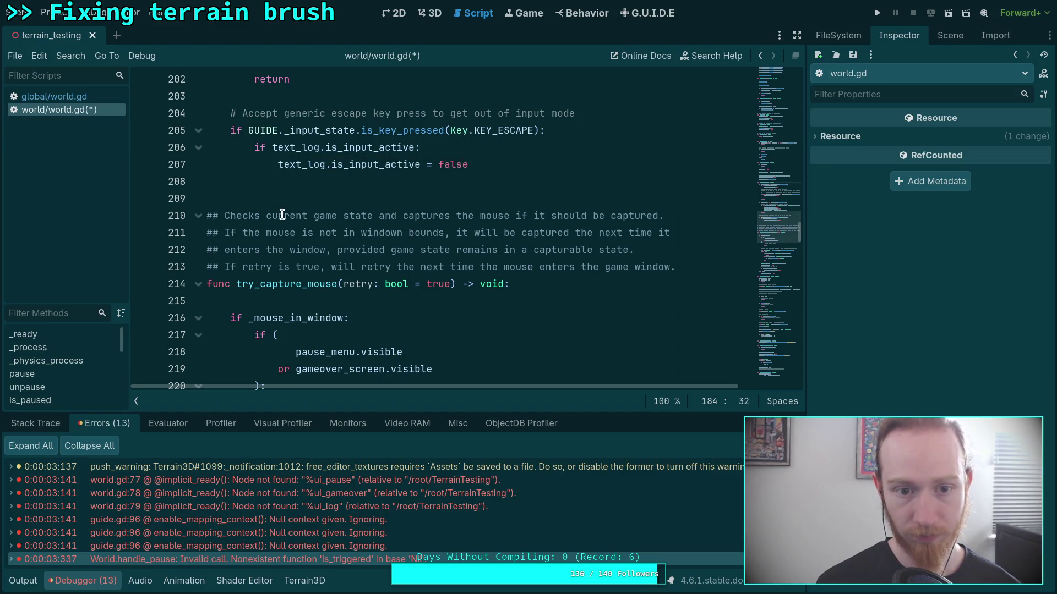
pyautogui.click(269, 148)
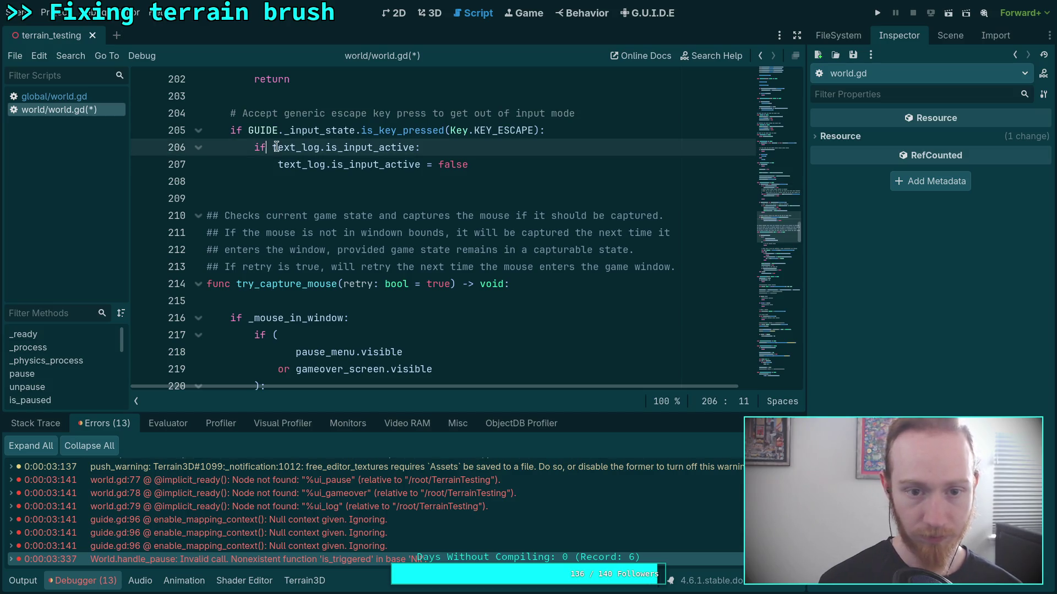
pyautogui.write('text')
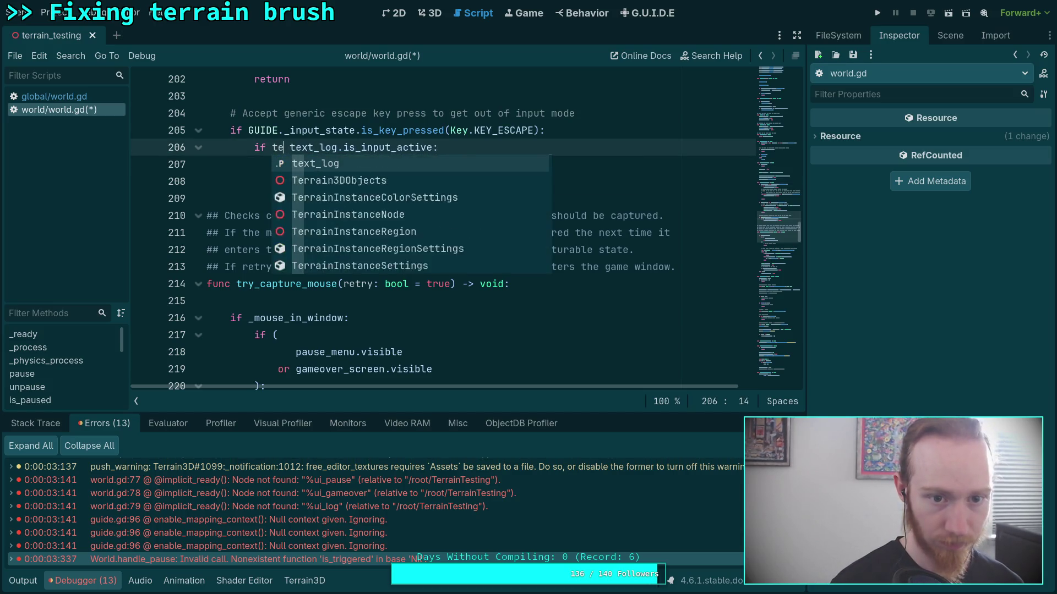
pyautogui.press('Return')
pyautogui.write('and')
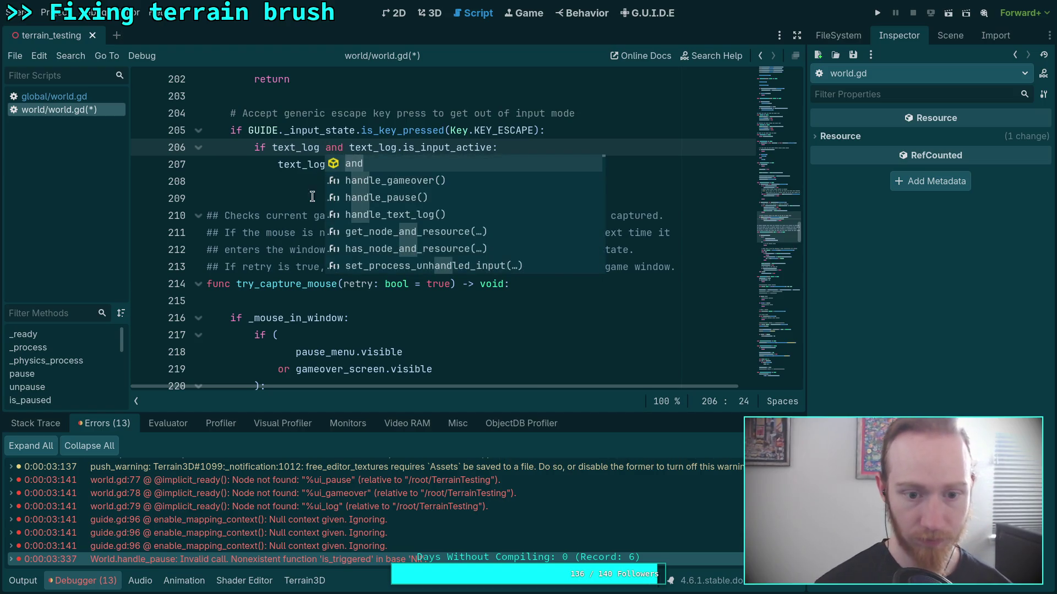
pyautogui.click(296, 216)
pyautogui.scroll(3, 296, 219)
pyautogui.scroll(4, 341, 220)
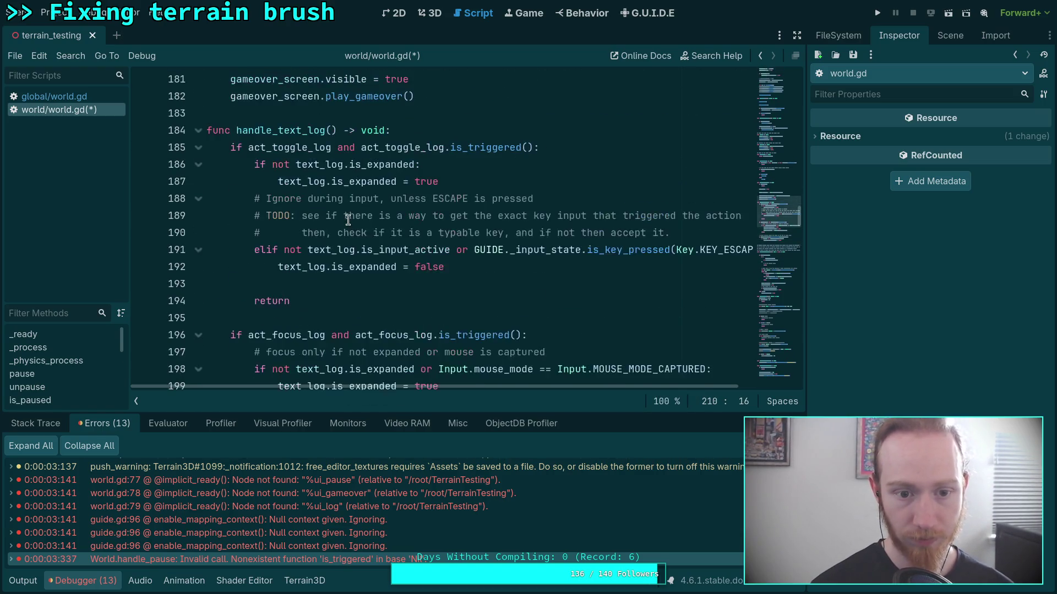
pyautogui.scroll(3, 341, 209)
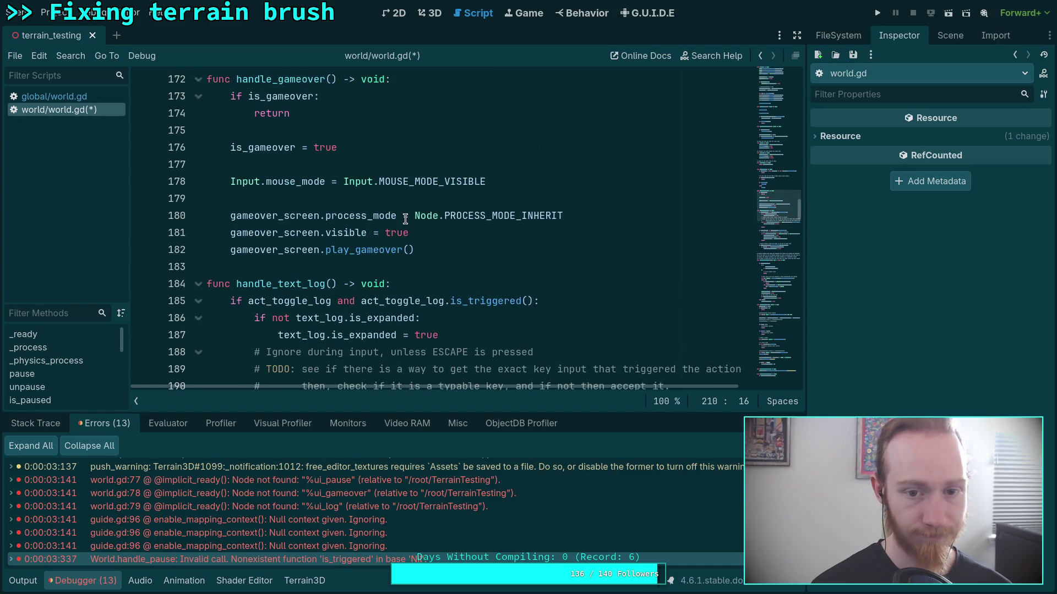
pyautogui.click(441, 212)
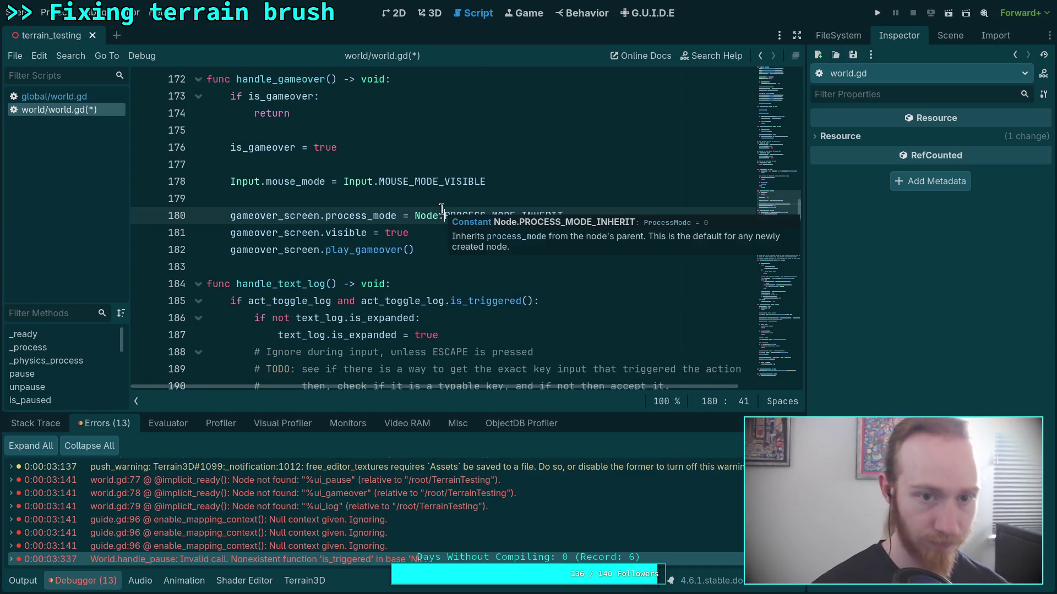
pyautogui.hotkey('ctrl', 's')
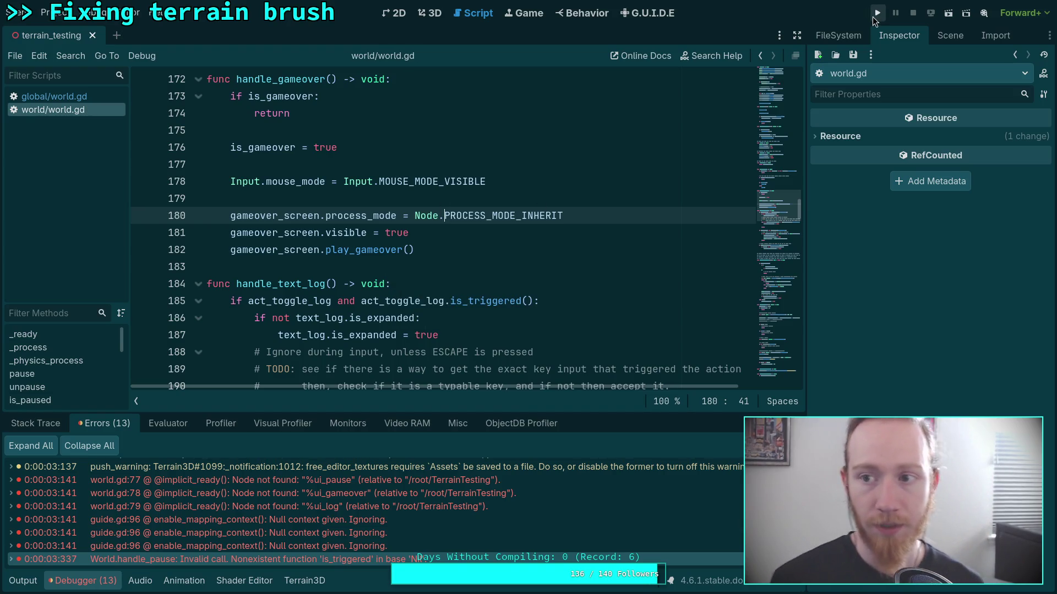
# Run and relaunch the terrain scene, then stop it with F8 after the line 127 error
pyautogui.click(874, 15)
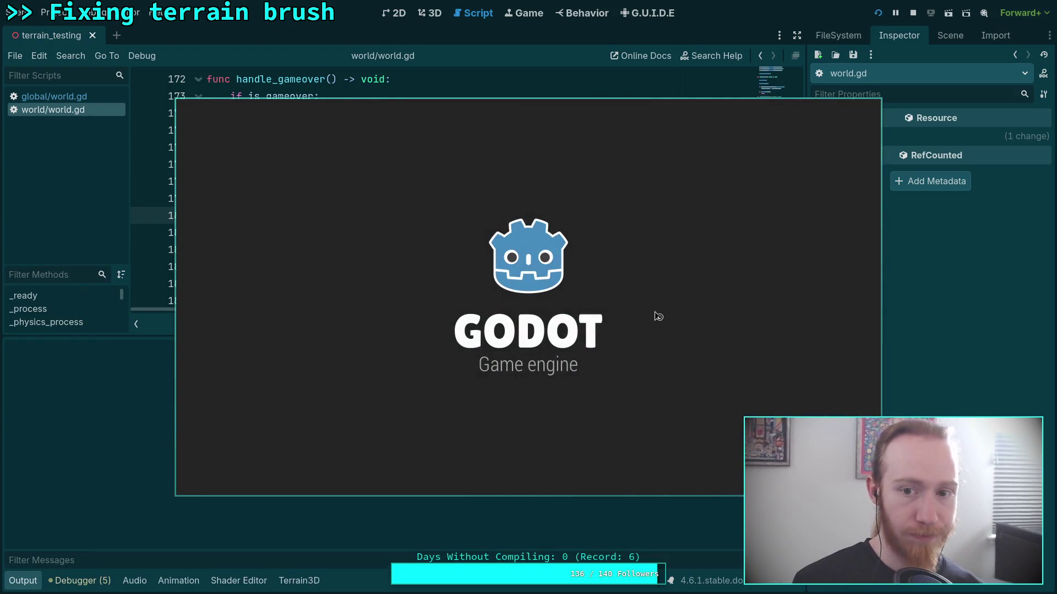
pyautogui.click(912, 13)
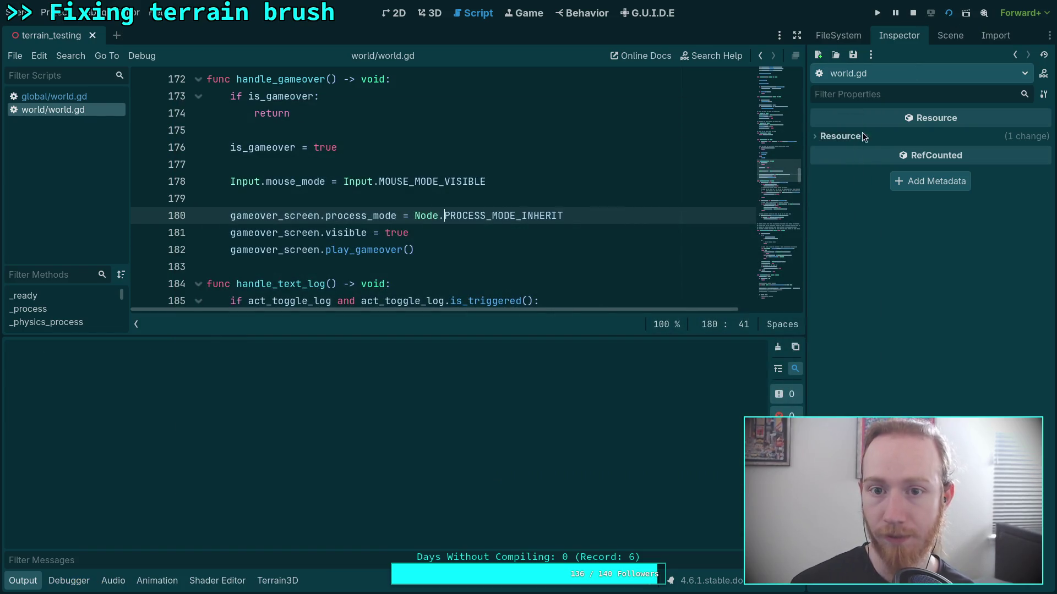
pyautogui.click(877, 12)
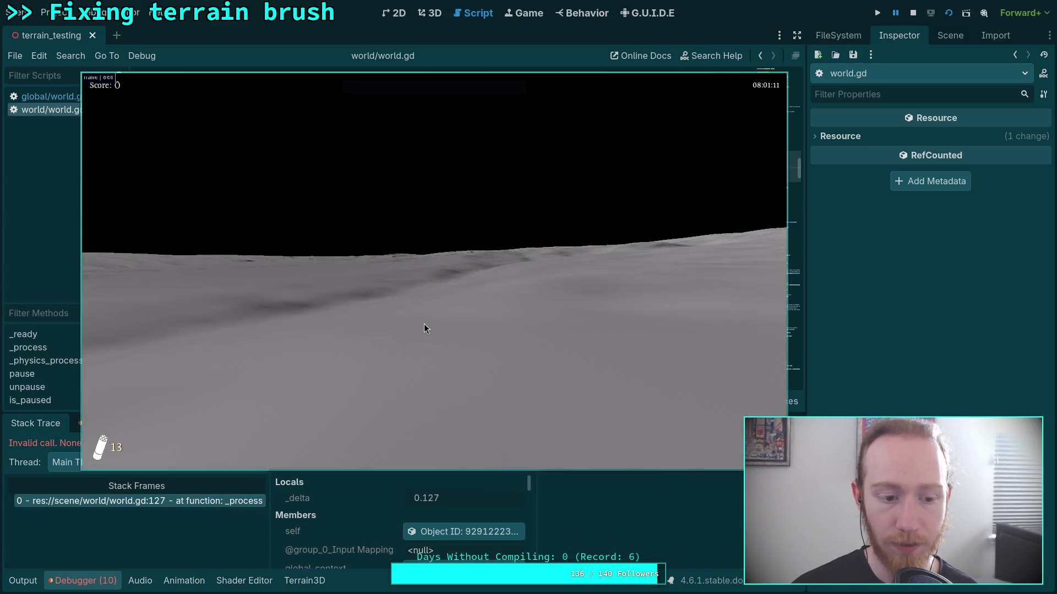
pyautogui.press('F8')
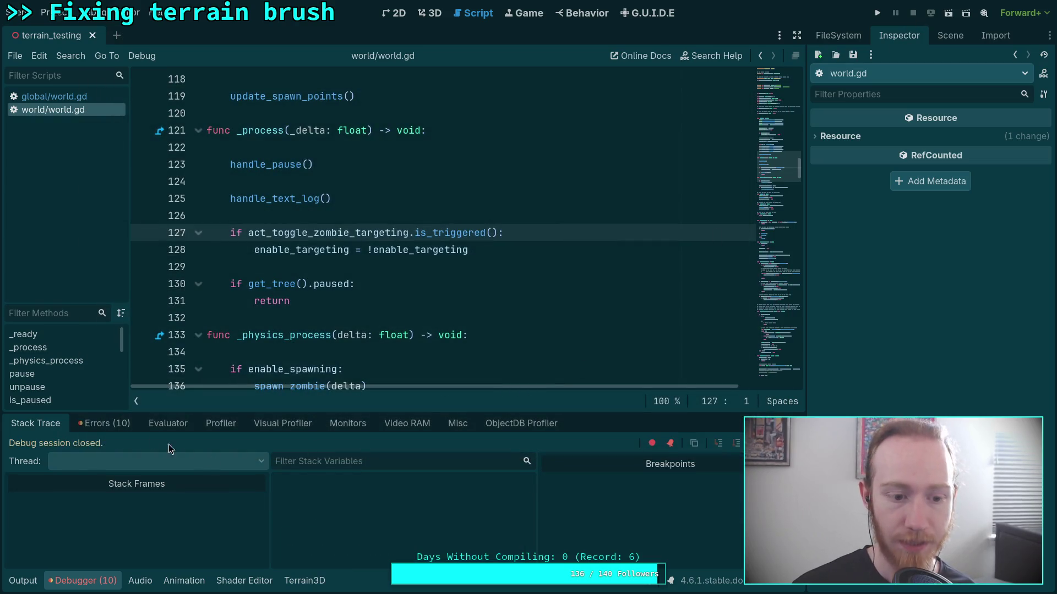
# From the Errors list, guard line 127 with 'act_toggle_zombie_targeting and'
pyautogui.click(104, 424)
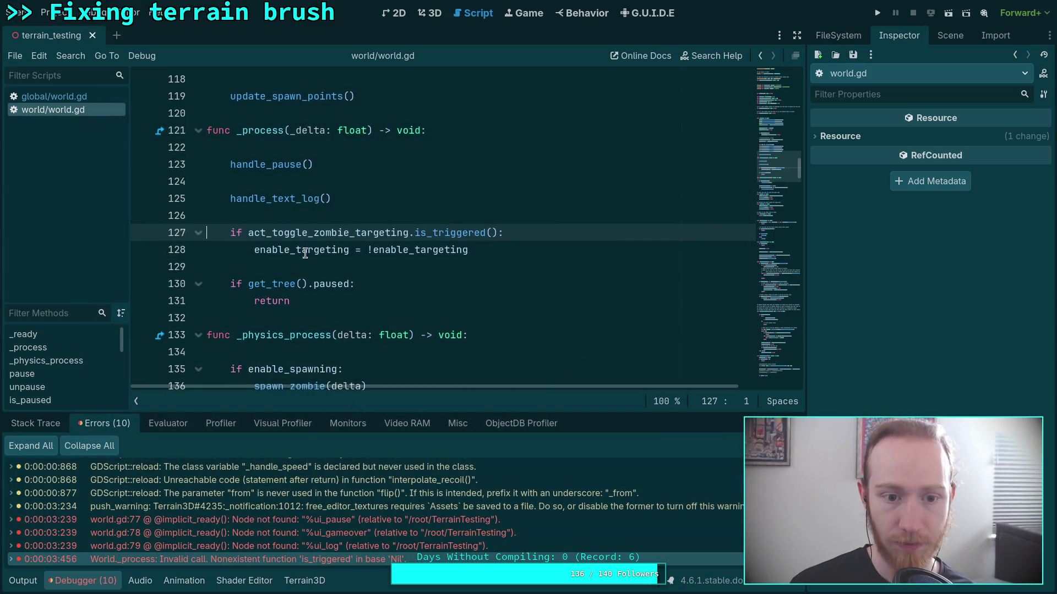
pyautogui.click(240, 235)
pyautogui.write('act_to')
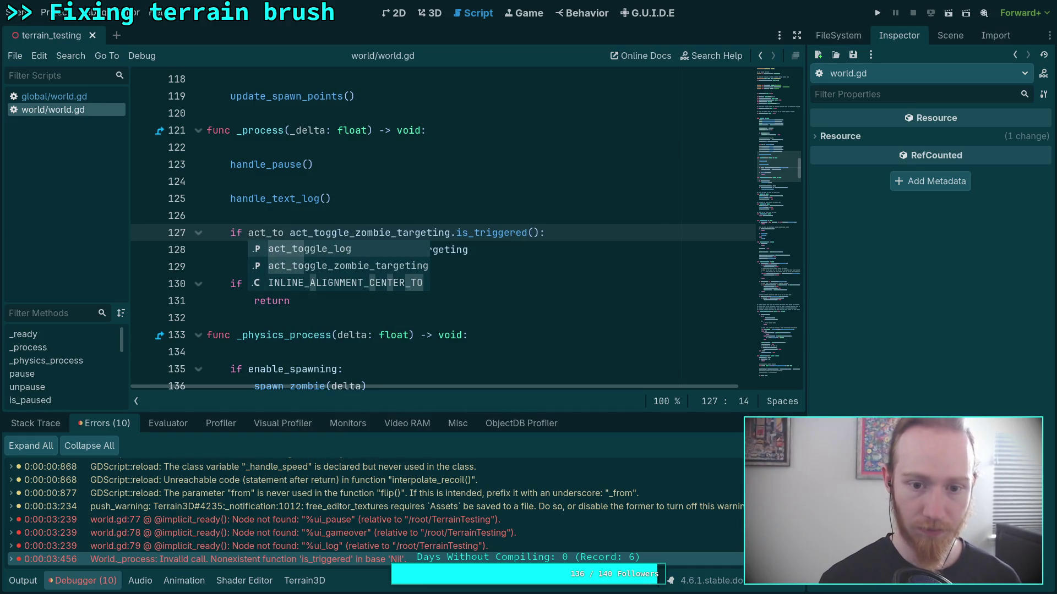
pyautogui.press('Down')
pyautogui.press('Return')
pyautogui.write('and')
# Save and rerun the project, moving the game window up and to the left
pyautogui.hotkey('ctrl', 's')
pyautogui.click(297, 226)
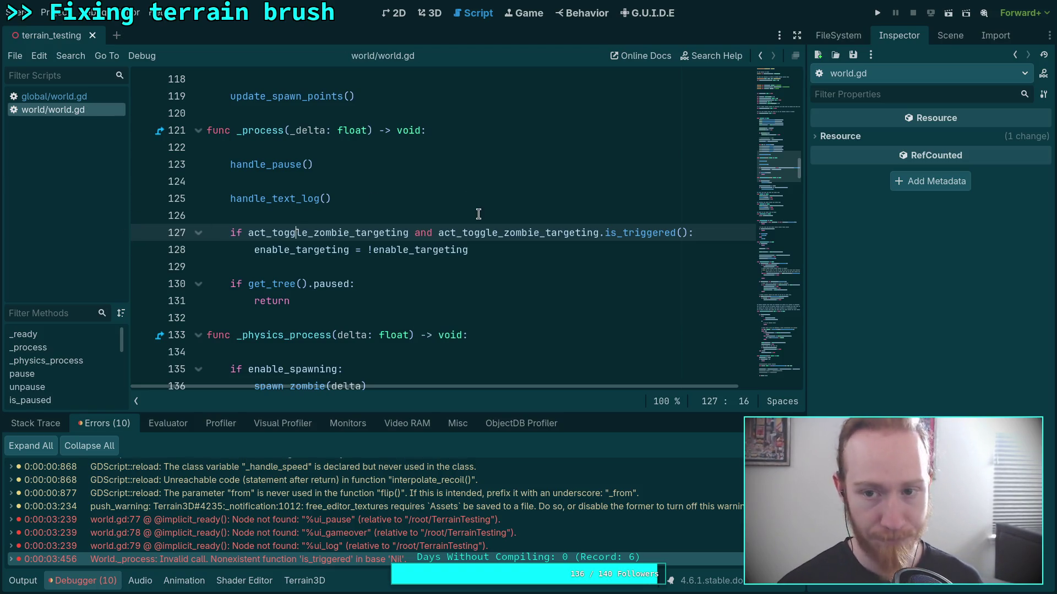
pyautogui.click(875, 9)
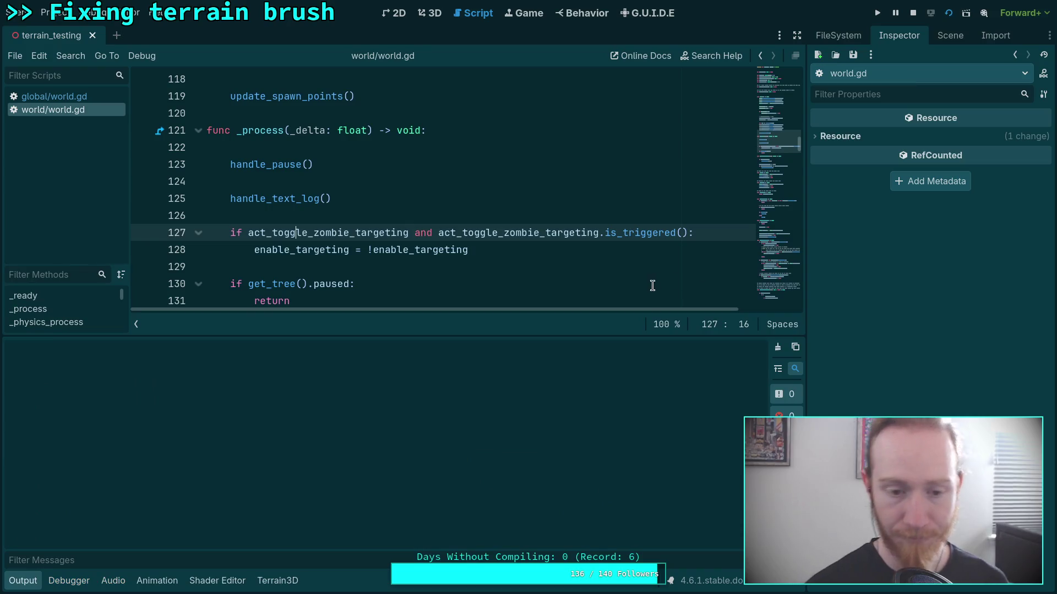
pyautogui.moveTo(588, 312); pyautogui.dragTo(501, 275)
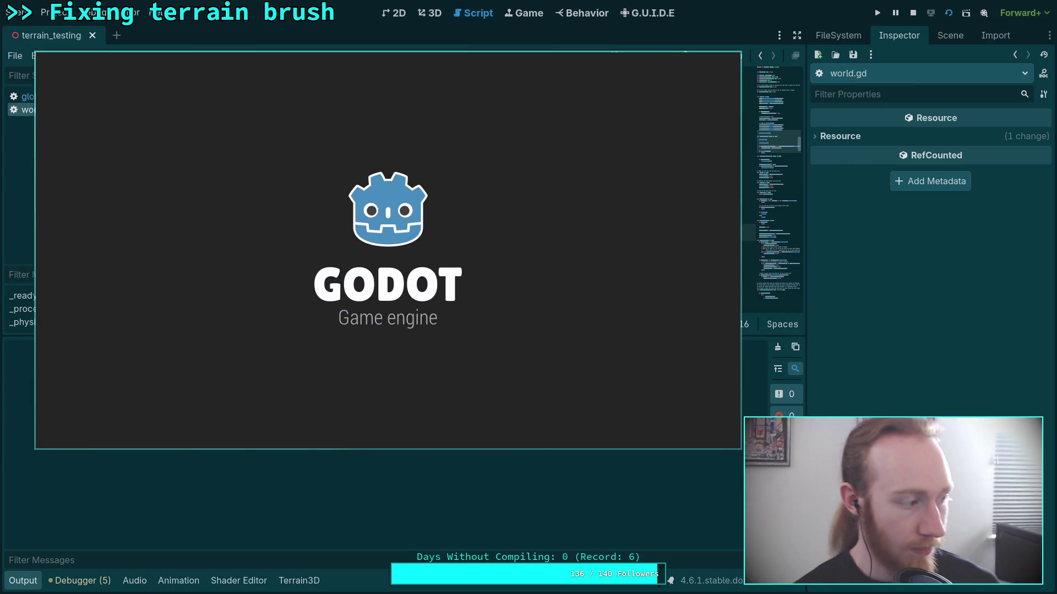
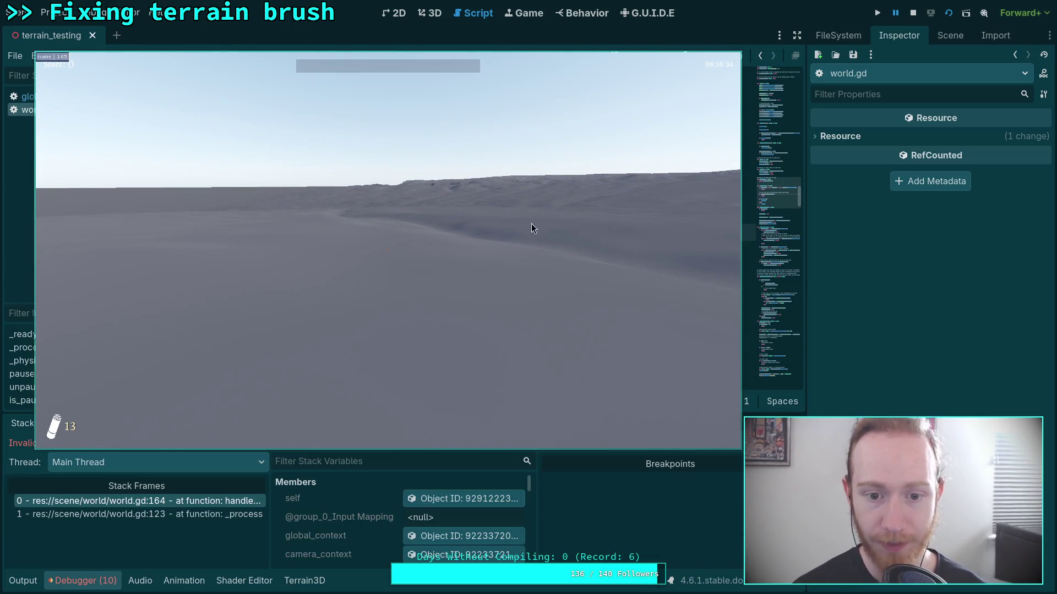
# Stop the game, change line 164 to 'if text_log and text_log.is_input_active:', and save
pyautogui.click(912, 14)
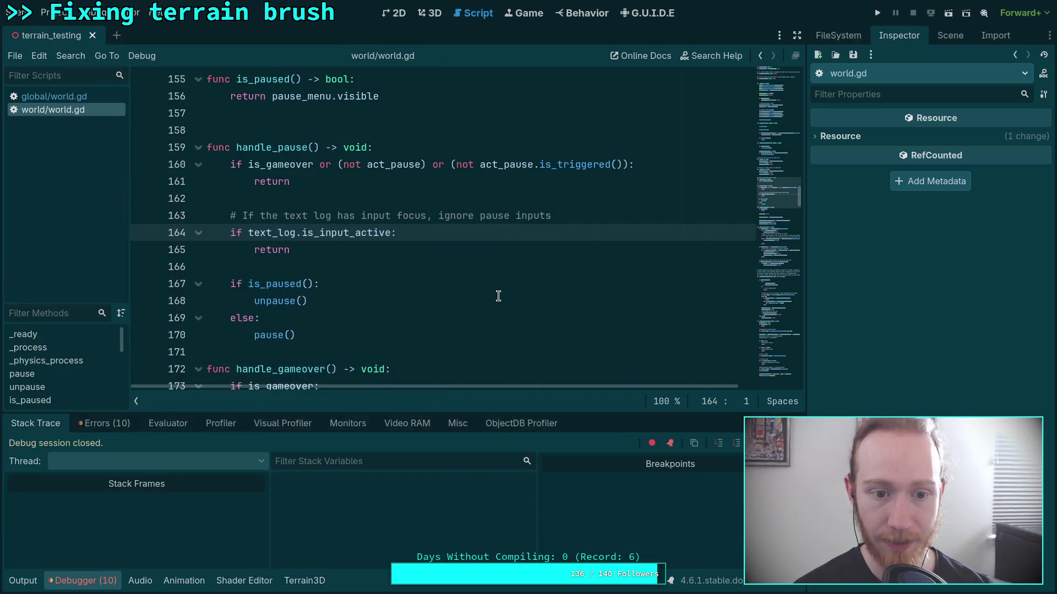
pyautogui.click(245, 233)
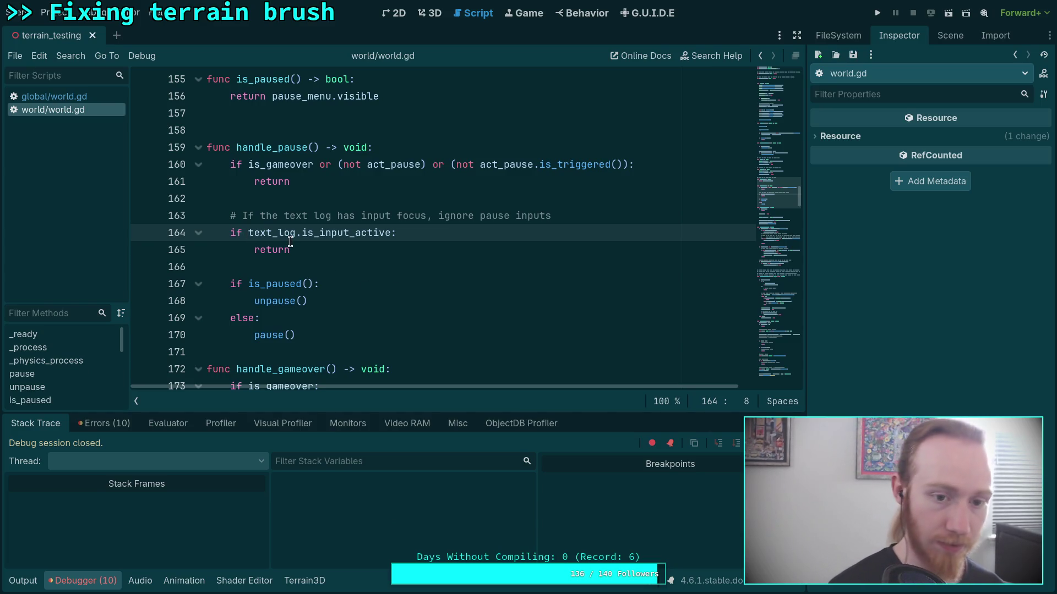
pyautogui.write('text_')
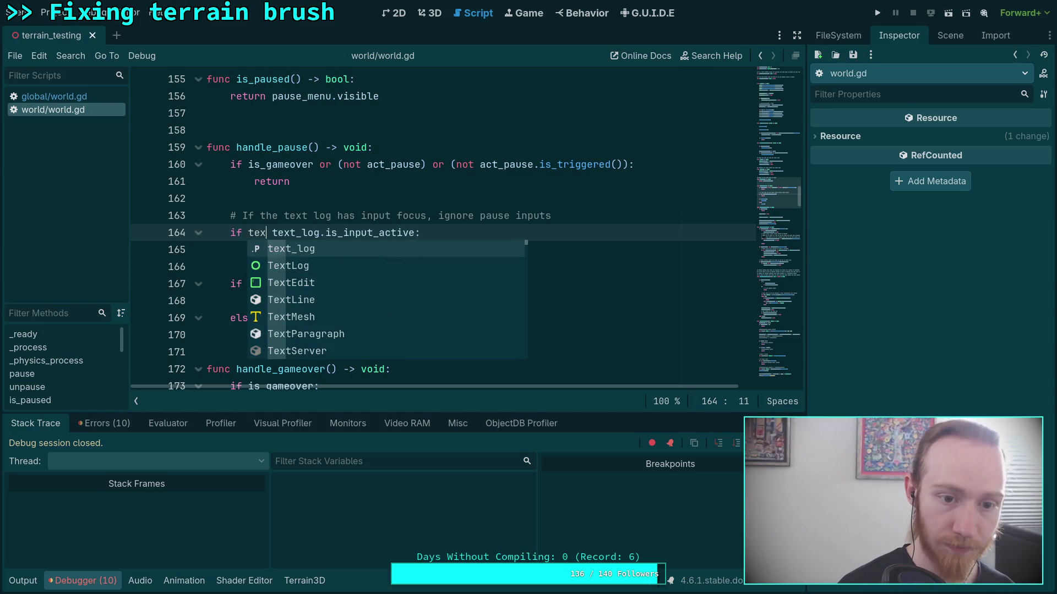
pyautogui.write('log and')
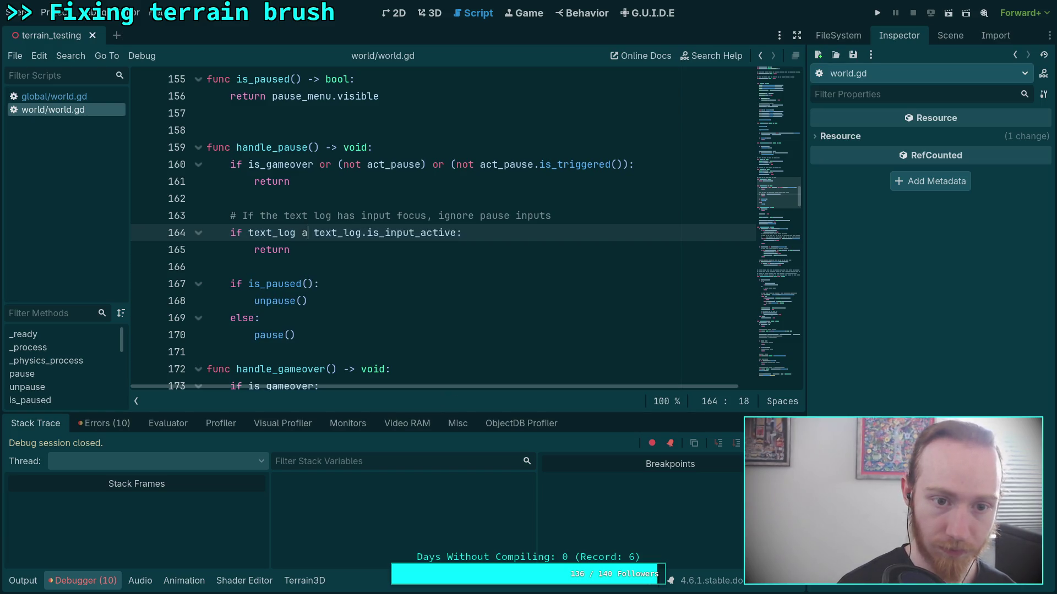
pyautogui.hotkey('ctrl', 's')
pyautogui.click(340, 185)
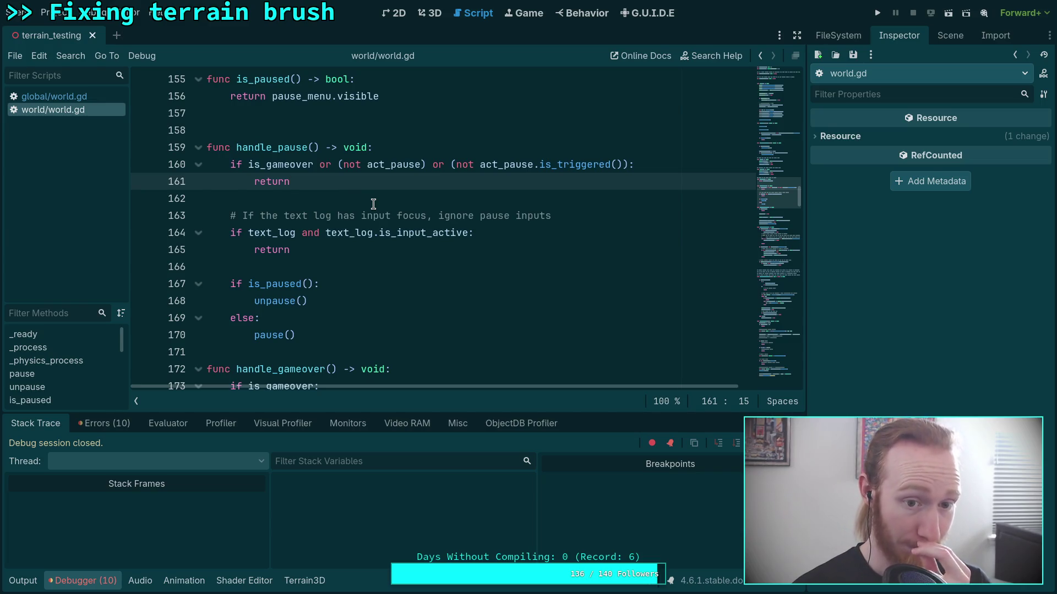
pyautogui.scroll(-9, 382, 208)
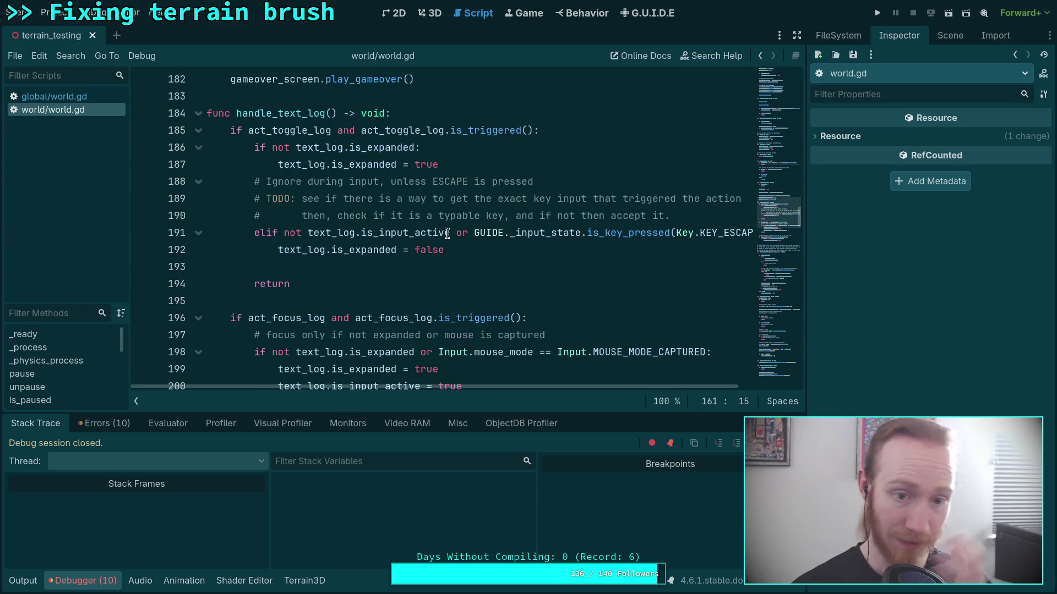
# Run the project, pause with Escape, and relaunch with F5 to test the fix
pyautogui.click(877, 13)
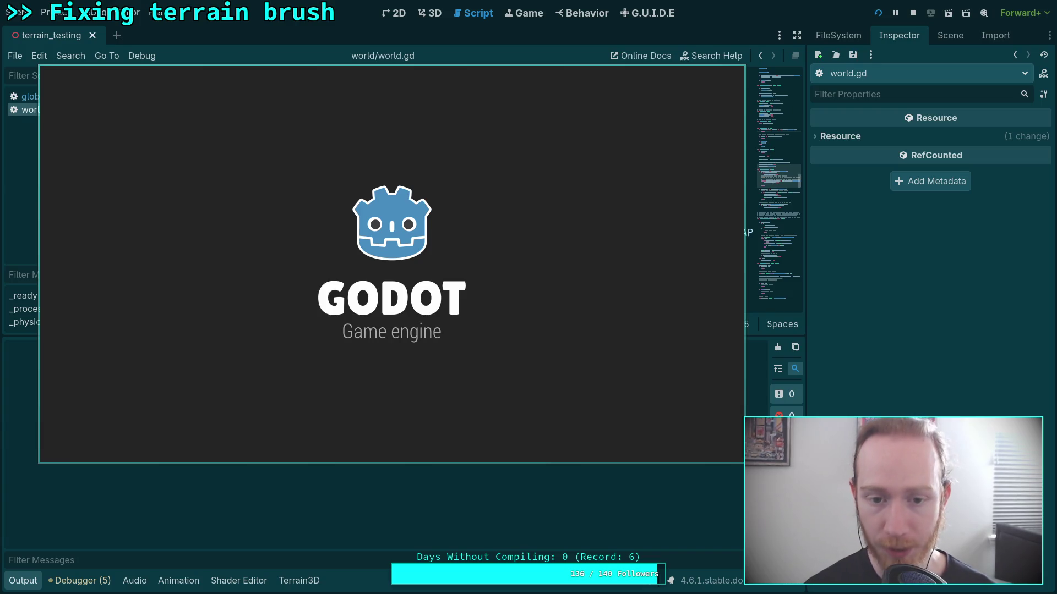
pyautogui.press('Escape')
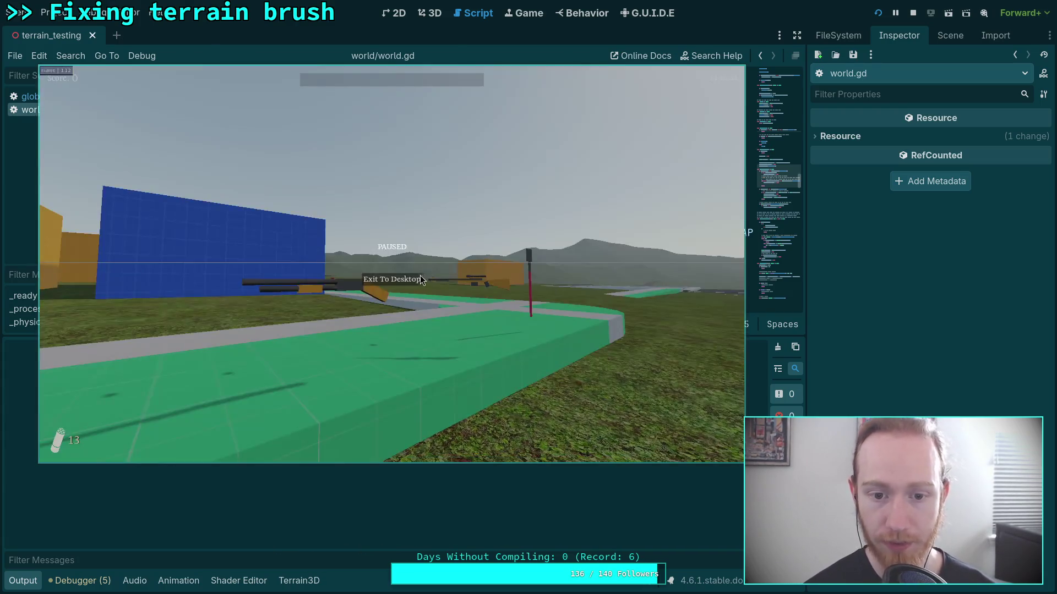
pyautogui.press('F5')
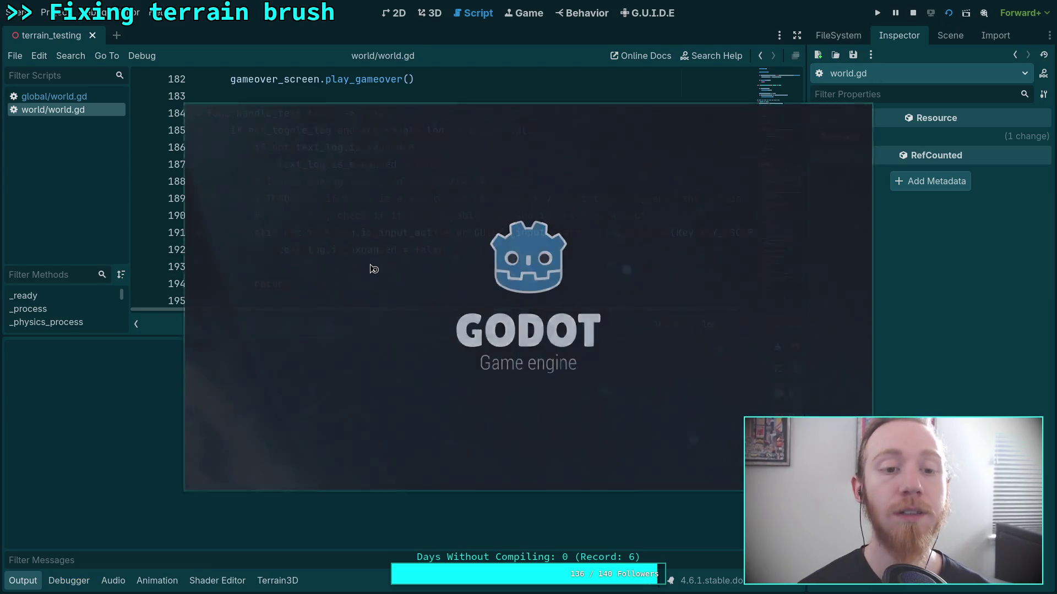
pyautogui.moveTo(501, 282); pyautogui.dragTo(384, 267)
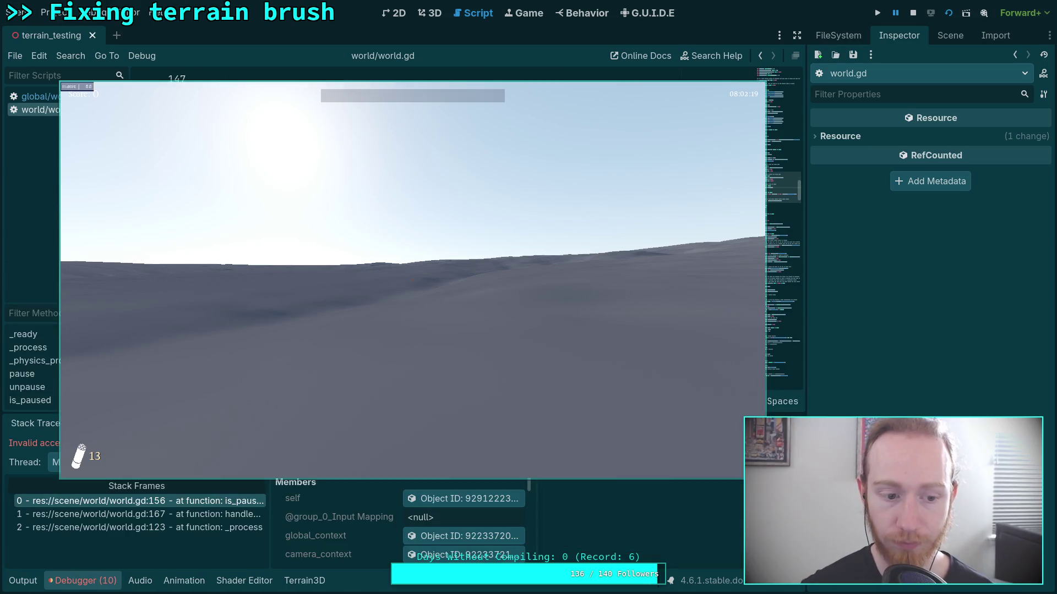
# Stop the game and add 'pause_menu and' to the return condition on line 156
pyautogui.click(913, 13)
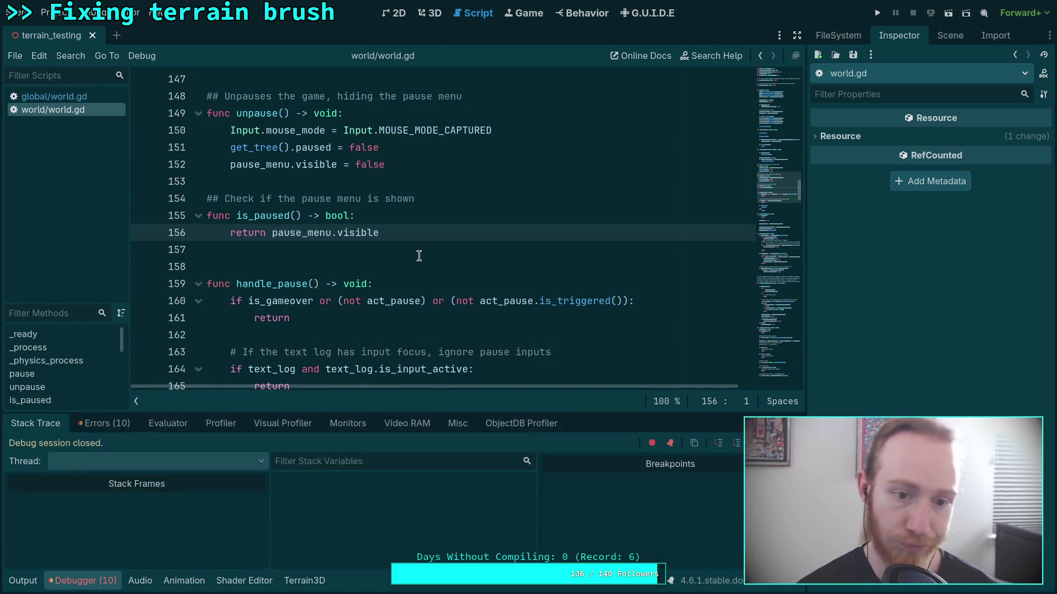
pyautogui.click(408, 216)
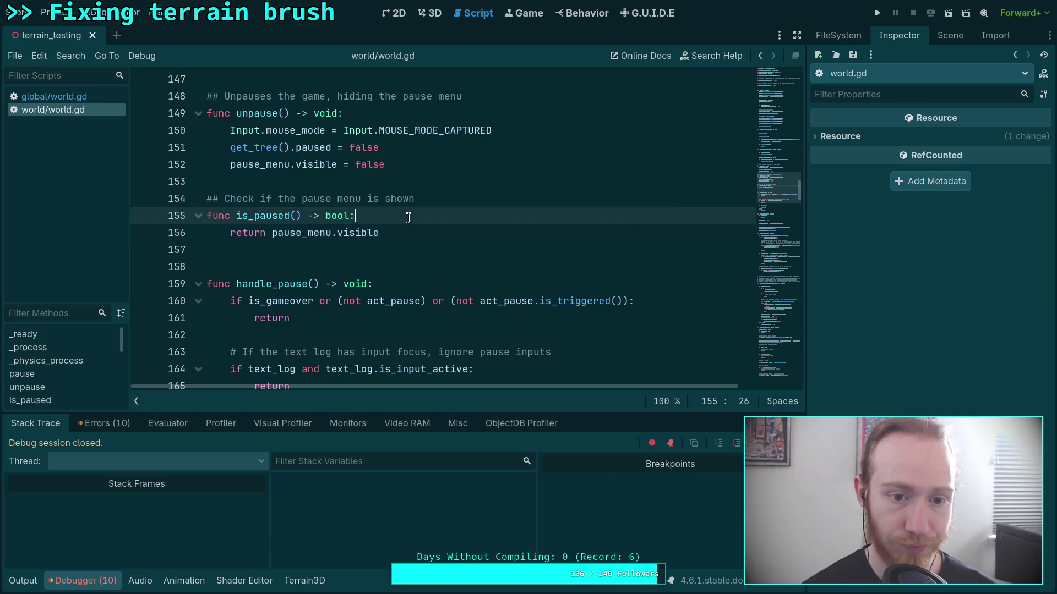
pyautogui.click(266, 232)
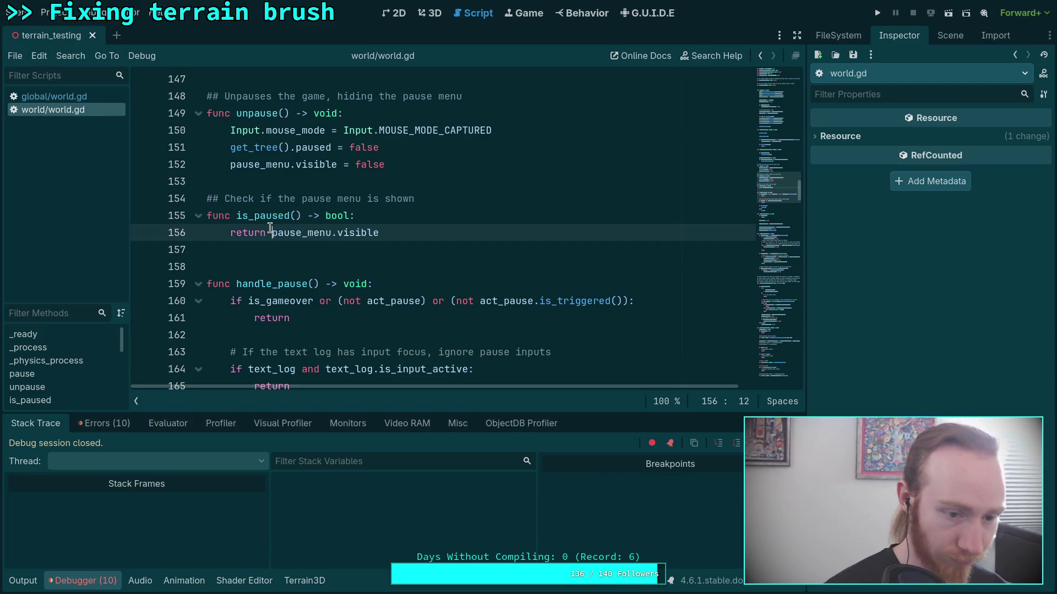
pyautogui.write('pa')
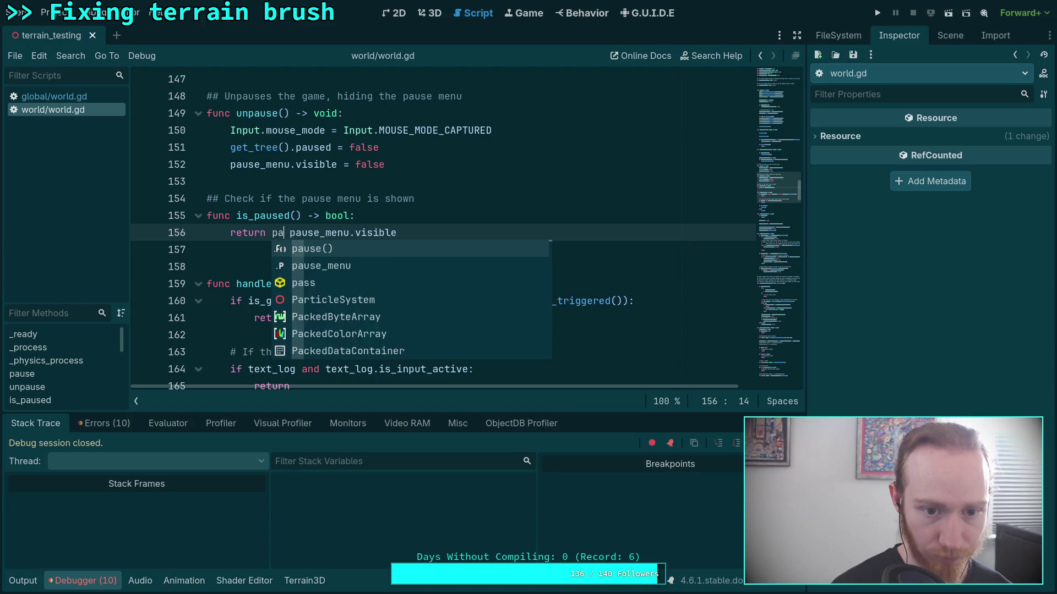
pyautogui.write('use_men')
pyautogui.write('u and')
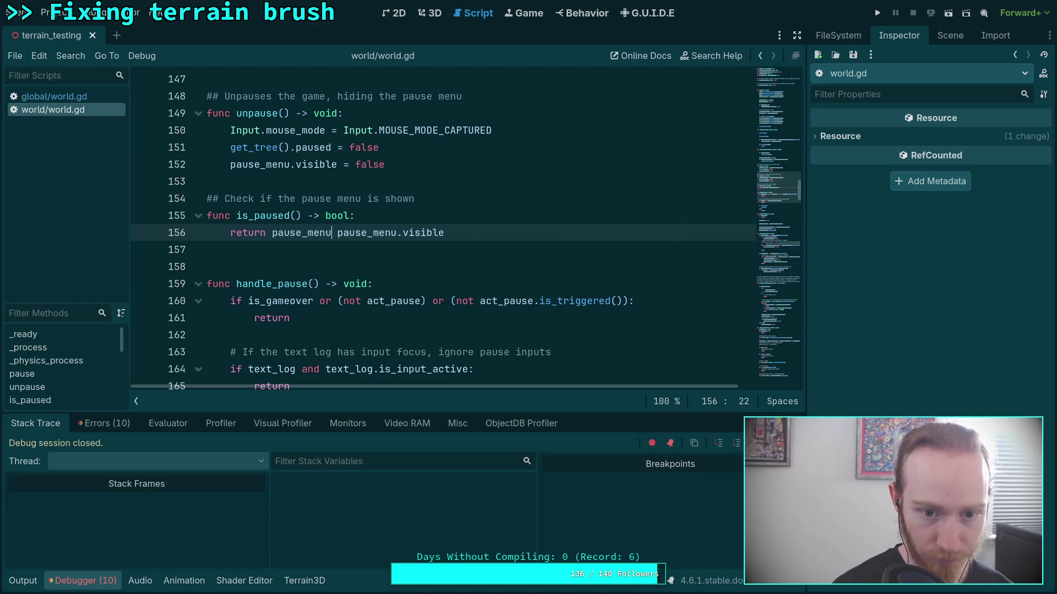
# Relaunch the game with F5 and pause it with Escape to test the pause menu
pyautogui.click(390, 187)
pyautogui.scroll(-2, 413, 236)
pyautogui.scroll(4, 497, 254)
pyautogui.press('F5')
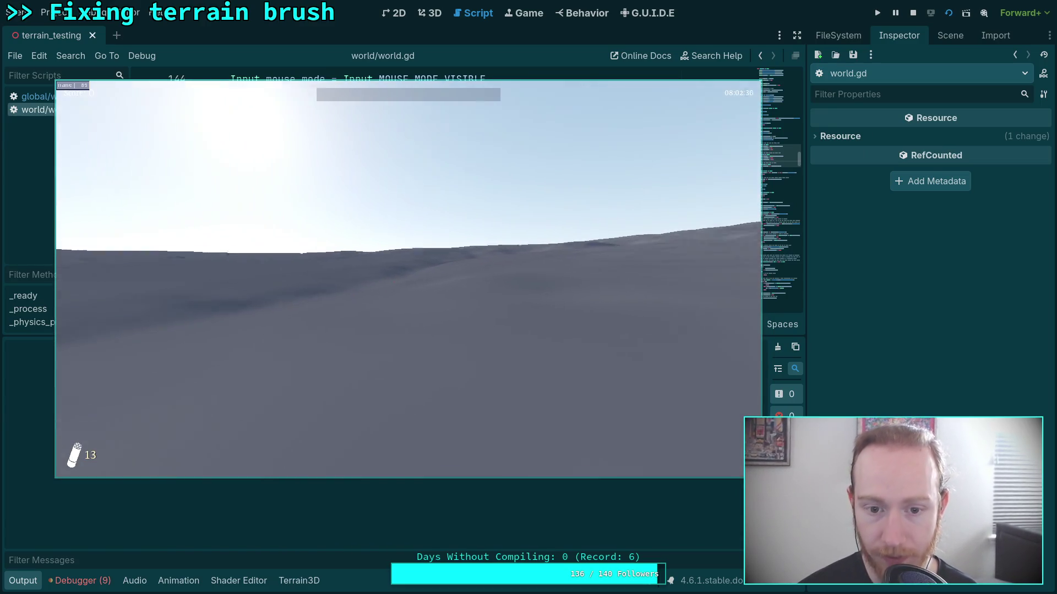
pyautogui.press('Escape')
# Stop the game, wrap 'pause_menu.visible = true' in 'if pause_menu:', save, and run the project
pyautogui.click(913, 13)
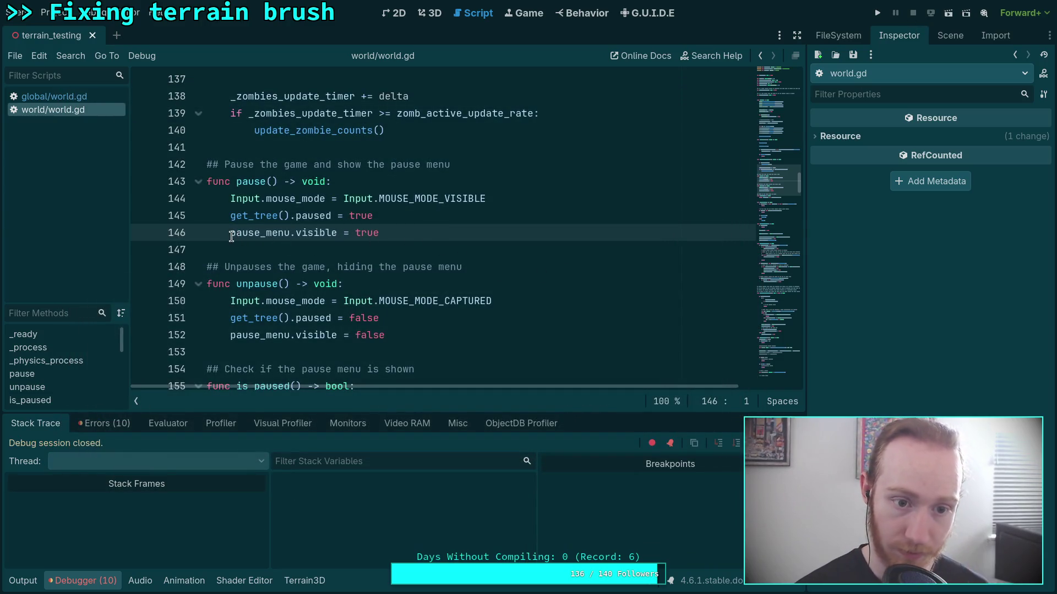
pyautogui.write('if paus')
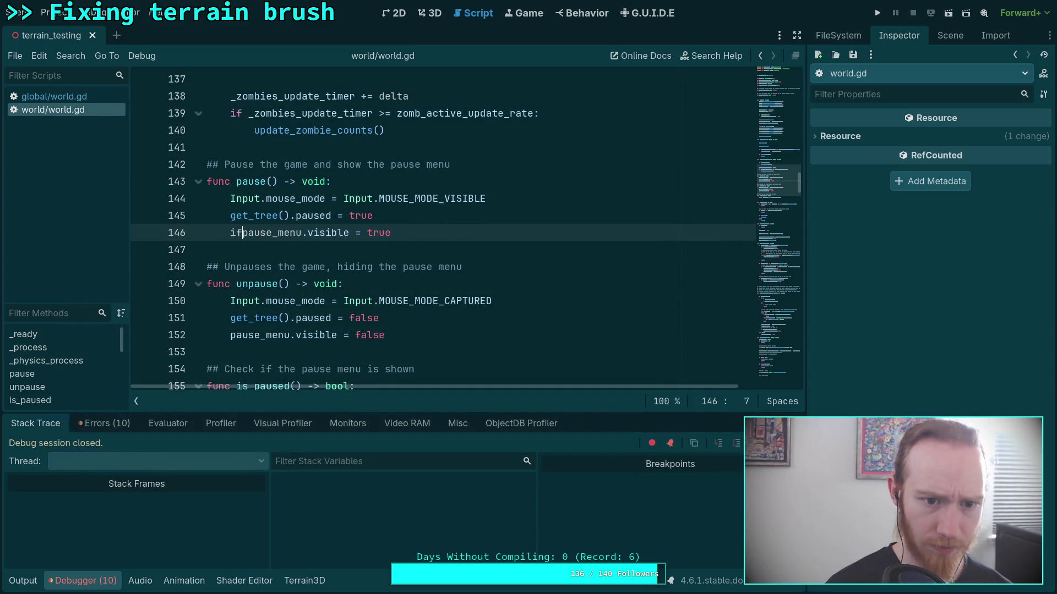
pyautogui.press('BackSpace')
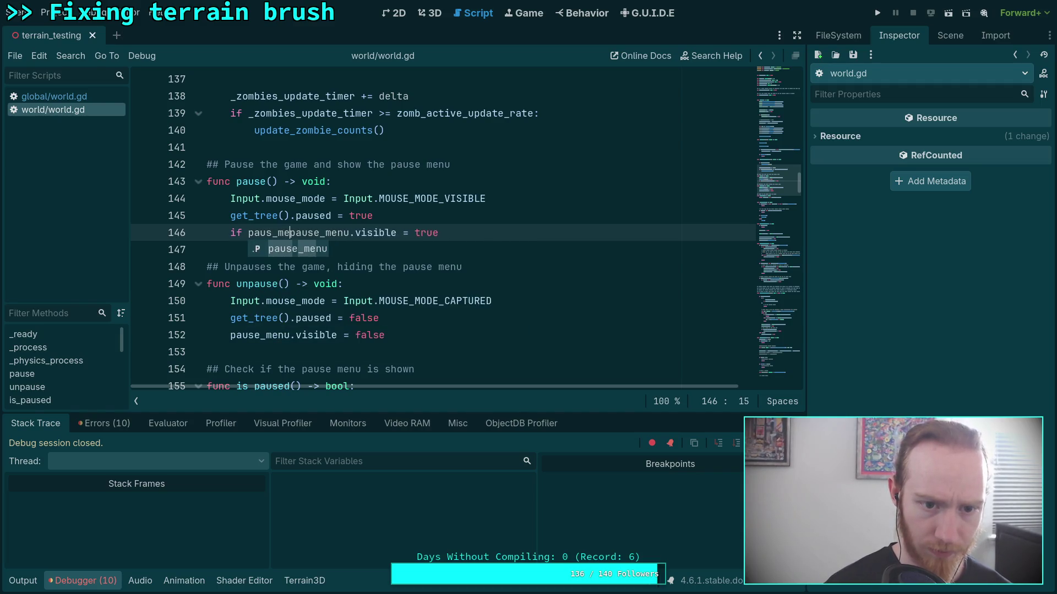
pyautogui.write('se_me')
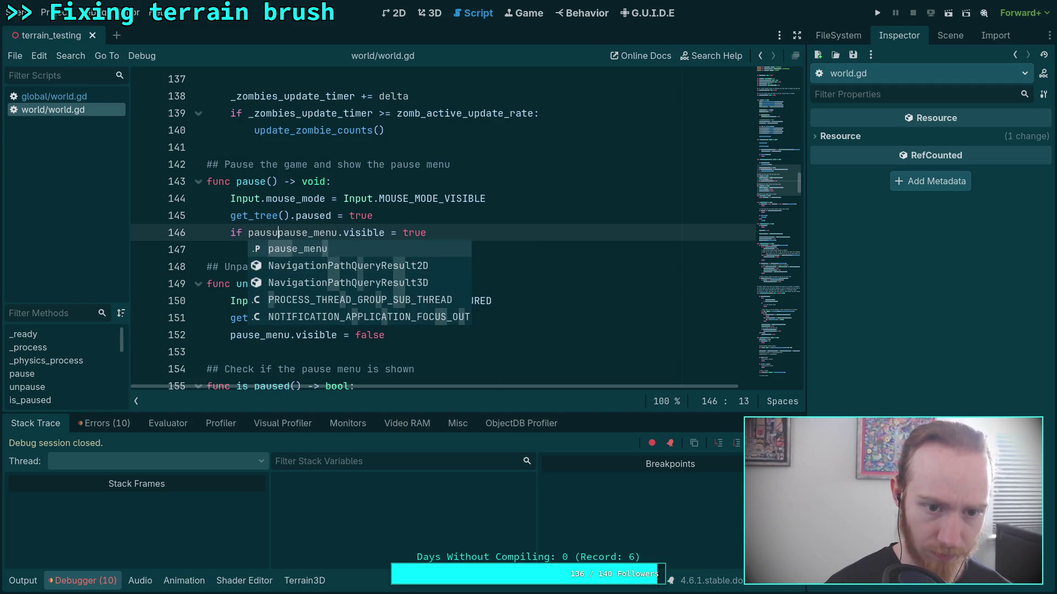
pyautogui.write('nu')
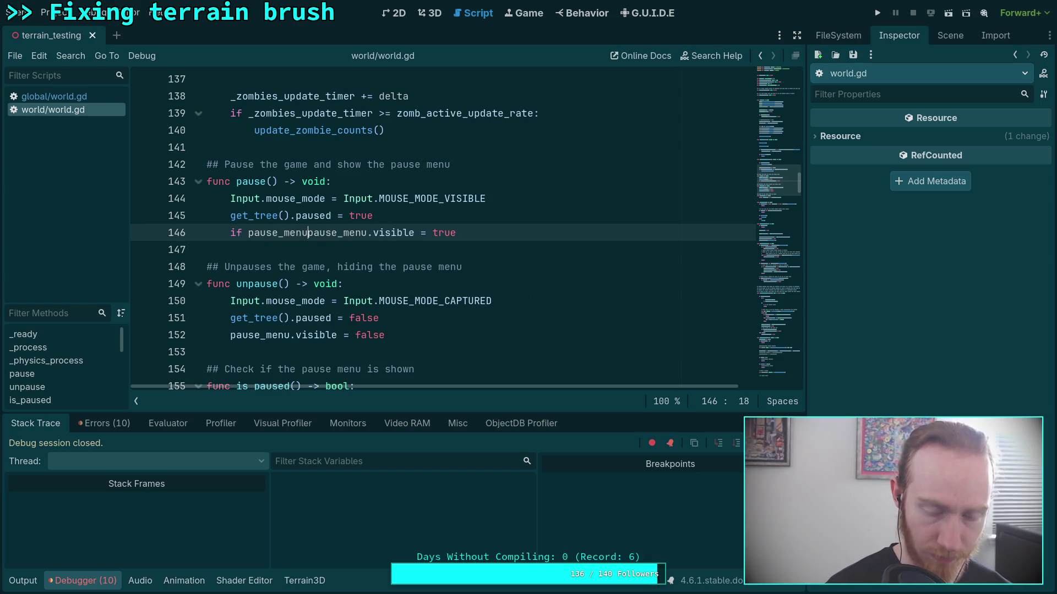
pyautogui.write(':')
pyautogui.press('Return')
pyautogui.hotkey('ctrl', 's')
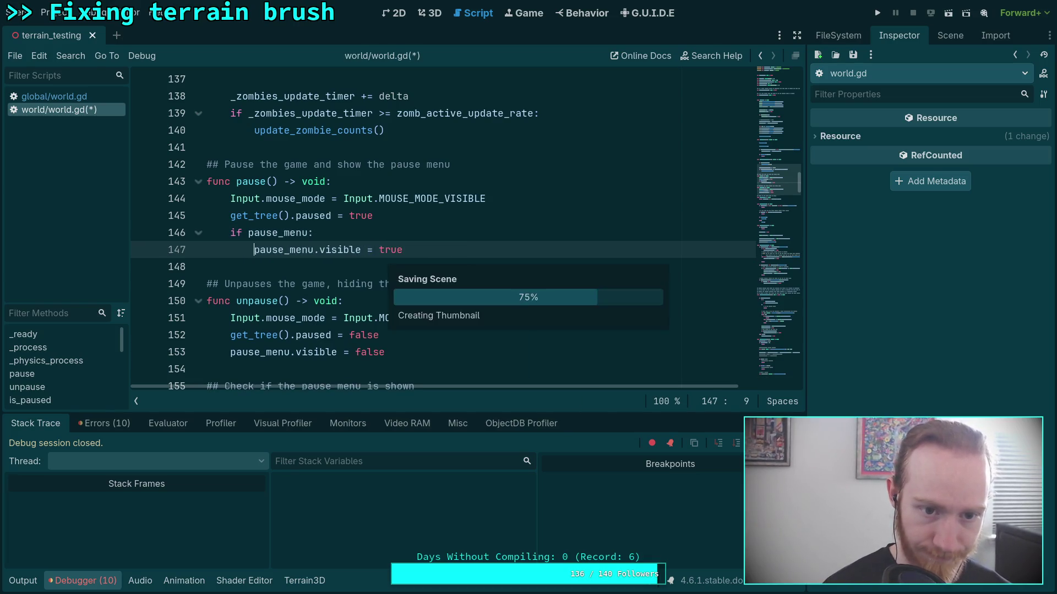
pyautogui.click(884, 19)
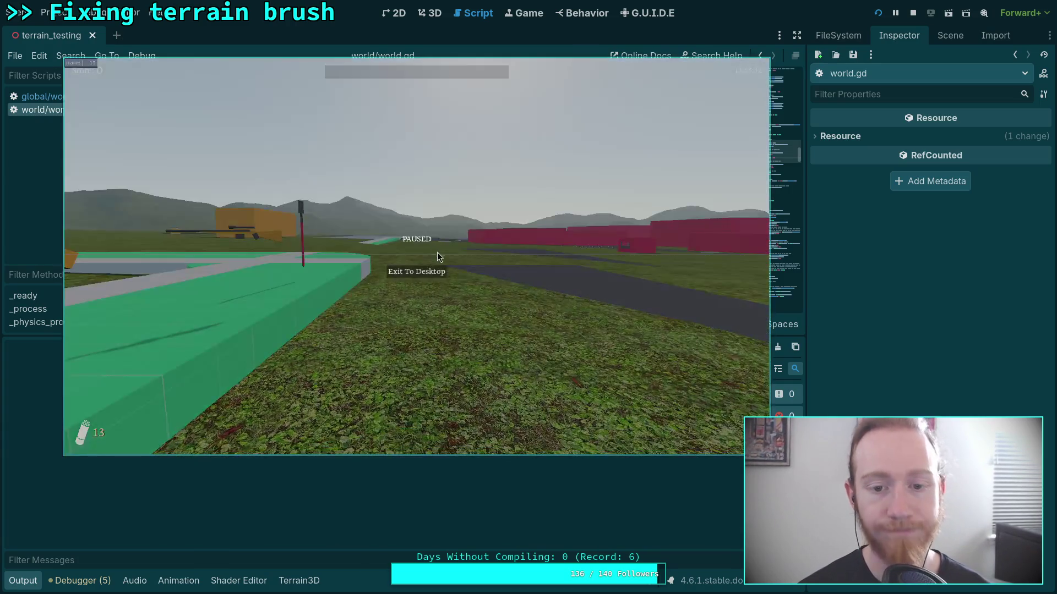
# Stop the game, put 'pause_menu.visible = false' in unpause() under 'if pause_menu:', and save
pyautogui.press('F8')
pyautogui.scroll(-2, 407, 246)
pyautogui.click(223, 255)
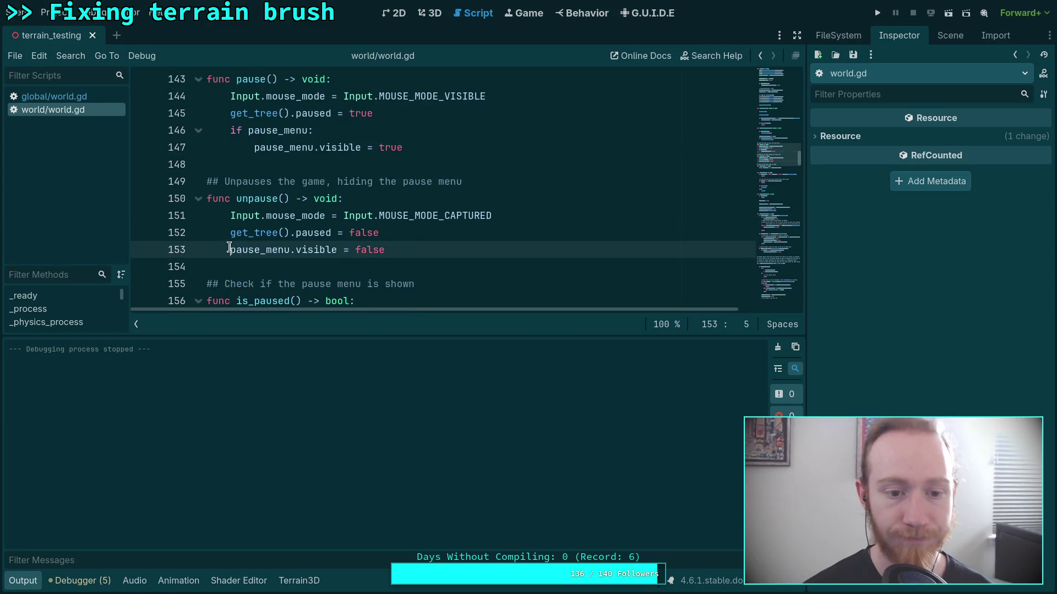
pyautogui.click(452, 231)
pyautogui.press('Return')
pyautogui.write('if pou')
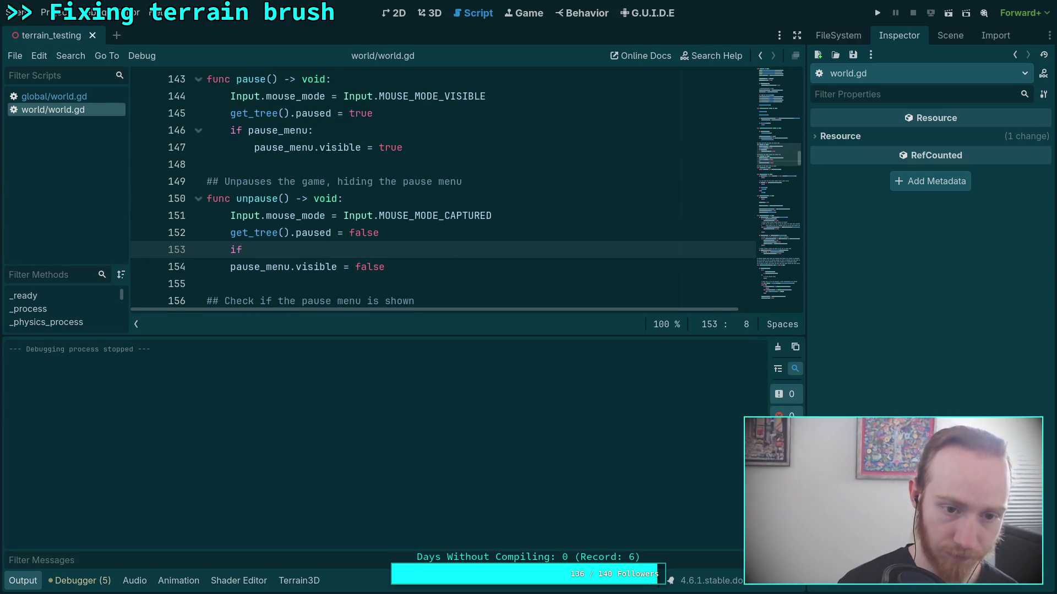
pyautogui.press('BackSpace')
pyautogui.press('BackSpace')
pyautogui.write('ause')
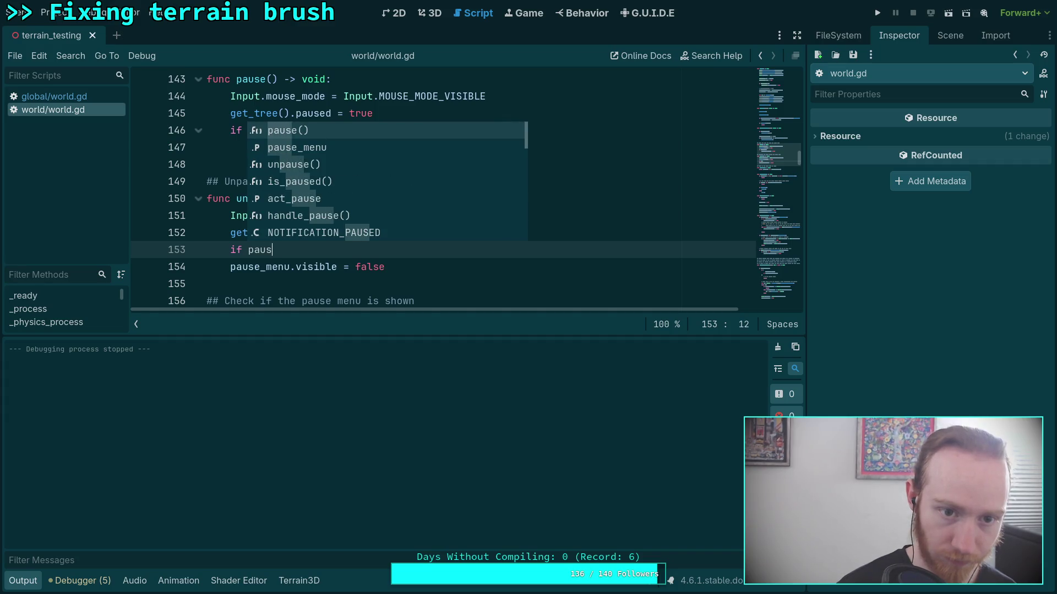
pyautogui.press('Return')
pyautogui.write(':')
pyautogui.press('Down')
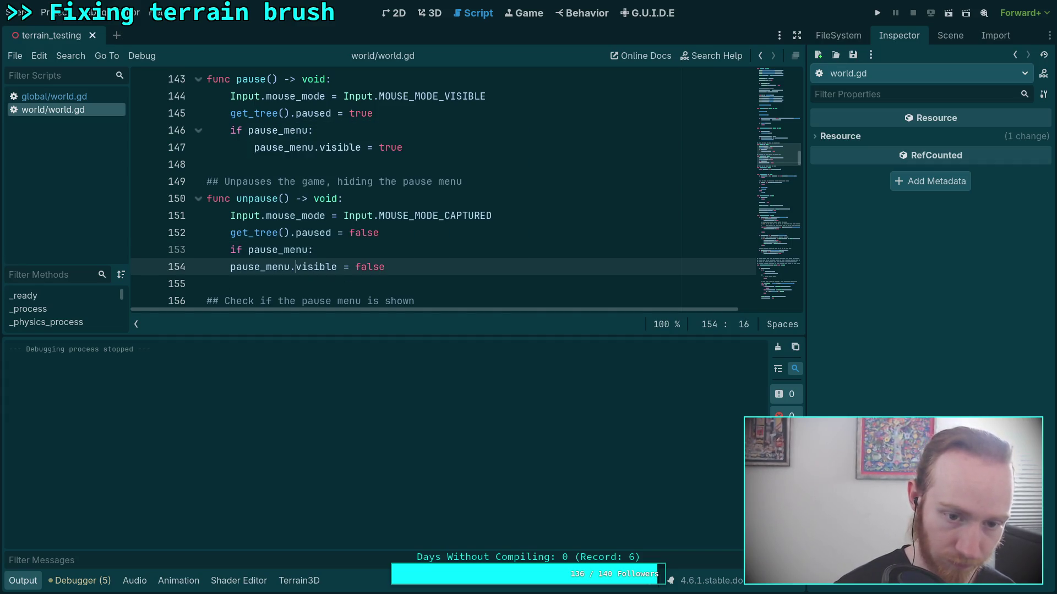
pyautogui.press('Tab')
pyautogui.hotkey('ctrl', 's')
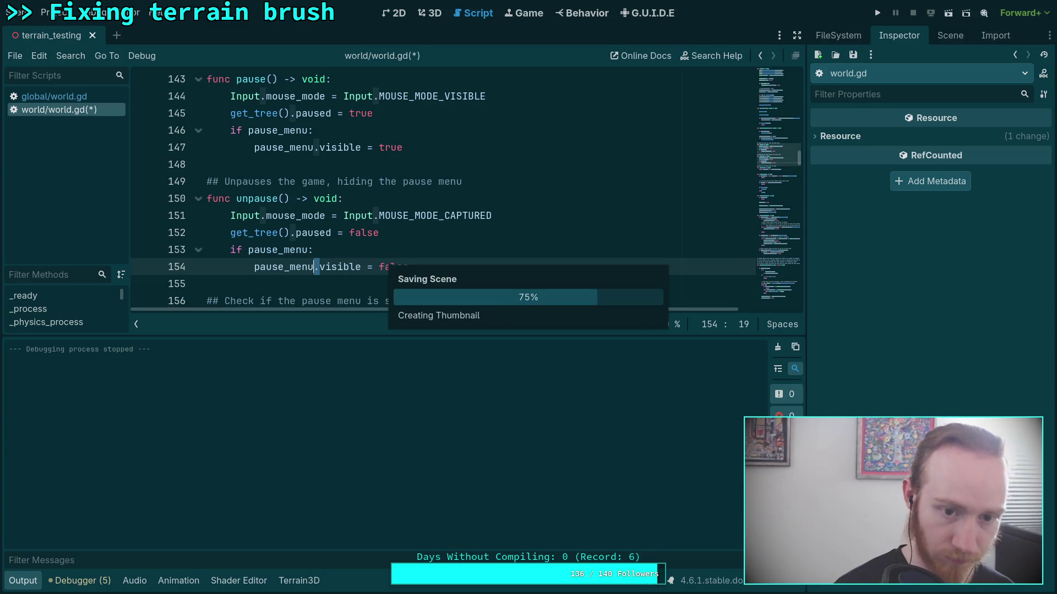
# Launch the project, then run the current terrain scene to test the change
pyautogui.click(487, 216)
pyautogui.click(879, 13)
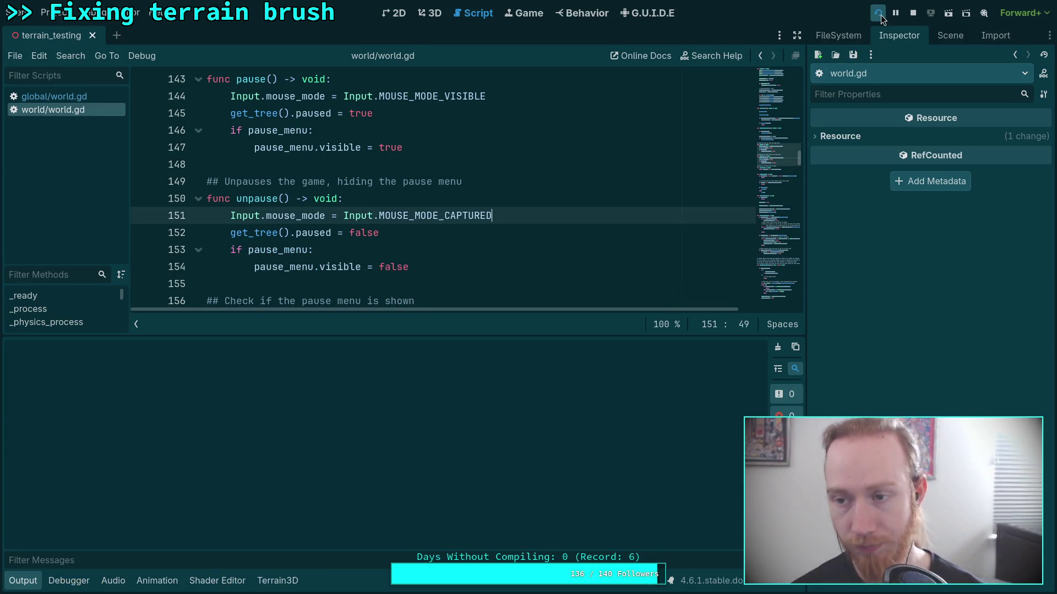
pyautogui.click(947, 18)
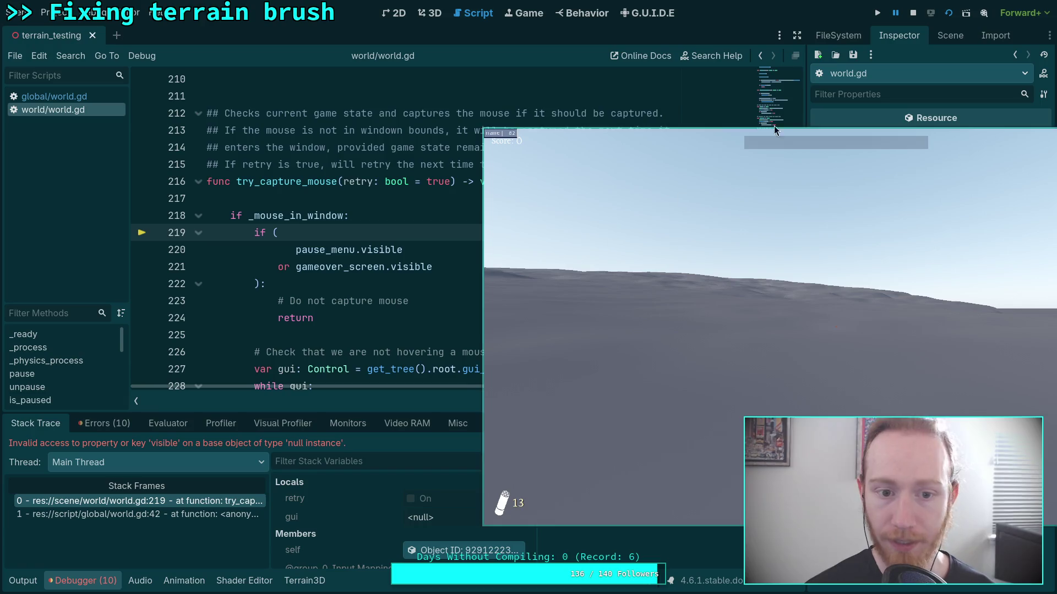
# Stop the debug session and rewrite line 220 as '(pause_menu and pause_menu.visible)'
pyautogui.click(913, 13)
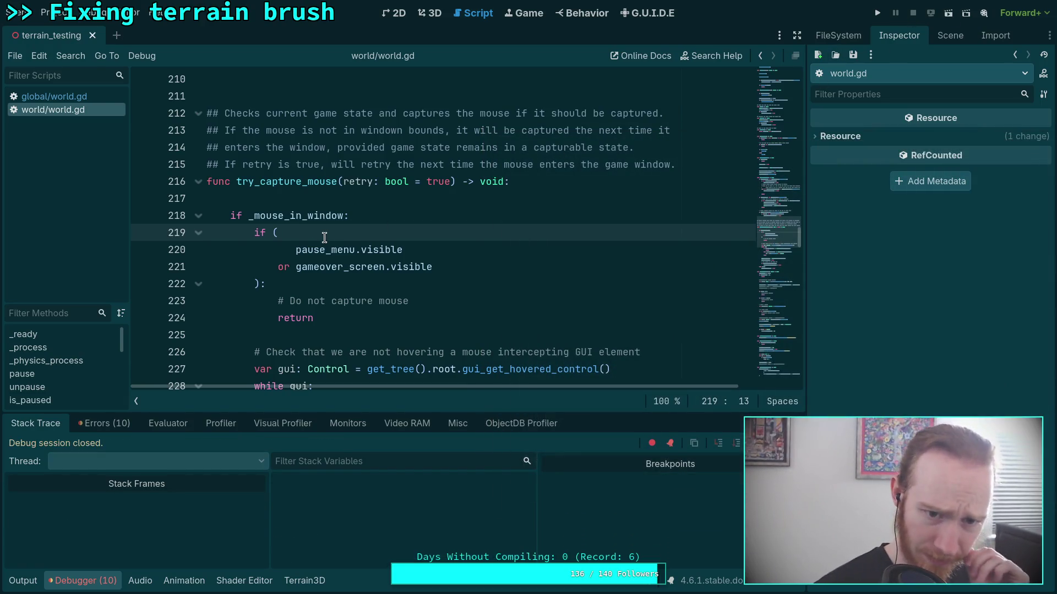
pyautogui.click(315, 248)
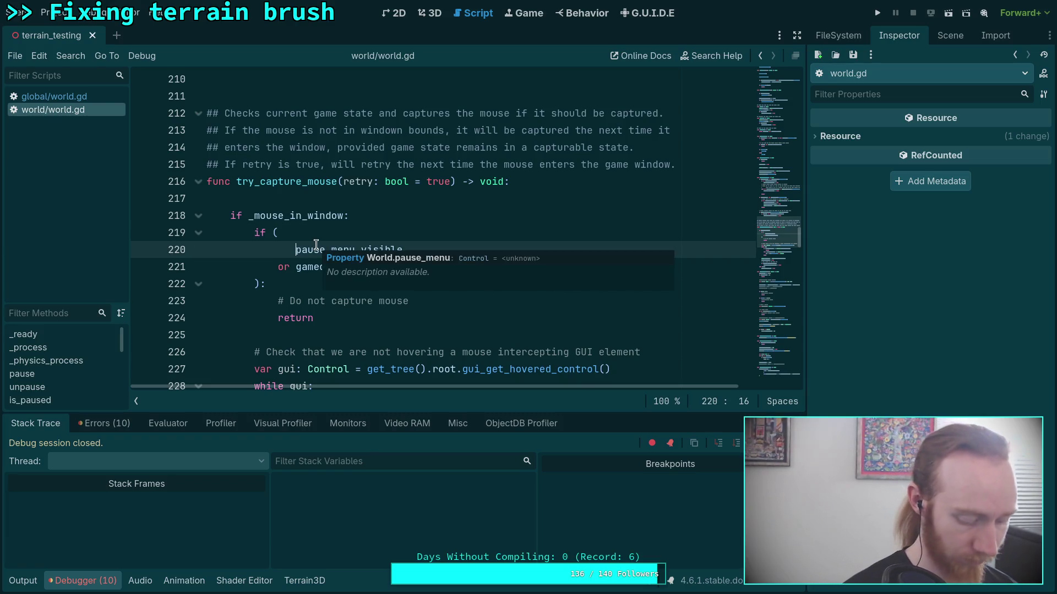
pyautogui.write('p')
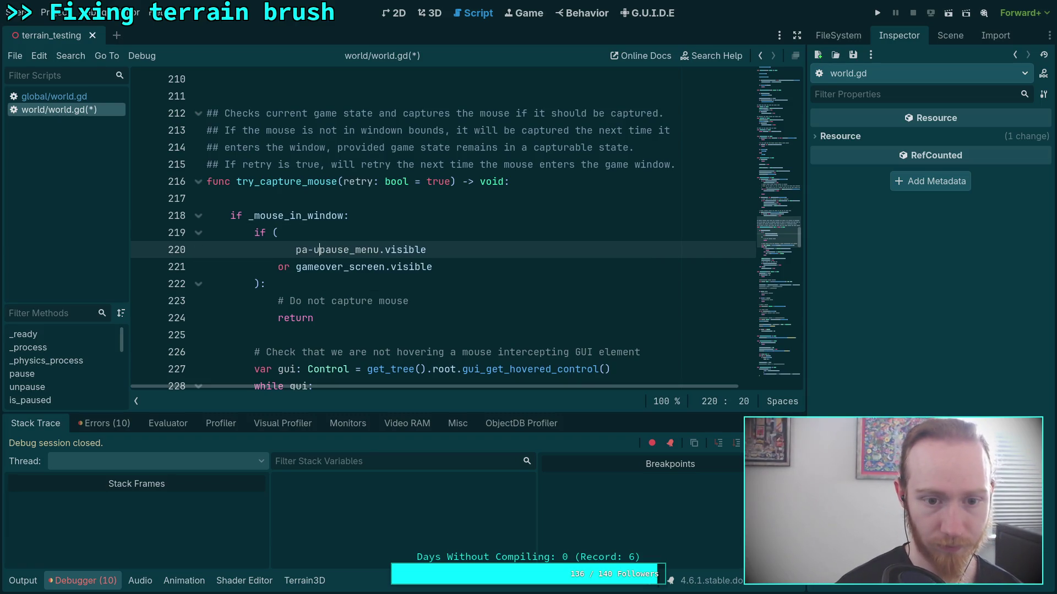
pyautogui.write('aus')
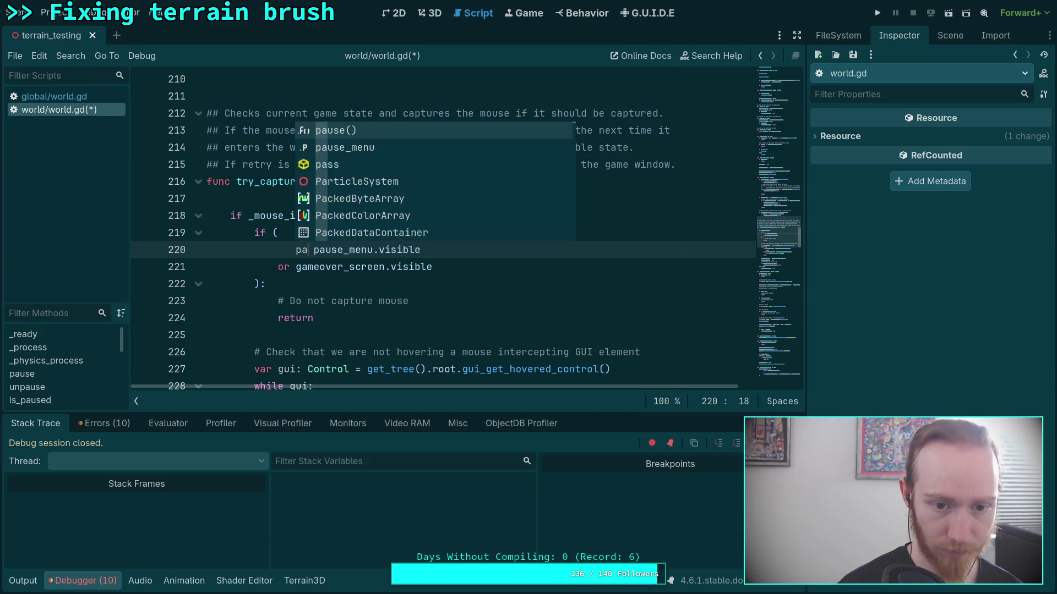
pyautogui.press('Return')
pyautogui.write('and')
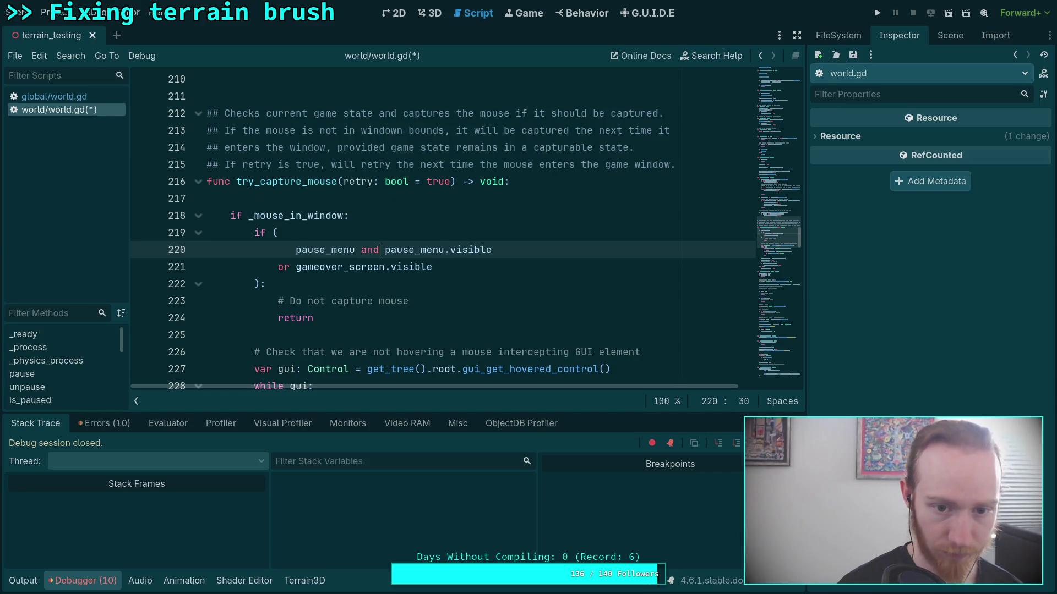
pyautogui.click(297, 251)
pyautogui.write('(')
# Rewrite line 221 as '(gameover_screen and gameover_screen.visible)' and save the script
pyautogui.click(288, 267)
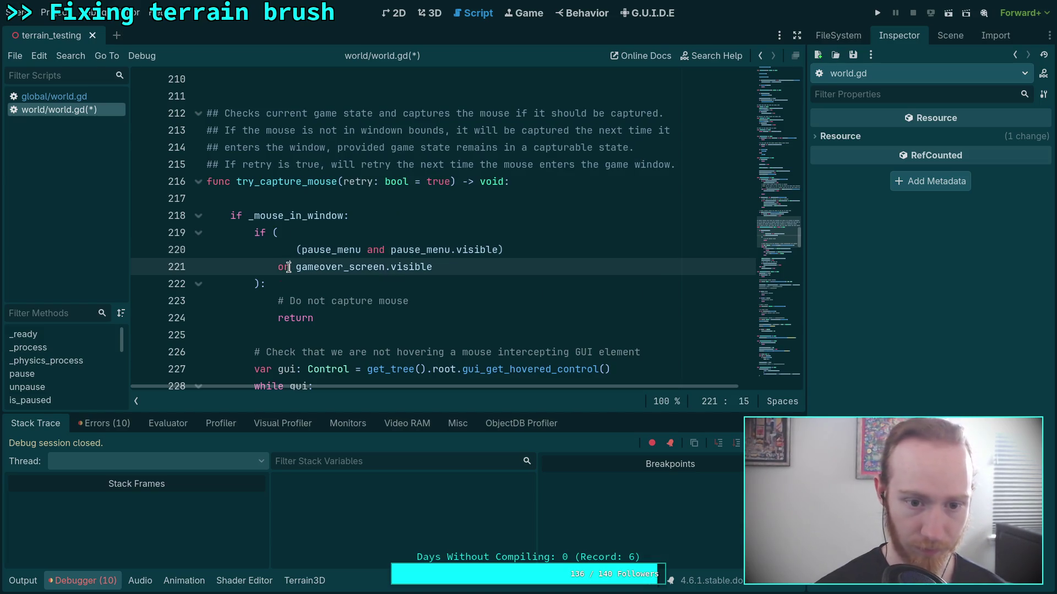
pyautogui.write('(')
pyautogui.press('Delete')
pyautogui.write('game')
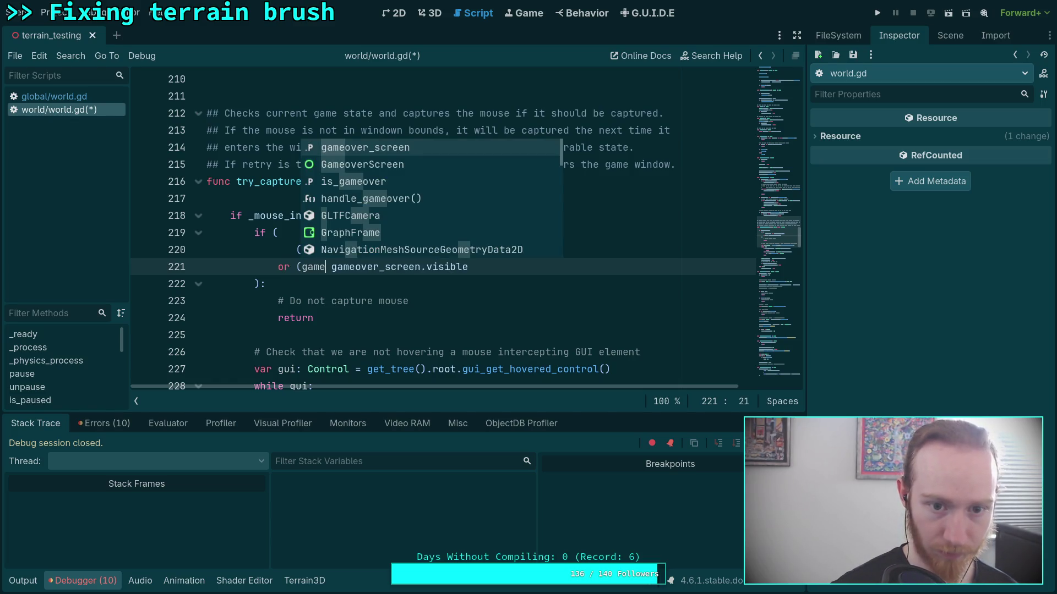
pyautogui.press('Return')
pyautogui.write('and')
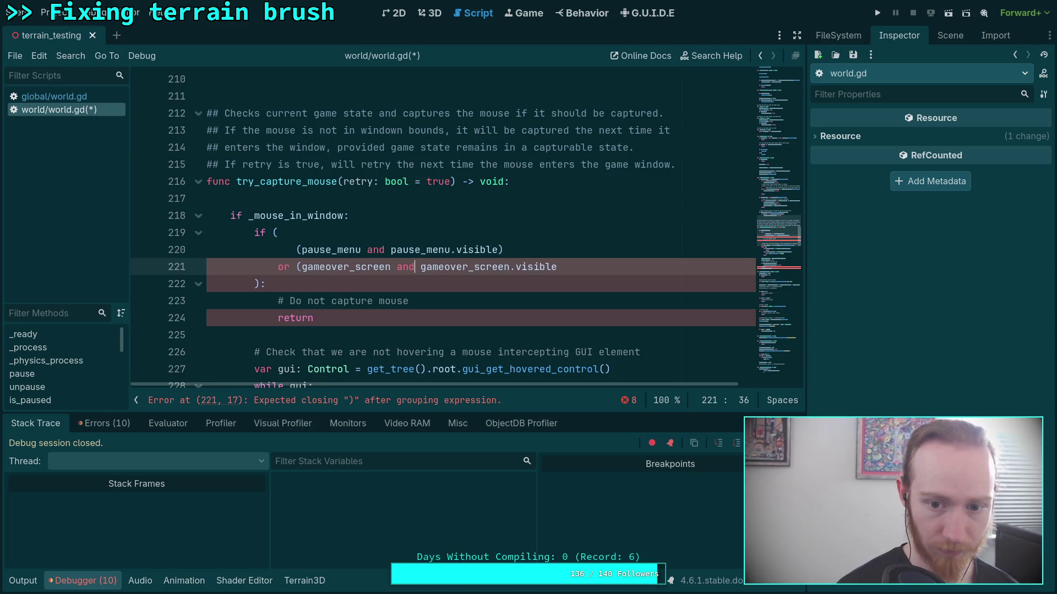
pyautogui.click(629, 274)
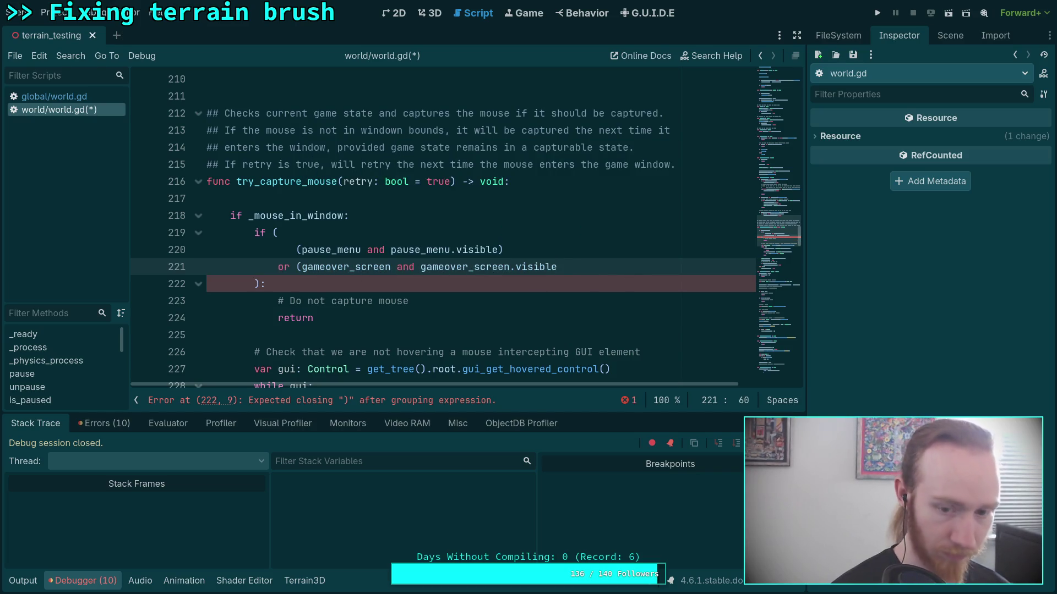
pyautogui.write(')')
pyautogui.hotkey('ctrl', 's')
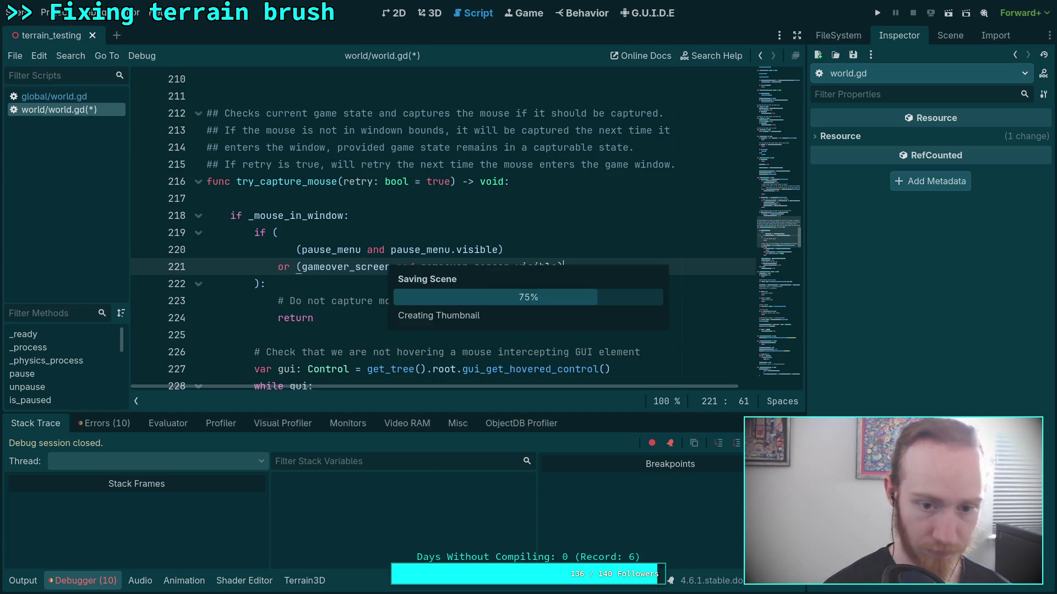
# Change line 238 to begin with 'if text_log and ...' and save
pyautogui.scroll(-3, 479, 254)
pyautogui.scroll(-2, 429, 262)
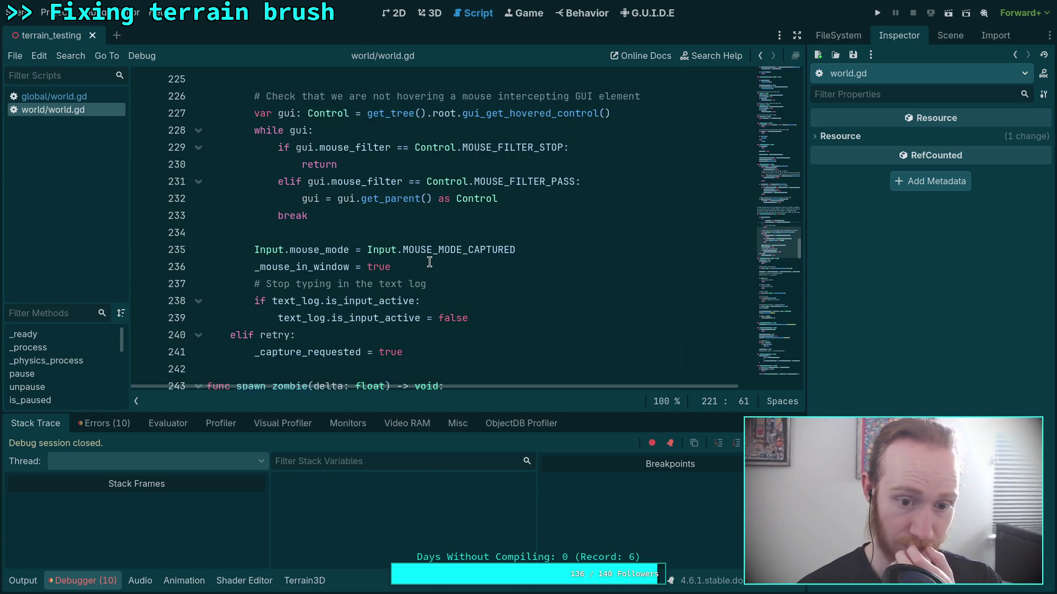
pyautogui.scroll(-2, 450, 254)
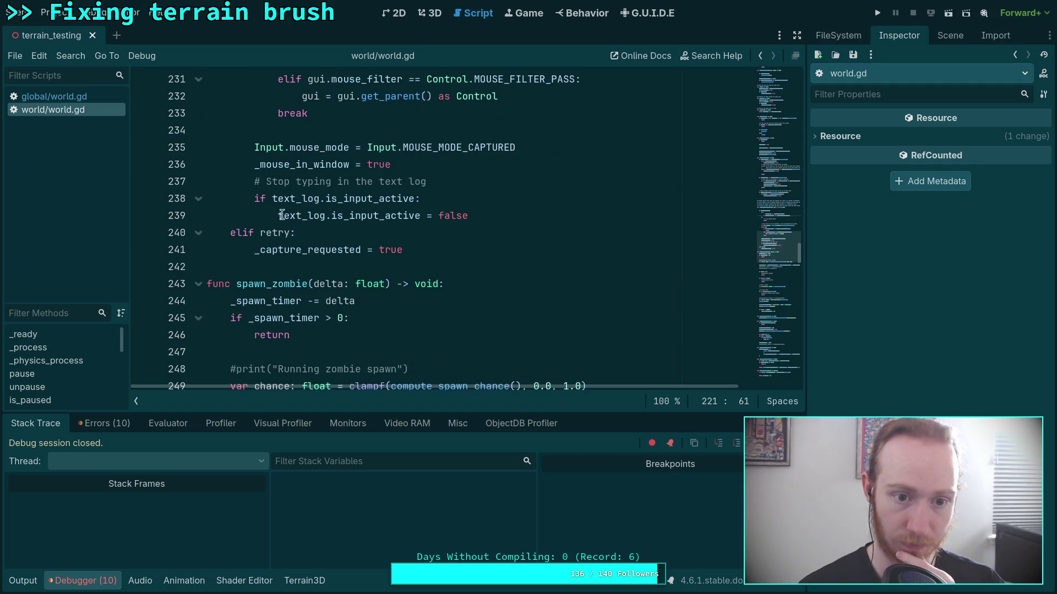
pyautogui.click(263, 199)
pyautogui.write('tux')
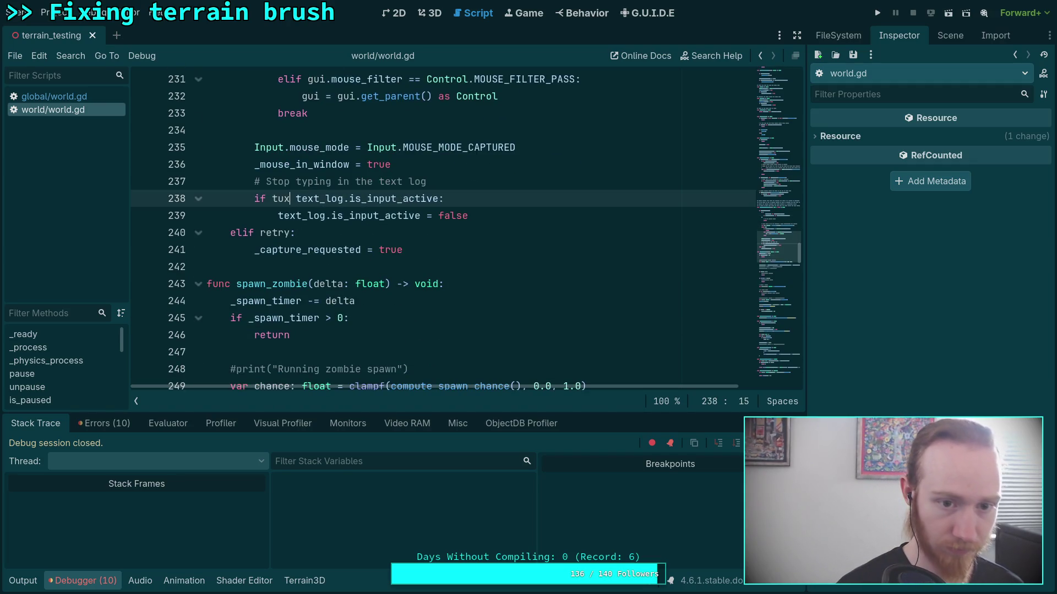
pyautogui.press('BackSpace')
pyautogui.press('BackSpace')
pyautogui.write('ext_lof')
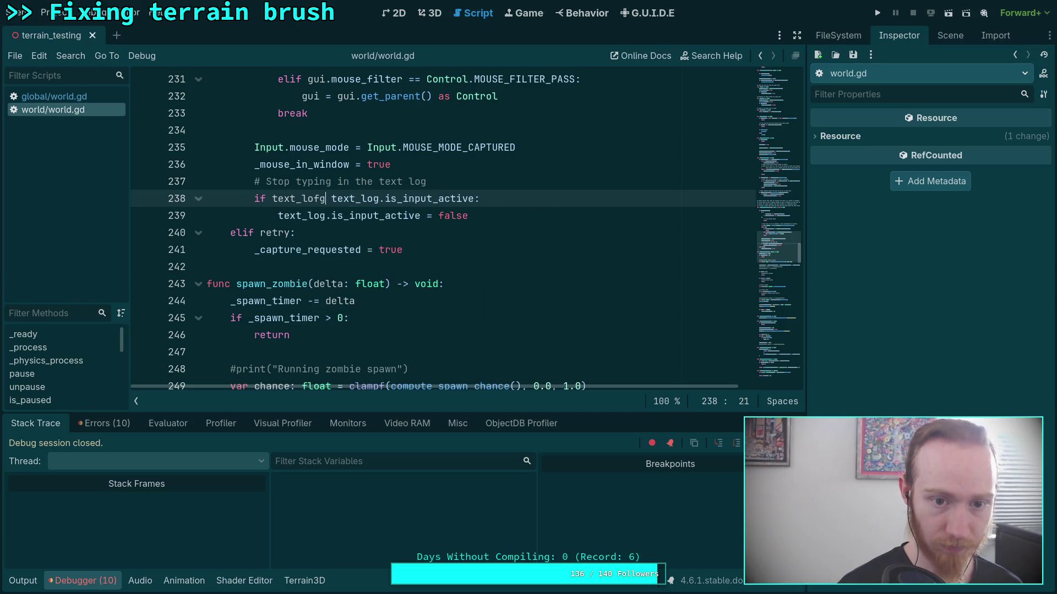
pyautogui.press('BackSpace')
pyautogui.write('g ')
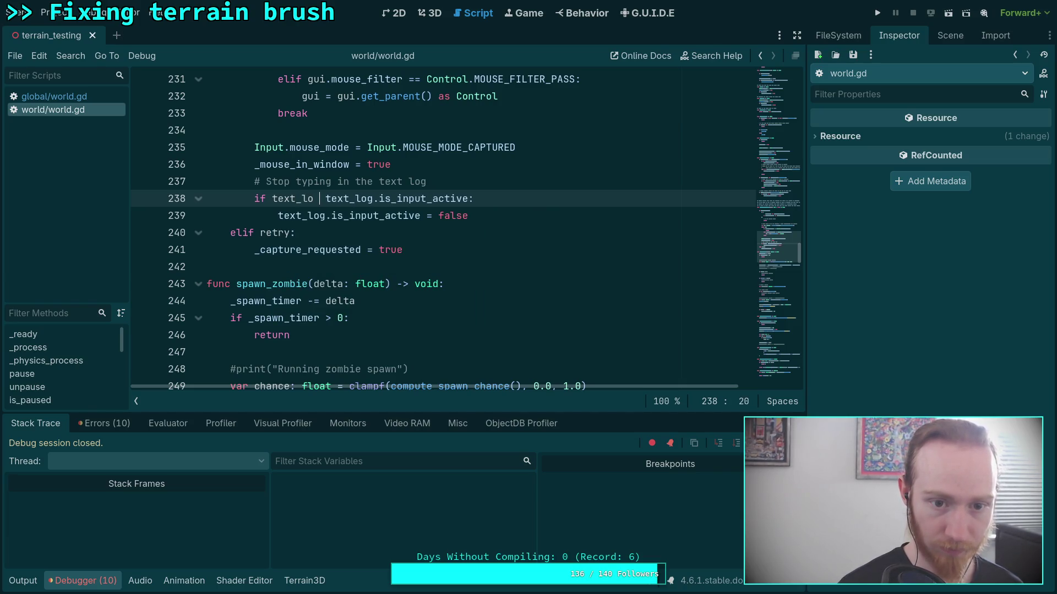
pyautogui.write('and')
pyautogui.hotkey('ctrl', 's')
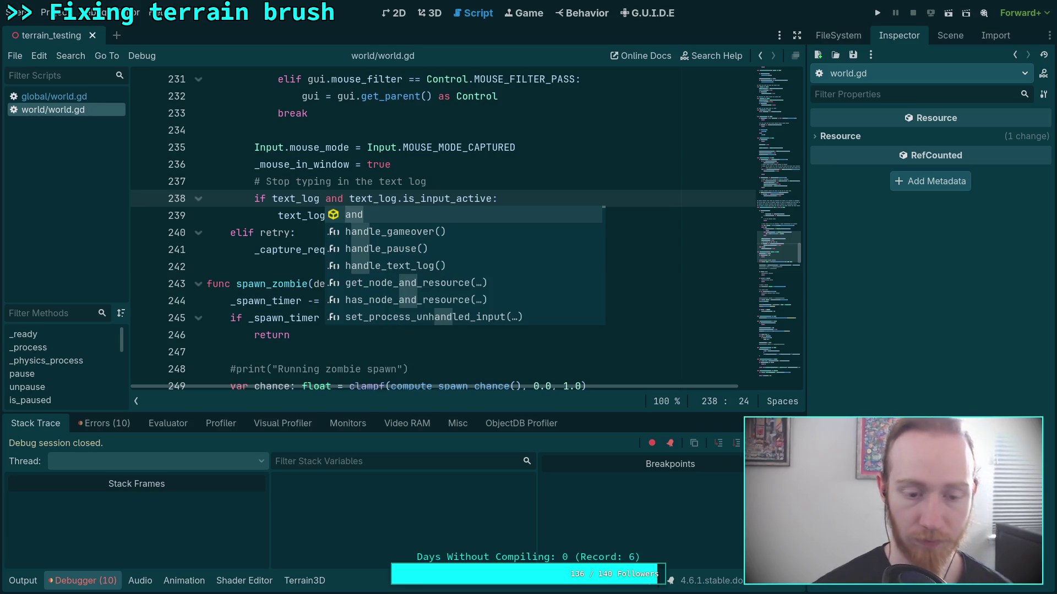
pyautogui.click(266, 232)
pyautogui.scroll(-3, 266, 232)
# Fold every function from spawn_zombie through set_zombie_targeting in world.gd
pyautogui.click(196, 132)
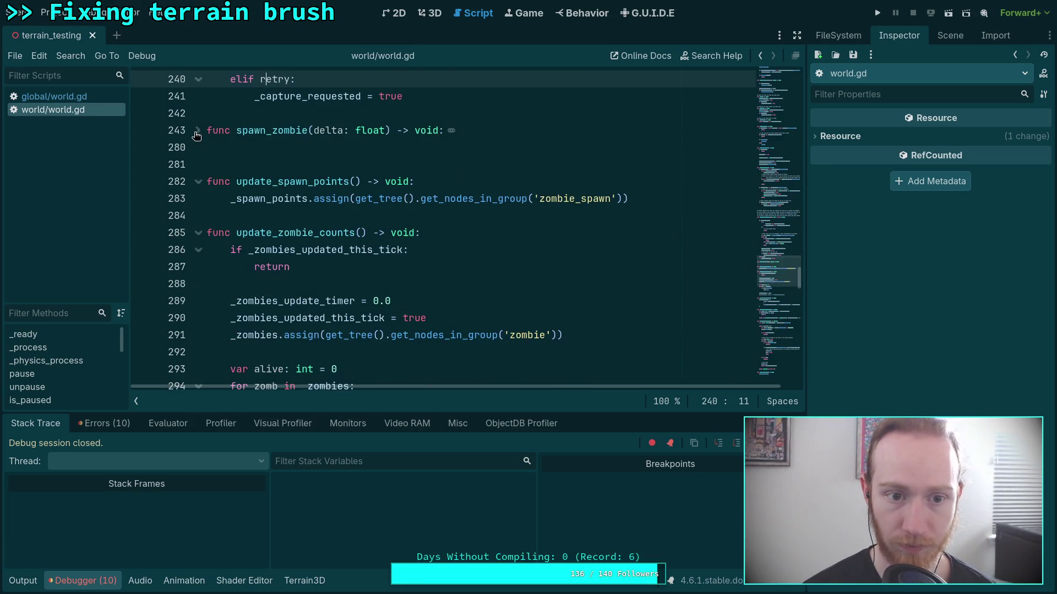
pyautogui.click(197, 182)
pyautogui.click(199, 216)
pyautogui.click(199, 255)
pyautogui.click(199, 285)
pyautogui.click(199, 319)
pyautogui.click(199, 354)
pyautogui.scroll(-3, 196, 319)
pyautogui.click(198, 235)
pyautogui.click(198, 268)
pyautogui.scroll(-3, 210, 299)
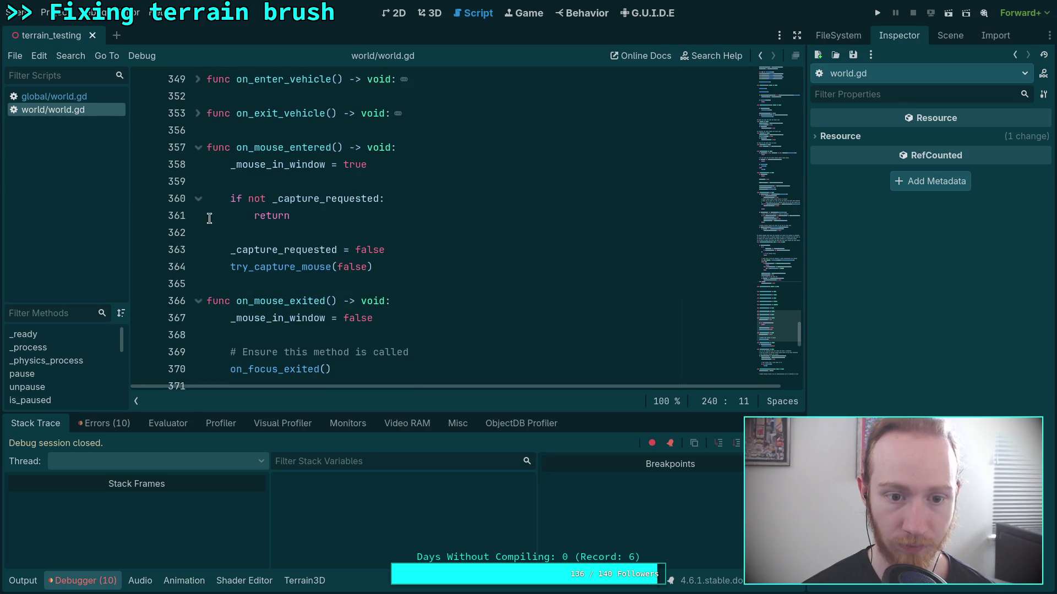
pyautogui.click(199, 148)
pyautogui.click(197, 182)
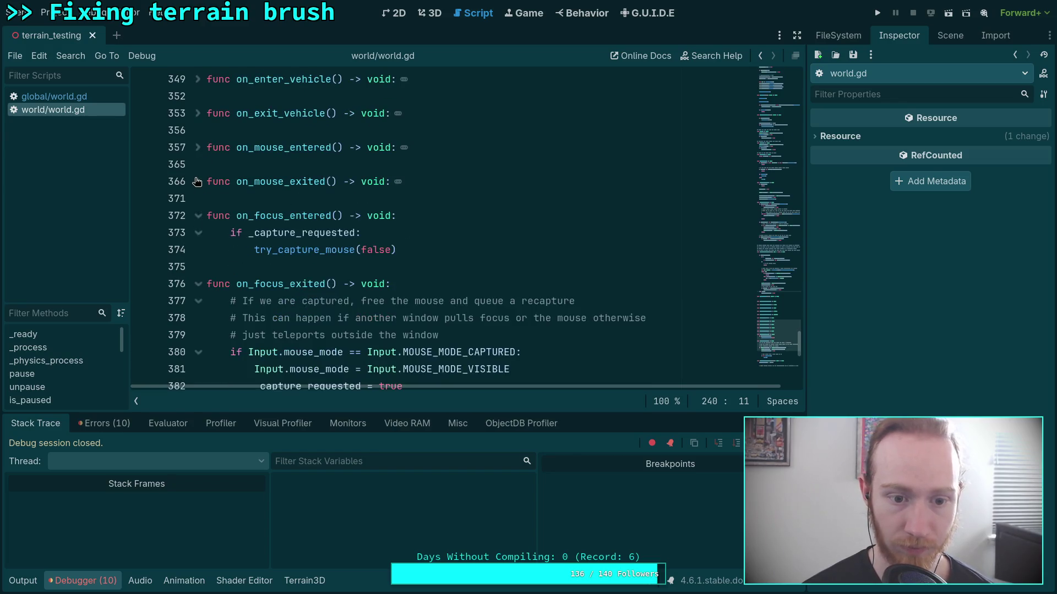
pyautogui.click(200, 218)
pyautogui.scroll(-2, 202, 221)
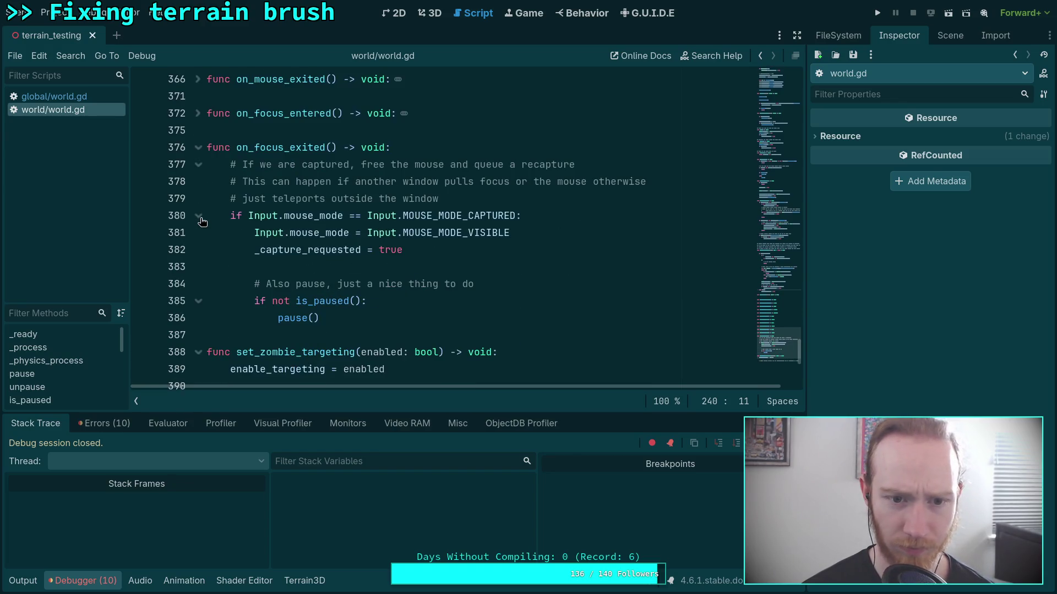
pyautogui.click(199, 149)
pyautogui.click(198, 181)
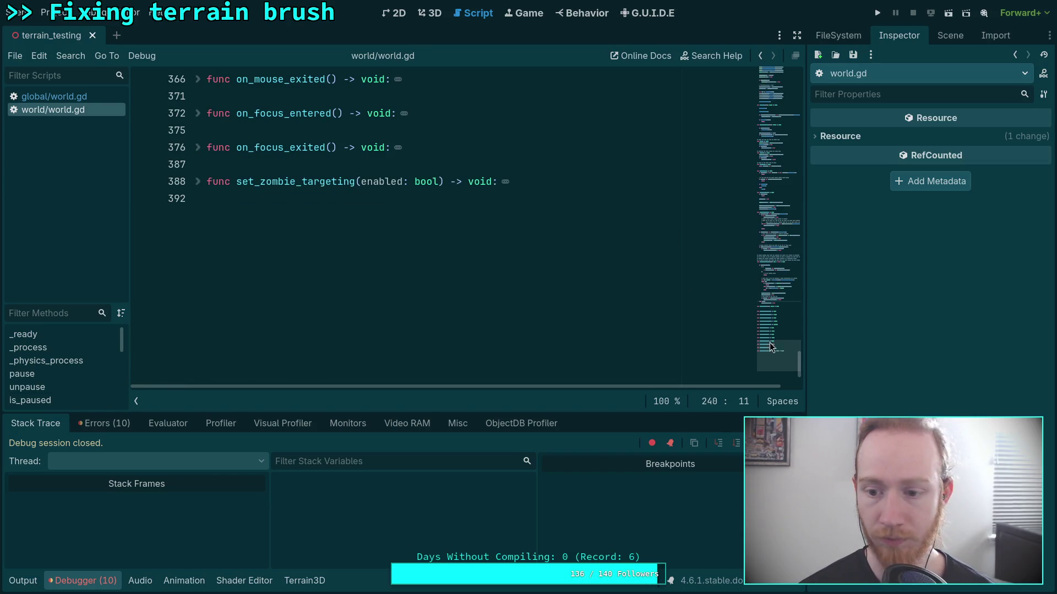
pyautogui.scroll(15, 770, 346)
pyautogui.scroll(-12, 578, 259)
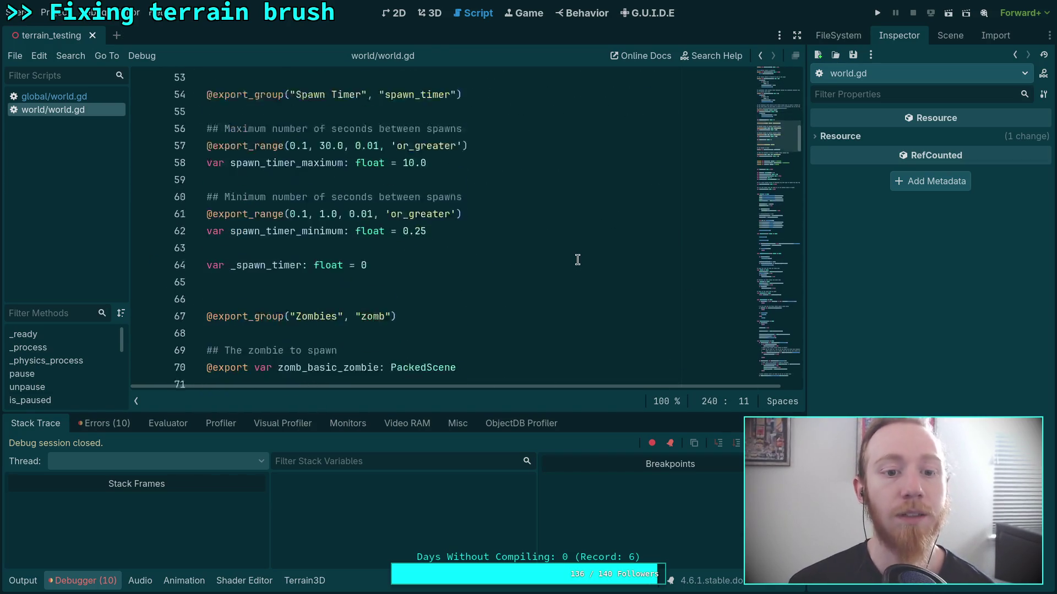
pyautogui.scroll(-16, 578, 260)
pyautogui.scroll(16, 520, 272)
pyautogui.scroll(-5, 497, 310)
pyautogui.scroll(-6, 497, 311)
pyautogui.scroll(6, 497, 311)
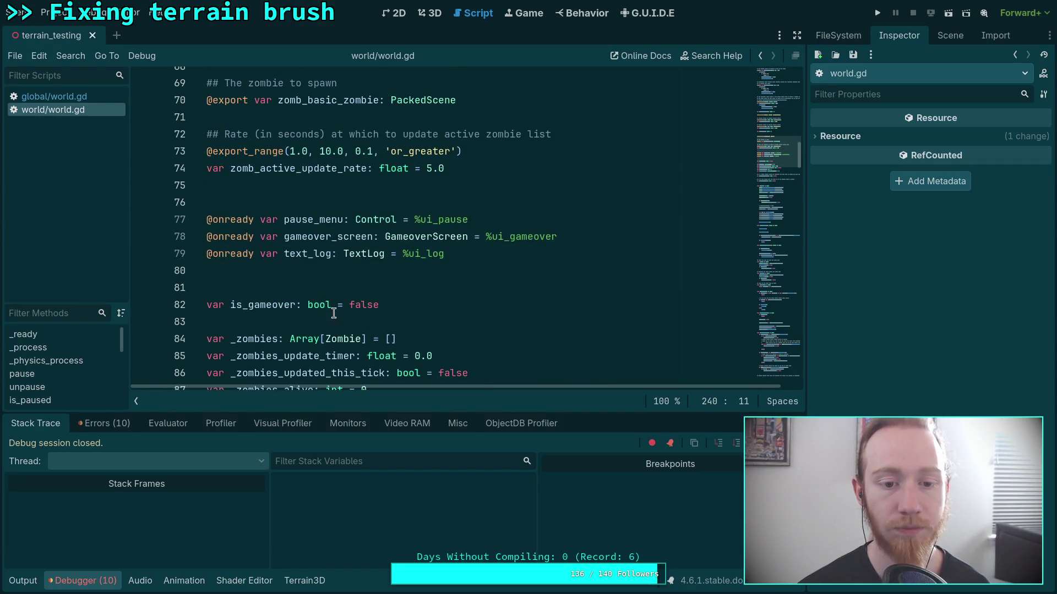
pyautogui.click(403, 274)
# Delete the stray letter on line 80 and cycle through every pause_menu match in world.gd
pyautogui.hotkey('ctrl', 'l')
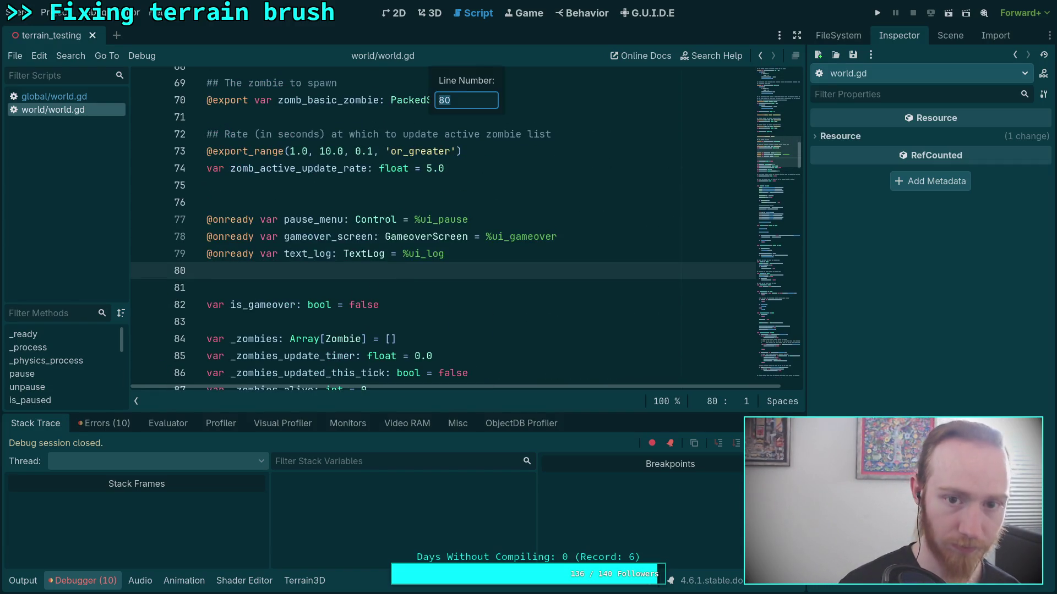
pyautogui.press('Escape')
pyautogui.press('BackSpace')
pyautogui.hotkey('ctrl', 'f')
pyautogui.write('pau')
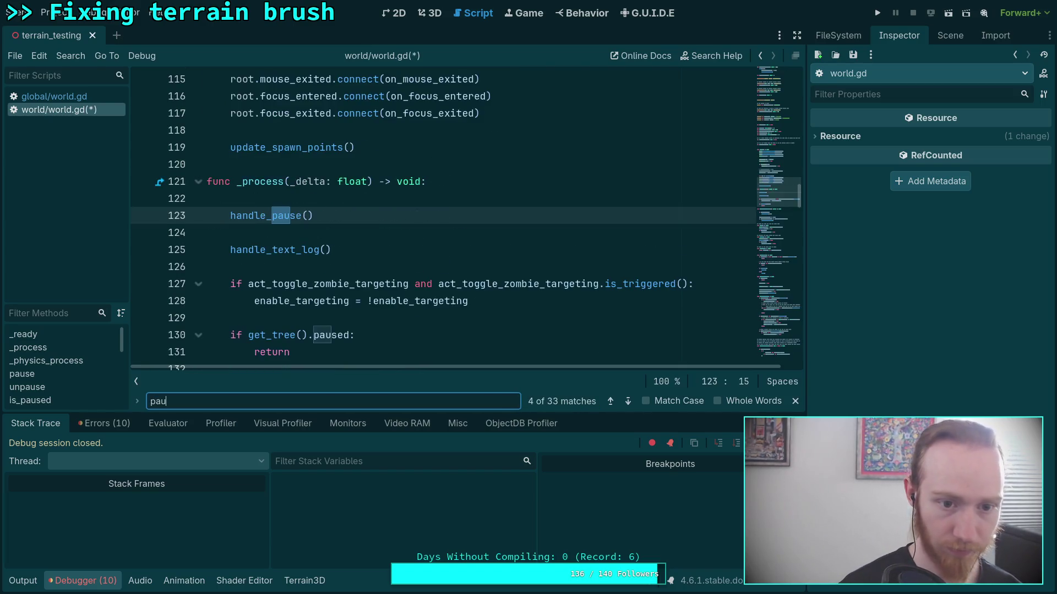
pyautogui.write('se_menu')
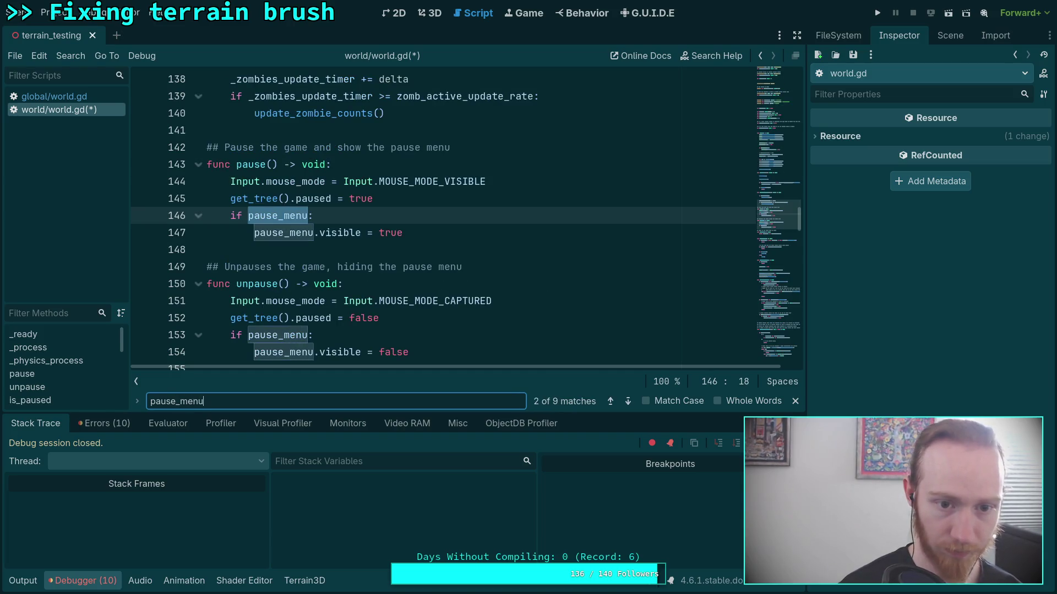
pyautogui.click(627, 401)
pyautogui.click(626, 402)
pyautogui.click(626, 401)
pyautogui.click(627, 401)
pyautogui.click(627, 401)
pyautogui.click(627, 401)
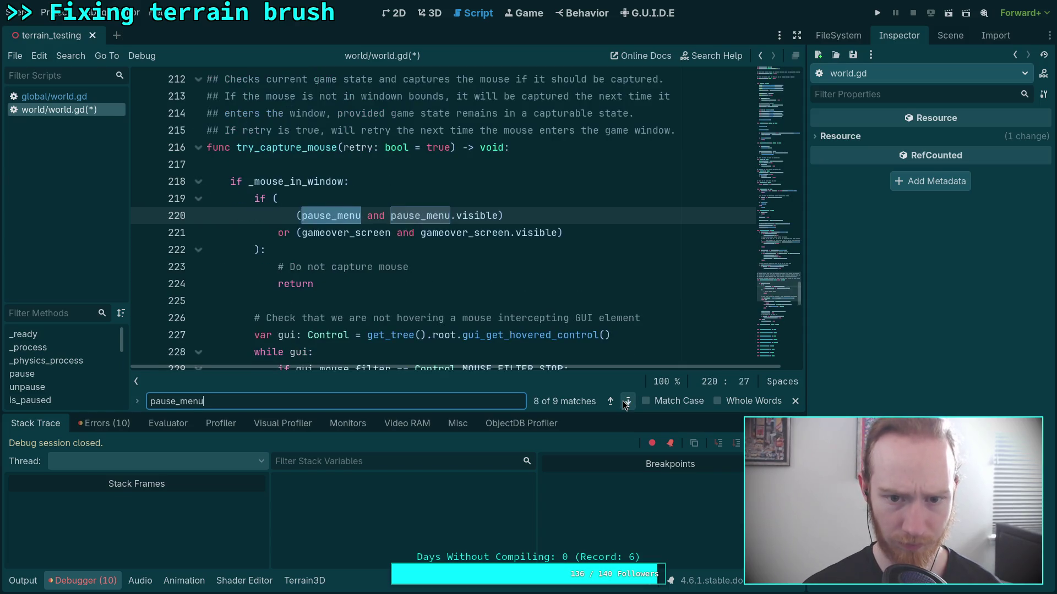
pyautogui.click(627, 401)
# Find gameover_screen at line 182, nest the three game-over calls under 'if gameover_screen:', and save
pyautogui.hotkey('ctrl', 'f')
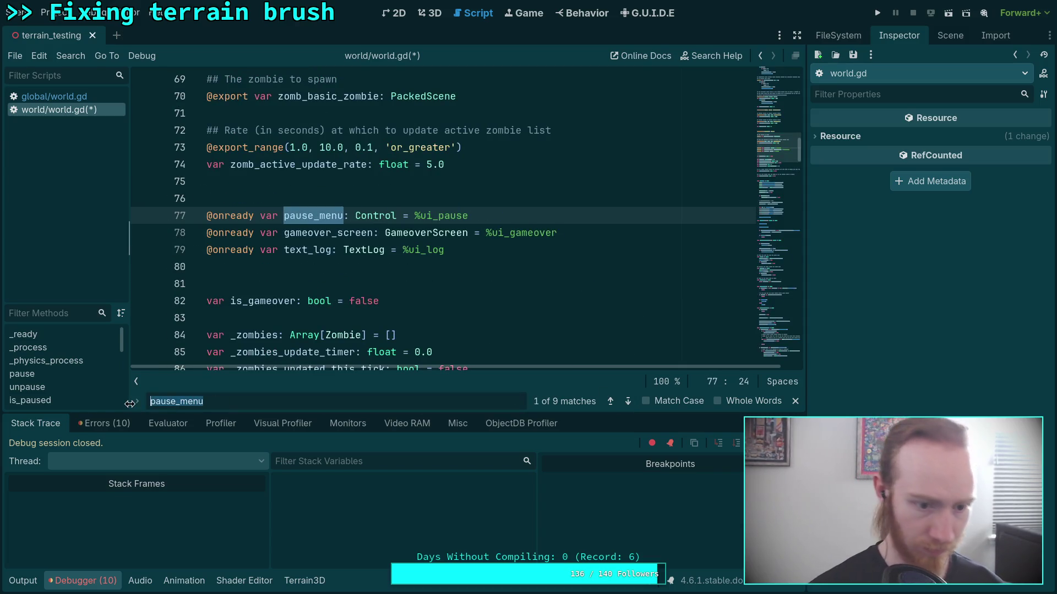
pyautogui.write('gameov')
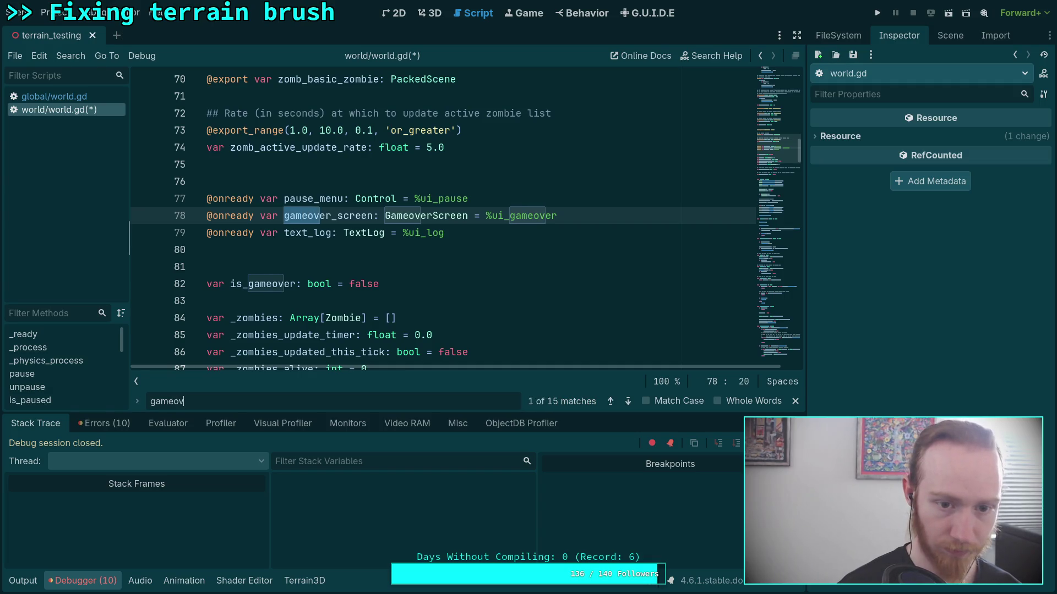
pyautogui.write('er_scre')
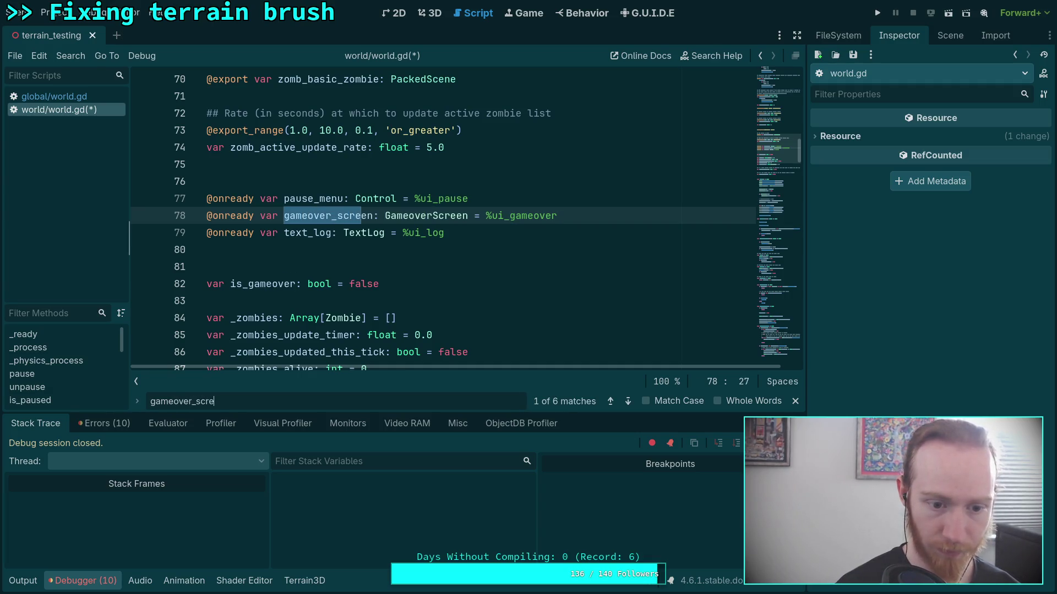
pyautogui.write('en')
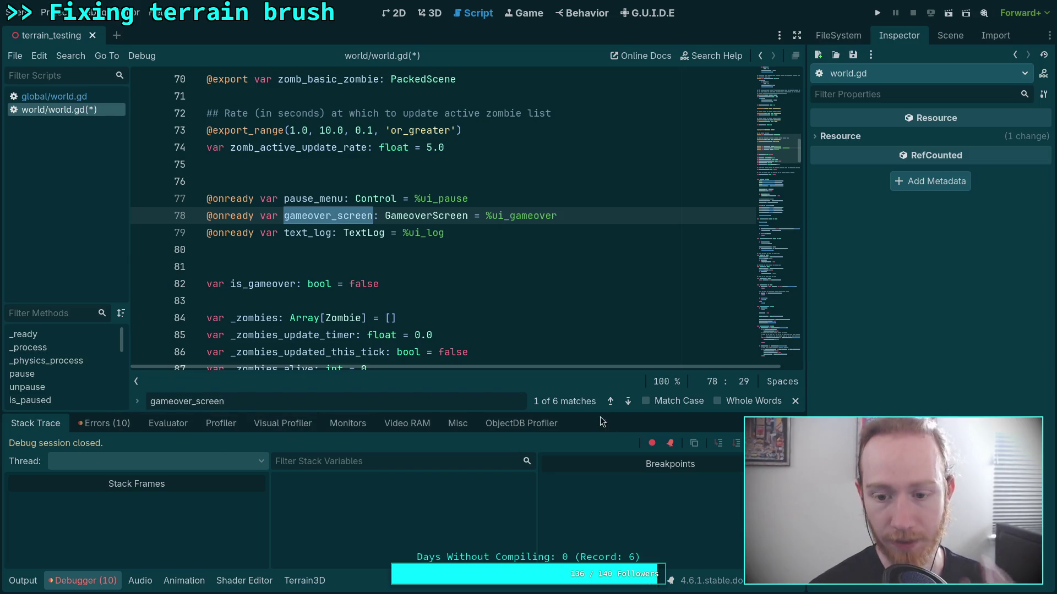
pyautogui.click(622, 408)
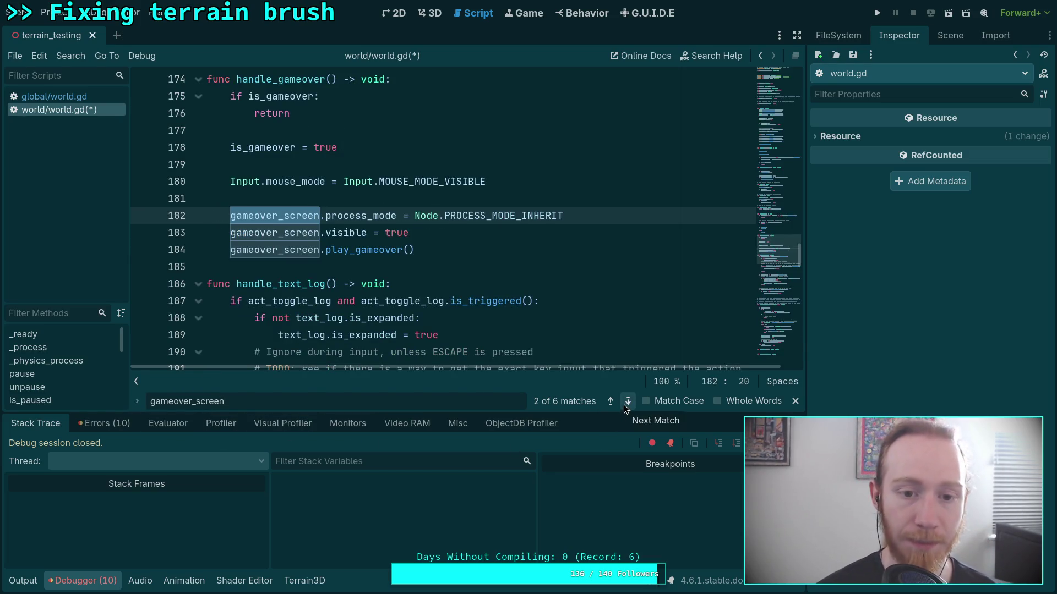
pyautogui.click(550, 216)
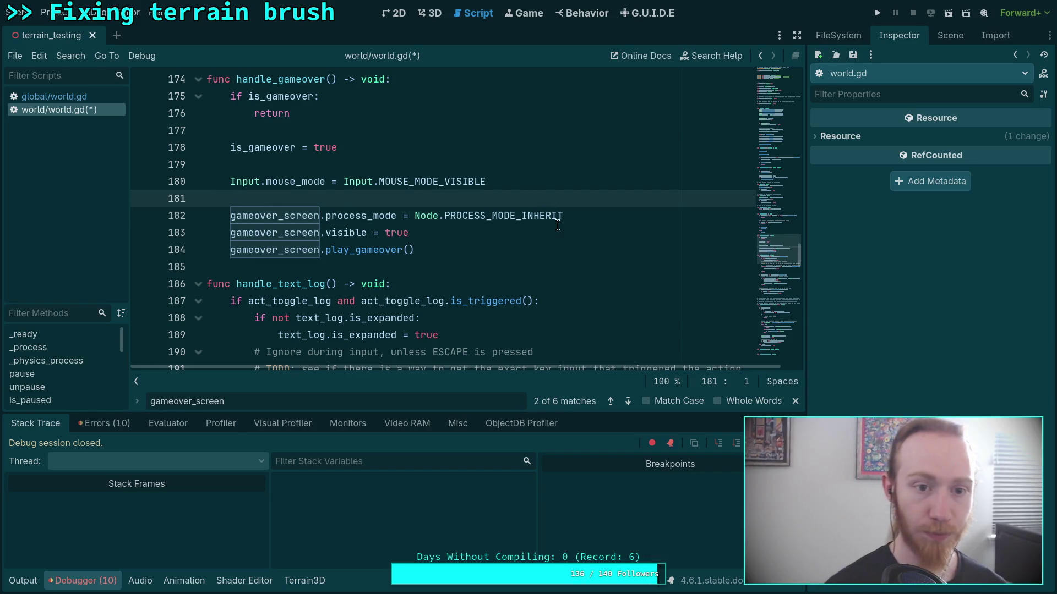
pyautogui.hotkey('ctrl', 'shift', 'Return')
pyautogui.write('if game')
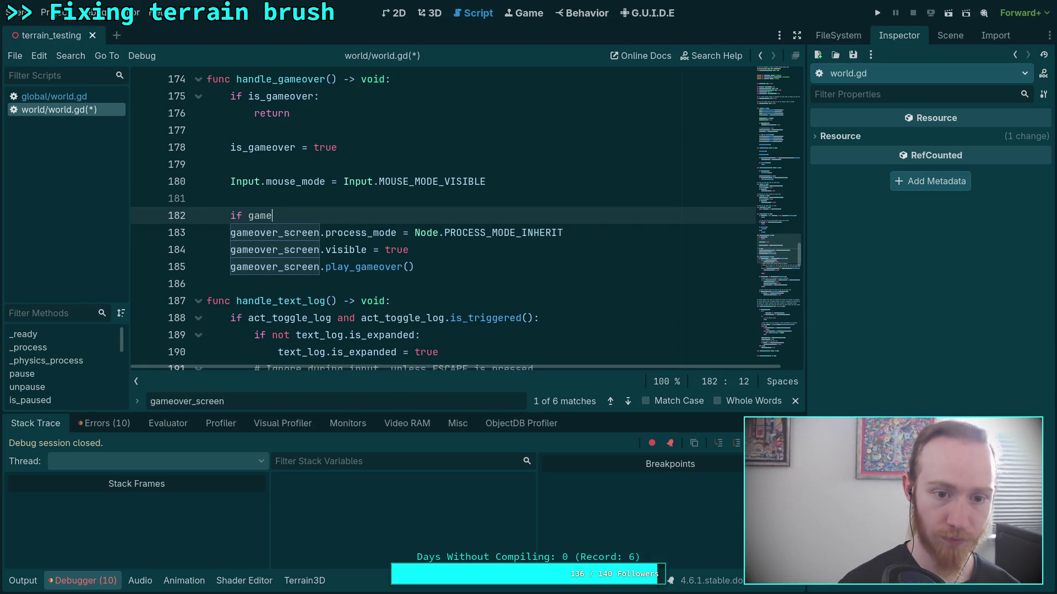
pyautogui.press('Return')
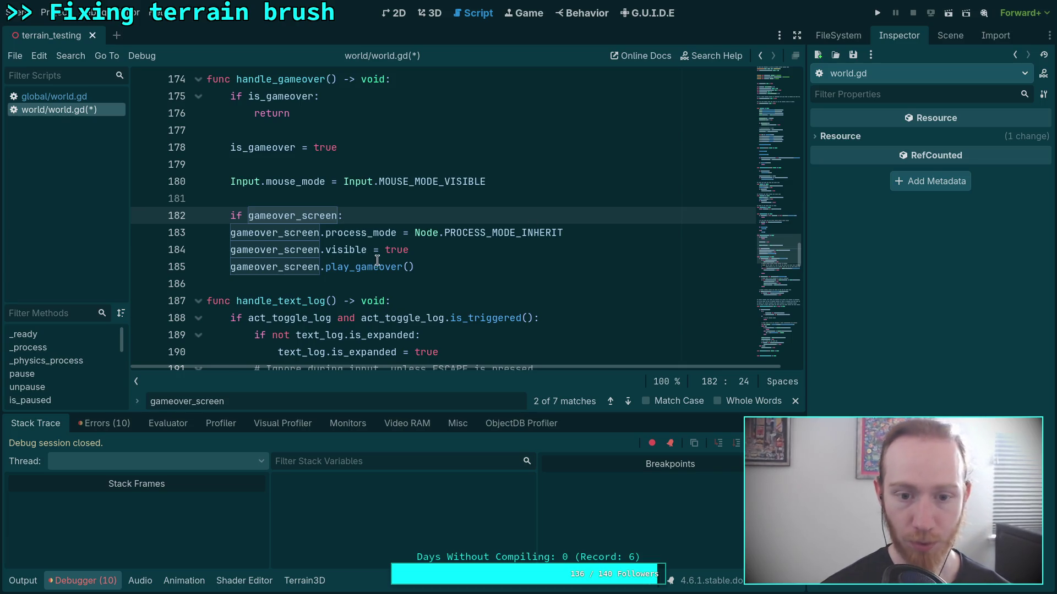
pyautogui.moveTo(435, 266); pyautogui.dragTo(209, 233)
pyautogui.press('Tab')
pyautogui.click(505, 267)
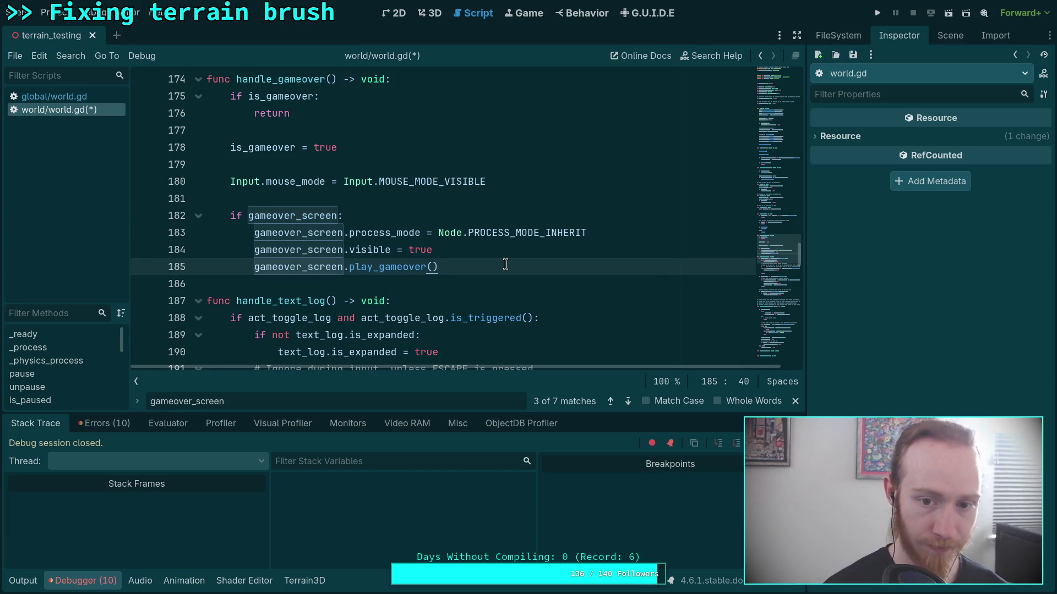
pyautogui.hotkey('ctrl', 's')
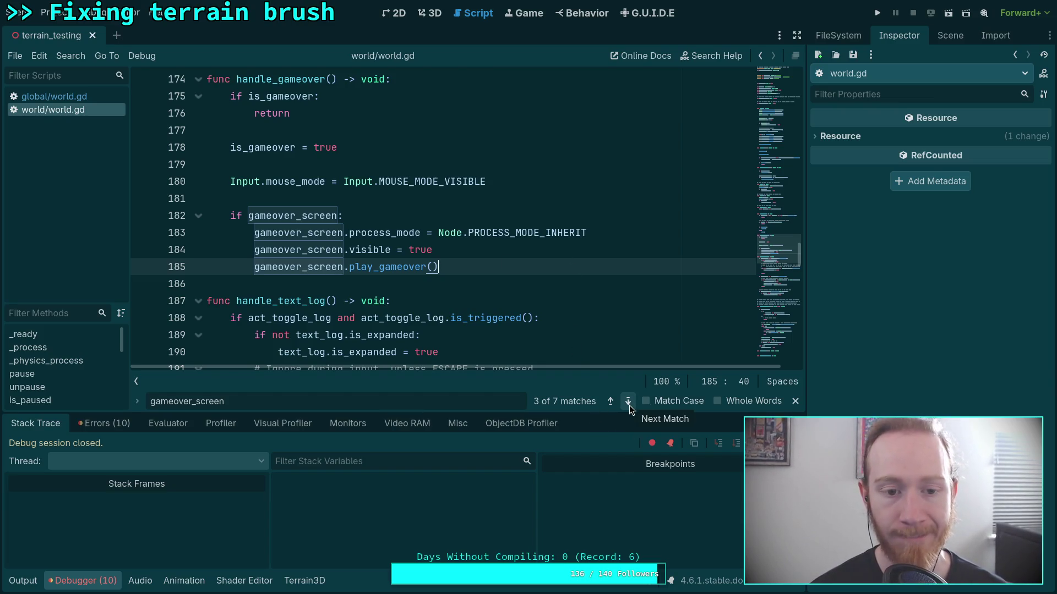
# Step through the remaining gameover_screen matches in the script
pyautogui.click(628, 401)
pyautogui.click(628, 401)
pyautogui.click(628, 401)
pyautogui.click(628, 401)
pyautogui.click(628, 401)
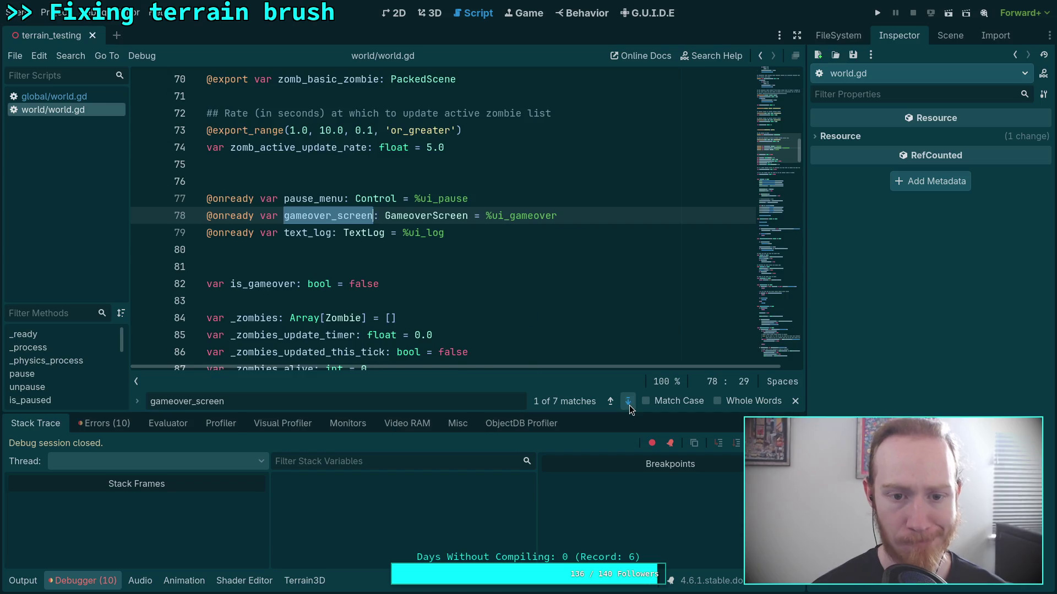
pyautogui.click(628, 401)
# Find text_log in the focus-log handler and add an 'if not text_log: return' guard
pyautogui.click(610, 401)
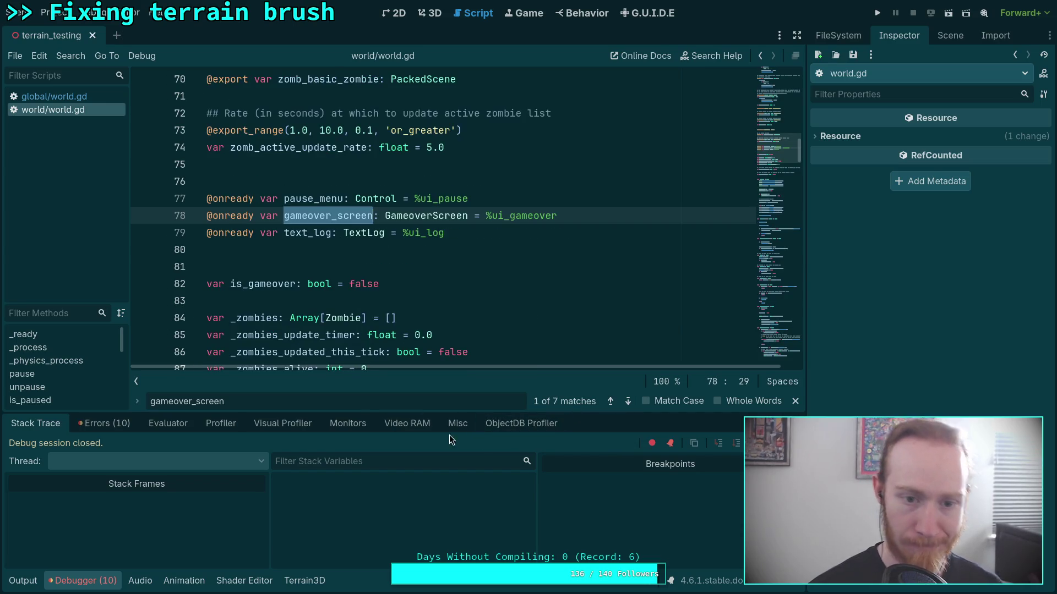
pyautogui.doubleClick(237, 401)
pyautogui.write('text_lof')
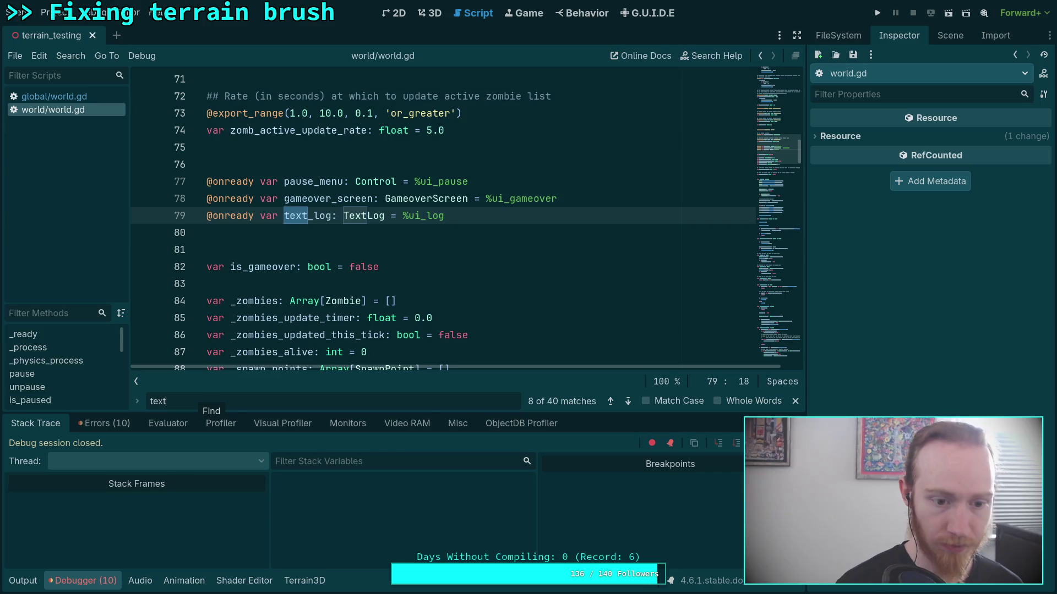
pyautogui.press('BackSpace')
pyautogui.write('g')
pyautogui.press('Return')
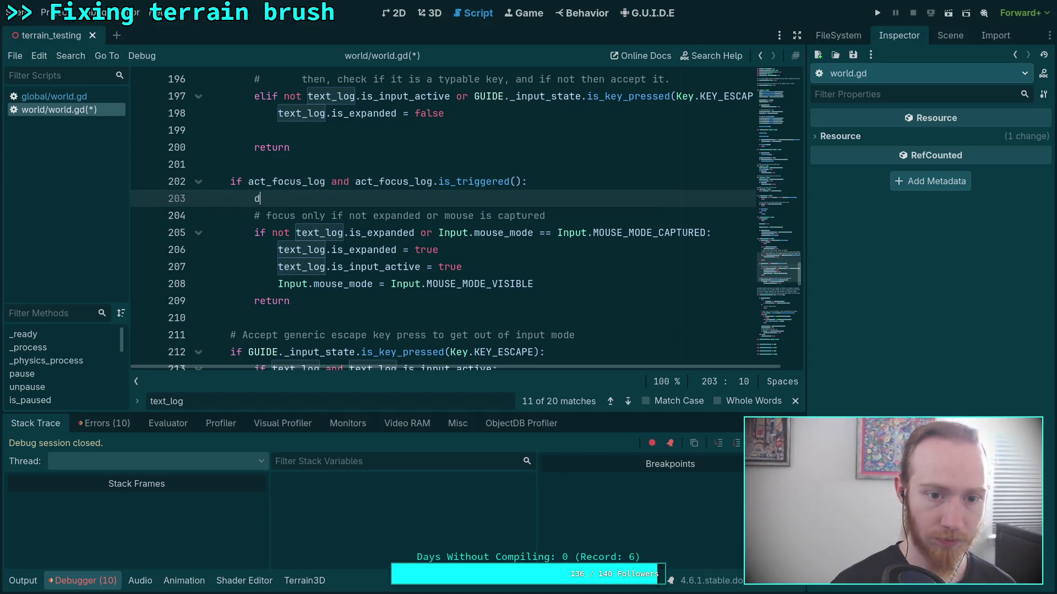
pyautogui.press('BackSpace')
pyautogui.write('ig ')
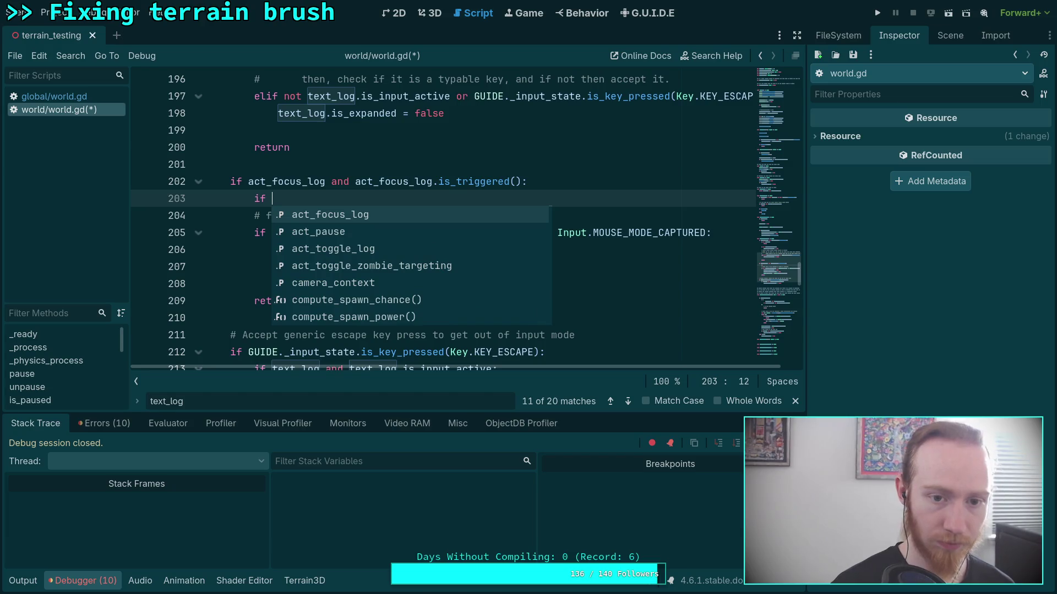
pyautogui.write(' not text_log:')
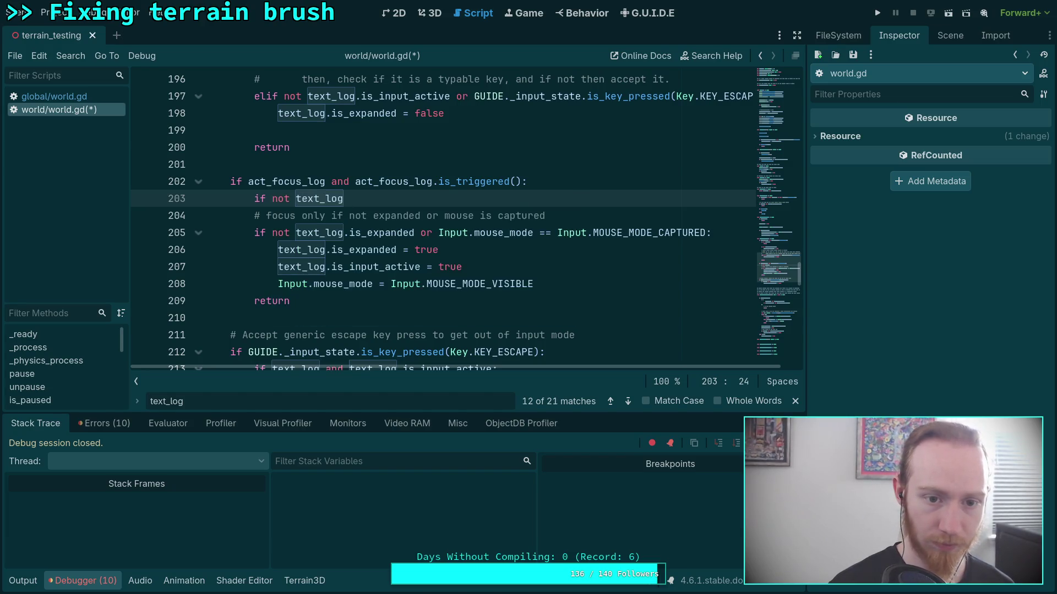
pyautogui.press('Return')
pyautogui.write('turn')
pyautogui.press('Return')
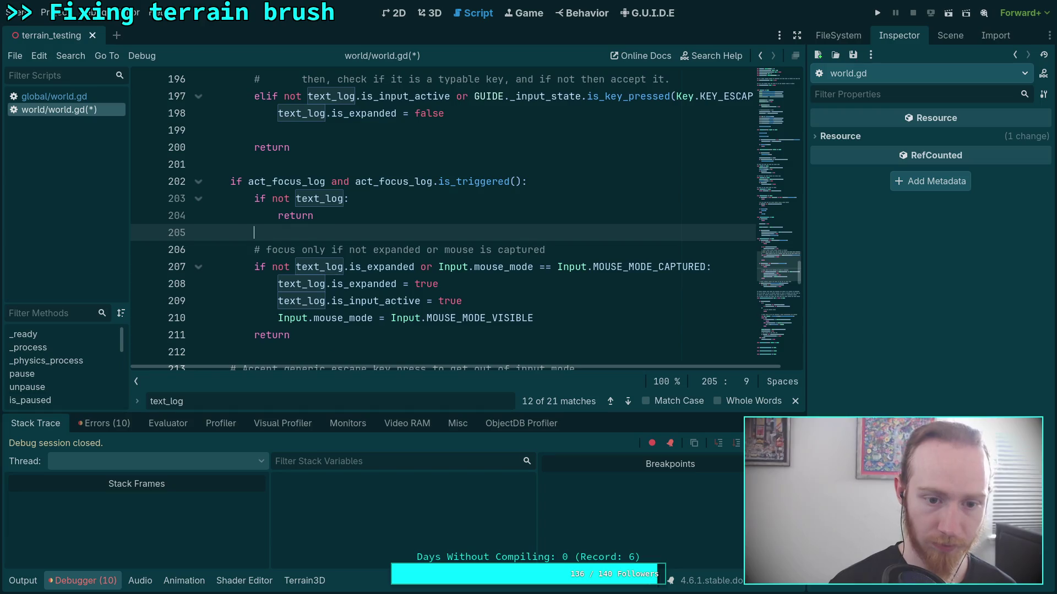
# Tidy the text_log guard lines, removing the extra space after 'if', and save world.gd
pyautogui.hotkey('ctrl', 's')
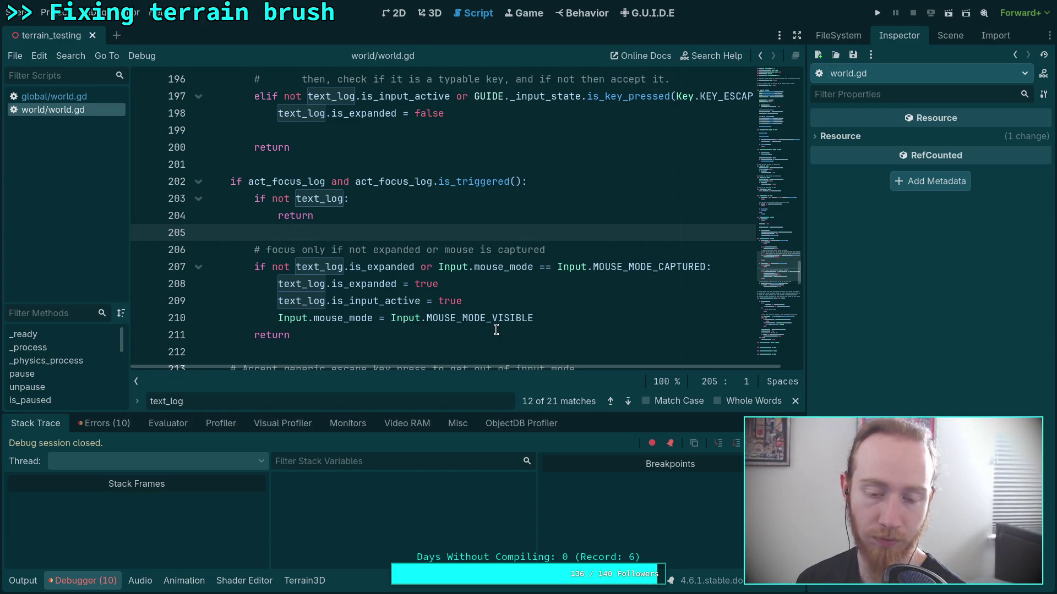
pyautogui.click(337, 210)
pyautogui.moveTo(337, 210); pyautogui.dragTo(159, 199)
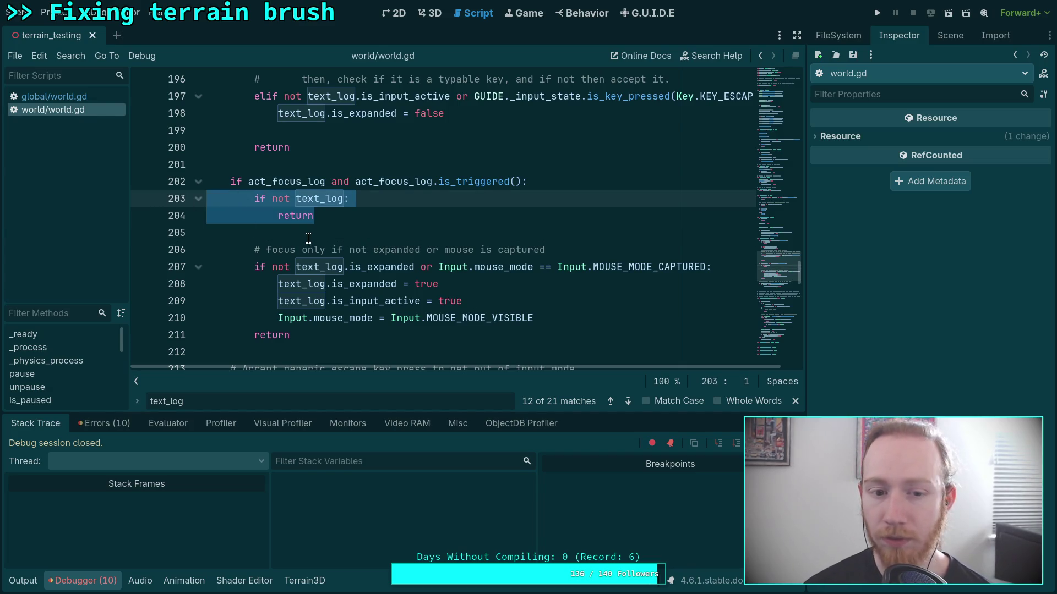
pyautogui.click(327, 226)
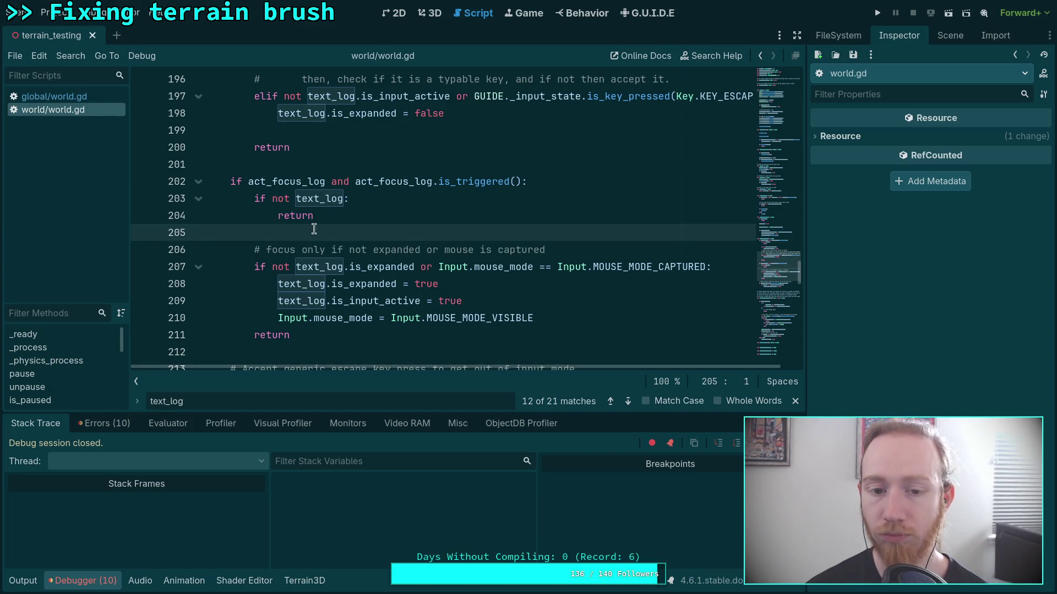
pyautogui.moveTo(309, 225); pyautogui.dragTo(160, 206)
pyautogui.hotkey('ctrl', 'c')
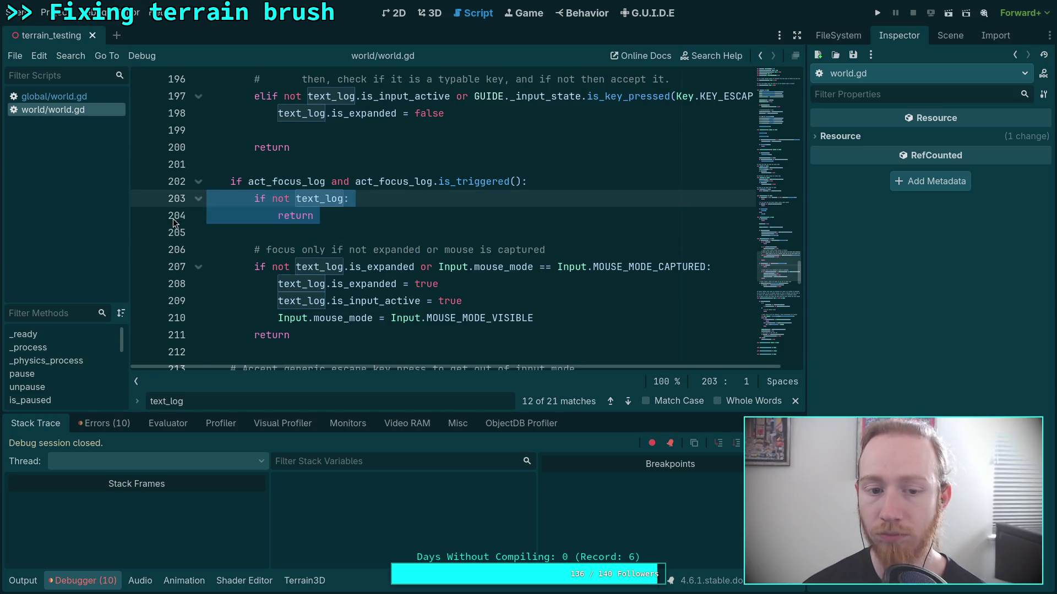
pyautogui.press('Delete')
pyautogui.press('Delete')
pyautogui.press('Delete')
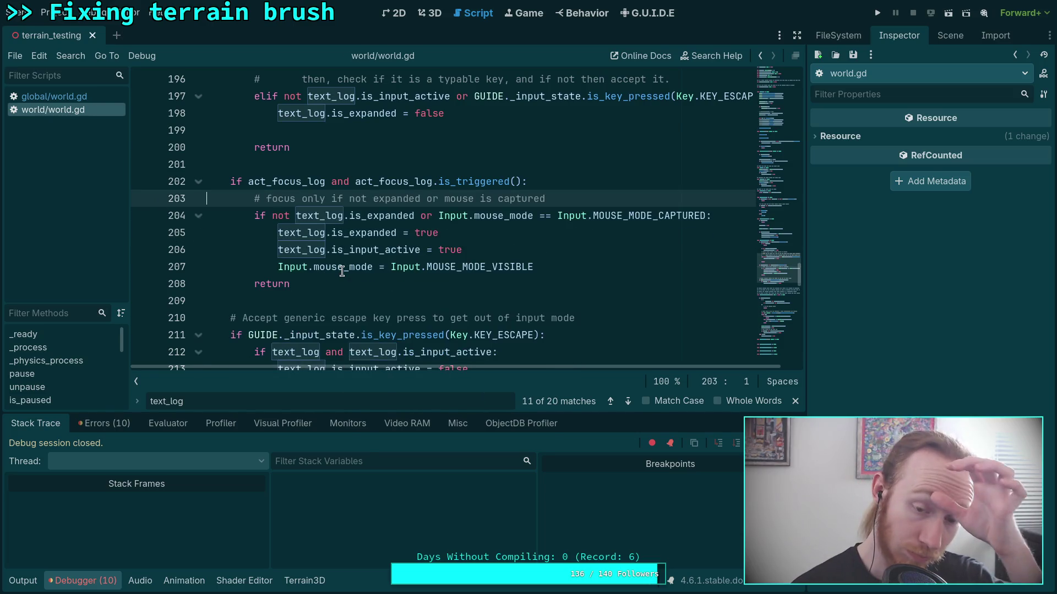
pyautogui.click(272, 216)
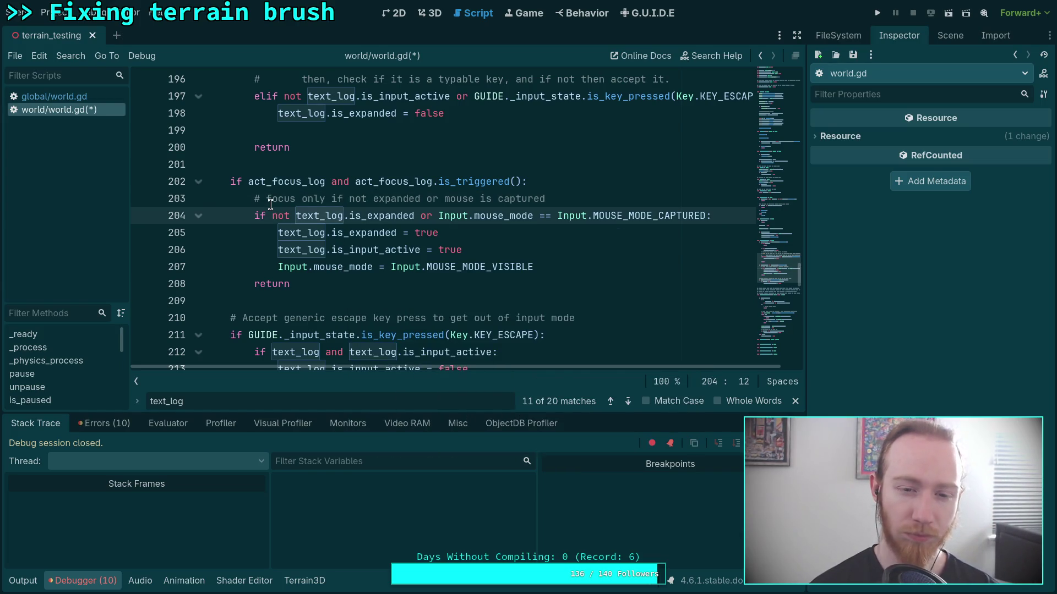
pyautogui.click(241, 181)
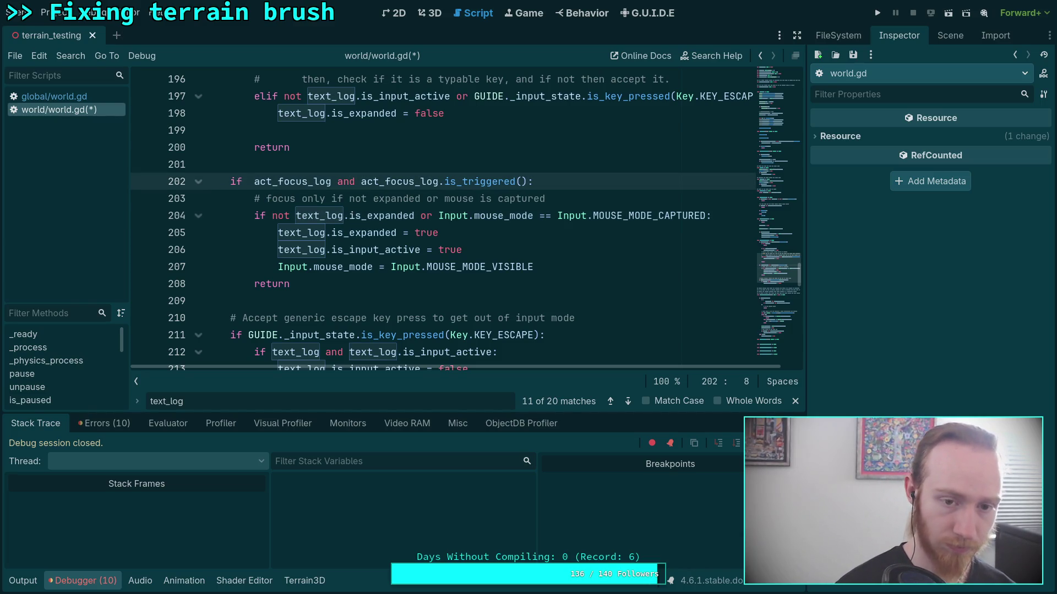
pyautogui.press('BackSpace')
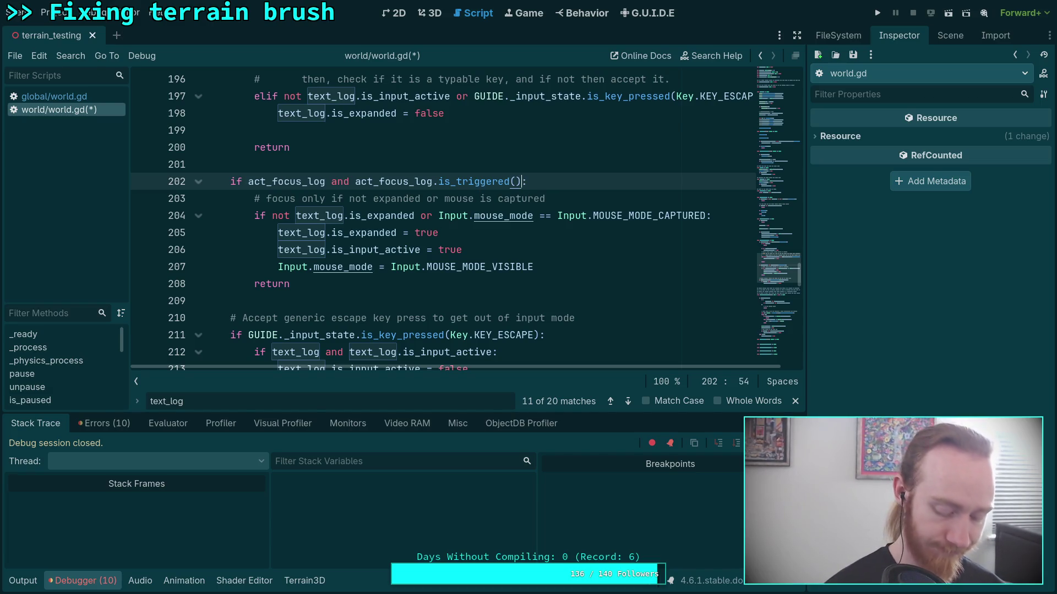
pyautogui.hotkey('ctrl', 'v')
pyautogui.hotkey('shift', 'Up')
pyautogui.hotkey('shift', 'Up')
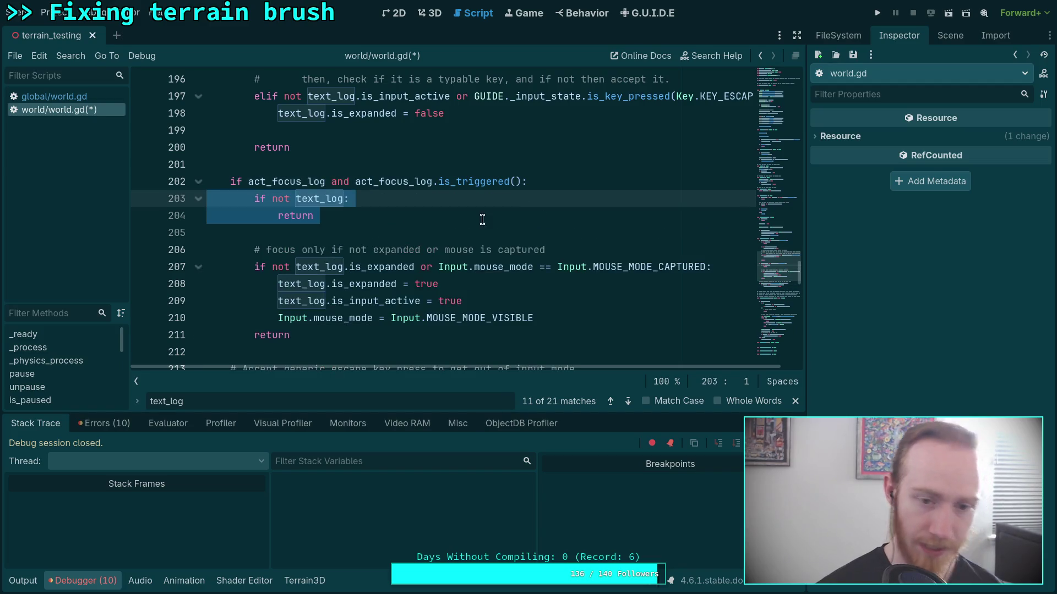
pyautogui.click(572, 266)
pyautogui.hotkey('ctrl', 's')
# Step through the remaining text_log matches to where it is assigned in _ready
pyautogui.click(629, 402)
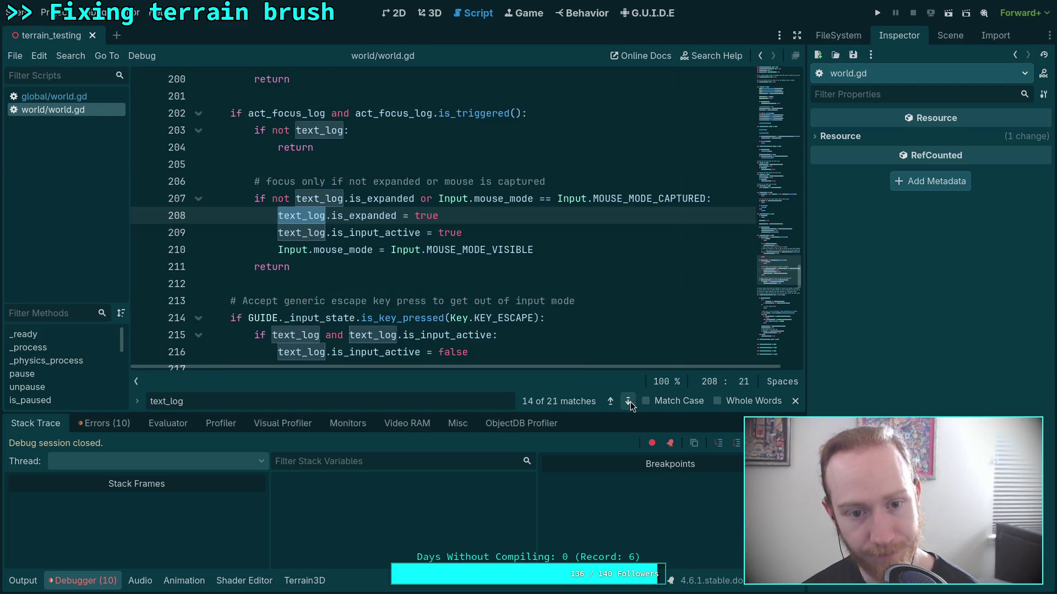
pyautogui.click(629, 402)
pyautogui.click(630, 402)
pyautogui.click(629, 402)
pyautogui.click(630, 402)
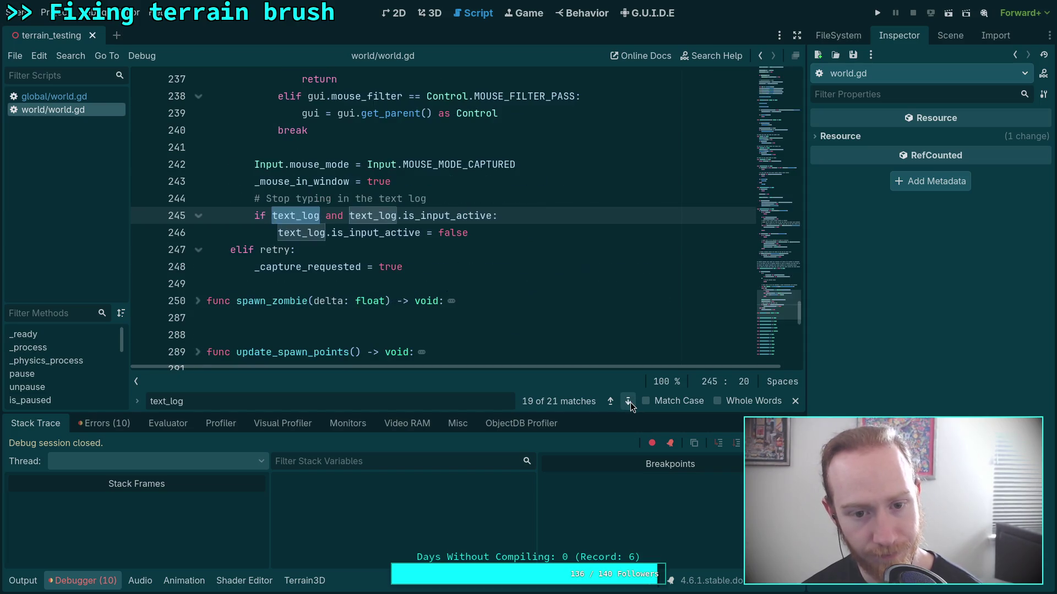
pyautogui.click(630, 401)
pyautogui.click(630, 401)
pyautogui.click(630, 402)
pyautogui.click(629, 402)
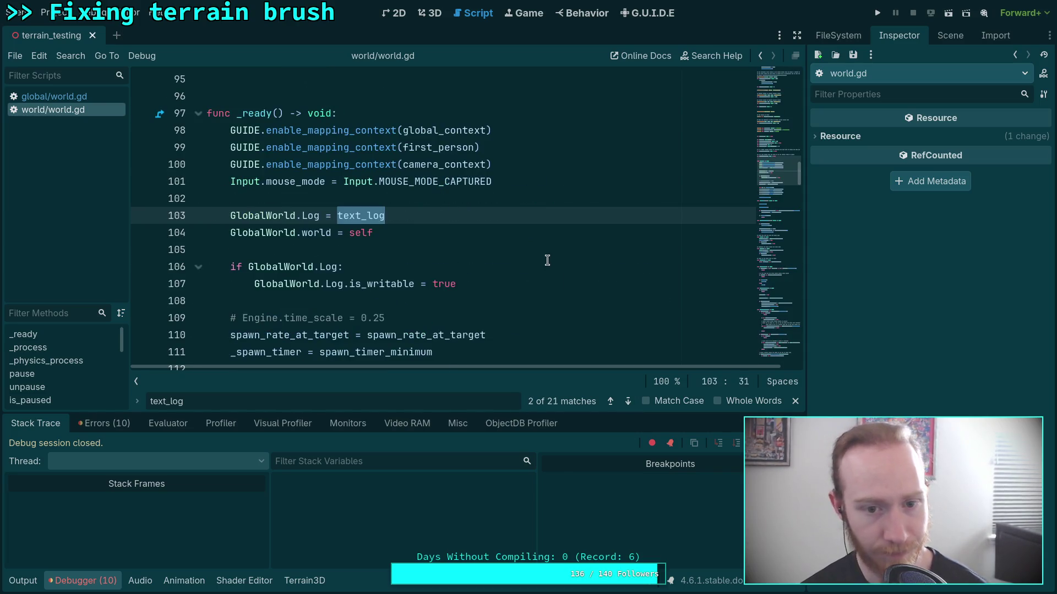
pyautogui.click(548, 266)
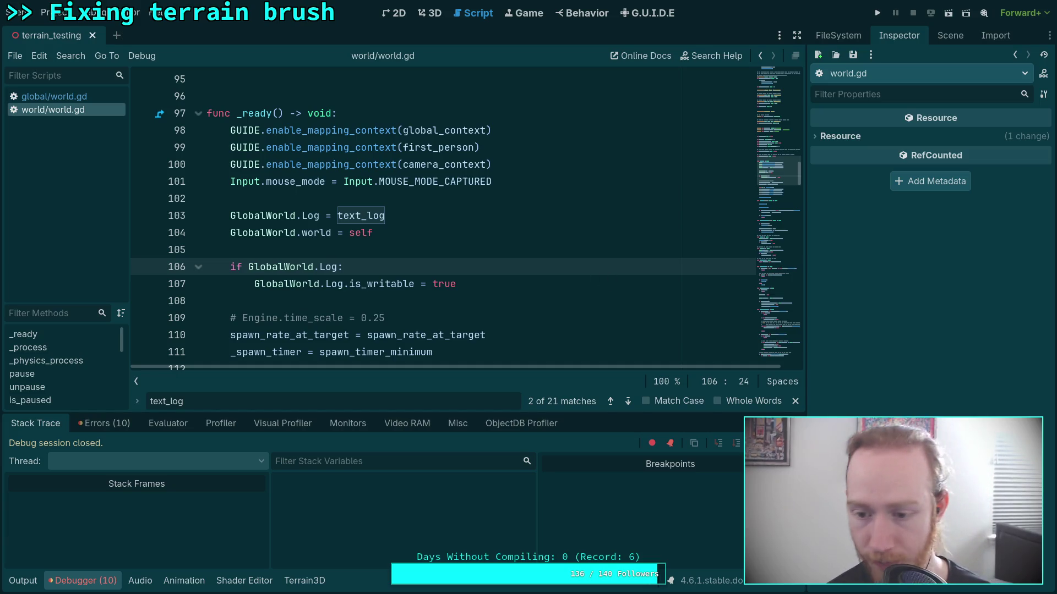
# Close the find bar, clear the old errors and run the game
pyautogui.click(795, 401)
pyautogui.click(107, 425)
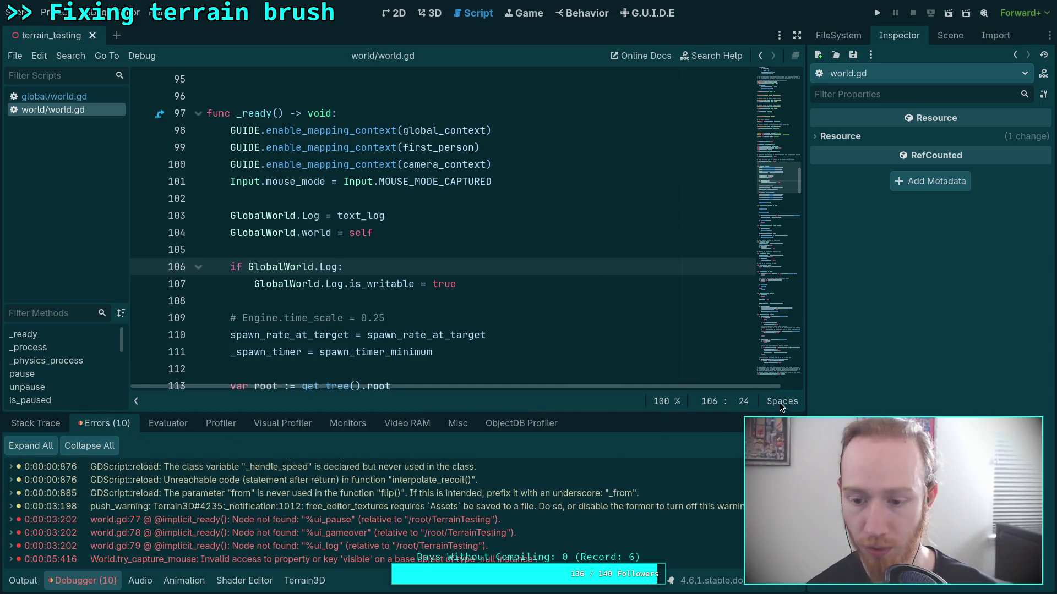
pyautogui.click(782, 446)
pyautogui.click(879, 13)
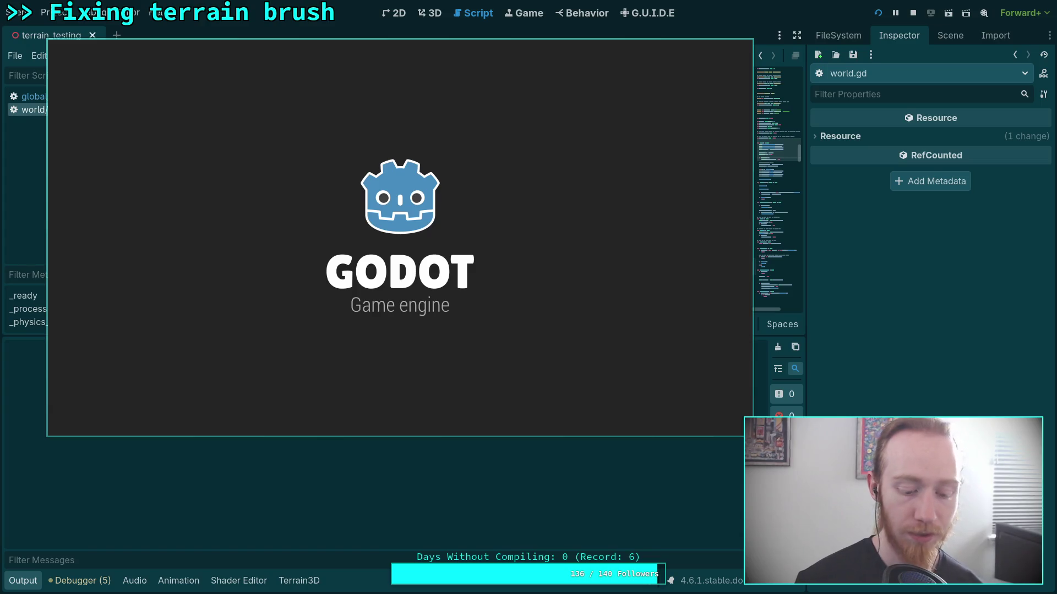
# Quit the game via Exit To Desktop, relaunch it with F5 to view the terrain, then stop it
pyautogui.press('Escape')
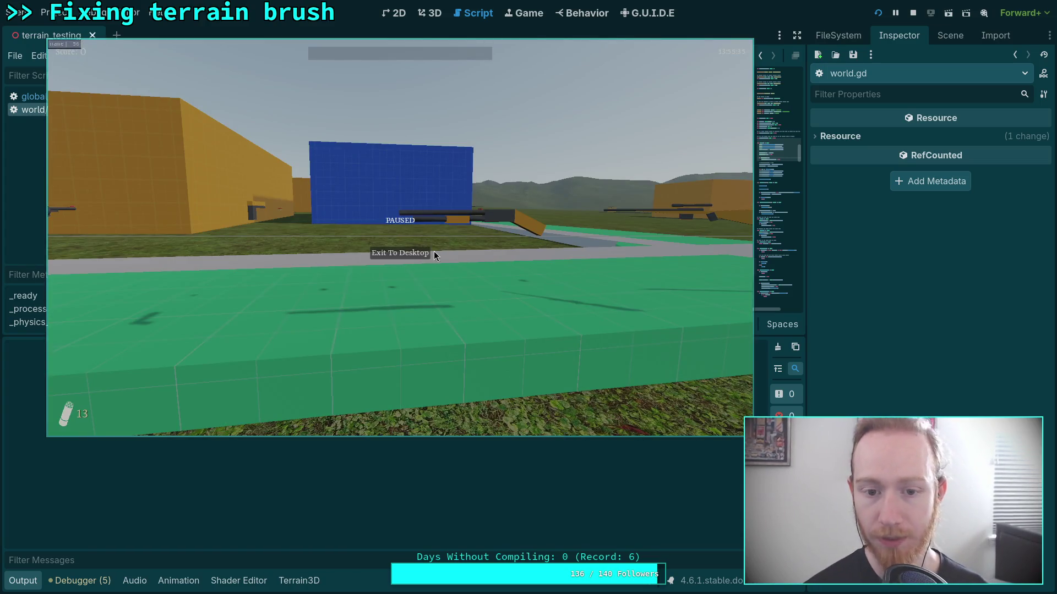
pyautogui.click(418, 256)
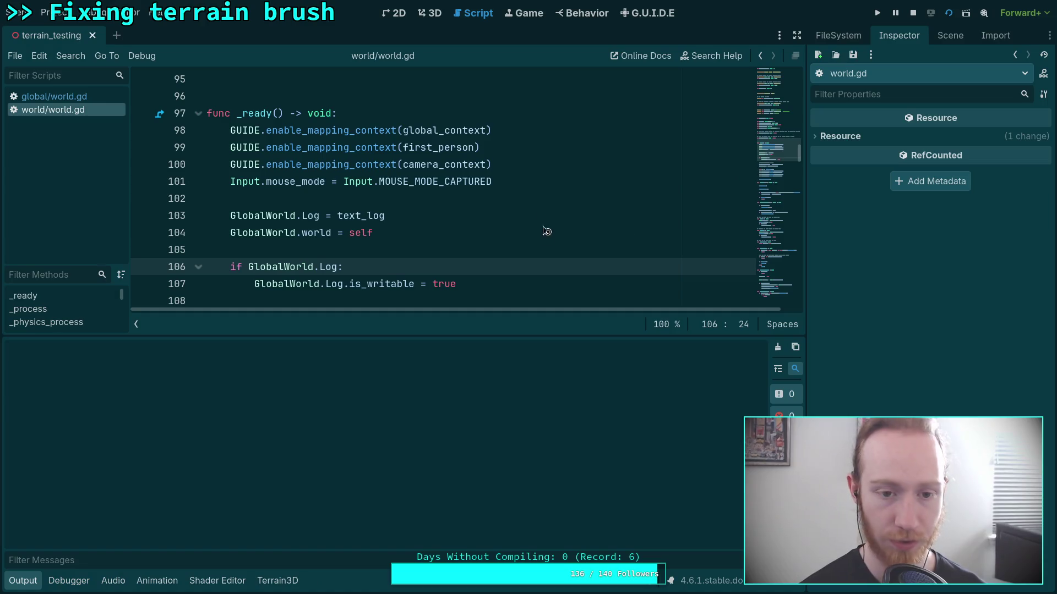
pyautogui.press('F5')
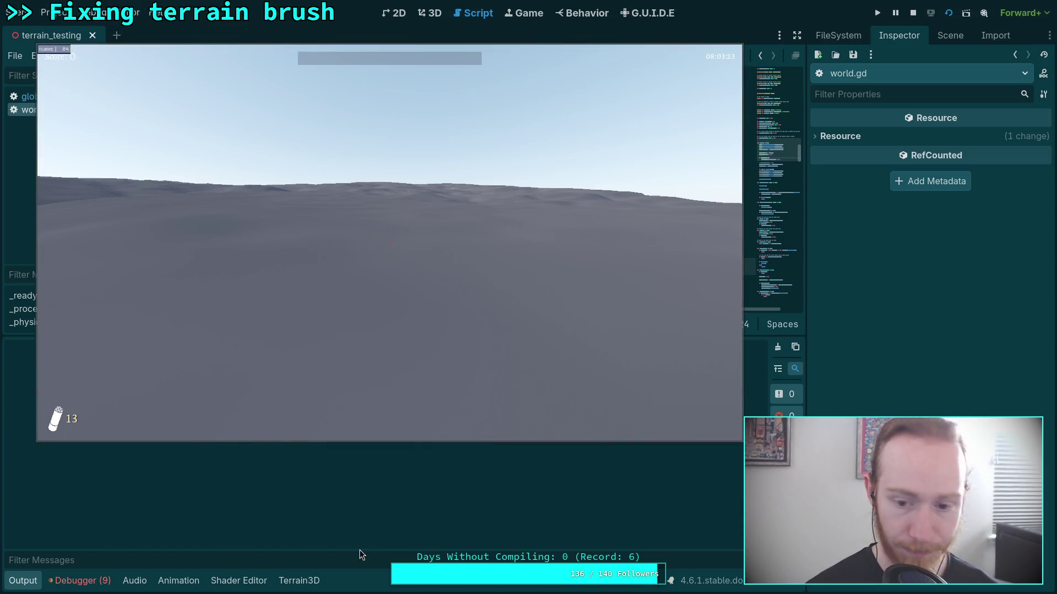
pyautogui.click(912, 13)
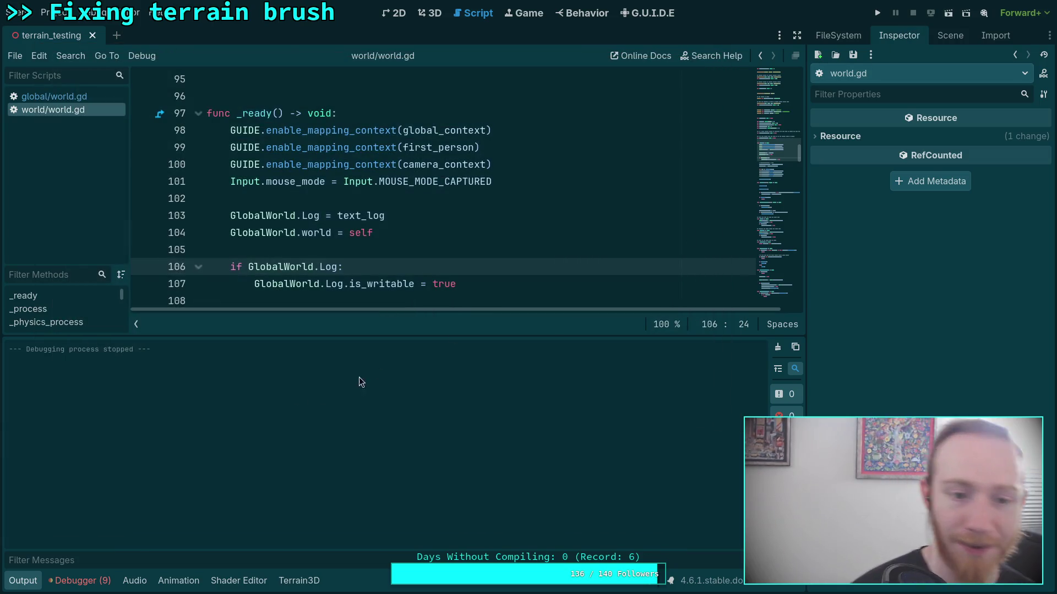
# Hide the output panel and close both open world.gd scripts
pyautogui.click(23, 581)
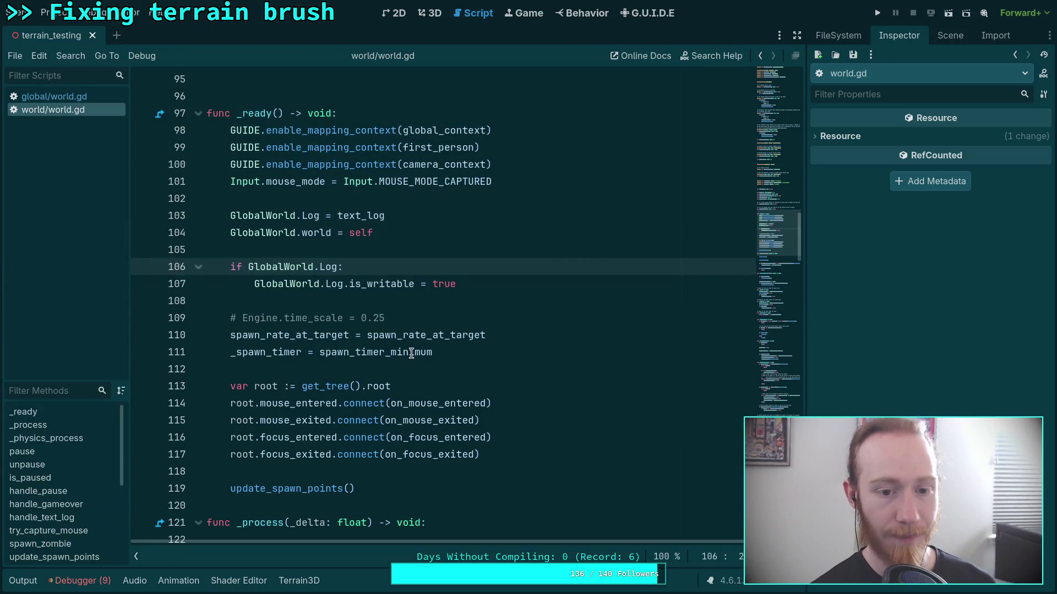
pyautogui.rightClick(97, 114)
pyautogui.click(105, 153)
pyautogui.rightClick(91, 98)
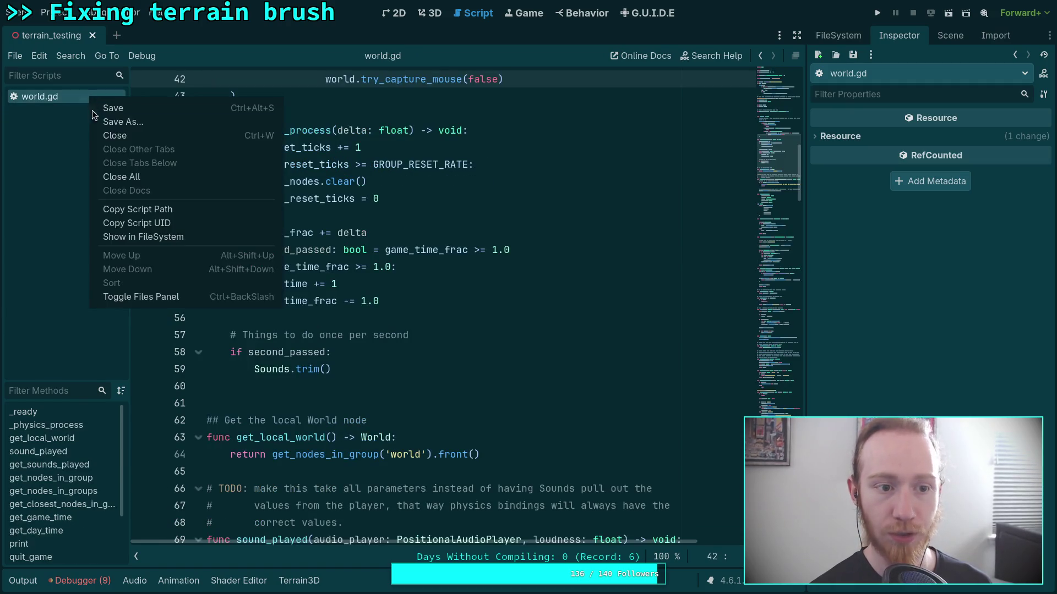
pyautogui.click(122, 135)
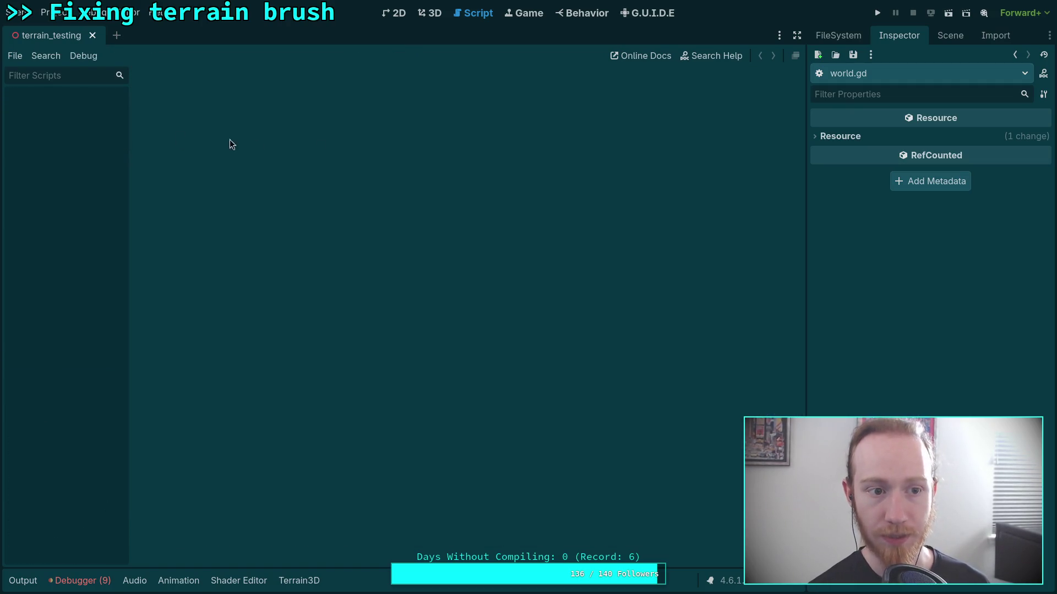
# Add a CanvasLayer child to TerrainTesting and move it between DynamicDay and Terrain3D
pyautogui.click(946, 37)
pyautogui.rightClick(852, 80)
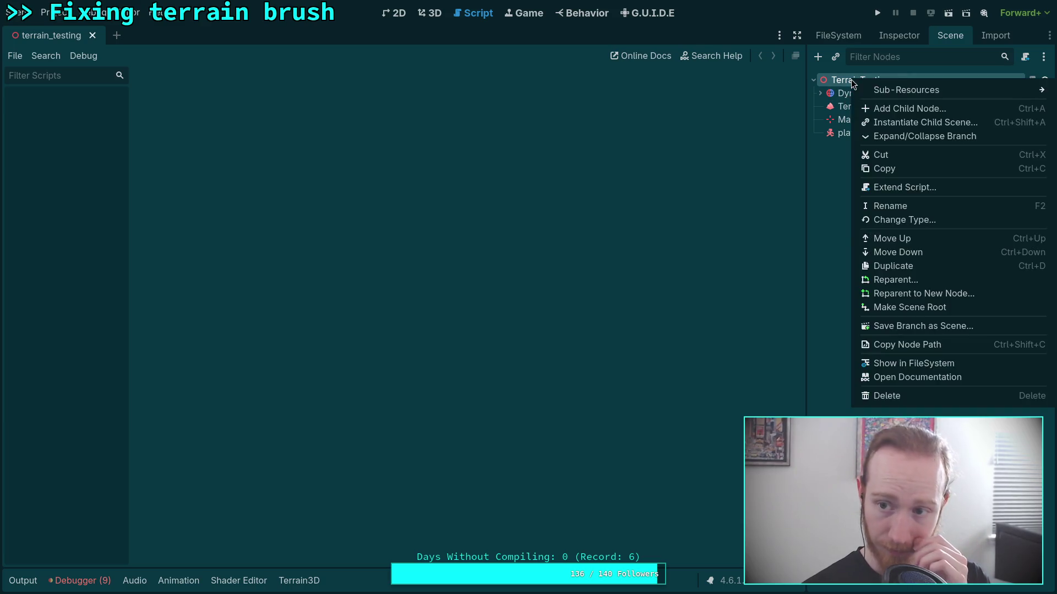
pyautogui.click(896, 109)
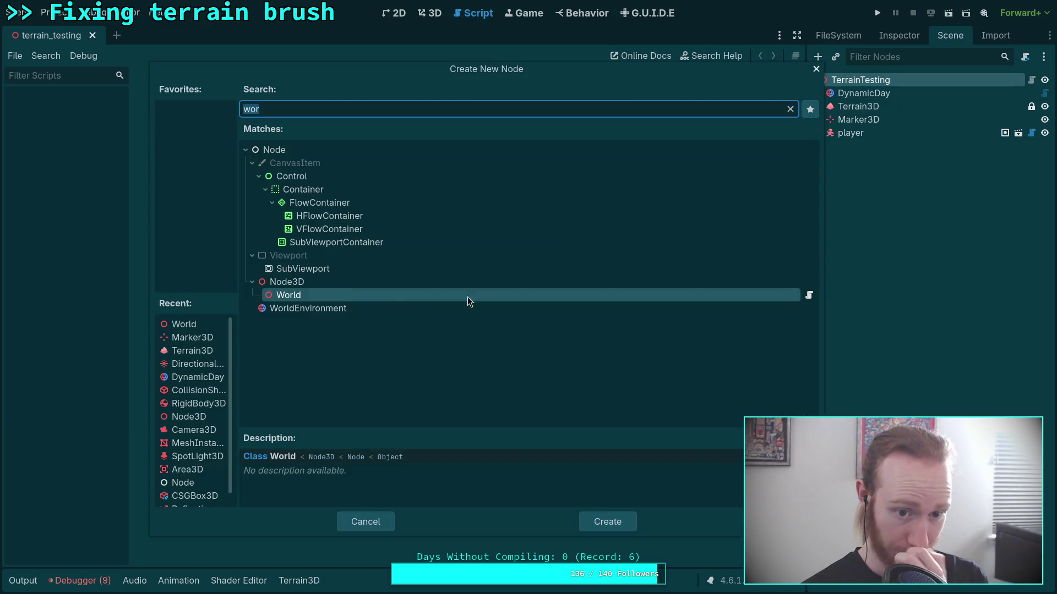
pyautogui.write('CAN')
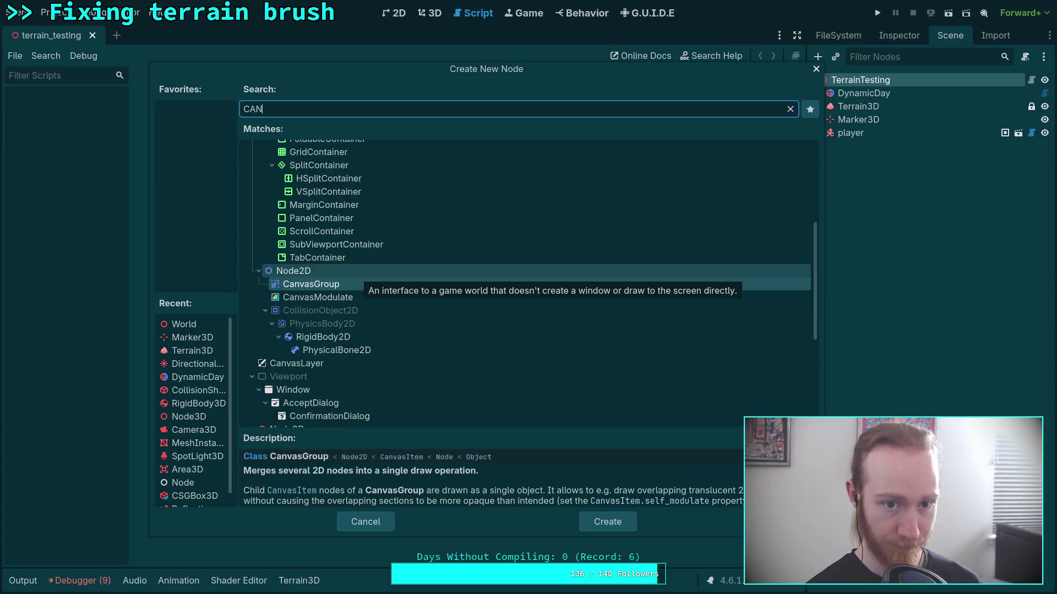
pyautogui.doubleClick(352, 366)
pyautogui.moveTo(873, 150); pyautogui.dragTo(859, 101)
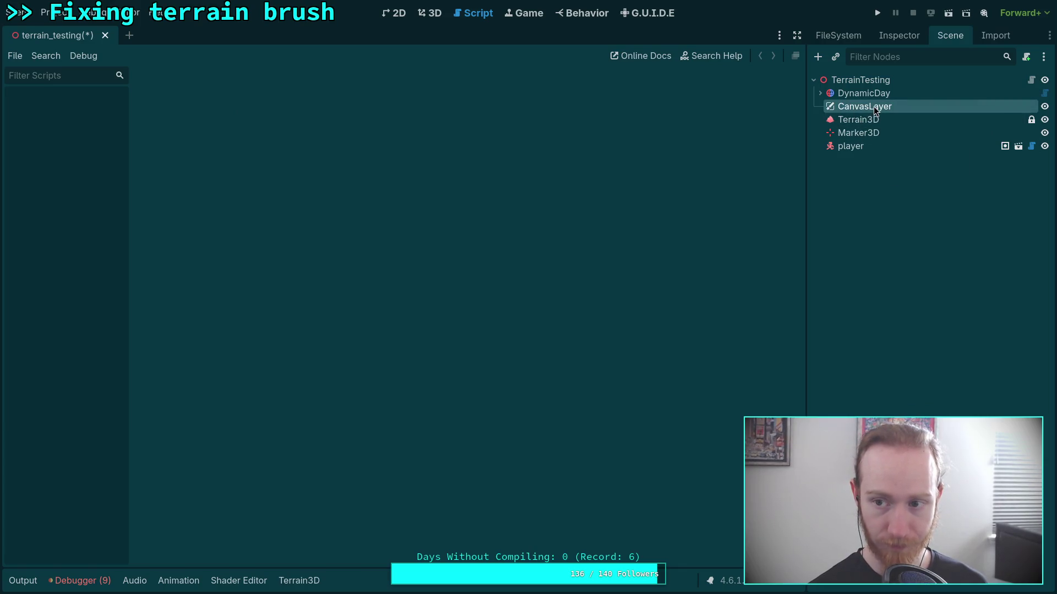
pyautogui.click(835, 56)
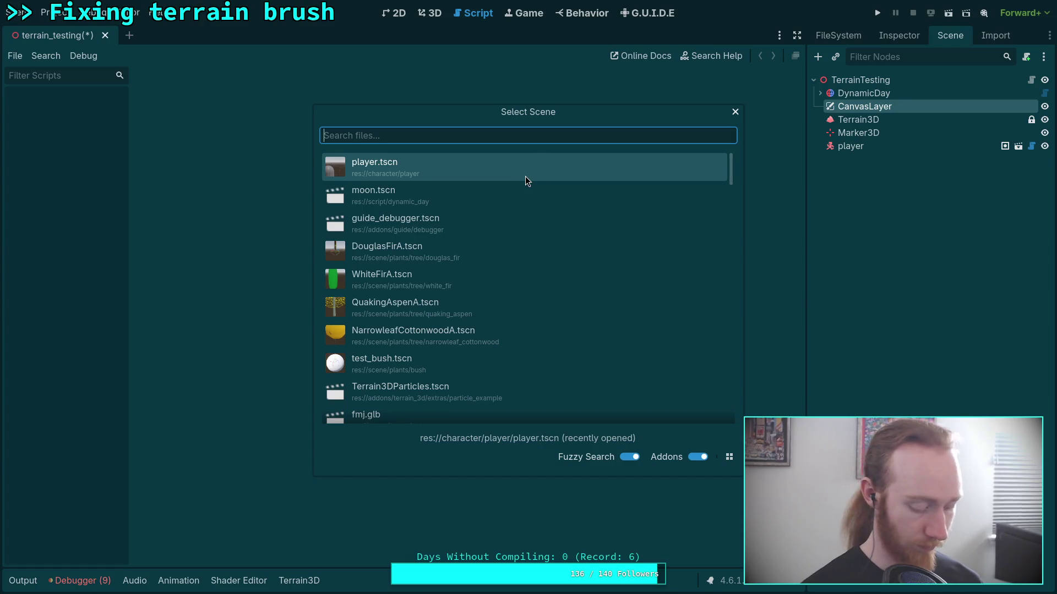
pyautogui.write('h')
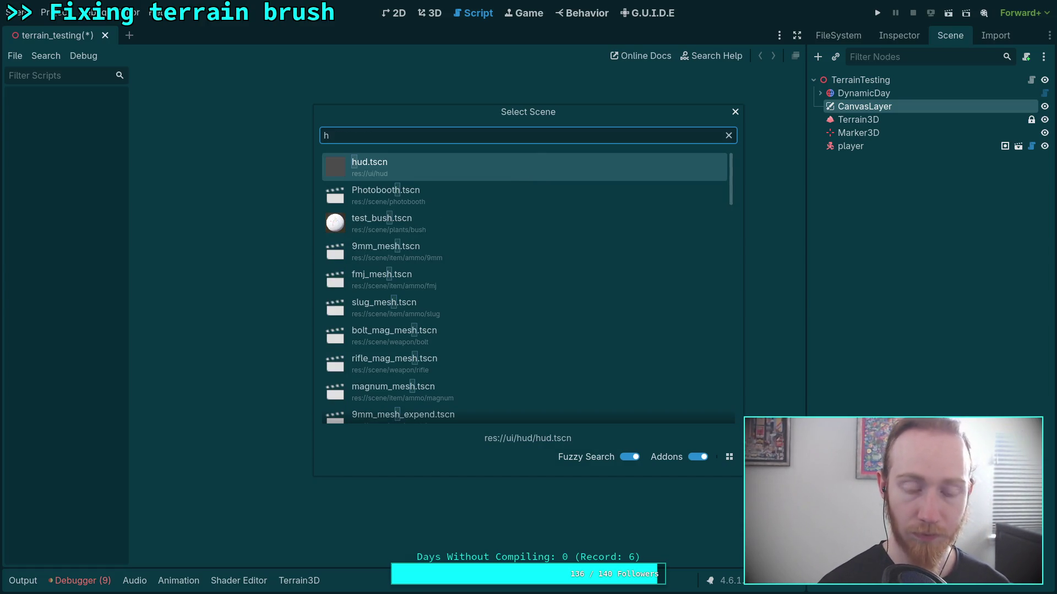
pyautogui.press('BackSpace')
pyautogui.press('Escape')
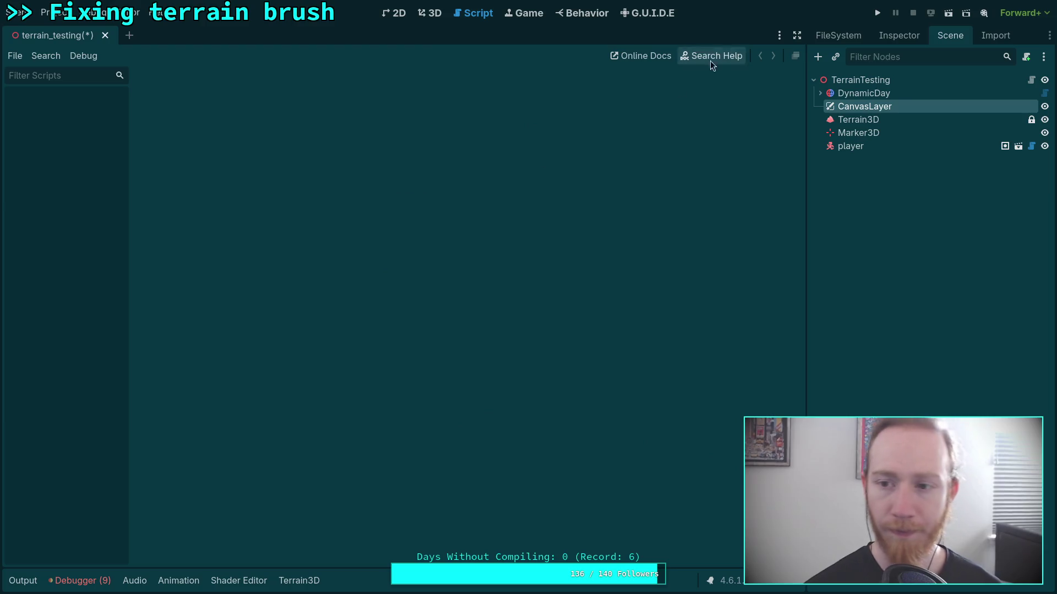
pyautogui.click(838, 35)
pyautogui.scroll(-5, 887, 342)
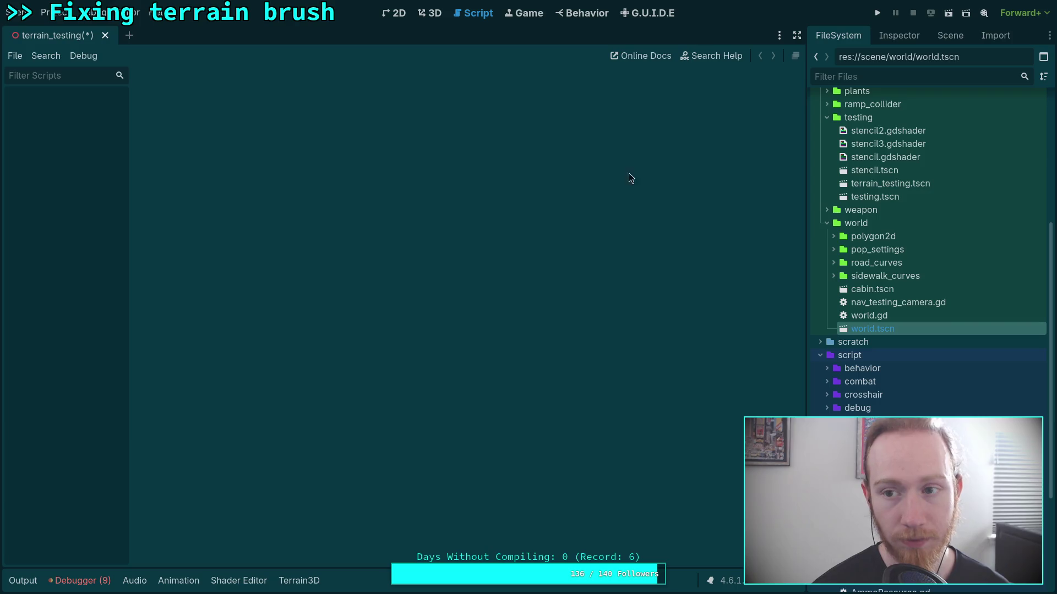
pyautogui.click(943, 35)
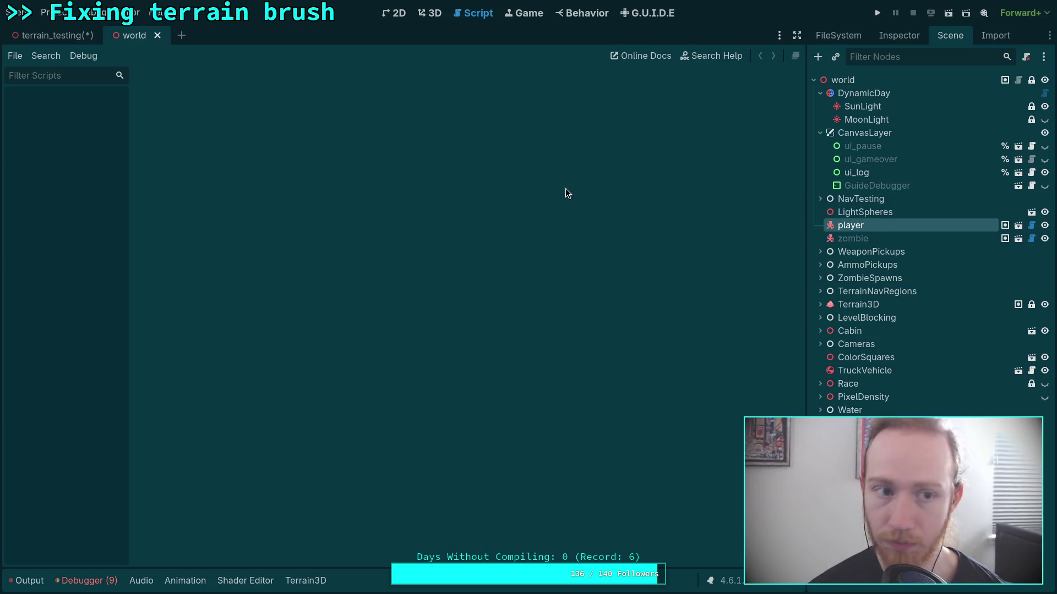
pyautogui.click(158, 36)
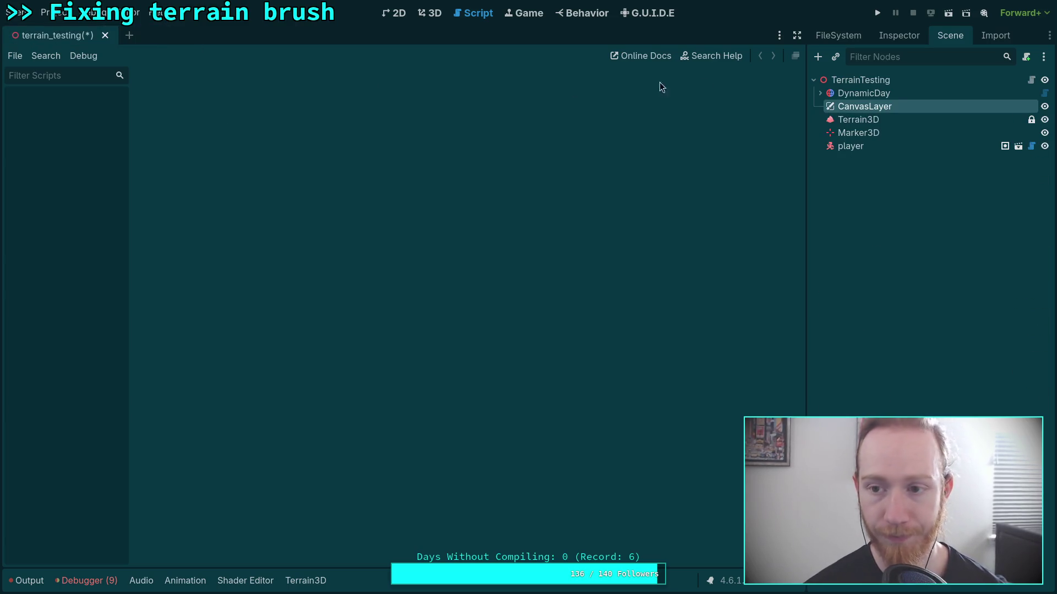
# Instance pause.tscn under CanvasLayer, rename it ui_pause and enable Access as Unique Name
pyautogui.rightClick(859, 108)
pyautogui.click(881, 118)
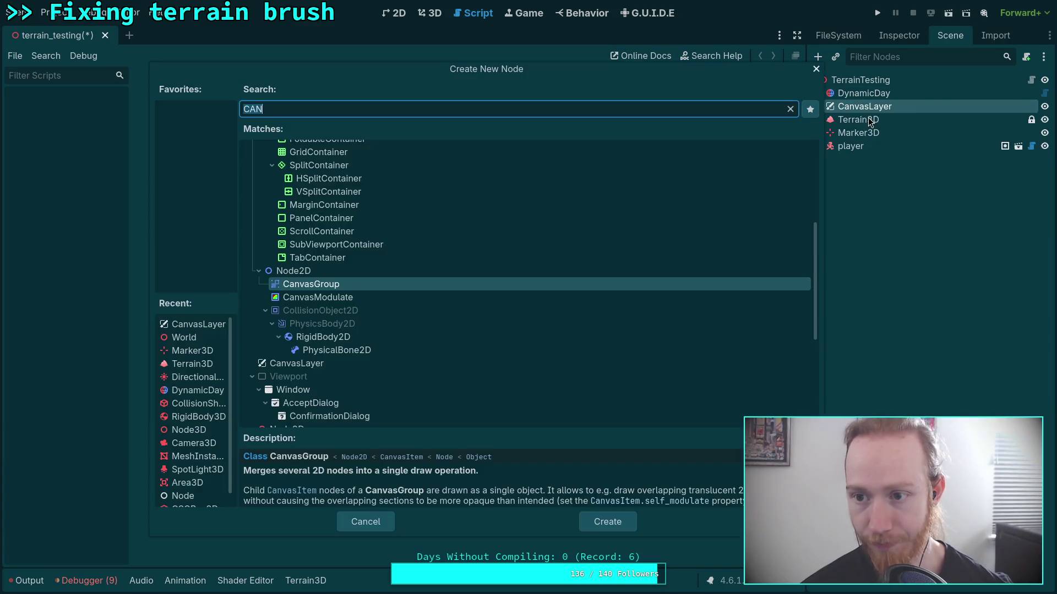
pyautogui.click(352, 521)
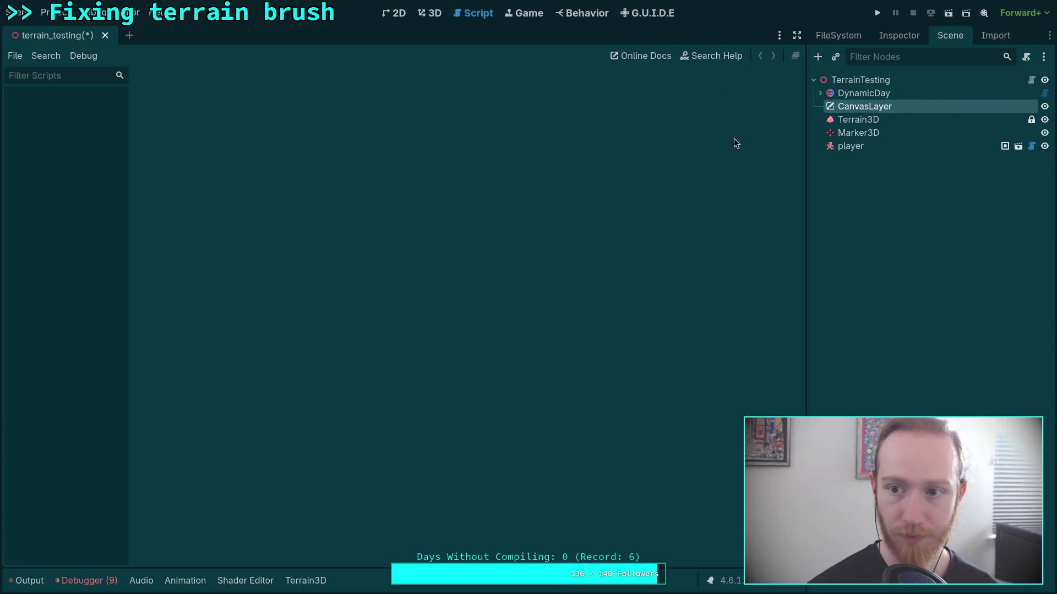
pyautogui.click(835, 56)
pyautogui.write('pa')
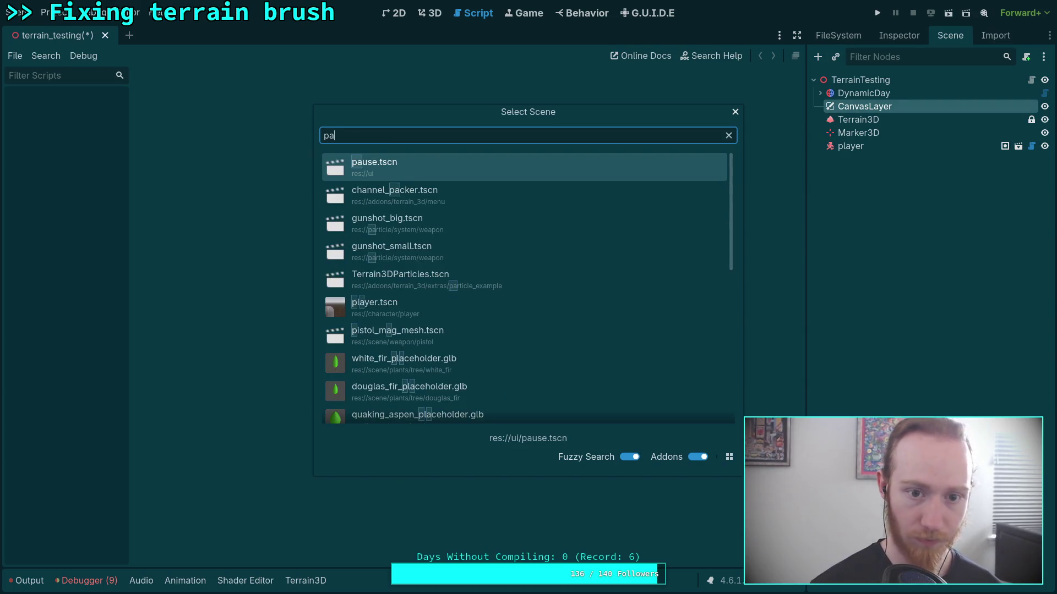
pyautogui.doubleClick(469, 158)
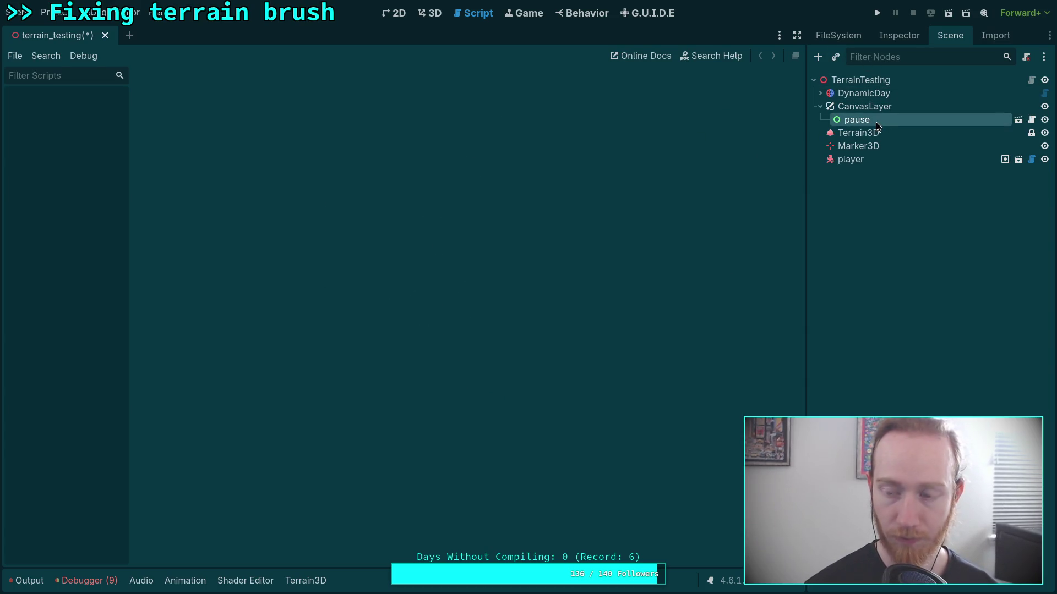
pyautogui.press('F2')
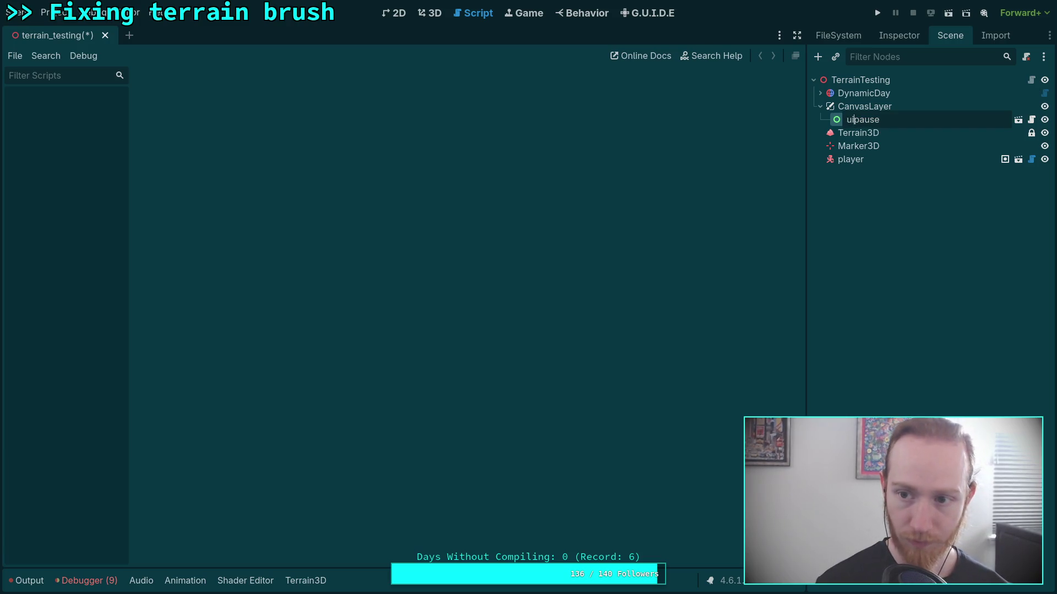
pyautogui.press('Home')
pyautogui.write('ui_')
pyautogui.press('Return')
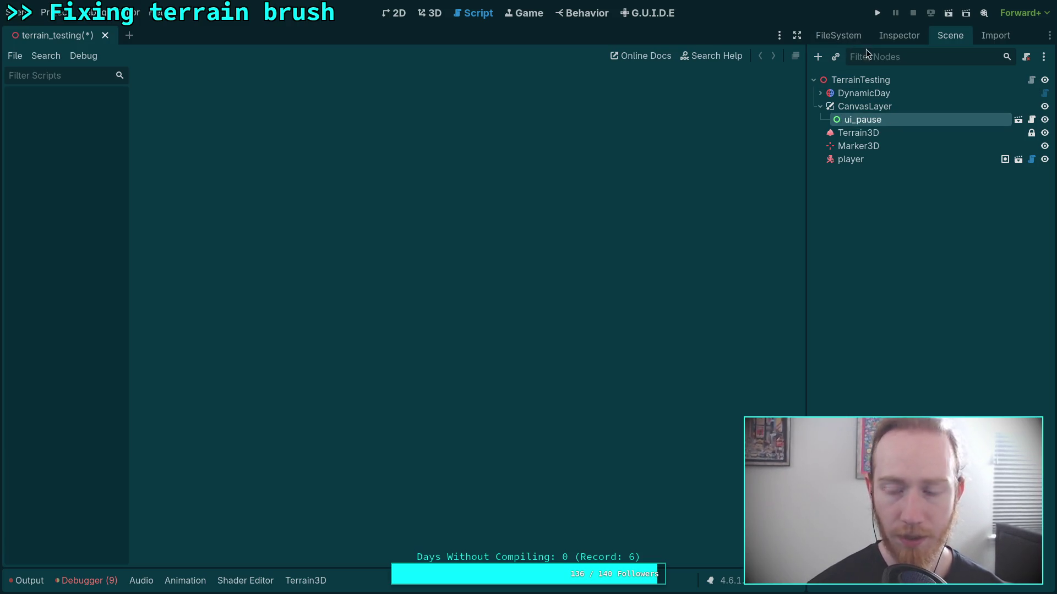
pyautogui.rightClick(896, 116)
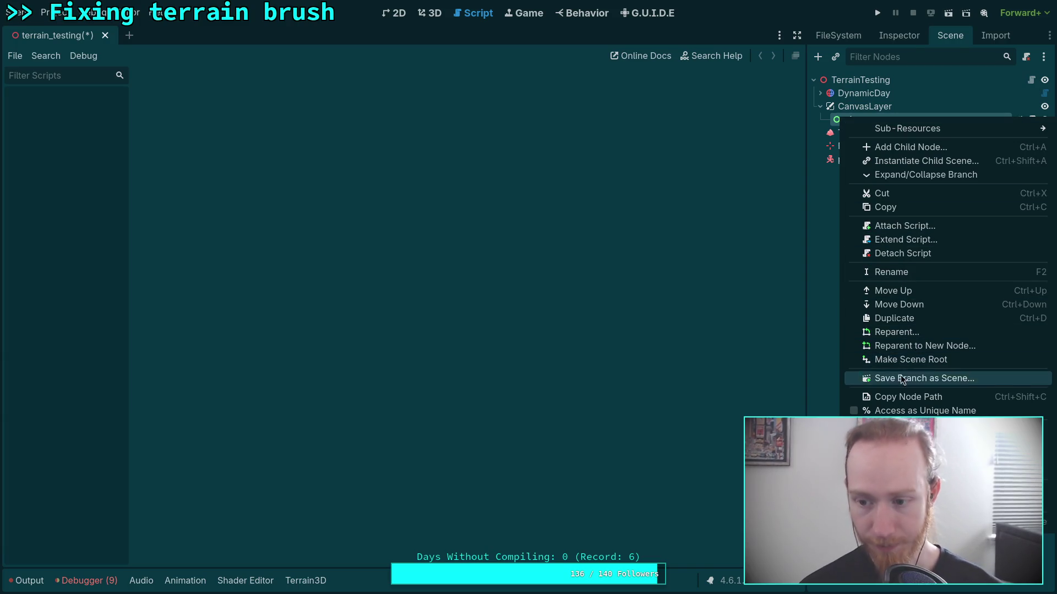
pyautogui.click(902, 407)
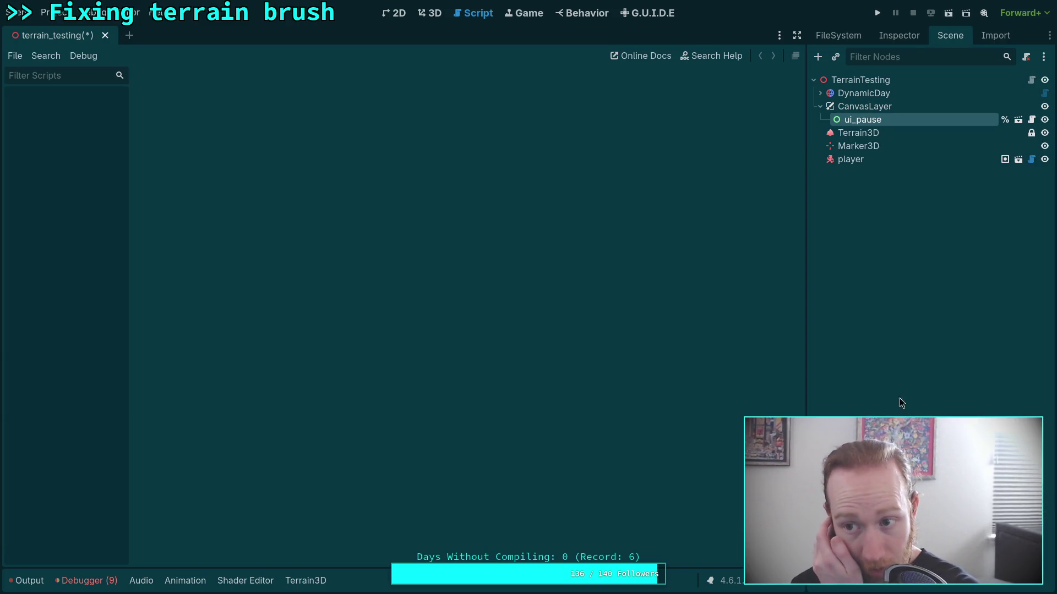
# Instance gameover.tscn as another child of CanvasLayer
pyautogui.click(864, 106)
pyautogui.hotkey('ctrl', 'a')
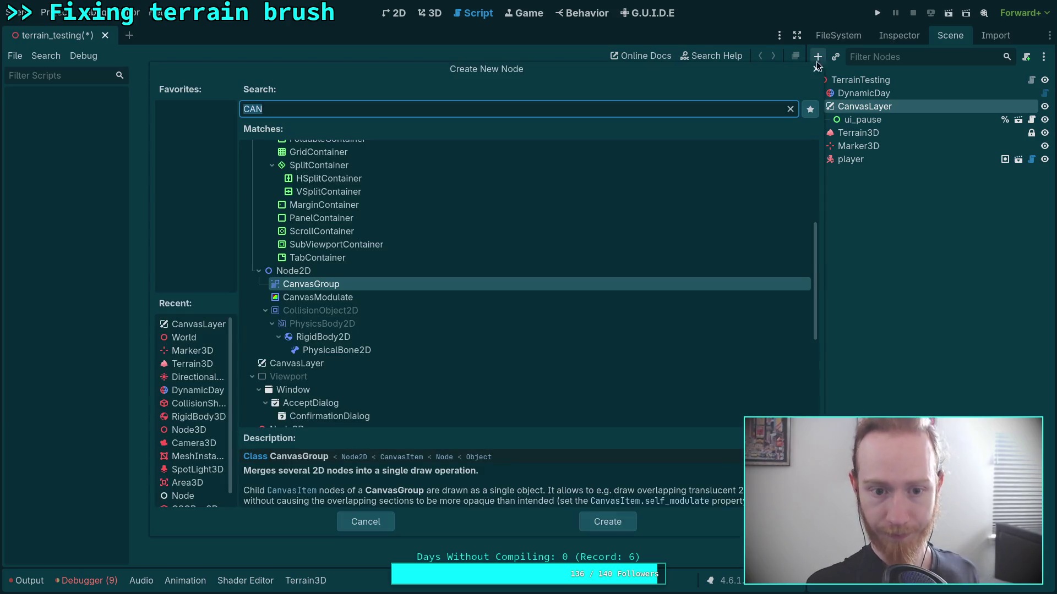
pyautogui.press('Escape')
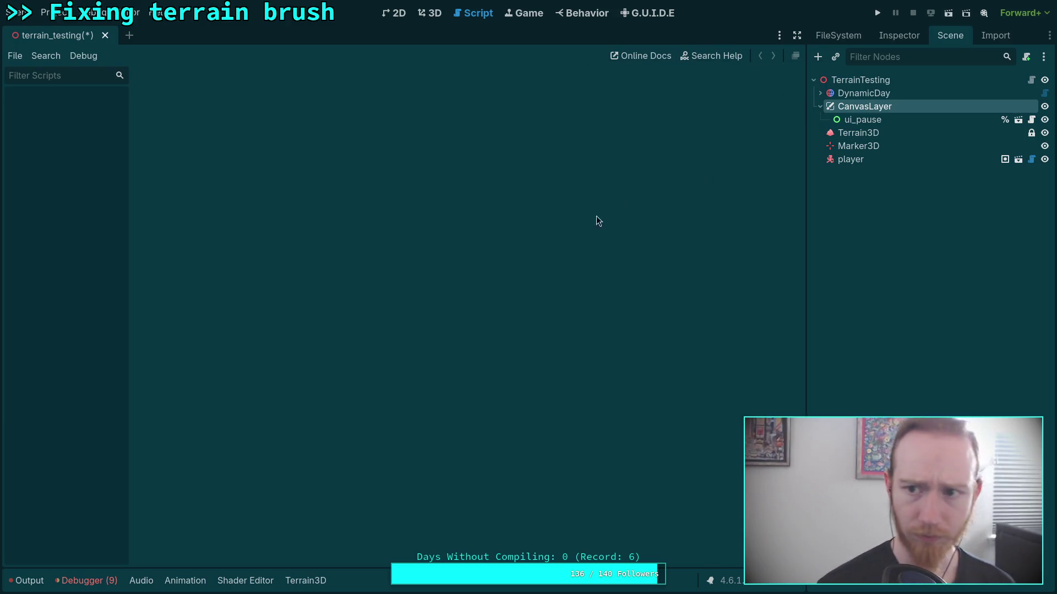
pyautogui.click(837, 57)
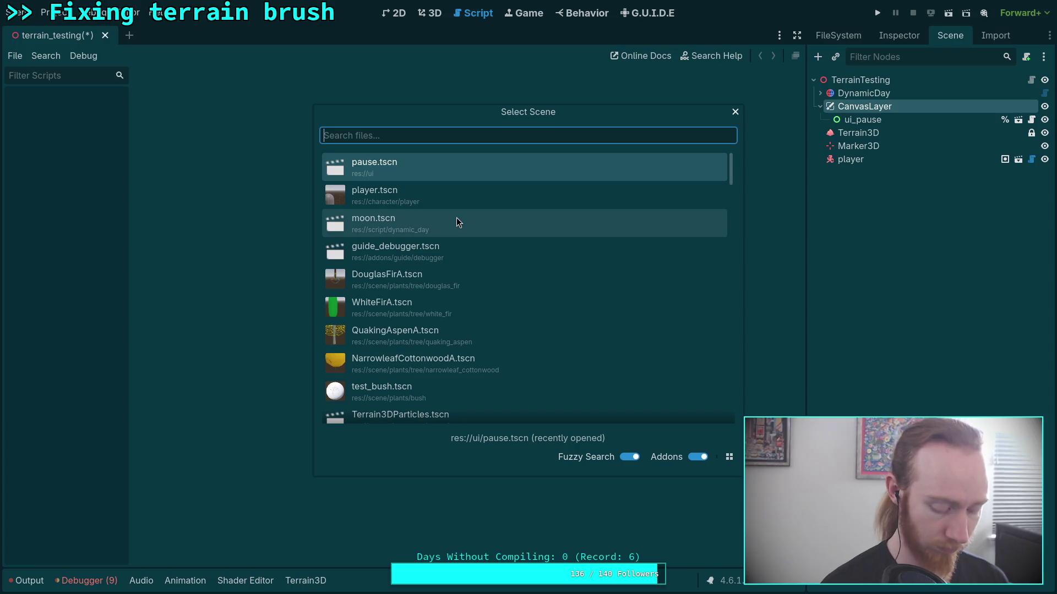
pyautogui.write('gam')
pyautogui.doubleClick(448, 168)
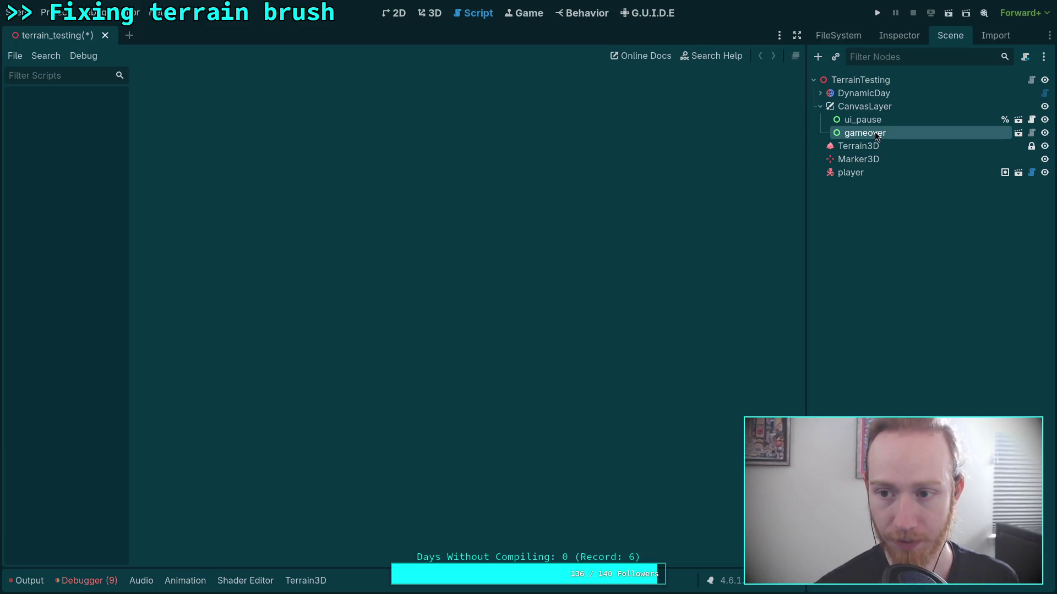
# Mark the gameover node as a unique name and rename it ui_gameover
pyautogui.rightClick(937, 135)
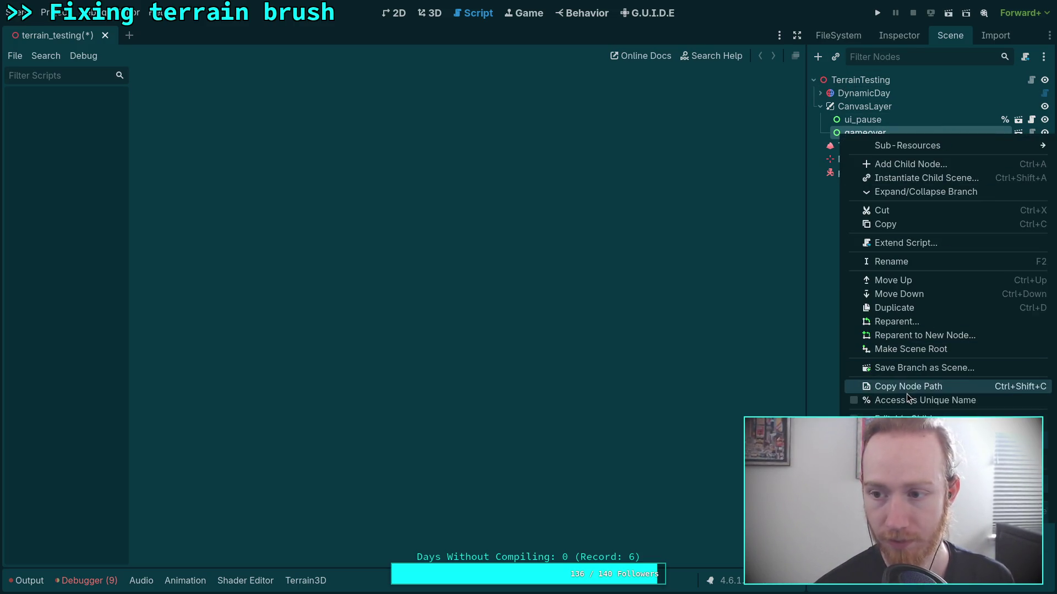
pyautogui.click(906, 392)
pyautogui.rightClick(913, 133)
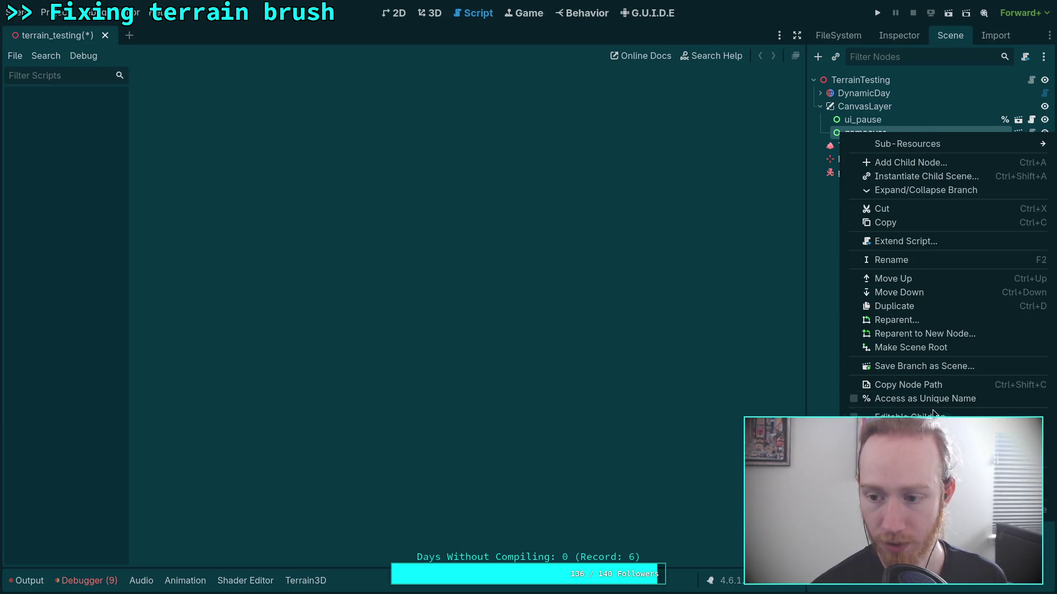
pyautogui.click(939, 401)
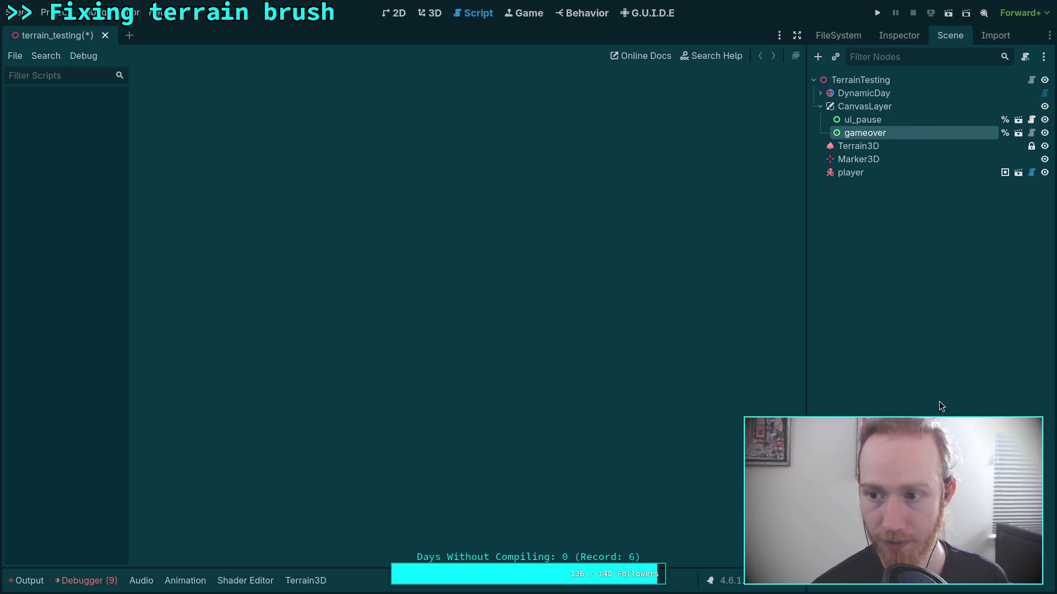
pyautogui.doubleClick(857, 133)
pyautogui.press('Home')
pyautogui.write('id')
pyautogui.press('BackSpace')
pyautogui.press('BackSpace')
pyautogui.write('ui_')
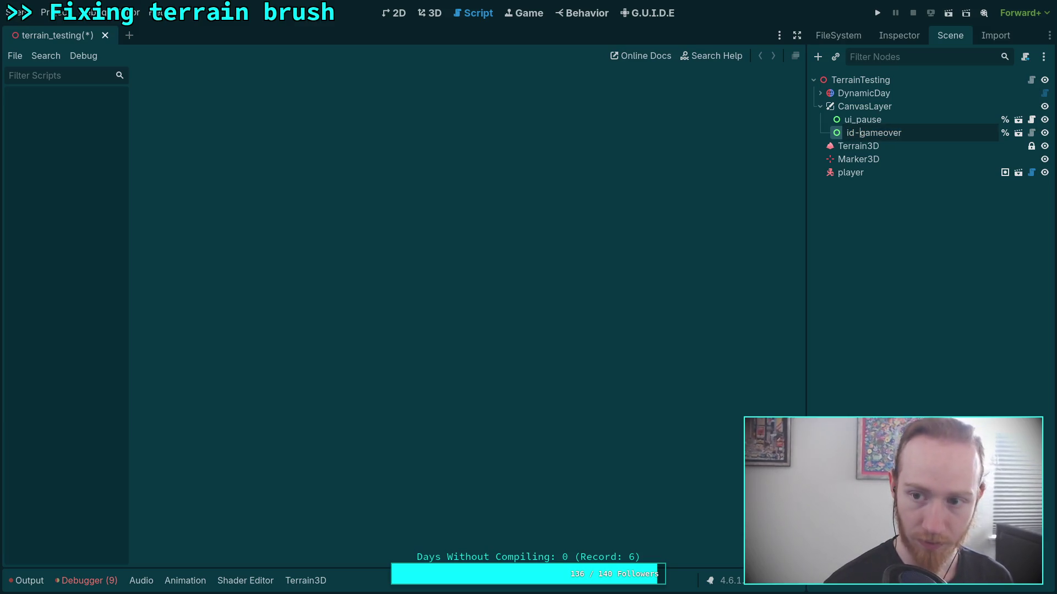
pyautogui.press('Return')
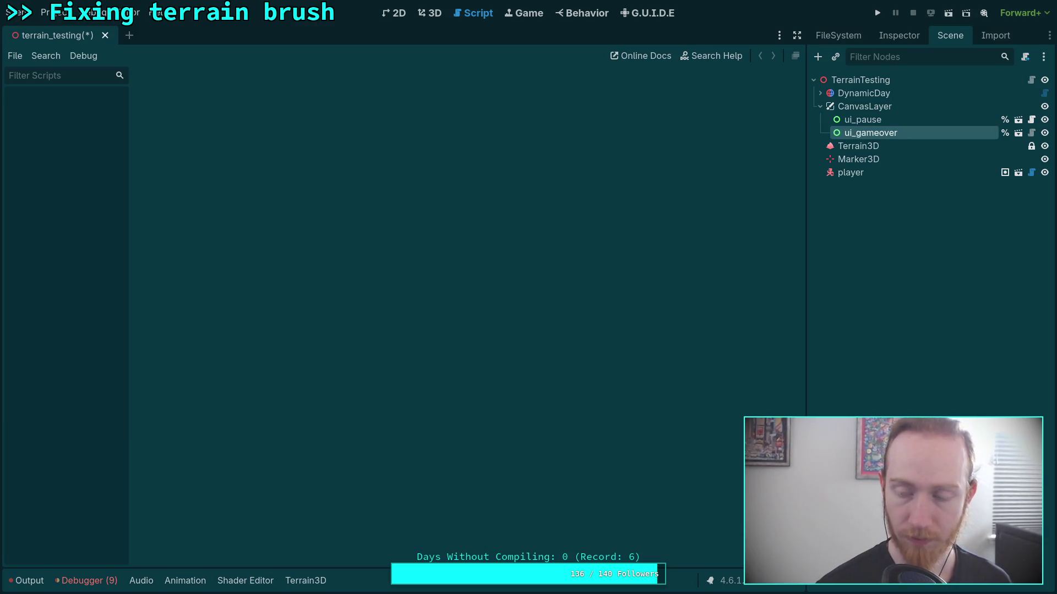
# Instance log.tscn under CanvasLayer, mark it unique and rename it ui_log
pyautogui.click(835, 57)
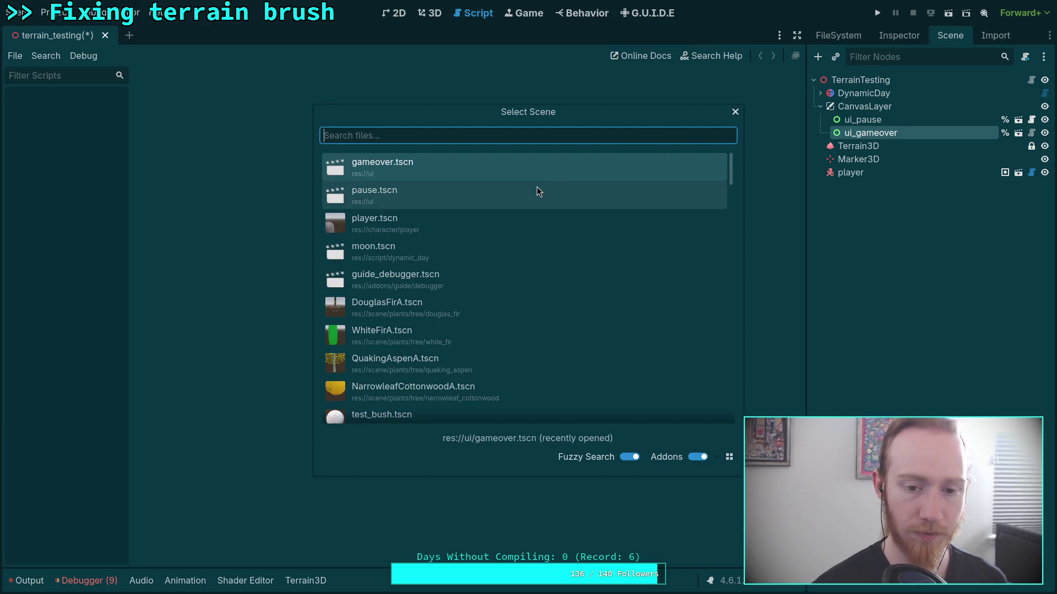
pyautogui.write('log')
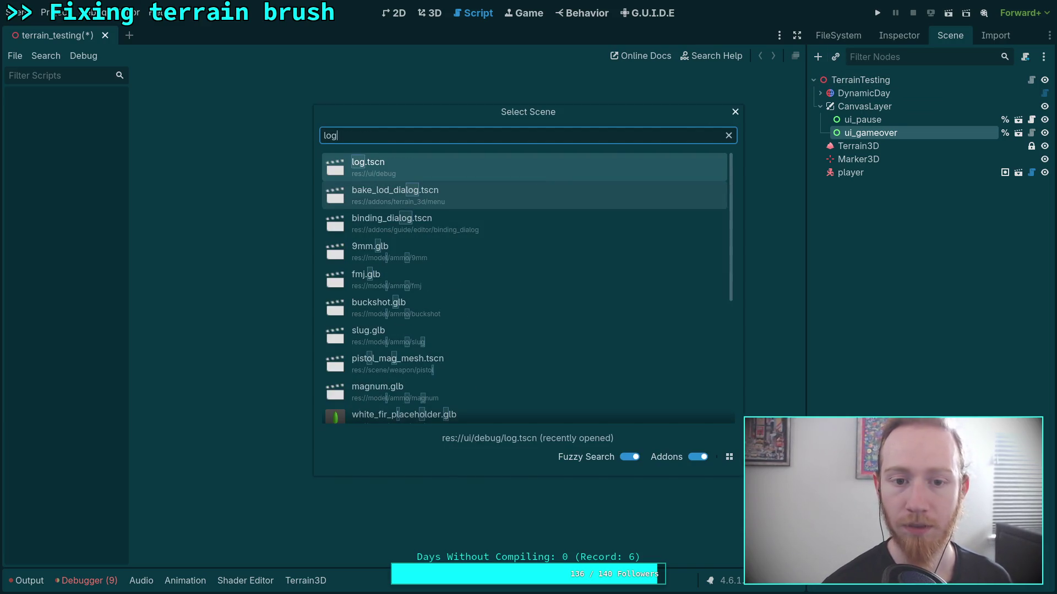
pyautogui.doubleClick(459, 170)
pyautogui.moveTo(856, 144); pyautogui.dragTo(865, 107)
pyautogui.rightClick(963, 147)
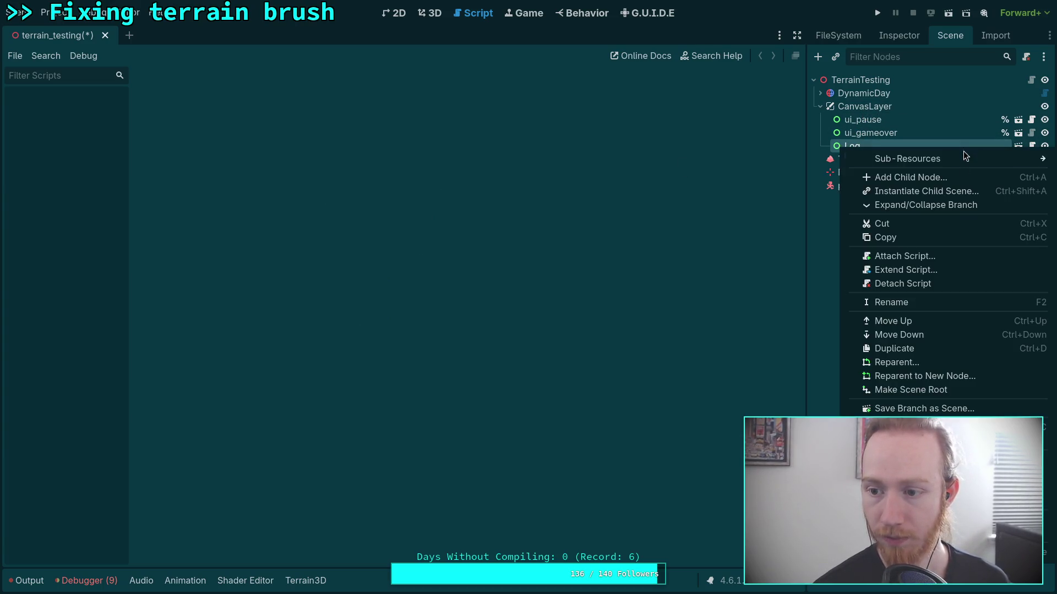
pyautogui.click(891, 439)
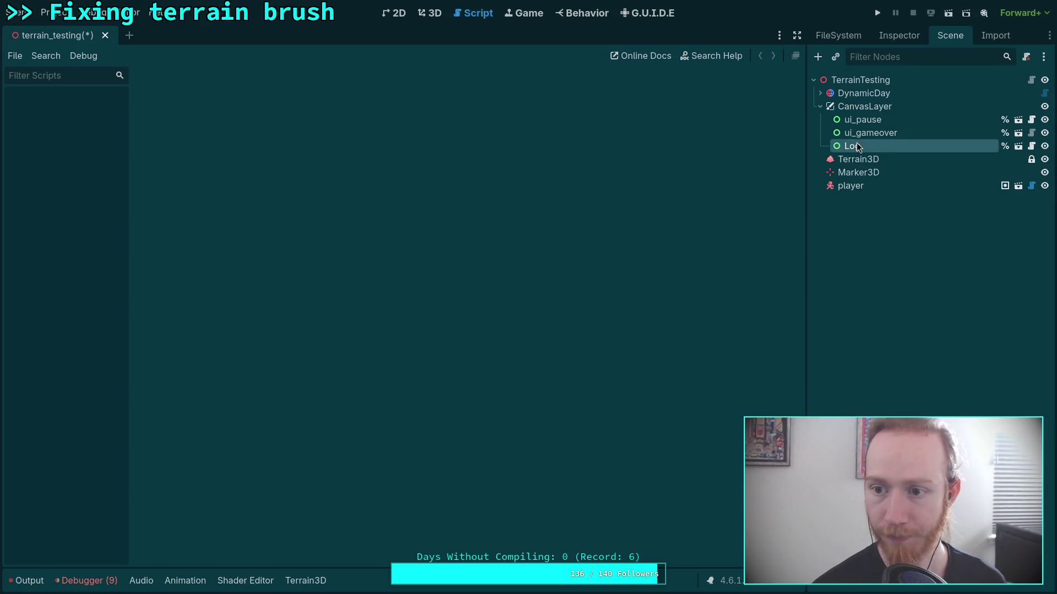
pyautogui.doubleClick(853, 145)
pyautogui.write('ui_log')
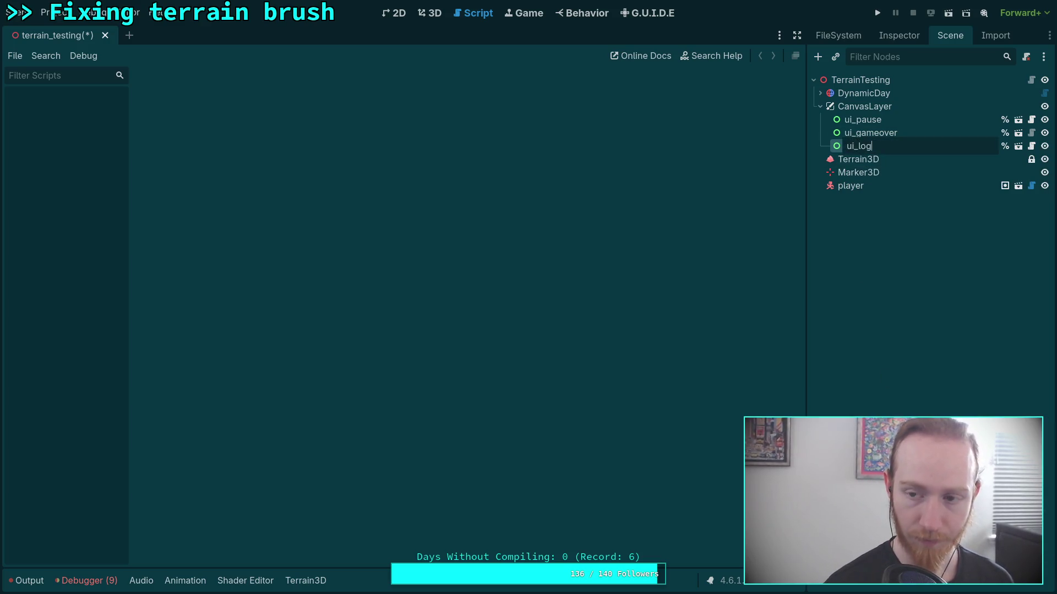
pyautogui.press('Return')
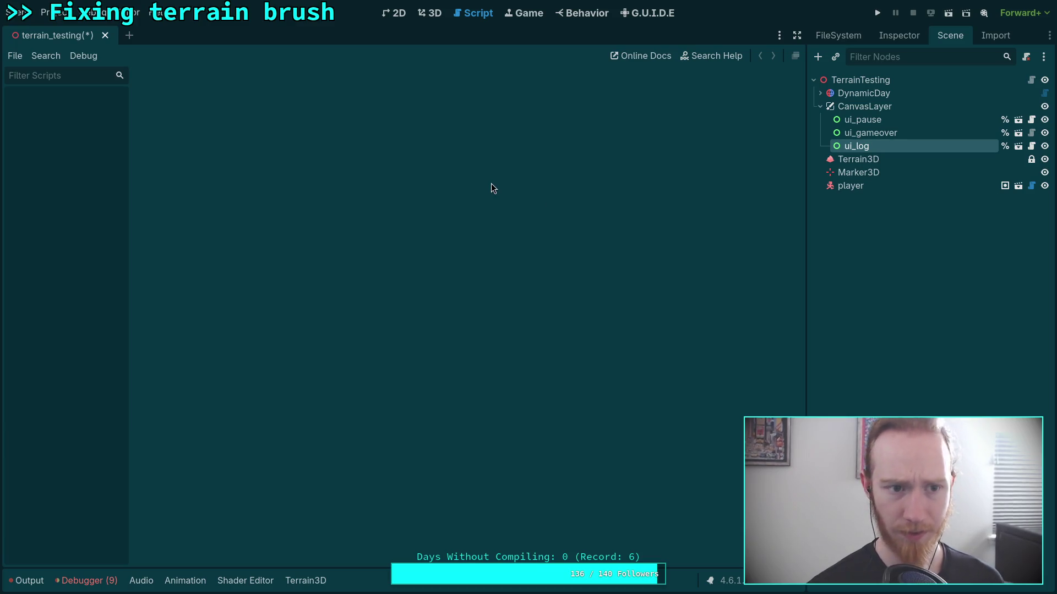
# Open world.gd from TerrainTesting, check the %ui_log reference in _ready, then close the script
pyautogui.click(1031, 80)
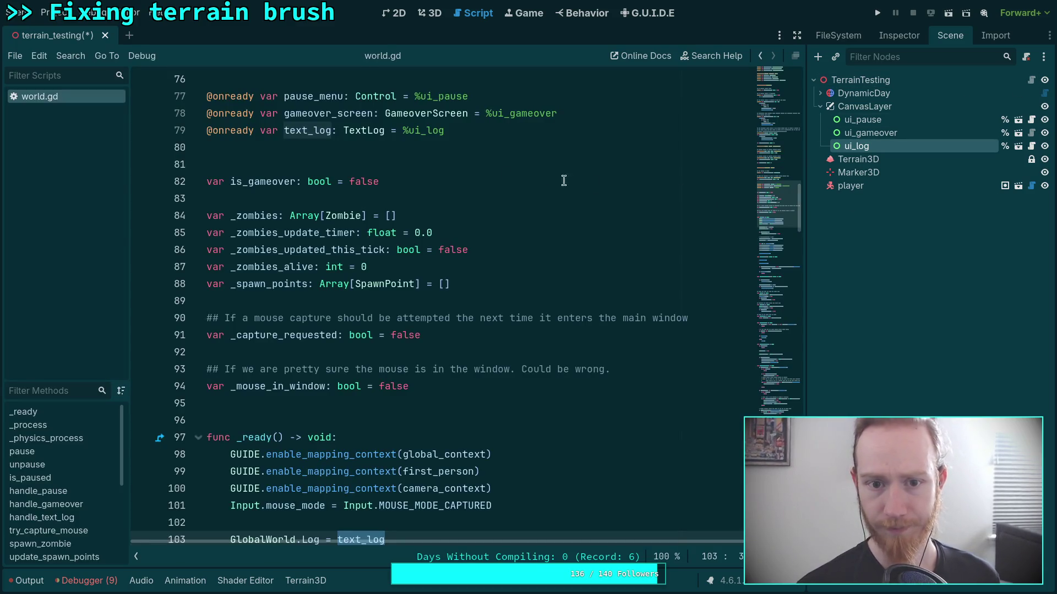
pyautogui.scroll(-4, 502, 199)
pyautogui.click(479, 301)
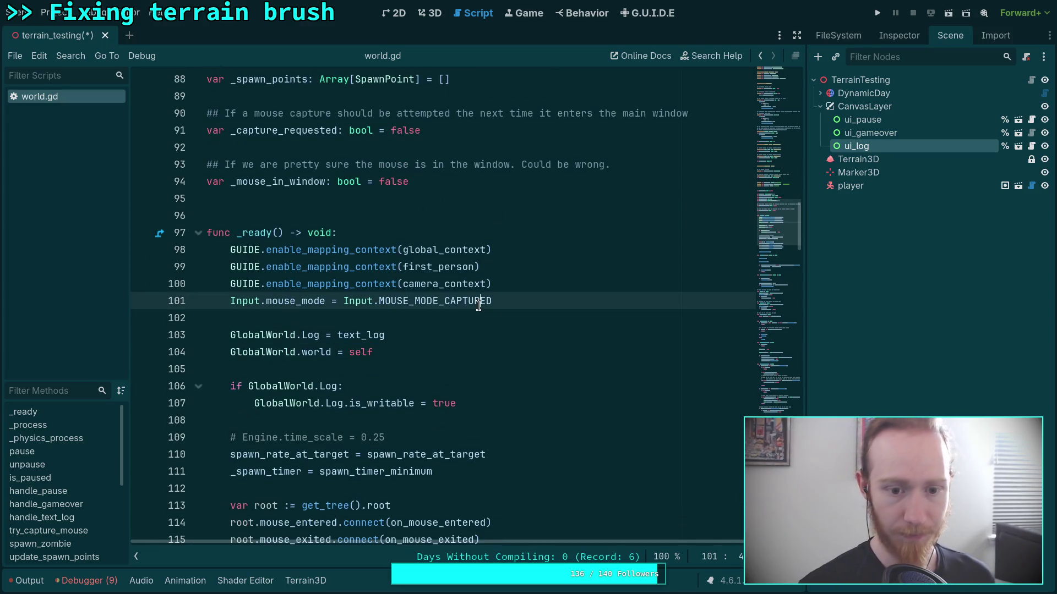
pyautogui.rightClick(22, 95)
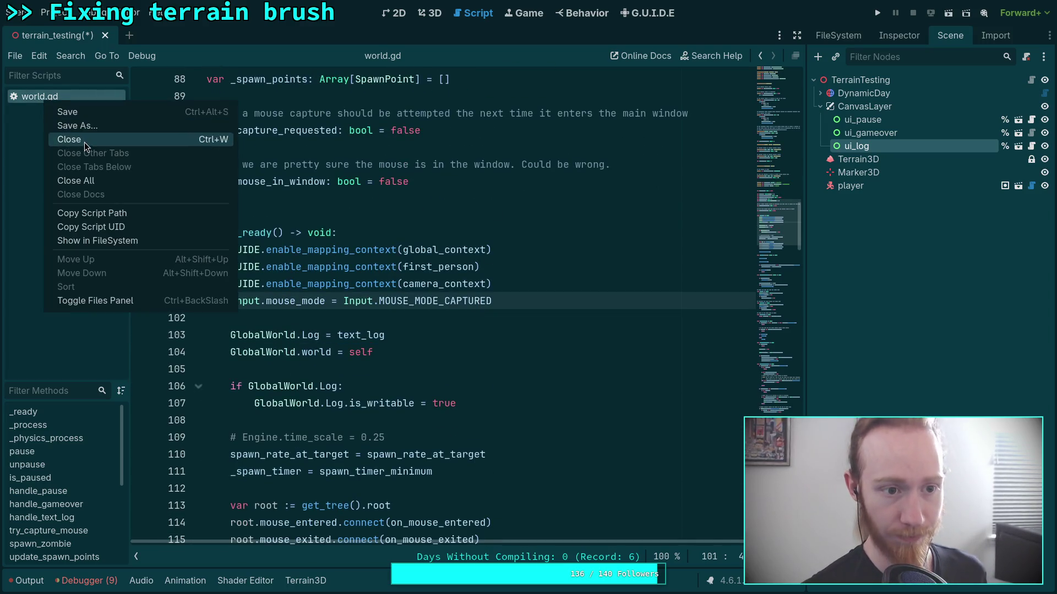
pyautogui.click(84, 142)
pyautogui.press('super+3')
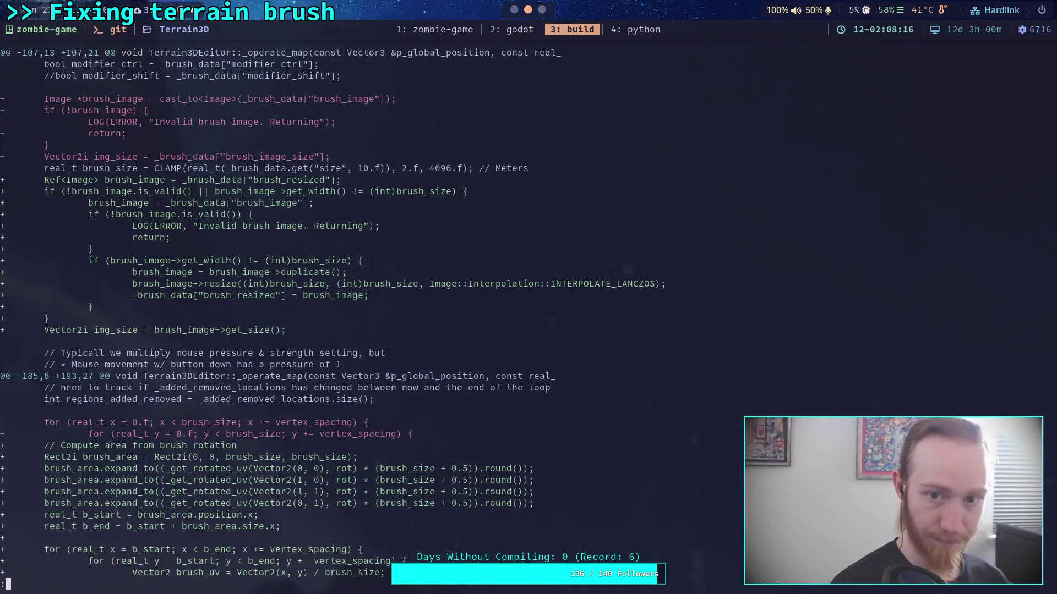
# In the zombie-game terminal, run git status and git diff to review changes
pyautogui.press('super+1')
pyautogui.write('git status')
pyautogui.press('Return')
pyautogui.write('git diff')
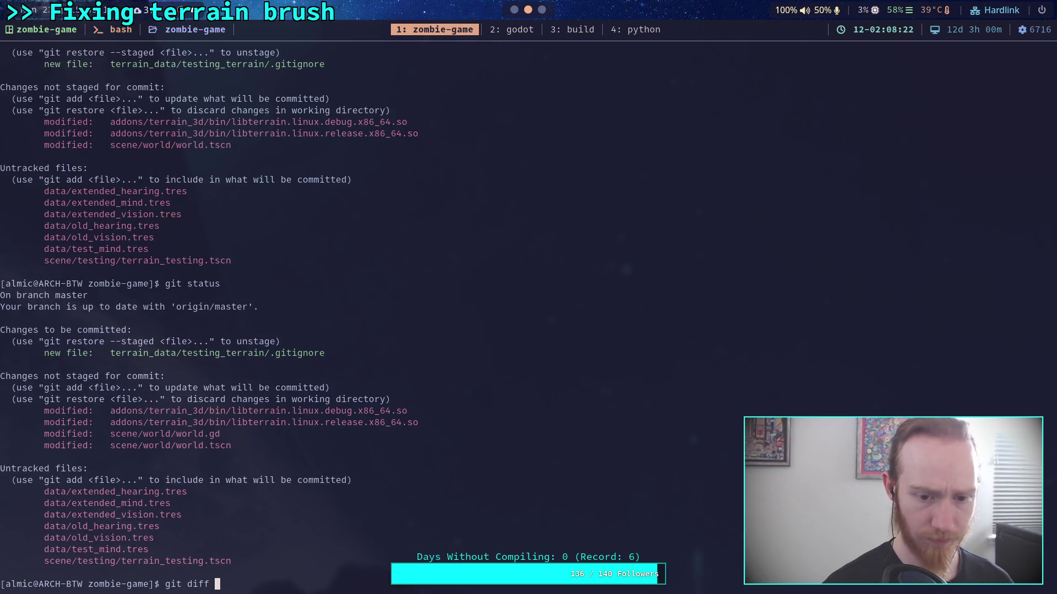
pyautogui.press('Return')
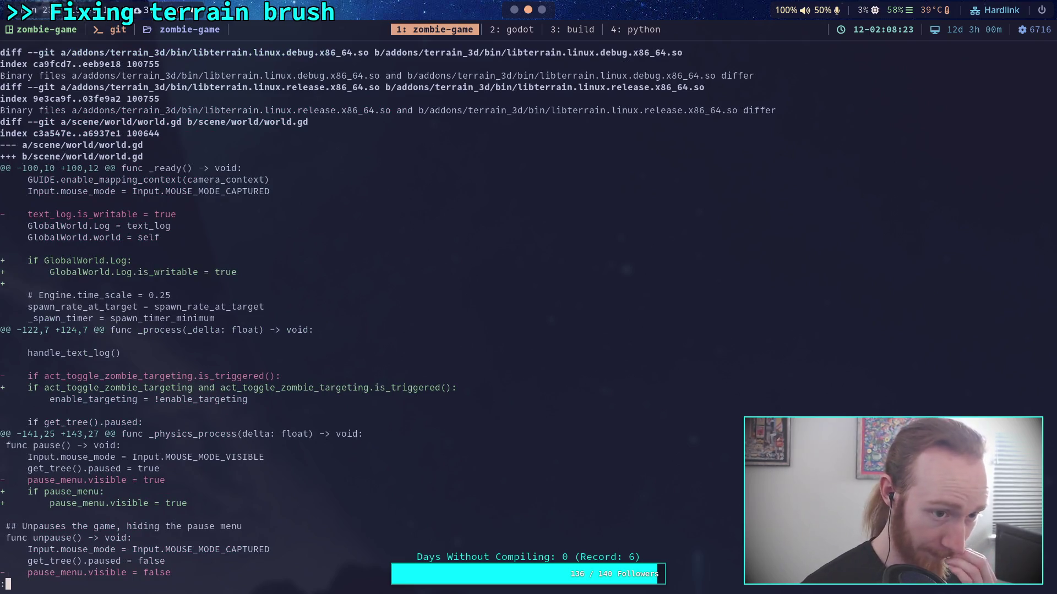
# Run git restore on scene/world/world.gd, then recheck git diff and git status
pyautogui.write('qgit restore')
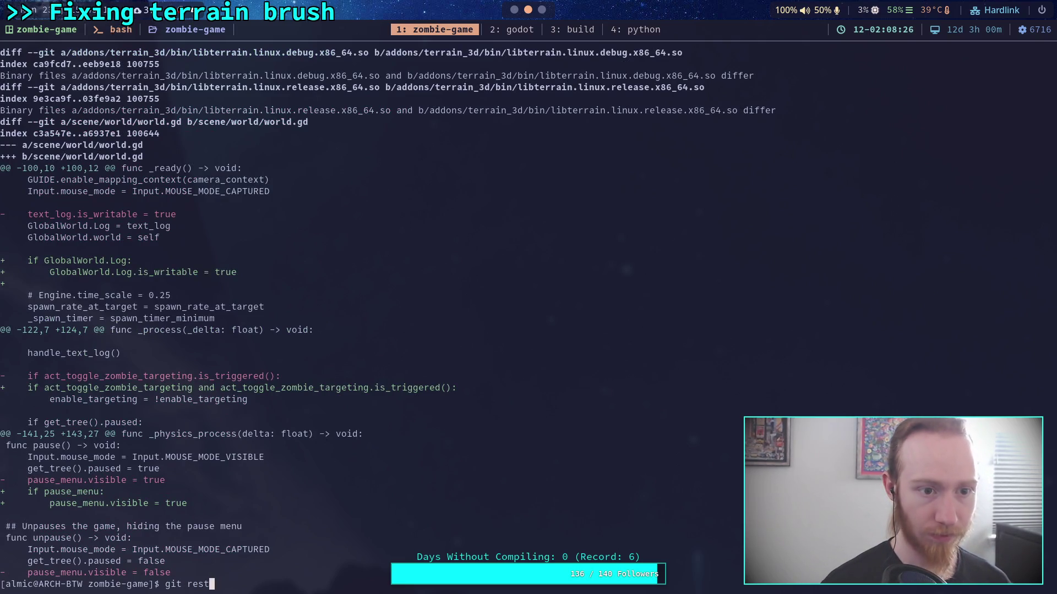
pyautogui.write('ene/w')
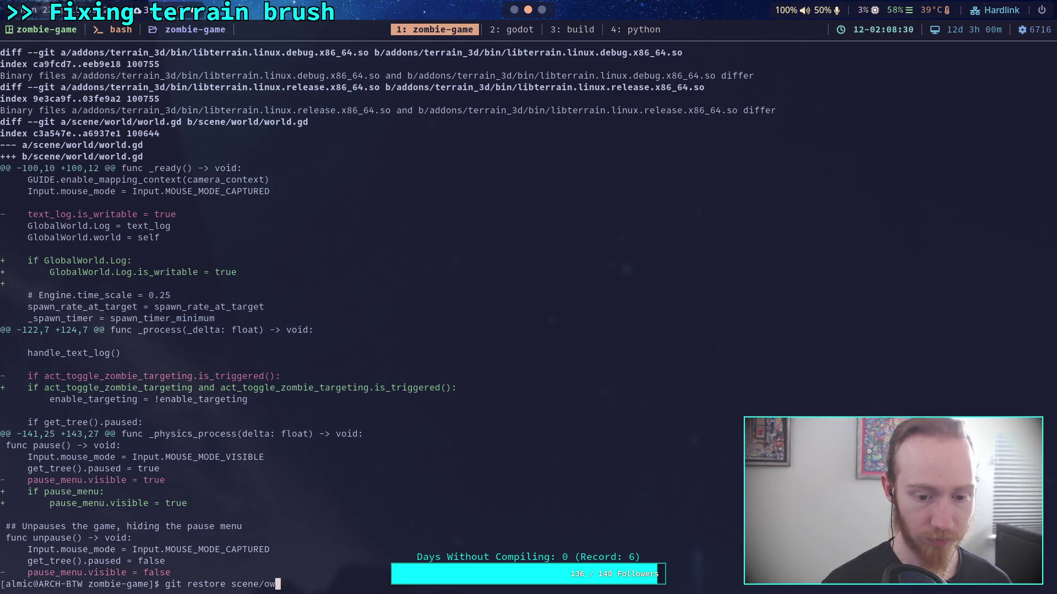
pyautogui.press('Tab')
pyautogui.press('Tab')
pyautogui.write('d')
pyautogui.press('Return')
pyautogui.write('git diff')
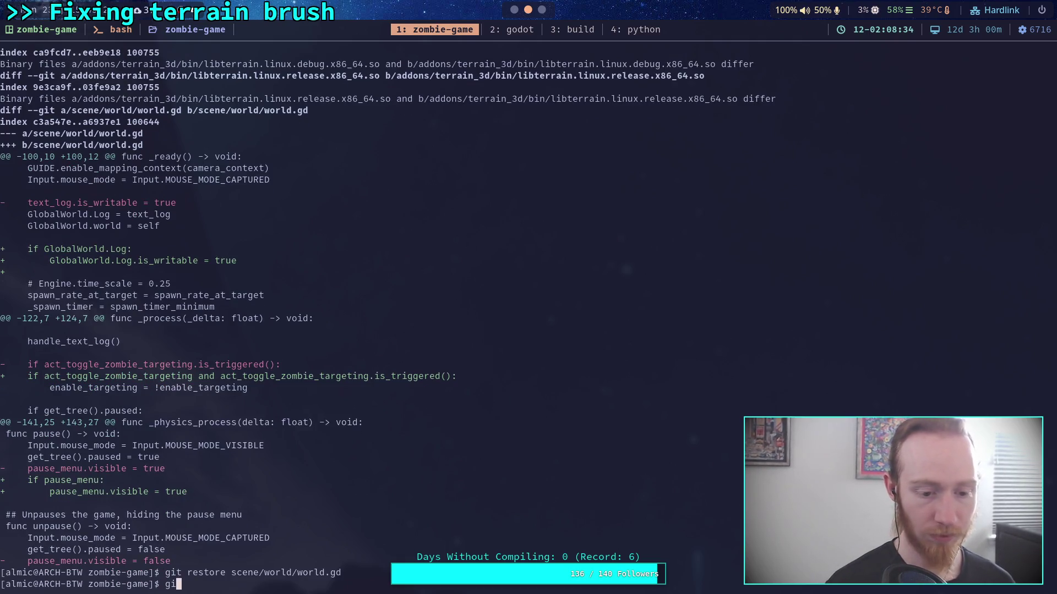
pyautogui.press('Return')
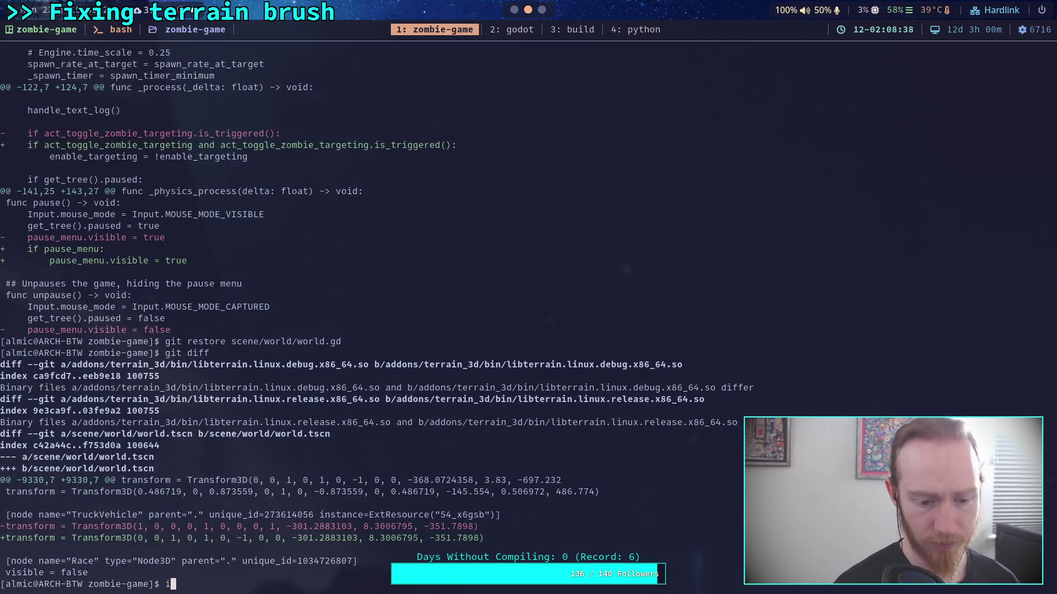
pyautogui.press('BackSpace')
pyautogui.press('BackSpace')
pyautogui.write('git status')
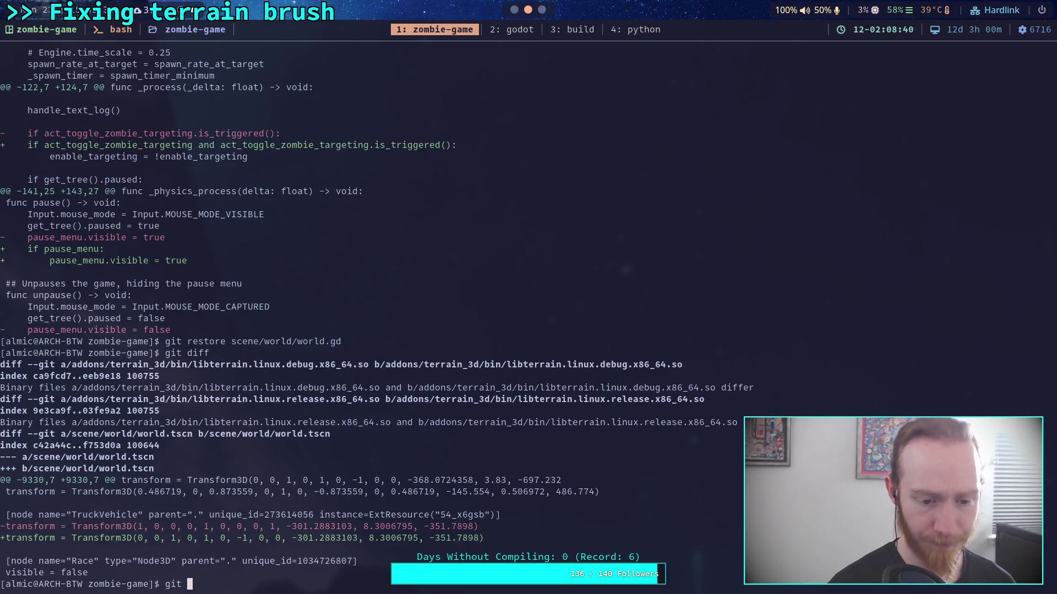
pyautogui.press('Return')
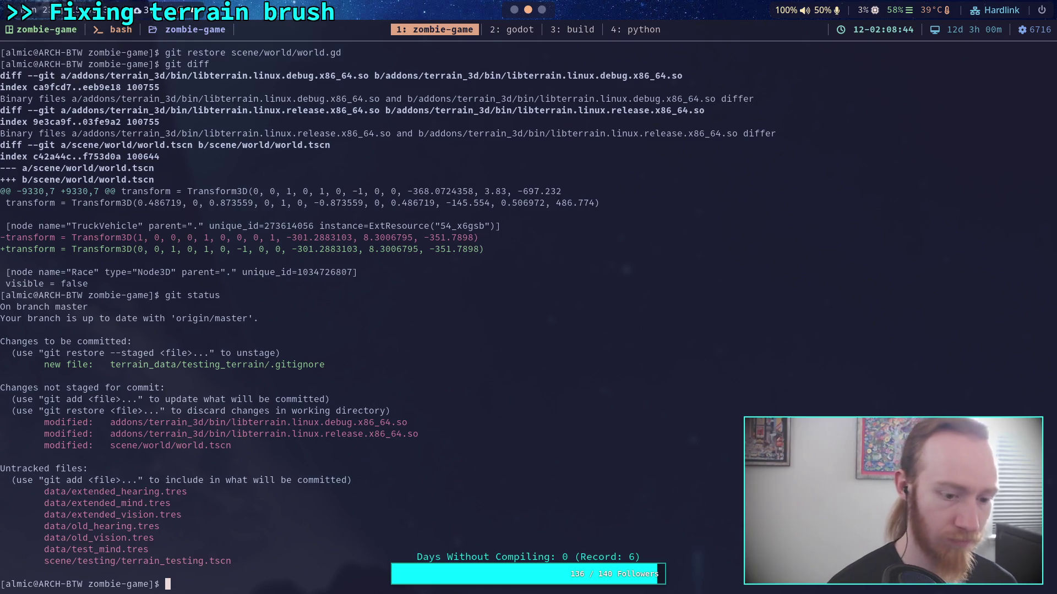
# Stage the scene/testing terrain_testing.tscn file and confirm it with git status
pyautogui.write('gi')
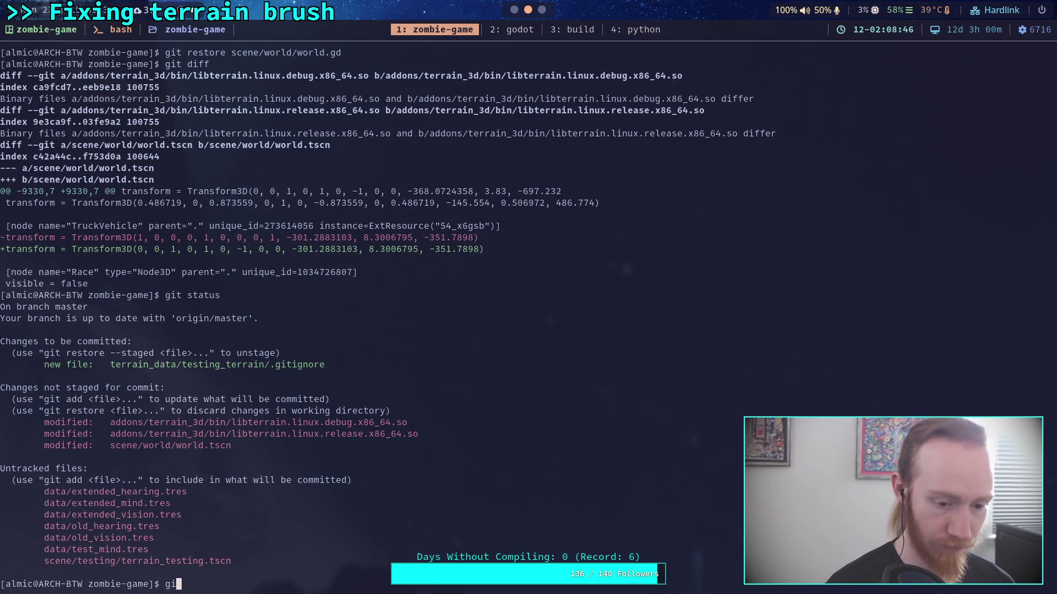
pyautogui.write('t add scene/testing/te')
pyautogui.press('Tab')
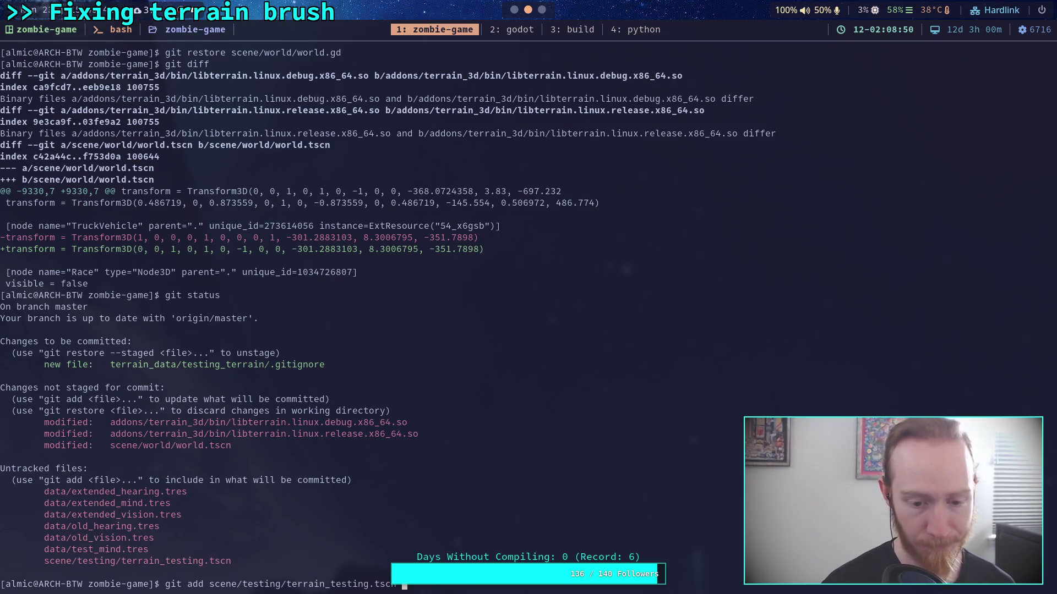
pyautogui.press('Return')
pyautogui.write('it status')
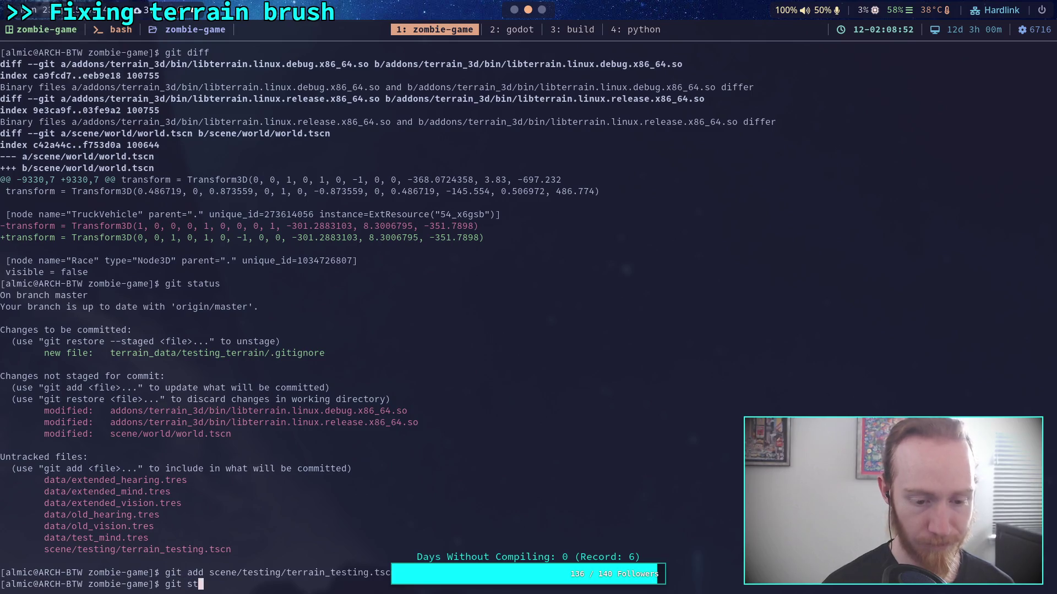
pyautogui.press('Return')
# Stage the addons/terrain_3d bin libraries and confirm with git status
pyautogui.write('it di')
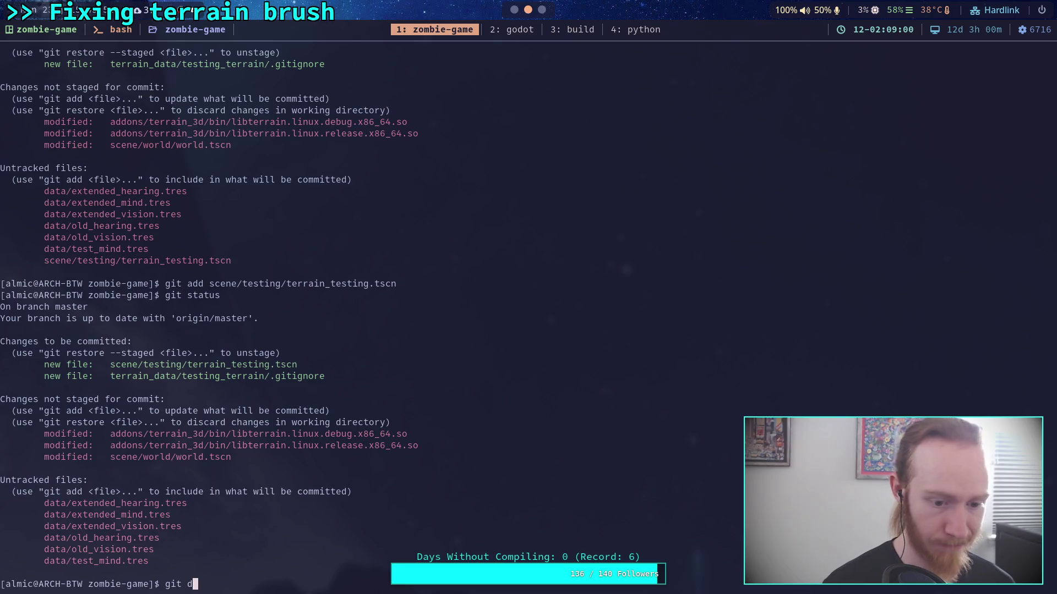
pyautogui.write('dd add')
pyautogui.press('Tab')
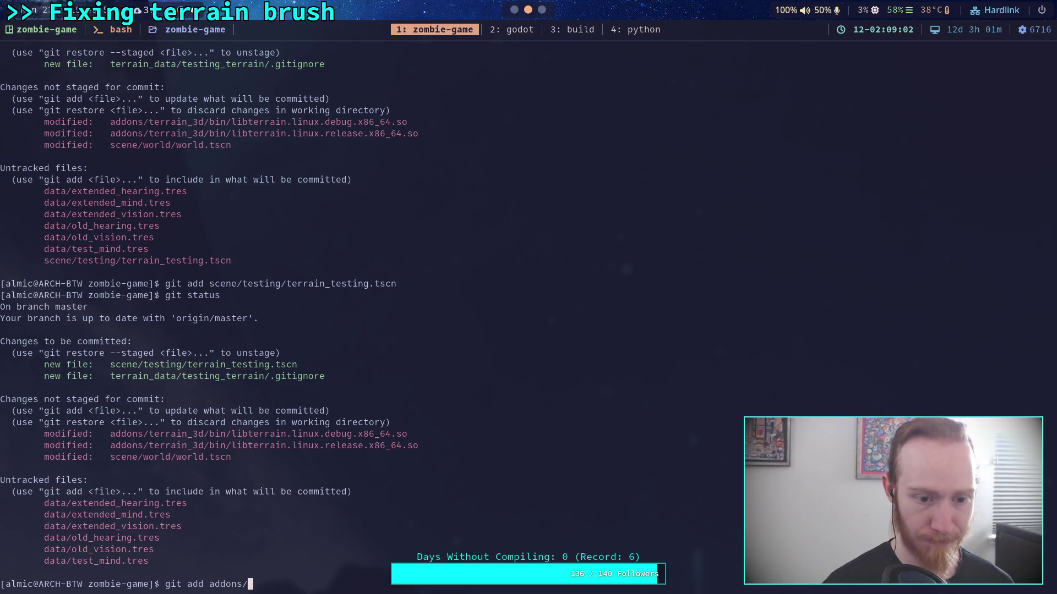
pyautogui.press('Tab')
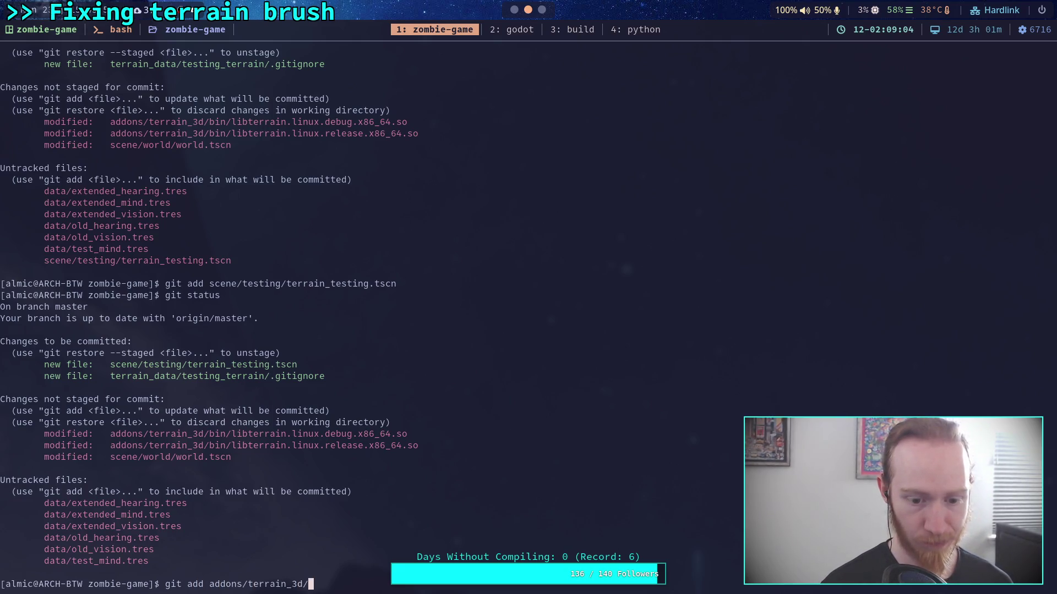
pyautogui.write('bin/')
pyautogui.press('Return')
pyautogui.write('git status')
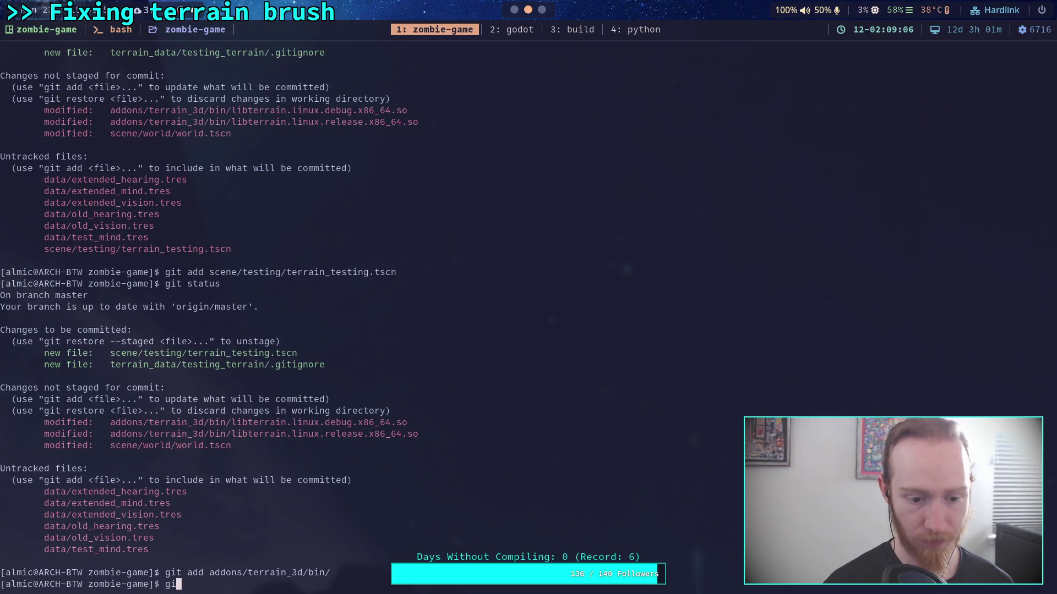
pyautogui.press('Return')
# Show the unstaged changes with git diff, then the staged ones with git diff --staged
pyautogui.write('git diff')
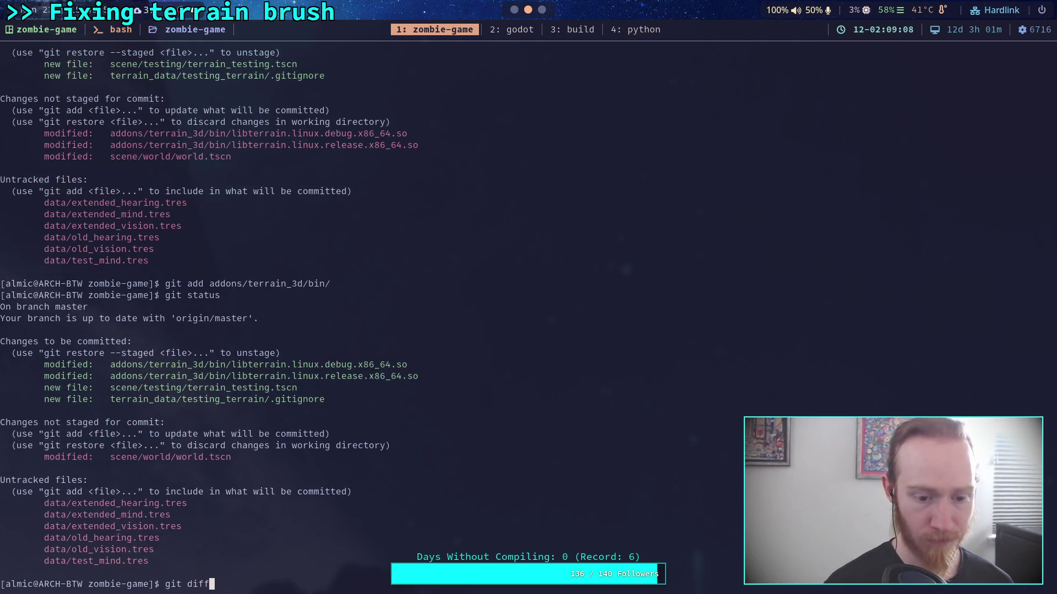
pyautogui.press('Return')
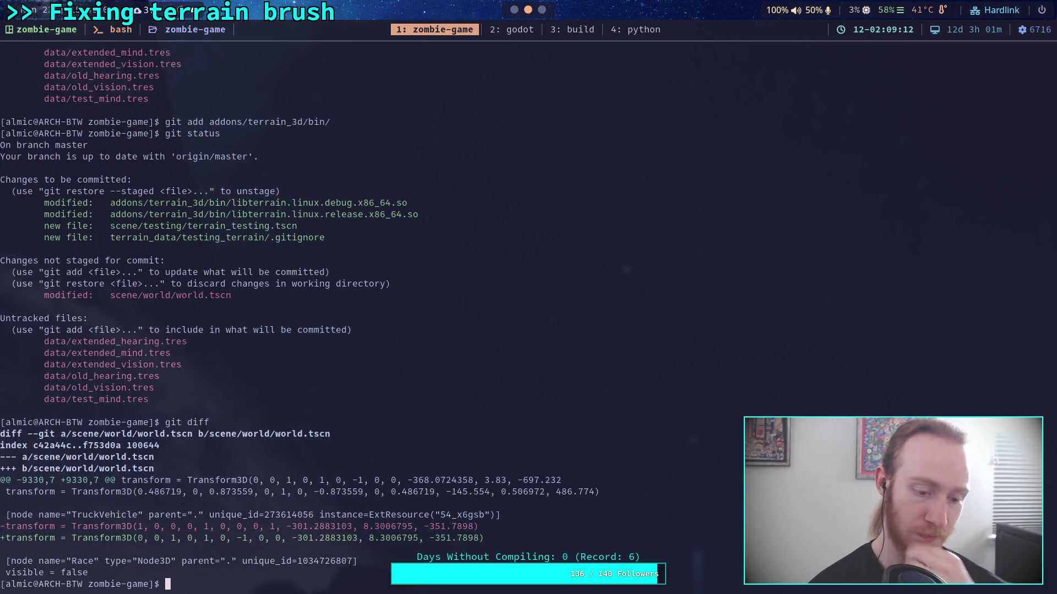
pyautogui.write('git diff --staged')
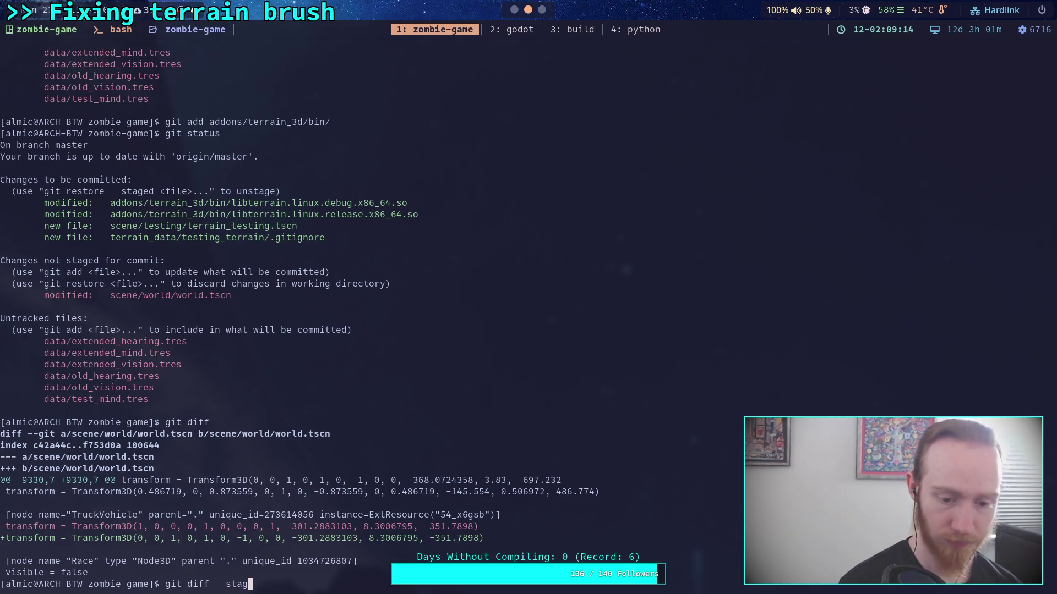
pyautogui.press('Return')
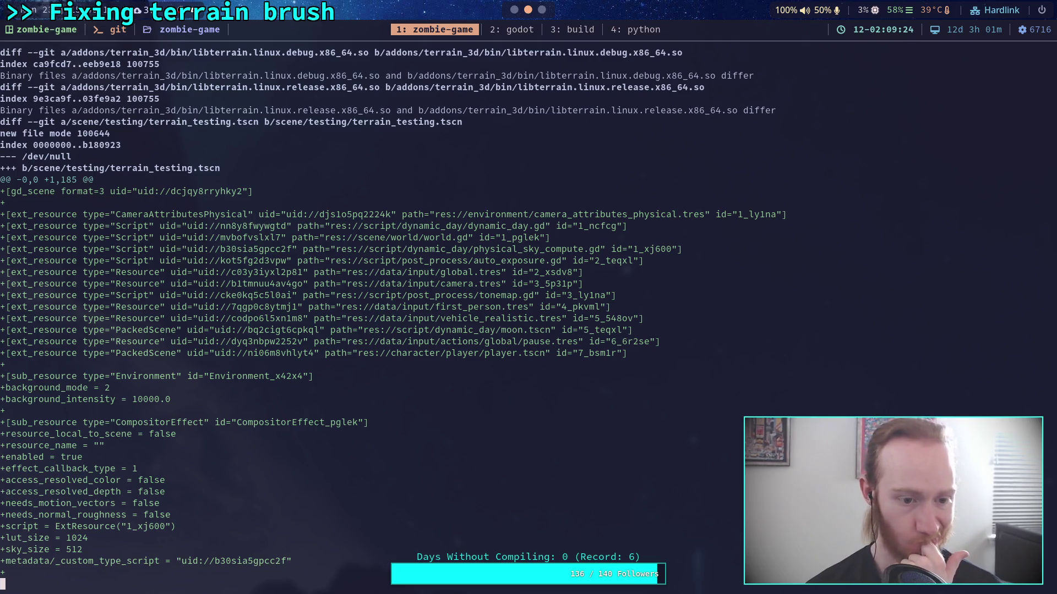
# Scroll the staged diff to its end, past the new testing_terrain .gitignore, then return to Godot
pyautogui.scroll(-9, 341, 314)
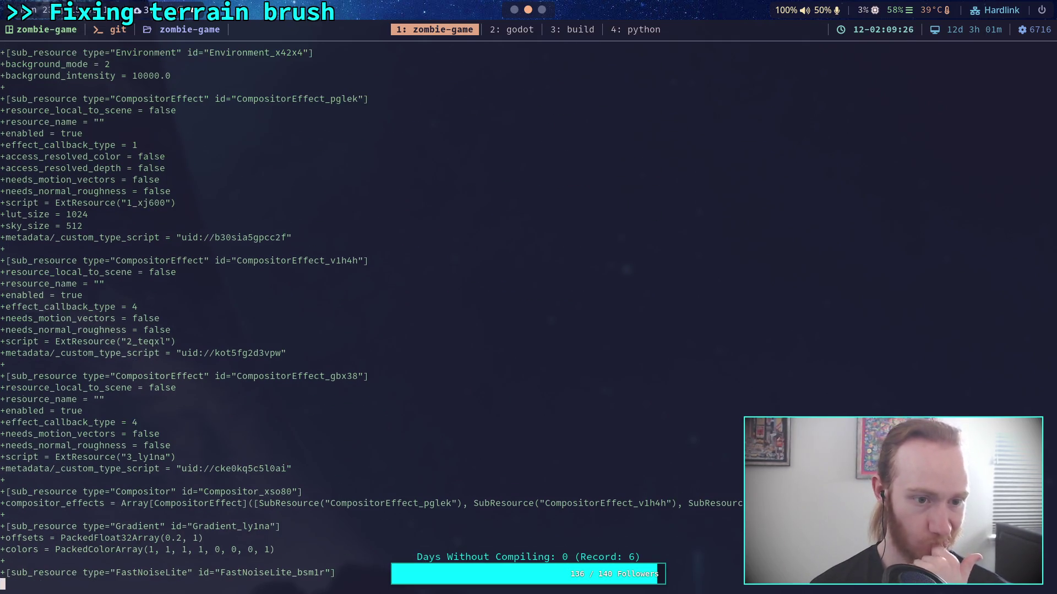
pyautogui.scroll(-1, 342, 314)
pyautogui.scroll(-9, 341, 314)
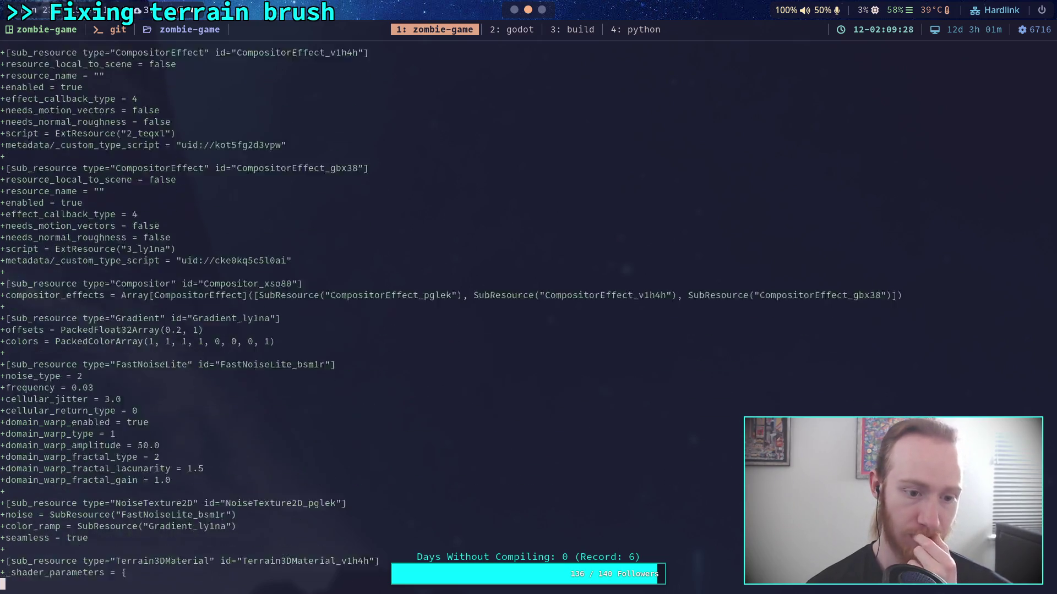
pyautogui.scroll(-5, 341, 313)
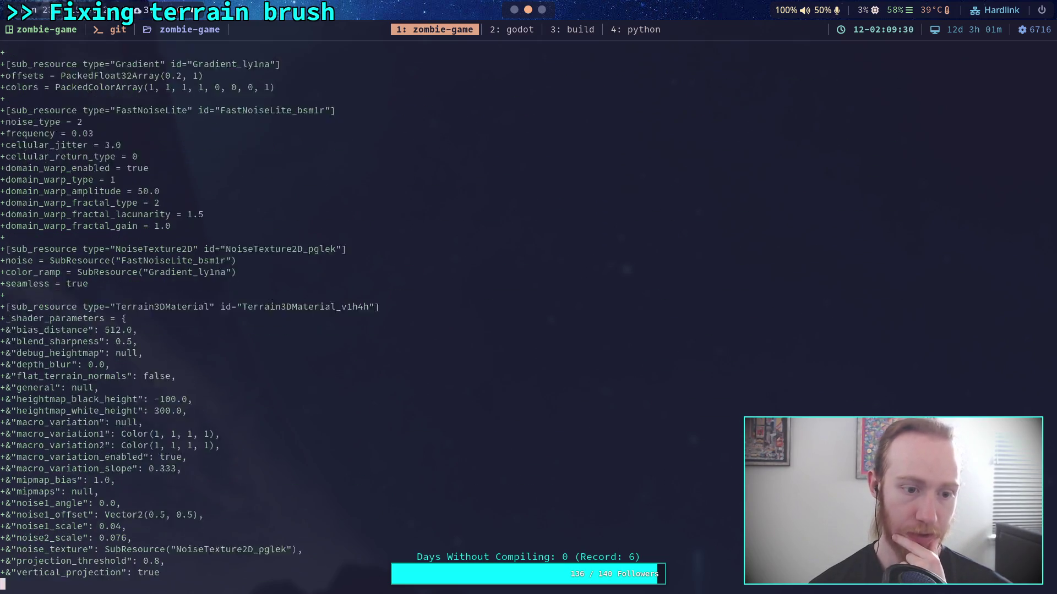
pyautogui.scroll(-11, 341, 314)
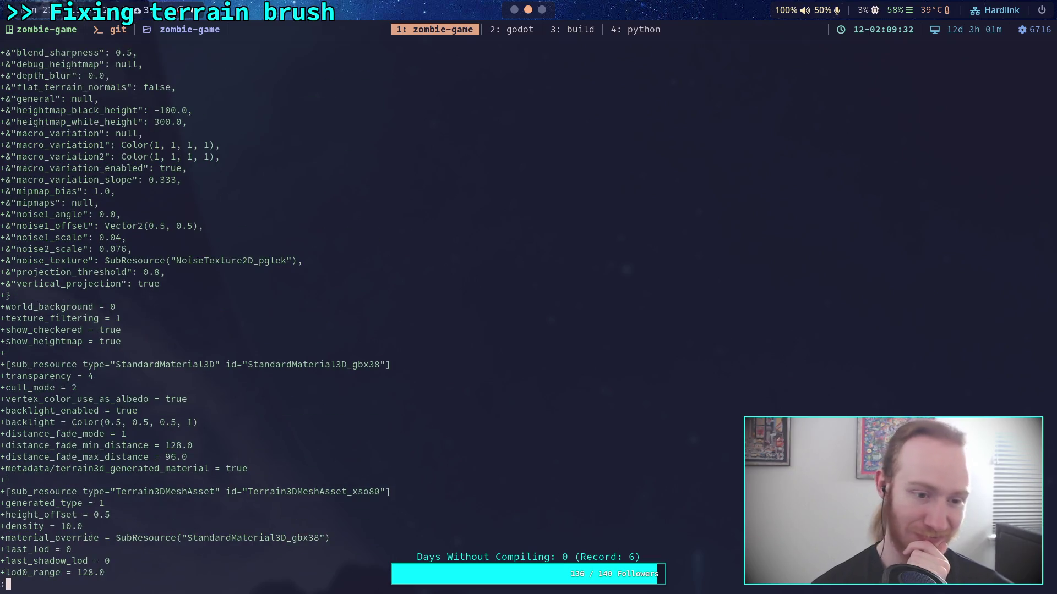
pyautogui.scroll(-9, 342, 314)
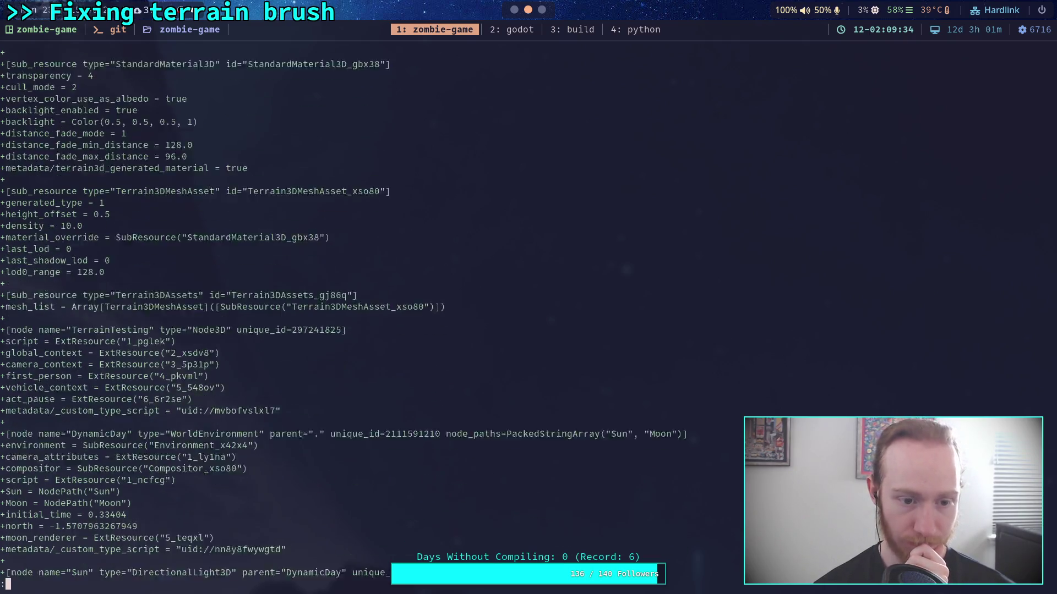
pyautogui.scroll(-7, 341, 314)
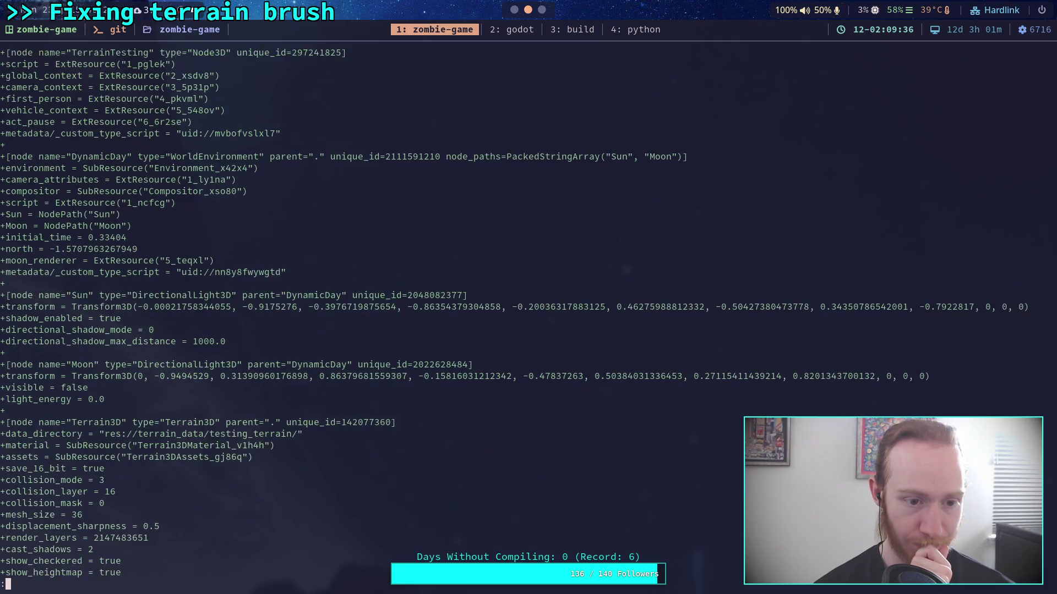
pyautogui.scroll(-2, 341, 314)
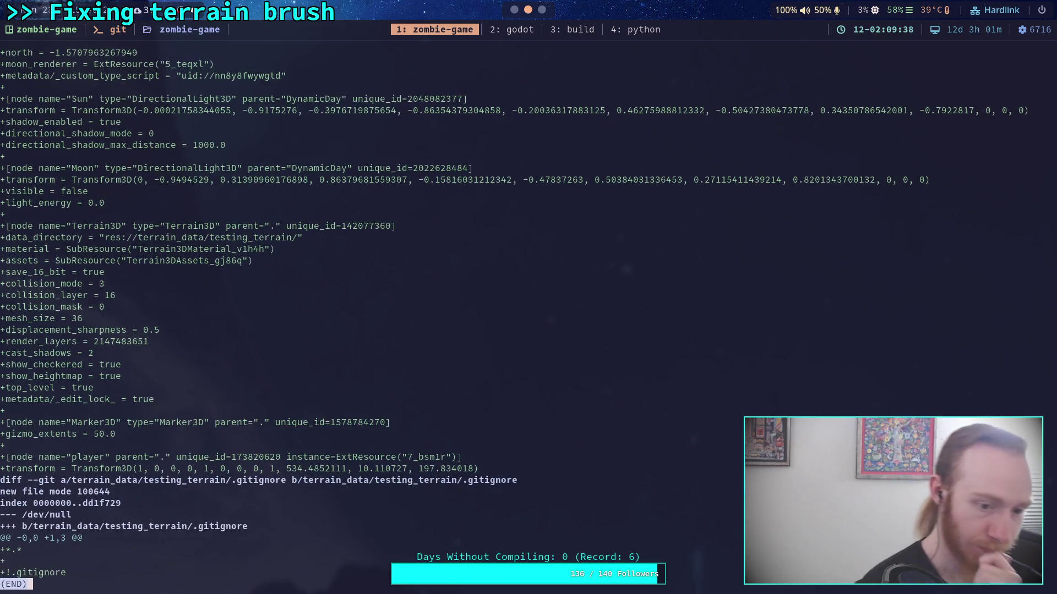
pyautogui.press('super+2')
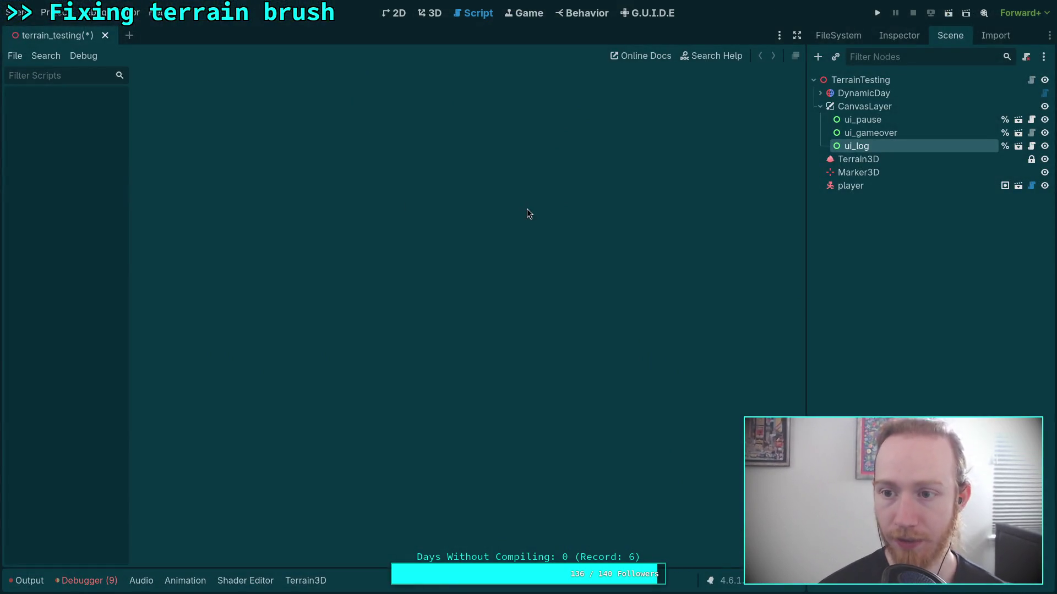
# Instance truck_vehicle.tscn as a child of the TerrainTesting root and view it in 3D
pyautogui.click(820, 107)
pyautogui.rightClick(873, 80)
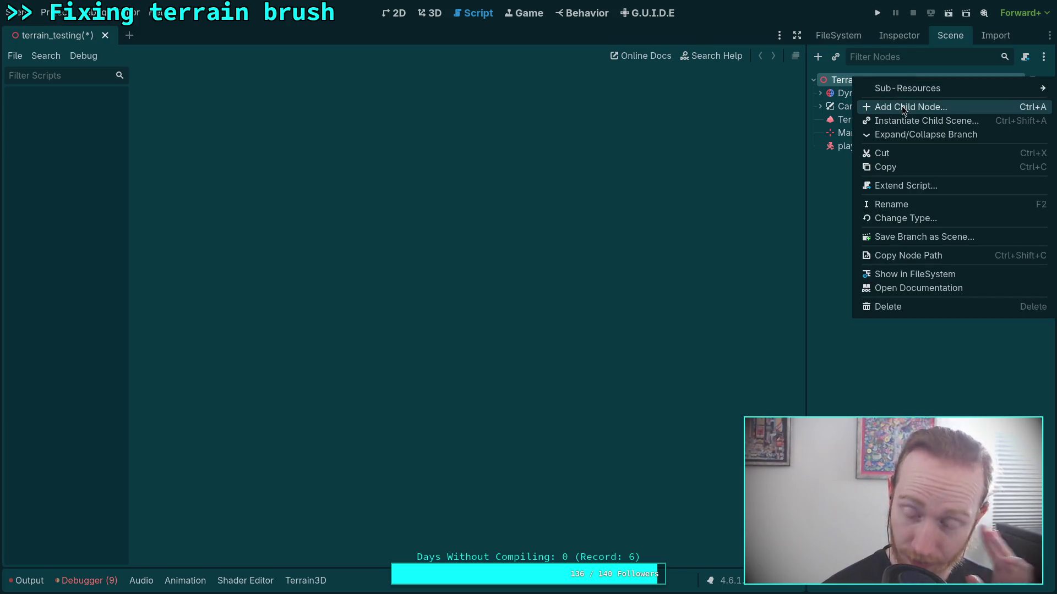
pyautogui.click(901, 106)
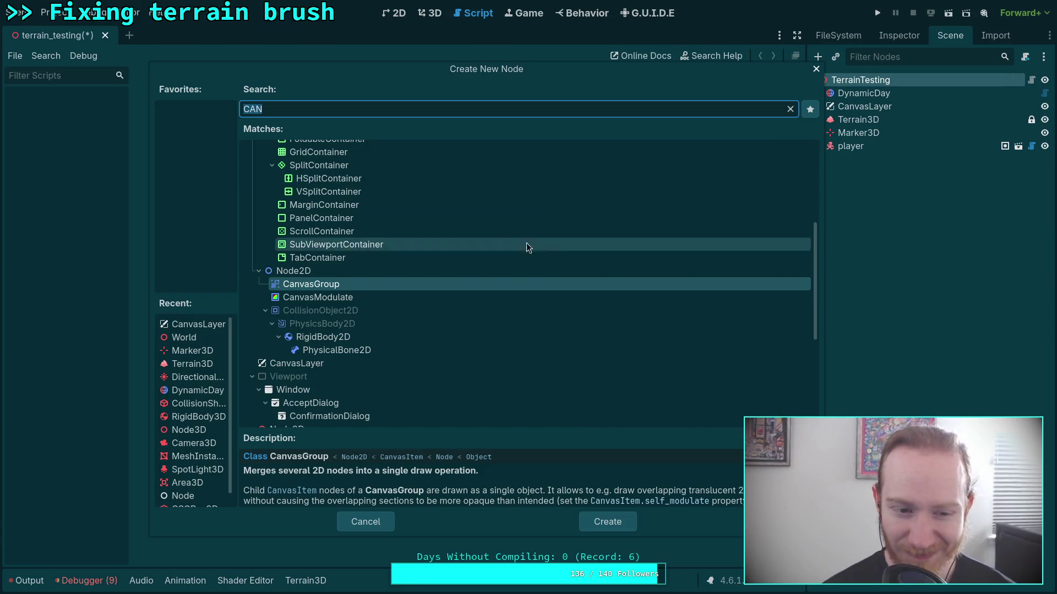
pyautogui.click(393, 523)
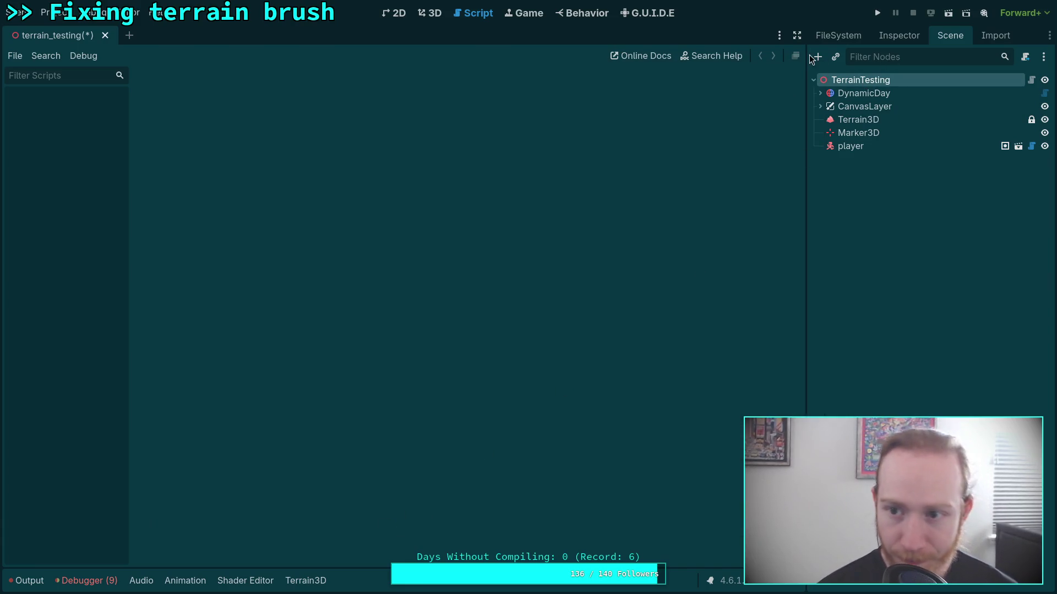
pyautogui.click(830, 57)
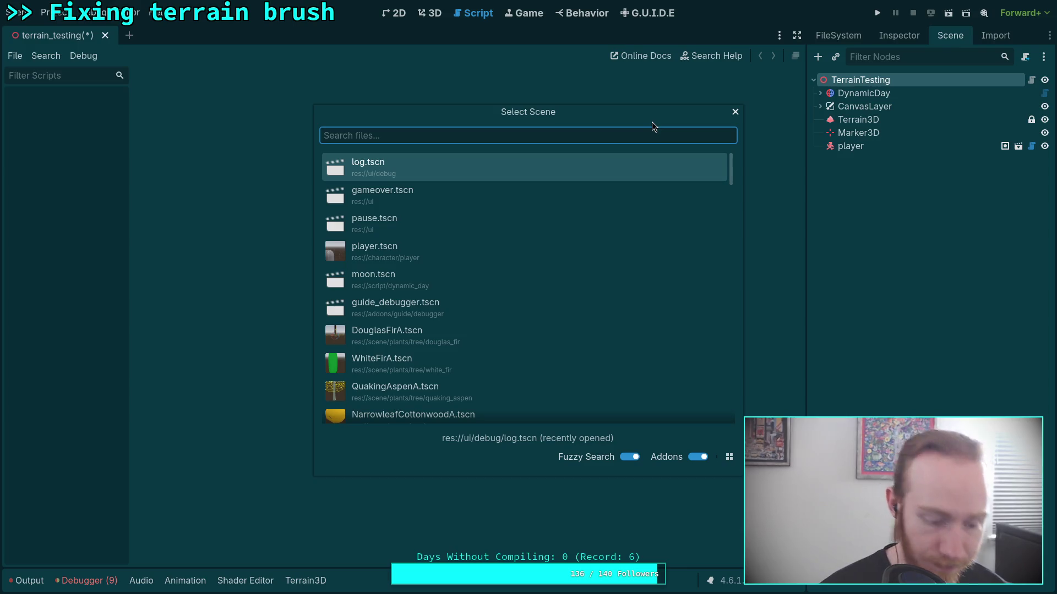
pyautogui.write('tr')
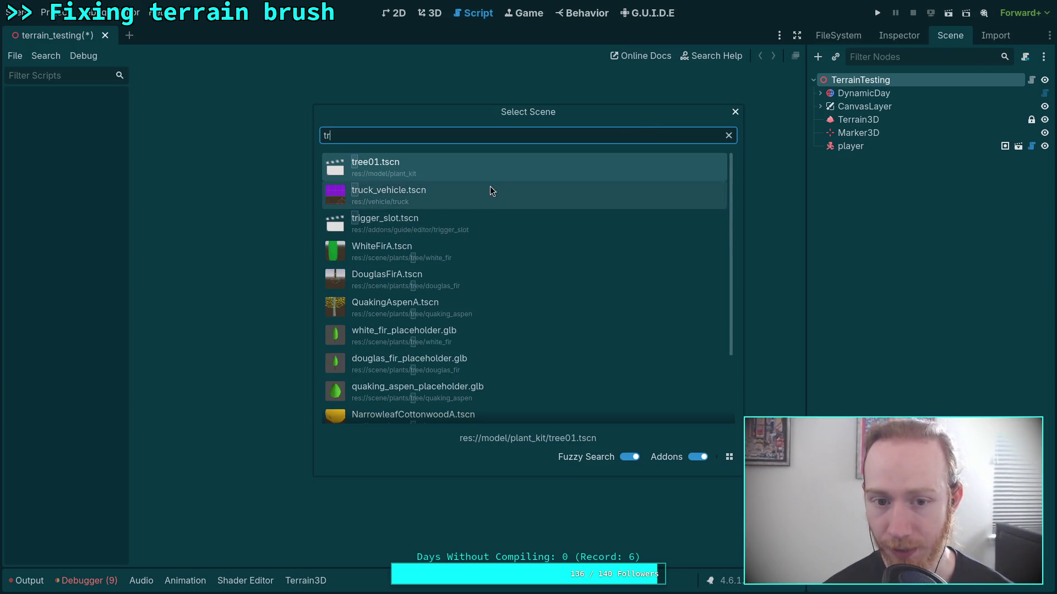
pyautogui.click(490, 186)
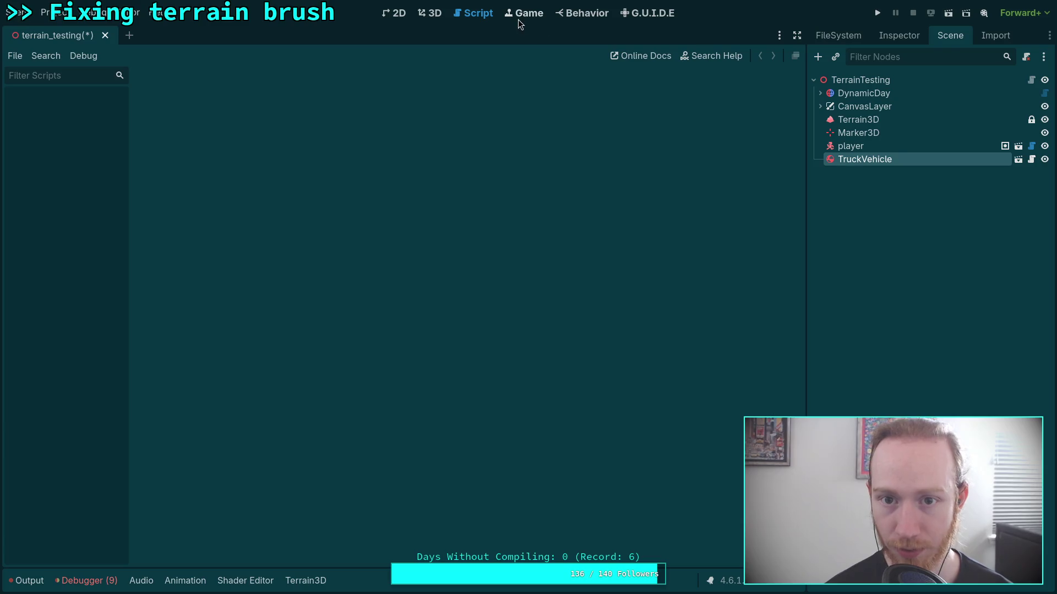
pyautogui.click(421, 15)
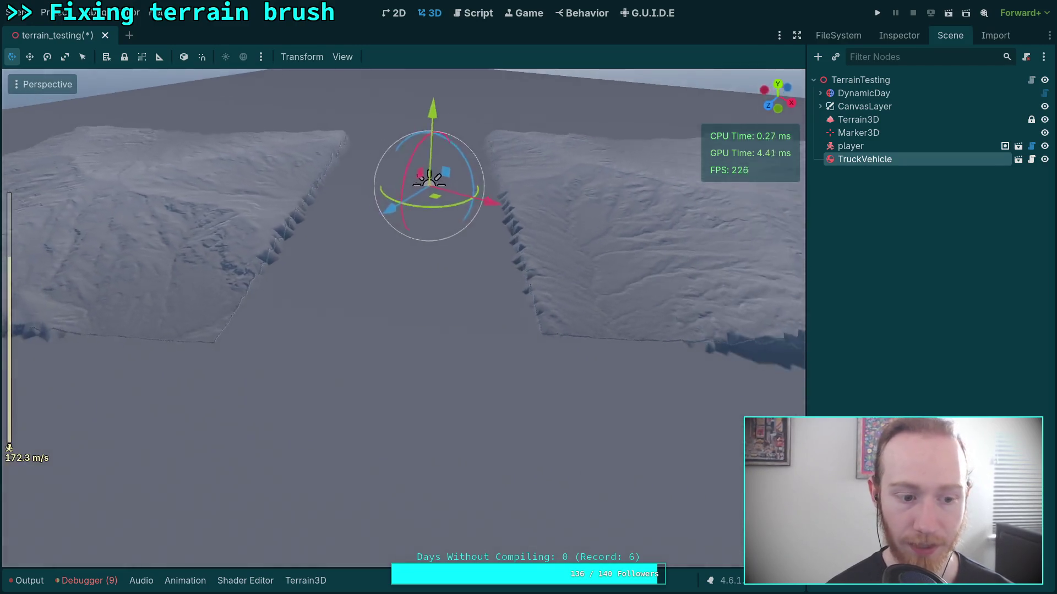
# Select Terrain3D, then undo and redo so the TruckVehicle instance stays in the scene
pyautogui.scroll(3, 477, 257)
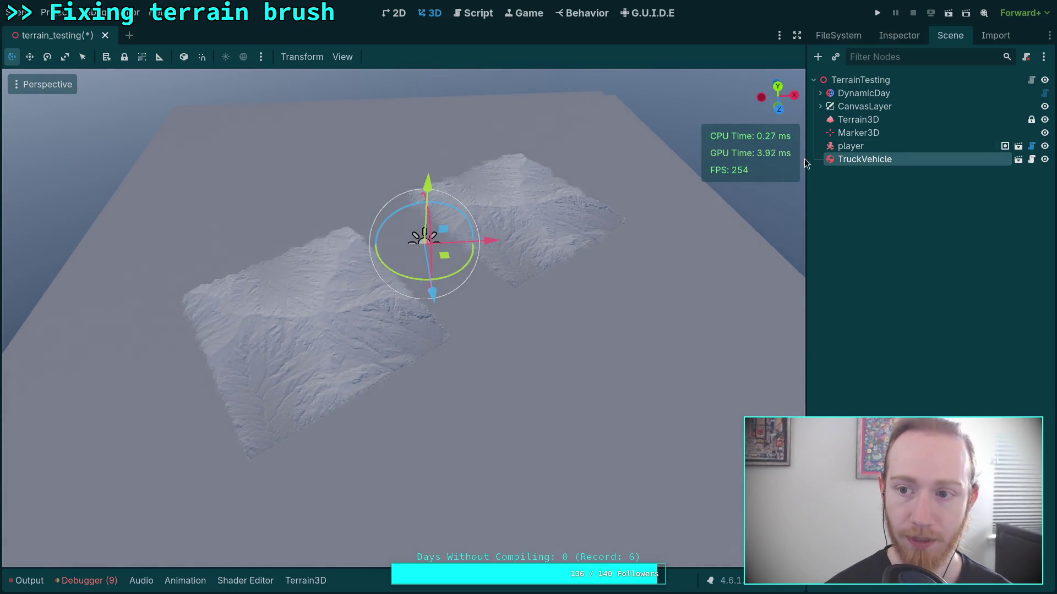
pyautogui.click(858, 121)
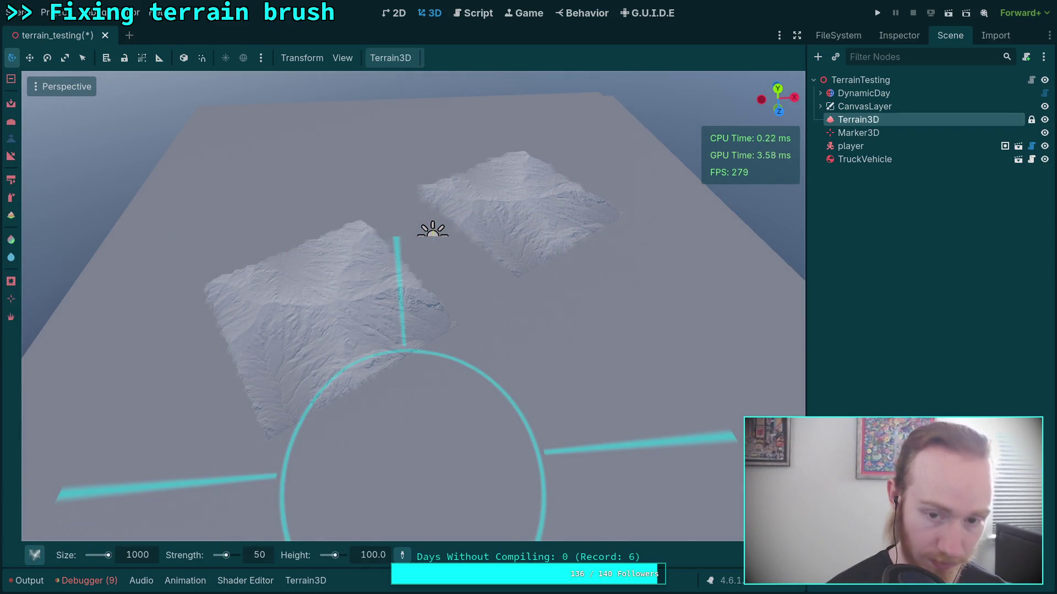
pyautogui.hotkey('ctrl', 'z')
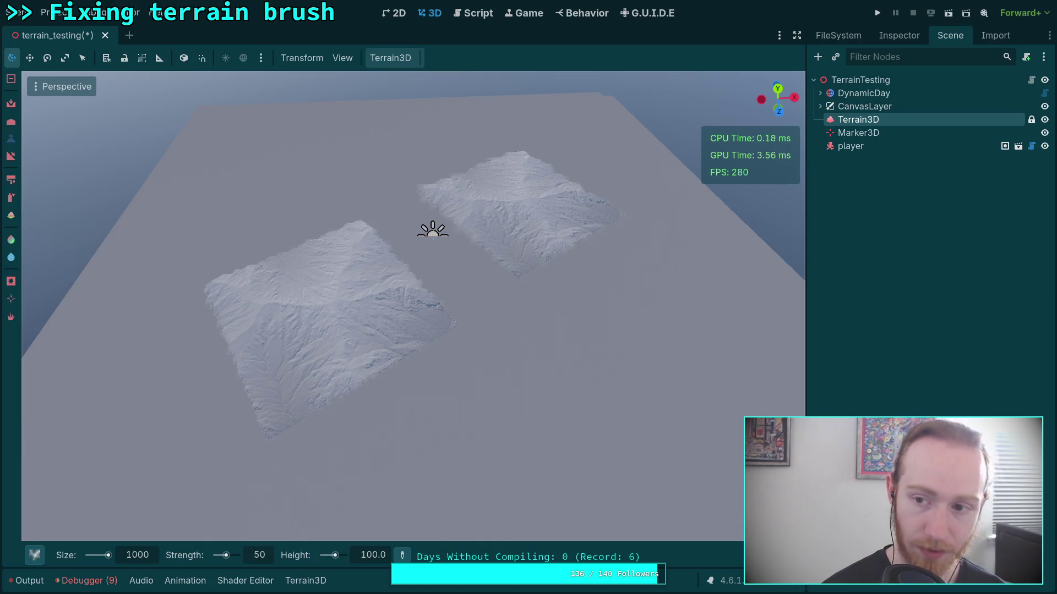
pyautogui.hotkey('ctrl', 'shift', 'z')
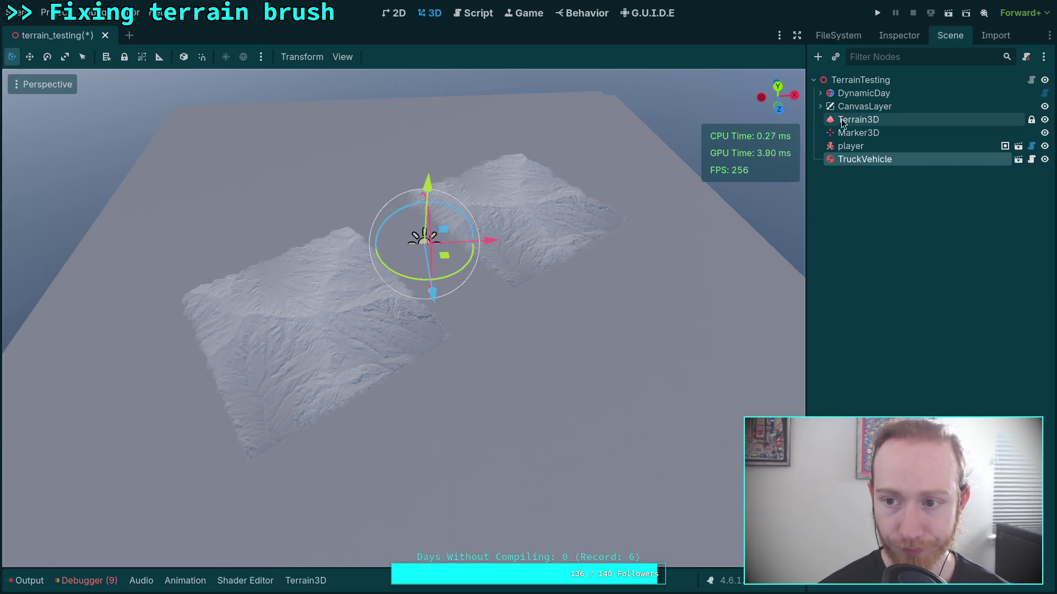
# Reselect Terrain3D and change the sculpting brush size to 500
pyautogui.click(841, 121)
pyautogui.click(140, 561)
pyautogui.write('50')
pyautogui.click(34, 555)
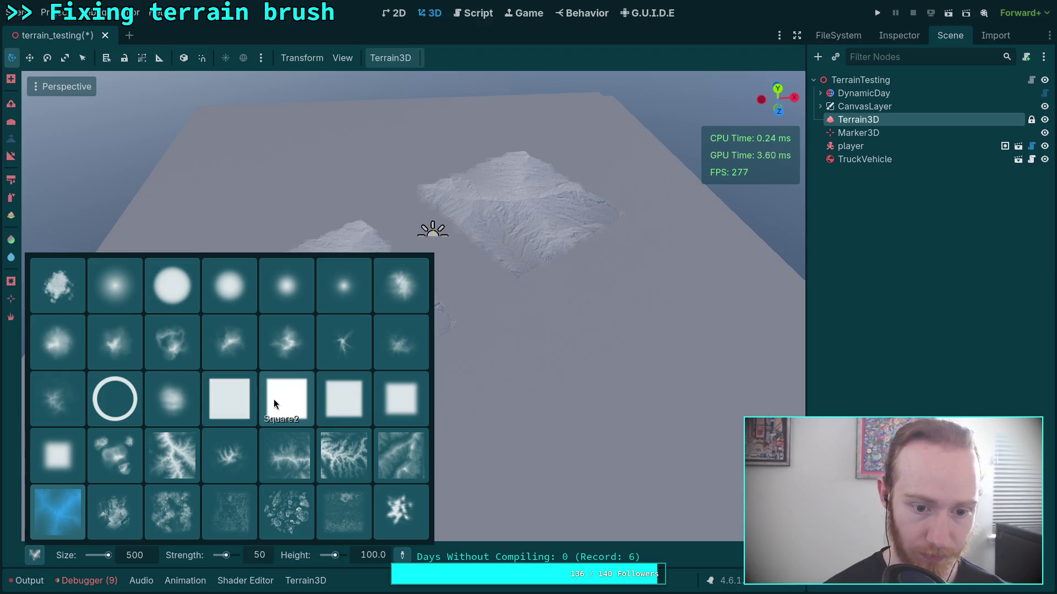
# Set the brush to the Circle1 shape with height 0 and strength 100
pyautogui.click(178, 286)
pyautogui.click(373, 555)
pyautogui.write('0.')
pyautogui.press('Return')
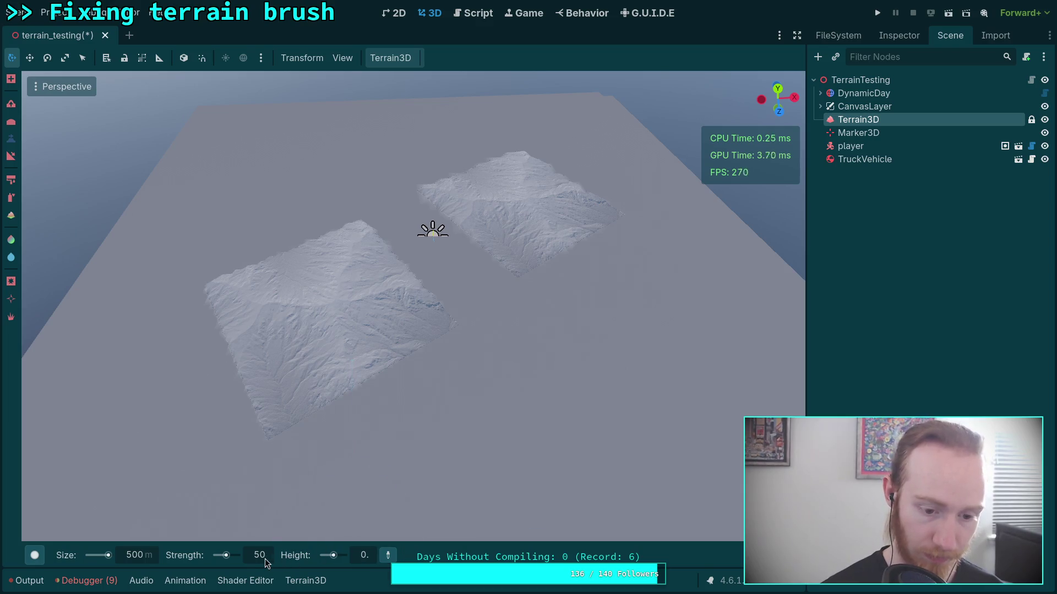
pyautogui.write('100')
pyautogui.press('Return')
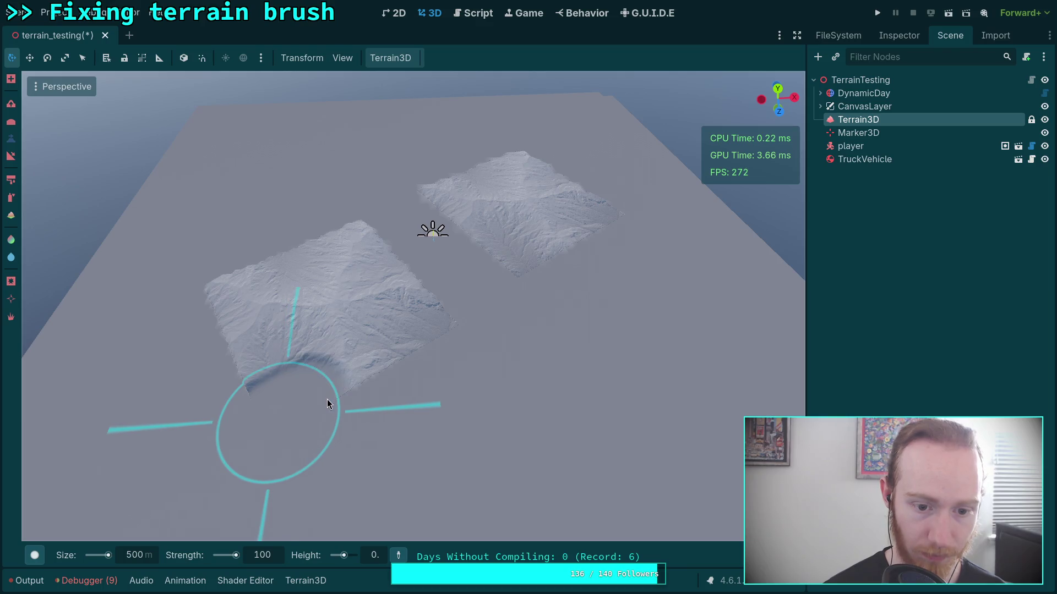
# Flatten the near patch's lower edge at size 500, then again at size 300
pyautogui.click(328, 401)
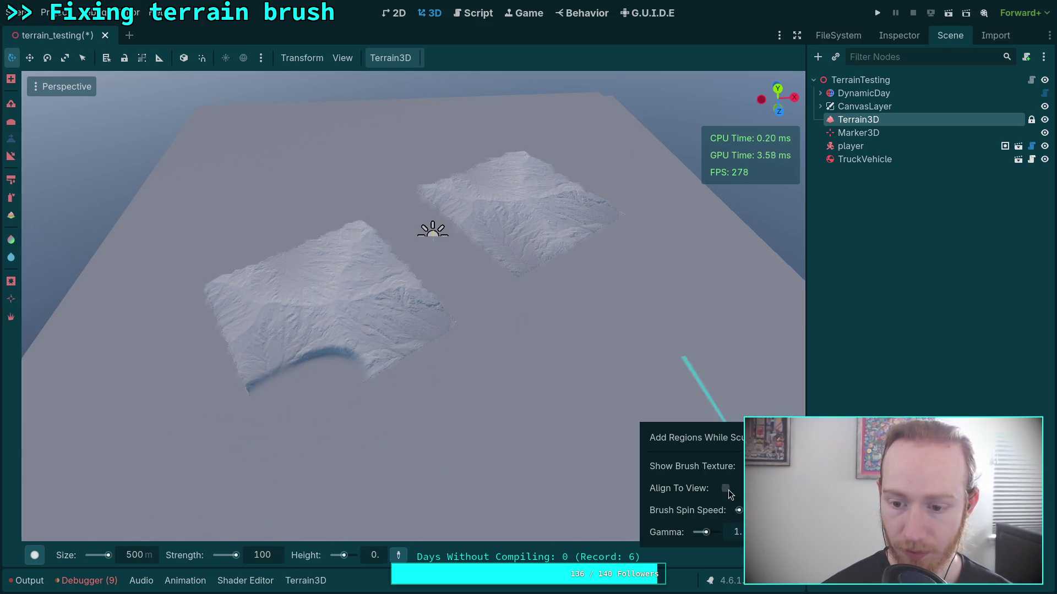
pyautogui.moveTo(374, 370); pyautogui.dragTo(401, 360)
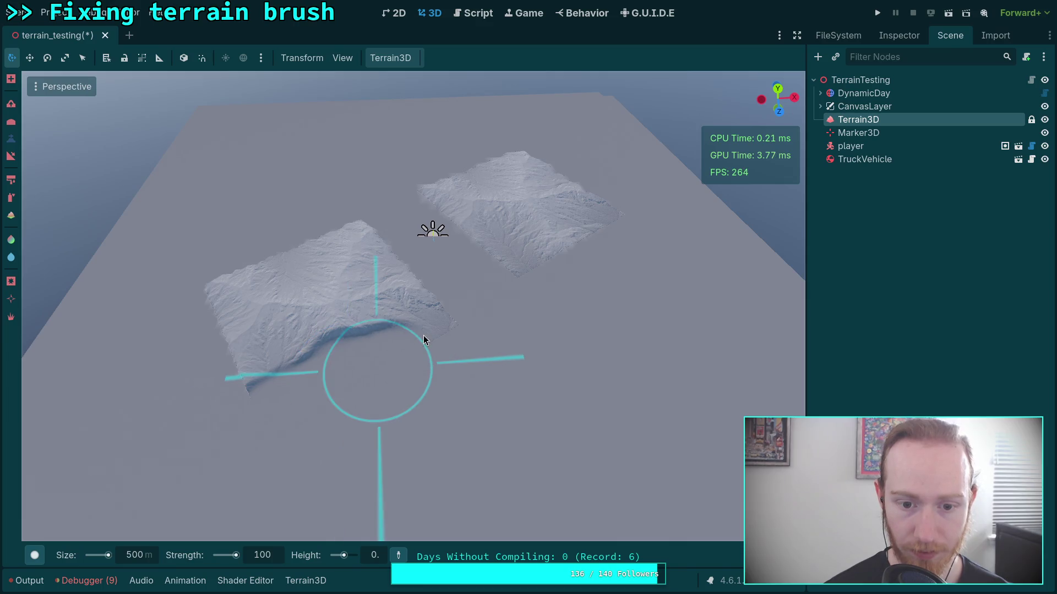
pyautogui.press('w')
pyautogui.press('a')
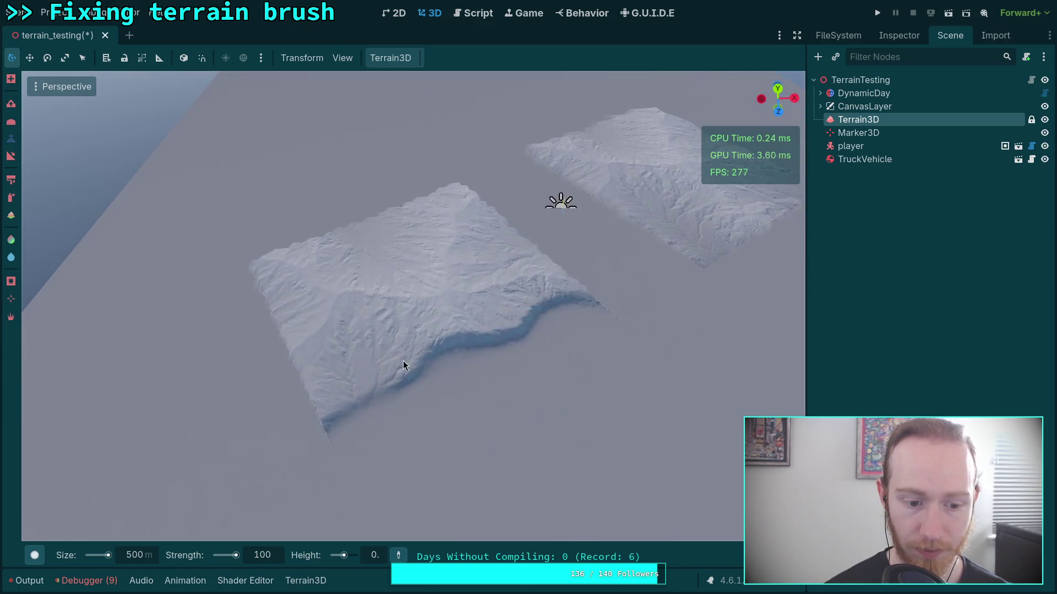
pyautogui.moveTo(144, 556); pyautogui.dragTo(132, 557)
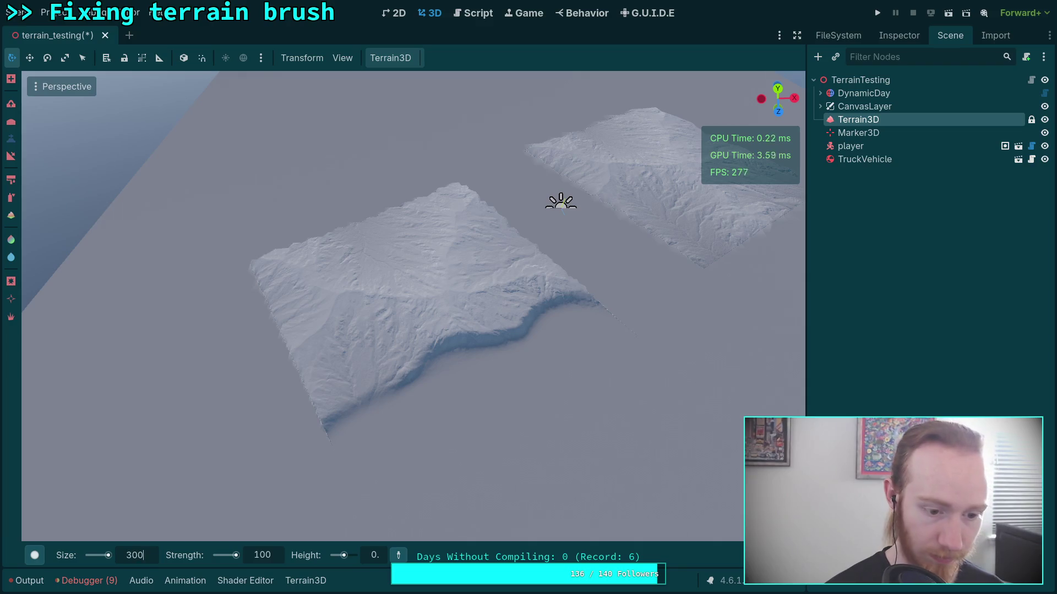
pyautogui.moveTo(333, 424)
pyautogui.mouseDown()
pyautogui.moveTo(339, 382)
pyautogui.moveTo(394, 392)
pyautogui.mouseUp()
pyautogui.click(132, 555)
# Set brush size 200 and flatten the terrain's left, right-corner and lower edges to ground
pyautogui.write('0900')
pyautogui.press('Return')
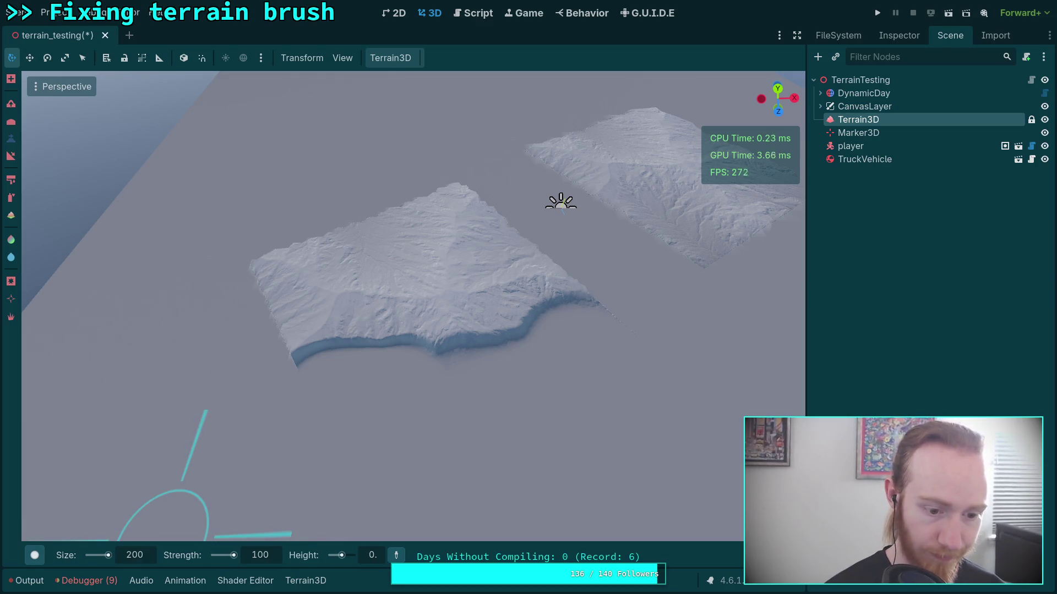
pyautogui.scroll(4, 371, 335)
pyautogui.moveTo(359, 392)
pyautogui.mouseDown()
pyautogui.moveTo(257, 227)
pyautogui.moveTo(299, 222)
pyautogui.moveTo(370, 302)
pyautogui.moveTo(436, 350)
pyautogui.moveTo(688, 342)
pyautogui.mouseUp()
pyautogui.moveTo(578, 420)
pyautogui.mouseDown()
pyautogui.moveTo(477, 401)
pyautogui.moveTo(488, 321)
pyautogui.moveTo(527, 259)
pyautogui.mouseUp()
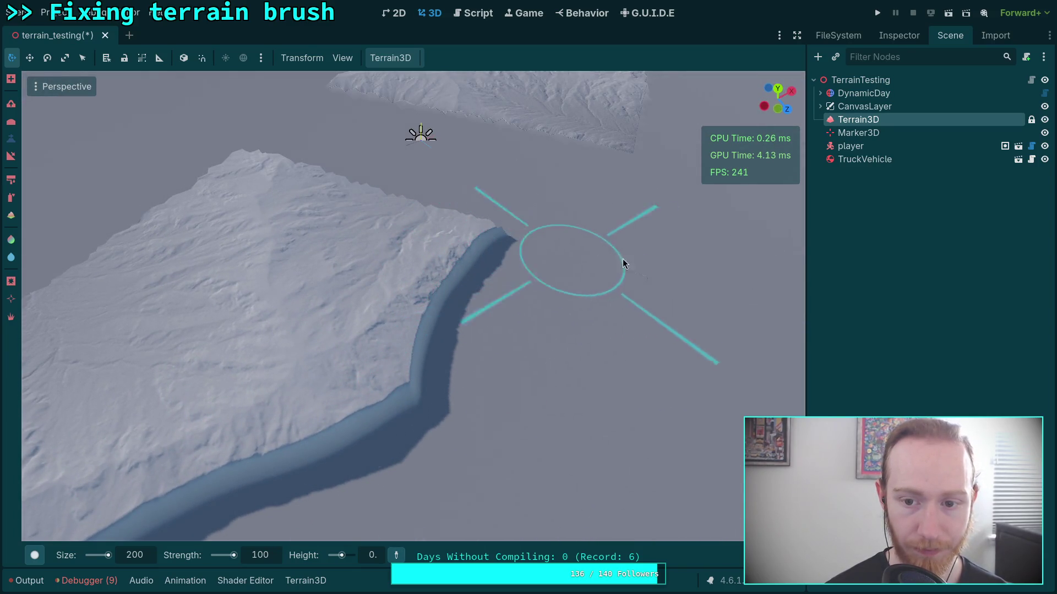
pyautogui.moveTo(604, 284)
pyautogui.mouseDown()
pyautogui.moveTo(542, 329)
pyautogui.moveTo(477, 402)
pyautogui.moveTo(372, 434)
pyautogui.mouseUp()
pyautogui.moveTo(243, 427)
pyautogui.mouseDown()
pyautogui.moveTo(140, 388)
pyautogui.moveTo(102, 311)
pyautogui.mouseUp()
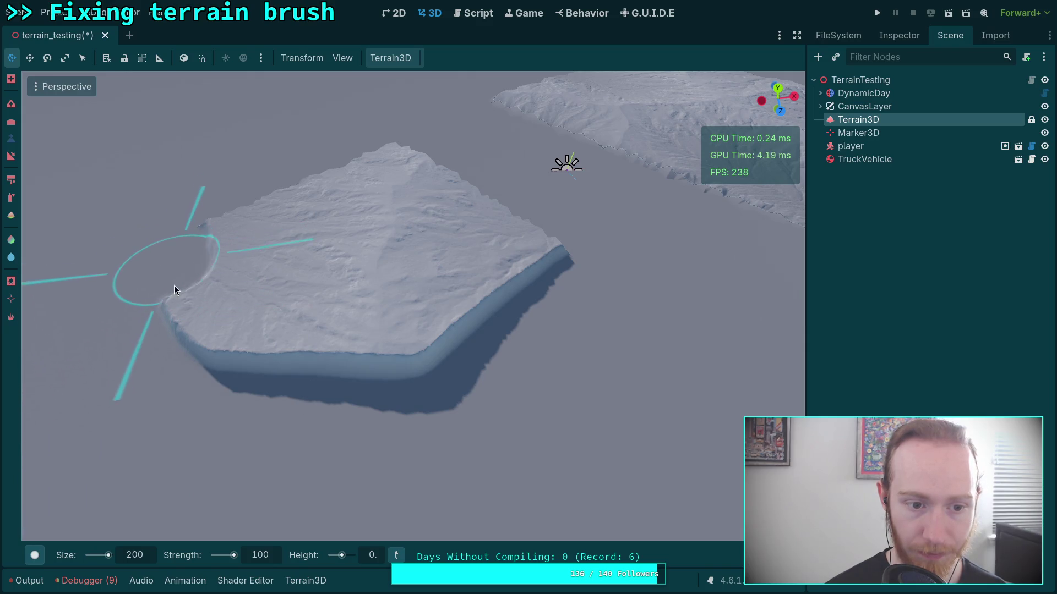
pyautogui.moveTo(203, 336)
pyautogui.mouseDown()
pyautogui.moveTo(300, 370)
pyautogui.moveTo(442, 362)
pyautogui.moveTo(517, 285)
pyautogui.moveTo(550, 316)
pyautogui.moveTo(560, 364)
pyautogui.mouseUp()
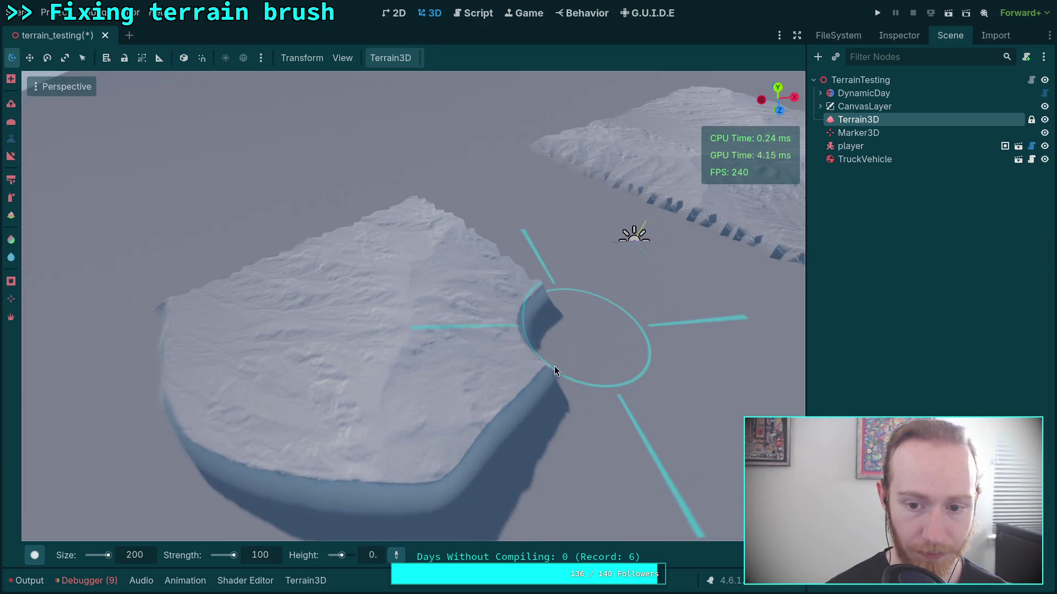
# Carve the lower and left edges further down, flattening leftward along the cliff edge
pyautogui.moveTo(494, 457)
pyautogui.mouseDown()
pyautogui.moveTo(335, 498)
pyautogui.moveTo(215, 437)
pyautogui.moveTo(164, 366)
pyautogui.moveTo(170, 308)
pyautogui.mouseUp()
pyautogui.moveTo(231, 325)
pyautogui.mouseDown()
pyautogui.moveTo(286, 389)
pyautogui.moveTo(414, 407)
pyautogui.moveTo(502, 328)
pyautogui.moveTo(491, 280)
pyautogui.moveTo(406, 349)
pyautogui.moveTo(289, 315)
pyautogui.mouseUp()
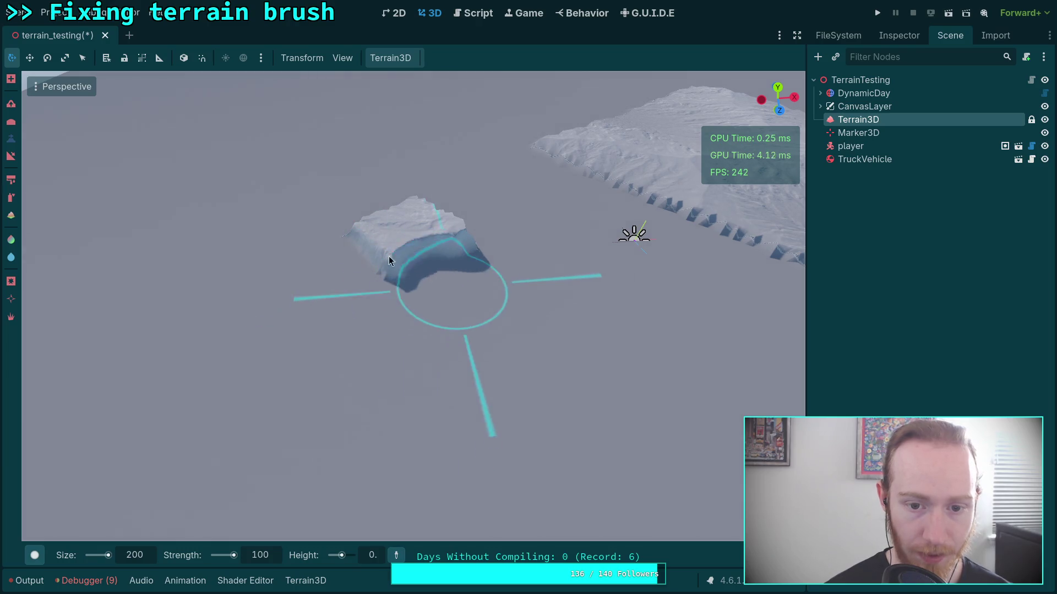
pyautogui.scroll(-5, 441, 235)
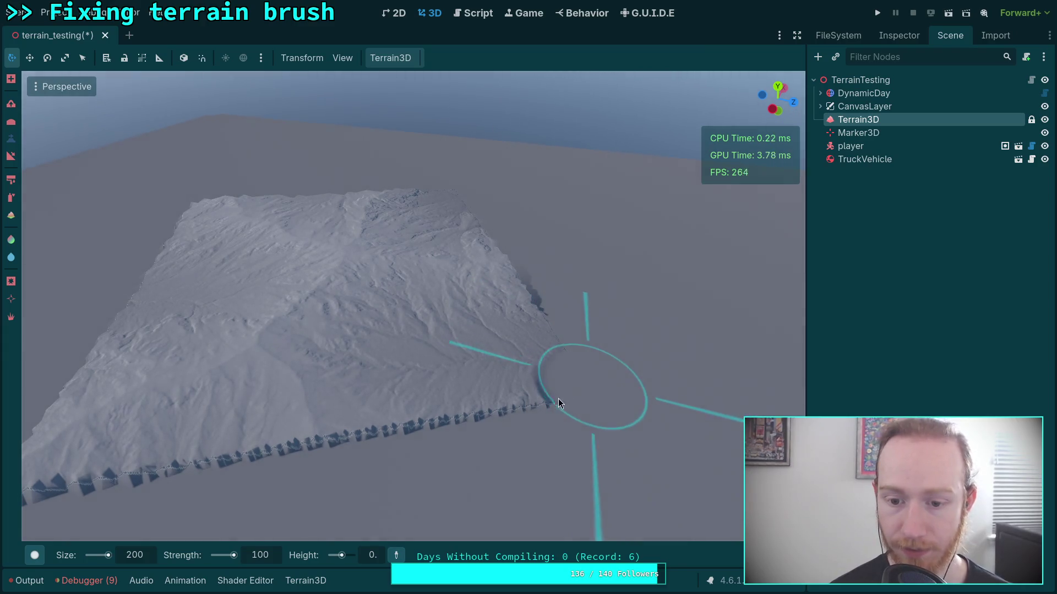
pyautogui.scroll(5, 463, 426)
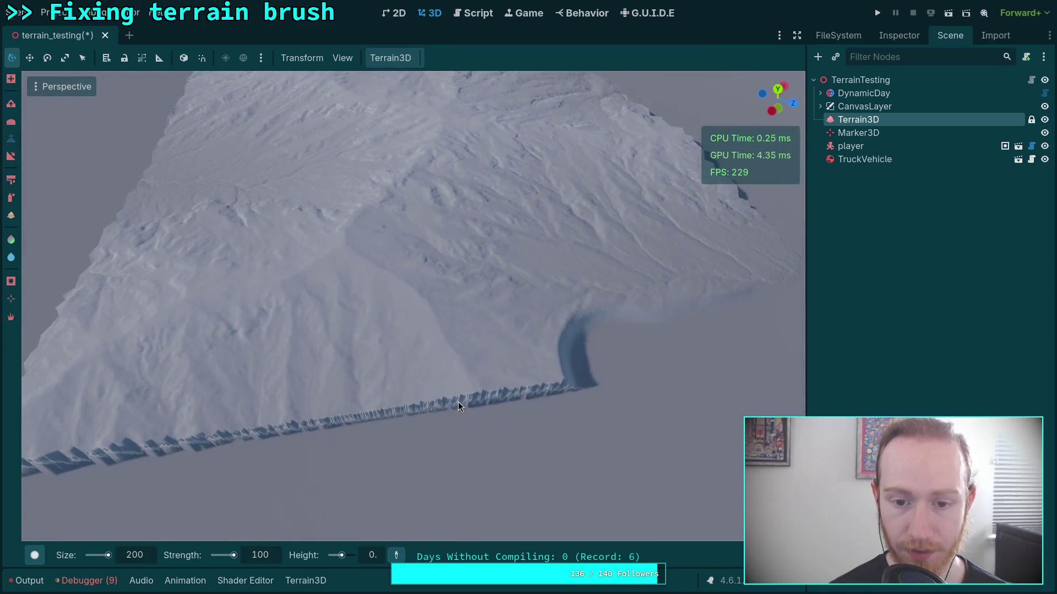
pyautogui.moveTo(547, 391)
pyautogui.mouseDown()
pyautogui.moveTo(326, 428)
pyautogui.moveTo(264, 420)
pyautogui.moveTo(190, 383)
pyautogui.moveTo(221, 274)
pyautogui.moveTo(252, 269)
pyautogui.moveTo(312, 346)
pyautogui.moveTo(531, 362)
pyautogui.moveTo(422, 361)
pyautogui.mouseUp()
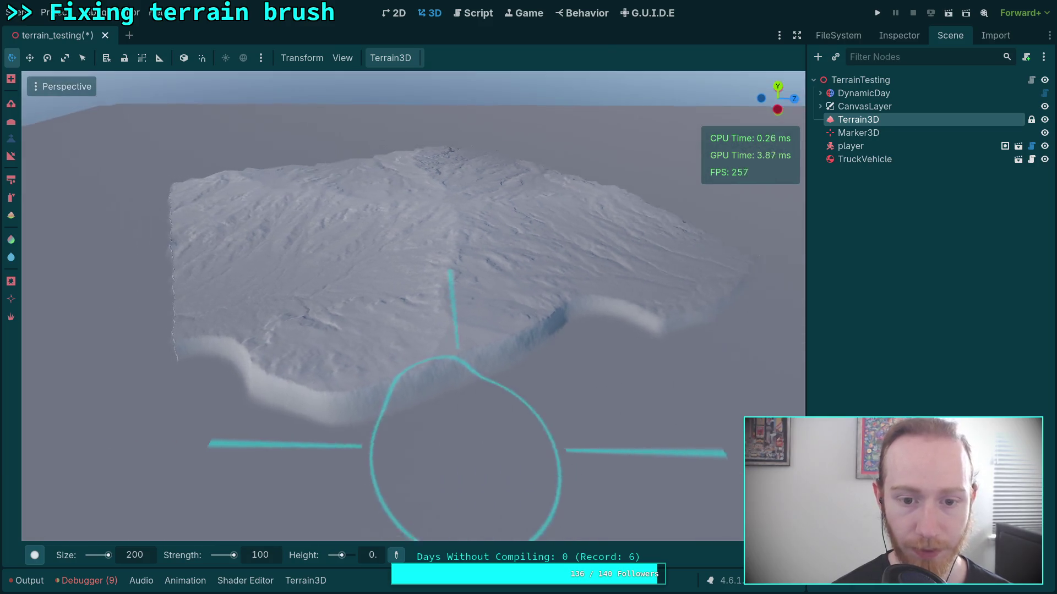
pyautogui.moveTo(550, 427); pyautogui.dragTo(550, 427)
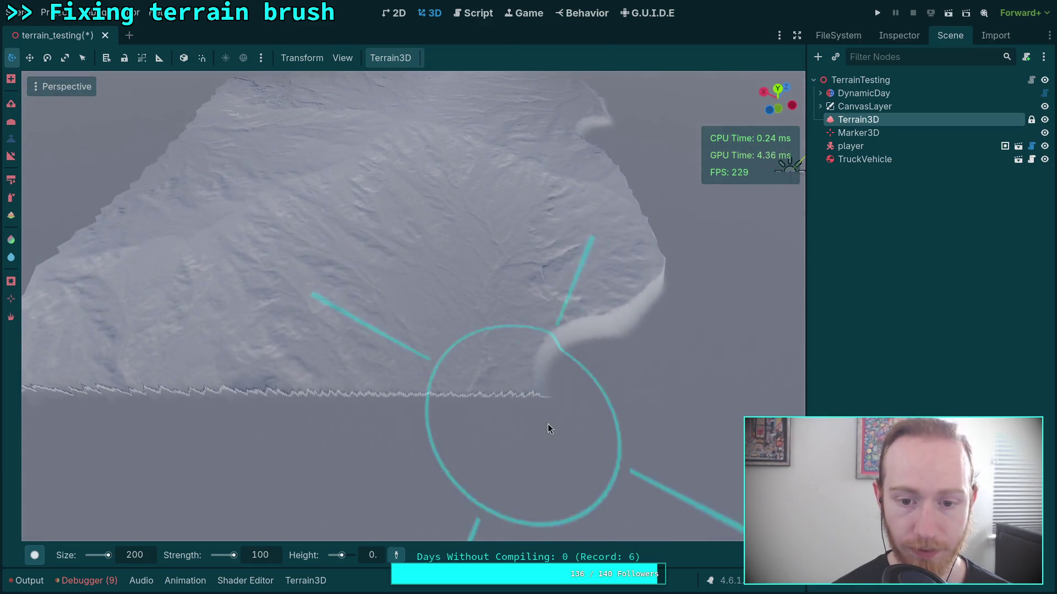
pyautogui.moveTo(493, 408); pyautogui.dragTo(212, 392)
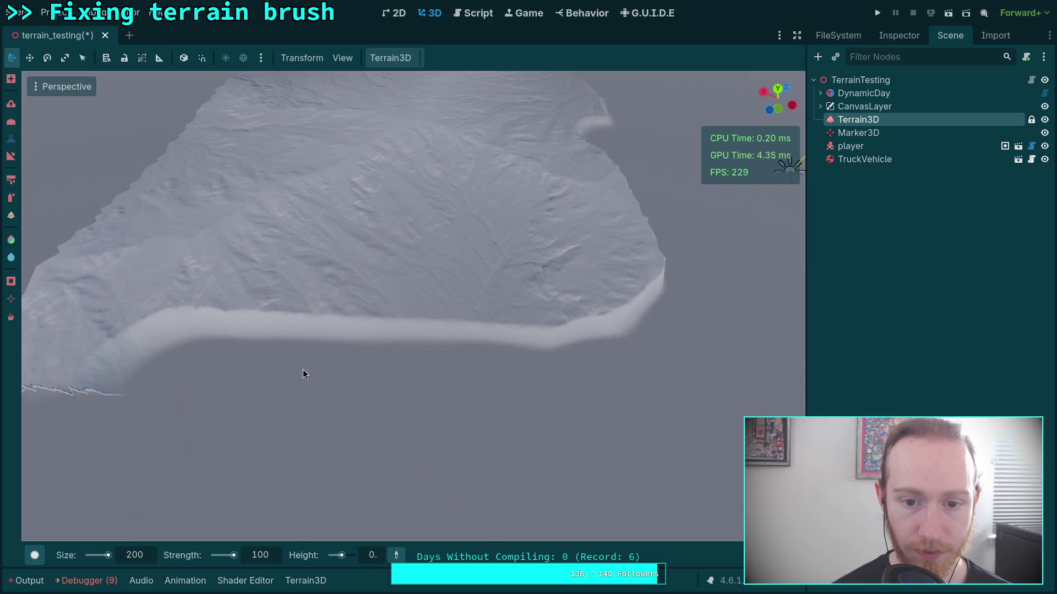
# Flatten the plateau's left side, extending and straightening the front-left cliff edge
pyautogui.scroll(-3, 302, 369)
pyautogui.scroll(3, 402, 424)
pyautogui.moveTo(402, 425)
pyautogui.mouseDown()
pyautogui.moveTo(298, 411)
pyautogui.moveTo(288, 308)
pyautogui.moveTo(335, 221)
pyautogui.mouseUp()
pyautogui.moveTo(318, 331); pyautogui.dragTo(318, 330)
pyautogui.moveTo(469, 370)
pyautogui.mouseDown()
pyautogui.moveTo(159, 327)
pyautogui.moveTo(152, 268)
pyautogui.mouseUp()
pyautogui.moveTo(768, 371)
pyautogui.mouseDown()
pyautogui.moveTo(549, 382)
pyautogui.moveTo(291, 361)
pyautogui.moveTo(352, 364)
pyautogui.moveTo(530, 298)
pyautogui.mouseUp()
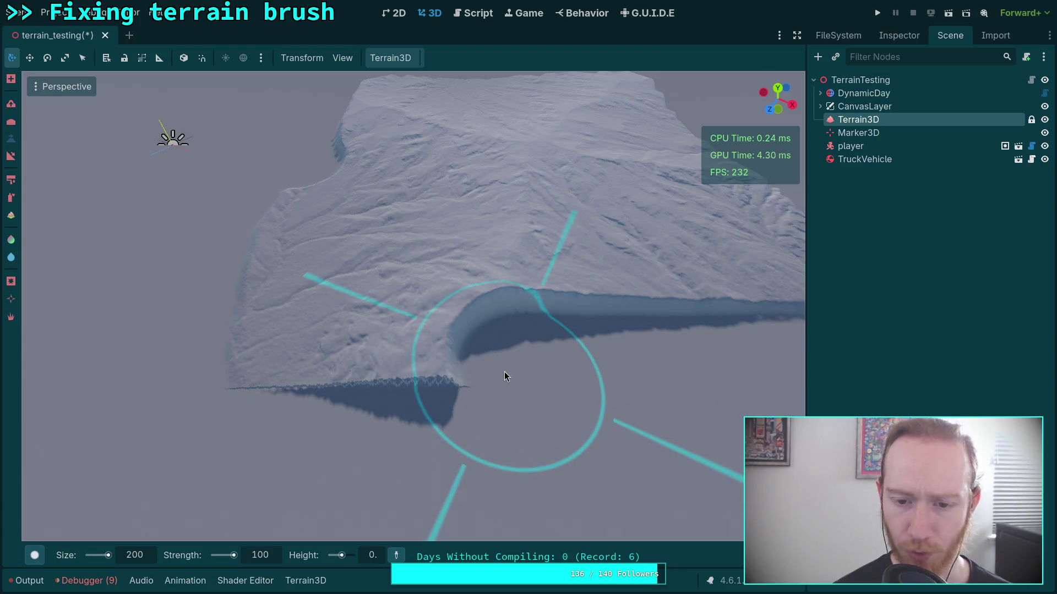
pyautogui.moveTo(505, 377)
pyautogui.mouseDown()
pyautogui.moveTo(229, 368)
pyautogui.moveTo(252, 250)
pyautogui.moveTo(286, 179)
pyautogui.moveTo(262, 314)
pyautogui.moveTo(478, 314)
pyautogui.moveTo(632, 298)
pyautogui.moveTo(396, 363)
pyautogui.moveTo(496, 394)
pyautogui.moveTo(561, 316)
pyautogui.moveTo(585, 229)
pyautogui.mouseUp()
# Carve notches into the plateau's front edge and lower its front-right edge
pyautogui.moveTo(330, 341)
pyautogui.mouseDown()
pyautogui.moveTo(413, 385)
pyautogui.moveTo(587, 370)
pyautogui.moveTo(669, 426)
pyautogui.moveTo(252, 432)
pyautogui.moveTo(569, 394)
pyautogui.moveTo(685, 360)
pyautogui.moveTo(711, 294)
pyautogui.moveTo(603, 299)
pyautogui.moveTo(490, 328)
pyautogui.moveTo(231, 333)
pyautogui.mouseUp()
pyautogui.scroll(5, 231, 334)
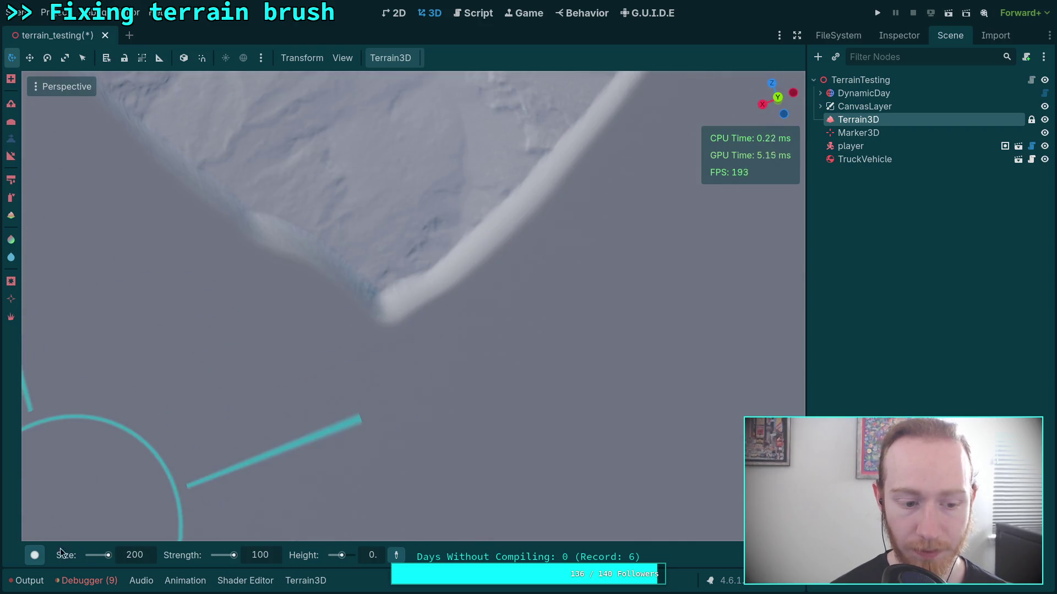
pyautogui.click(29, 580)
pyautogui.click(29, 581)
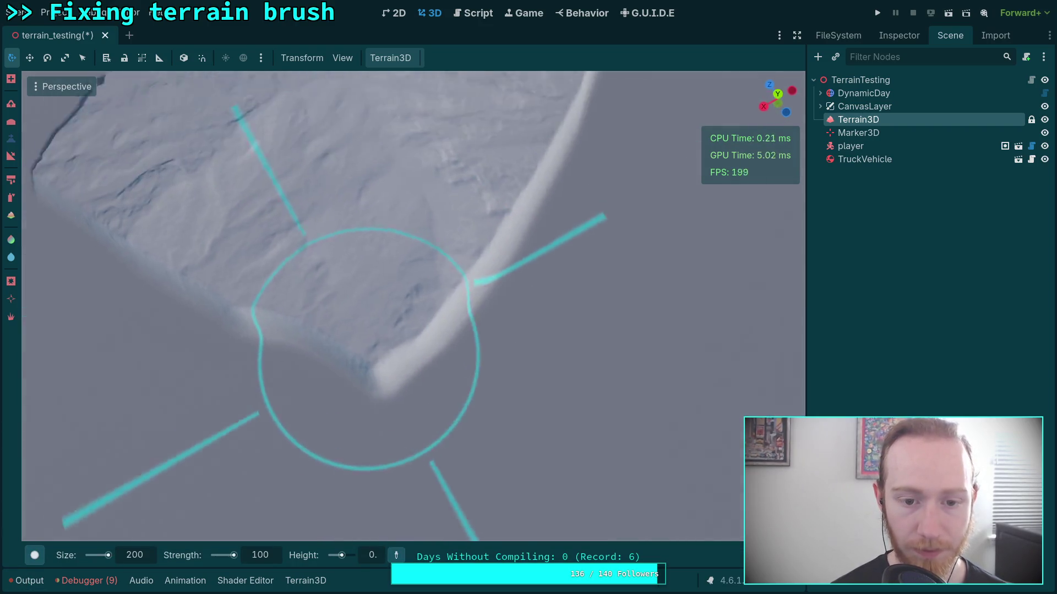
pyautogui.scroll(-5, 367, 348)
pyautogui.moveTo(631, 462)
pyautogui.mouseDown()
pyautogui.moveTo(407, 475)
pyautogui.moveTo(237, 457)
pyautogui.moveTo(125, 374)
pyautogui.moveTo(206, 343)
pyautogui.moveTo(342, 344)
pyautogui.moveTo(615, 317)
pyautogui.mouseUp()
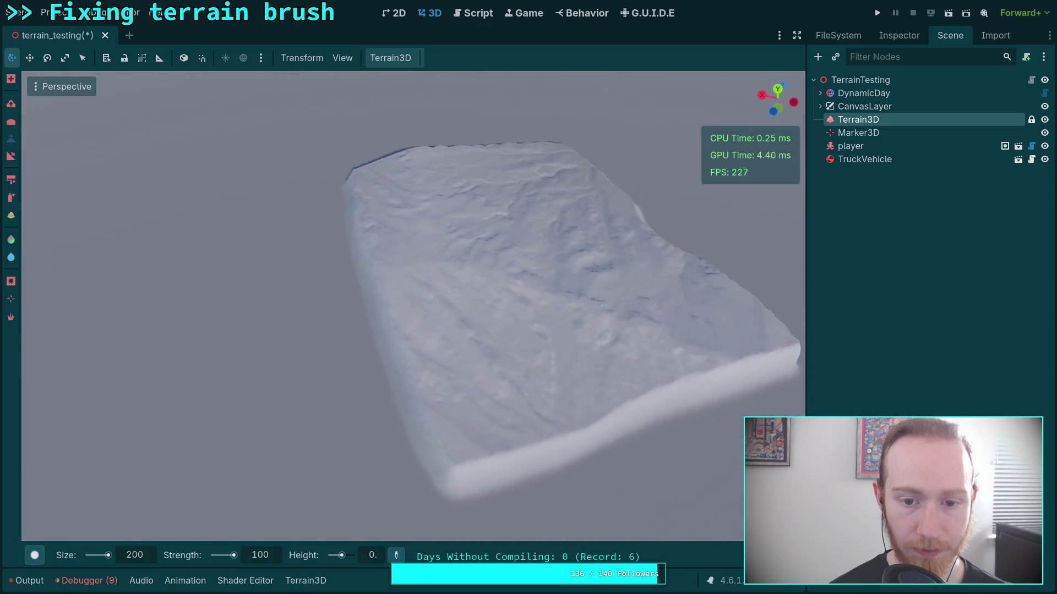
pyautogui.moveTo(238, 413)
pyautogui.mouseDown()
pyautogui.moveTo(667, 407)
pyautogui.moveTo(606, 328)
pyautogui.moveTo(441, 314)
pyautogui.moveTo(271, 319)
pyautogui.moveTo(358, 309)
pyautogui.moveTo(483, 106)
pyautogui.mouseUp()
pyautogui.moveTo(215, 371)
pyautogui.mouseDown()
pyautogui.moveTo(515, 364)
pyautogui.moveTo(569, 286)
pyautogui.moveTo(450, 271)
pyautogui.moveTo(307, 276)
pyautogui.moveTo(212, 320)
pyautogui.moveTo(374, 468)
pyautogui.moveTo(289, 278)
pyautogui.moveTo(544, 387)
pyautogui.moveTo(387, 363)
pyautogui.moveTo(294, 297)
pyautogui.moveTo(474, 275)
pyautogui.moveTo(493, 203)
pyautogui.moveTo(404, 208)
pyautogui.mouseUp()
pyautogui.moveTo(293, 209); pyautogui.dragTo(326, 322)
# Choose the Terrain6 brush shape and set the brush size to 3000
pyautogui.moveTo(34, 555)
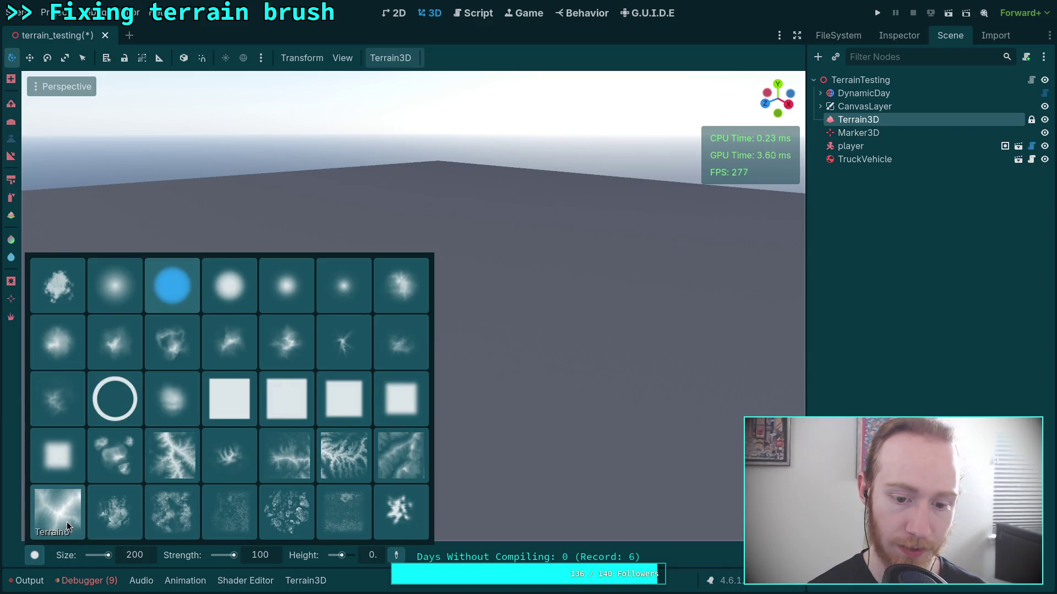
pyautogui.click(67, 527)
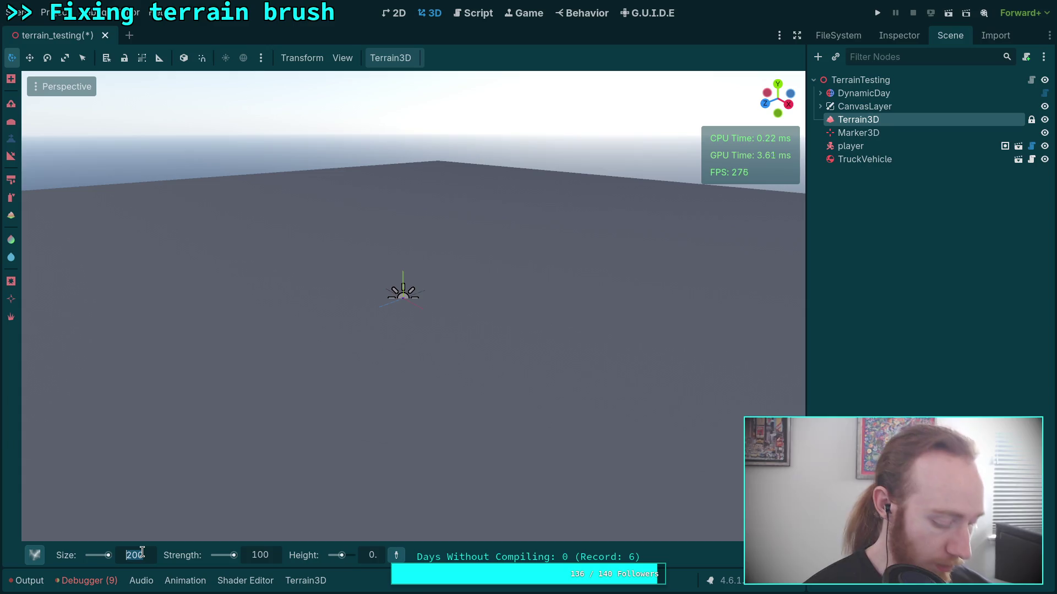
pyautogui.write('0')
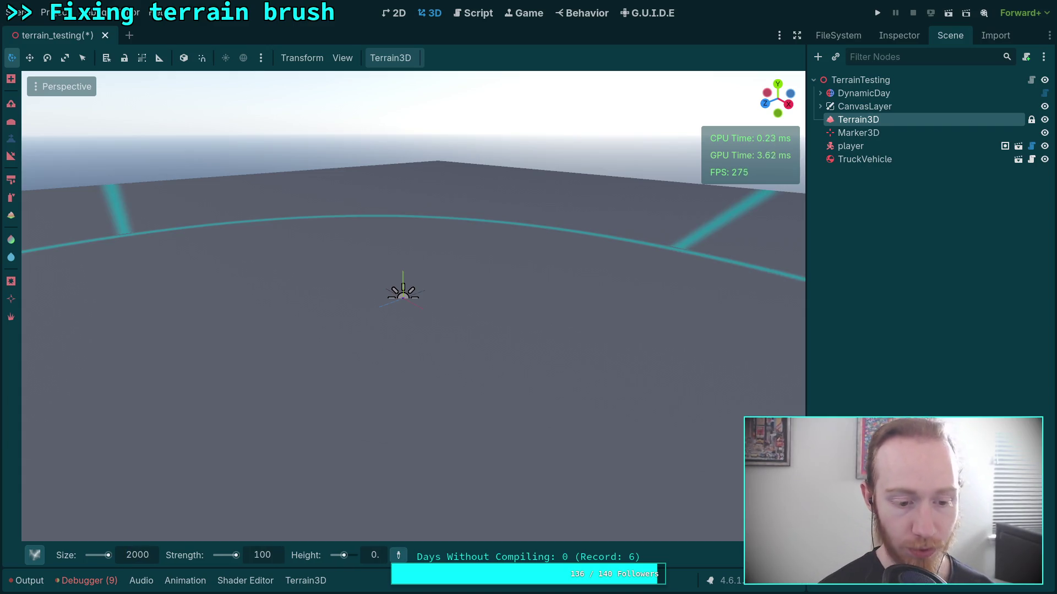
pyautogui.moveTo(189, 501); pyautogui.dragTo(231, 495)
pyautogui.scroll(5, 412, 305)
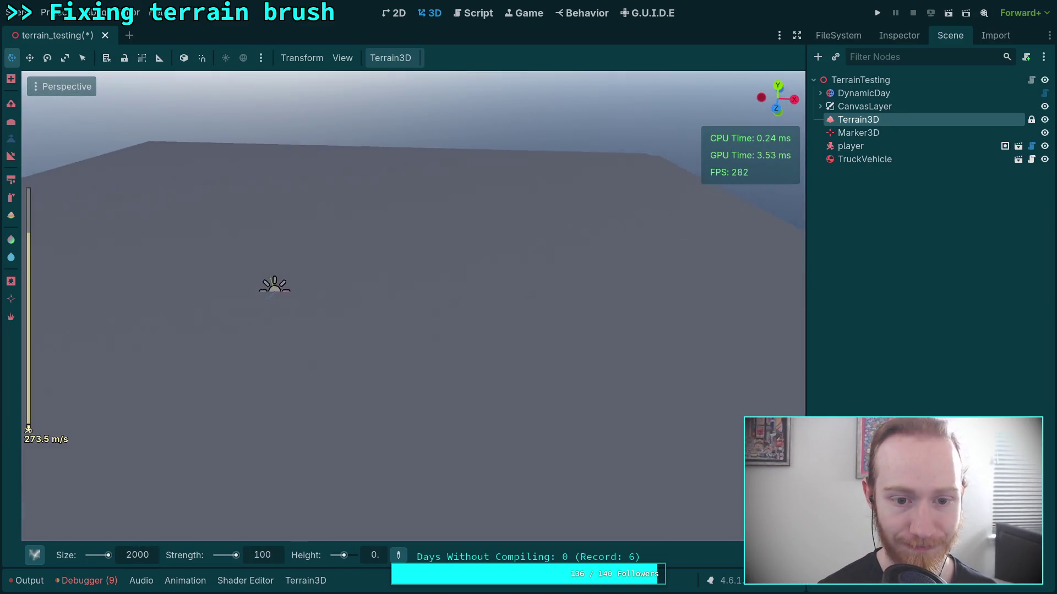
pyautogui.press('s')
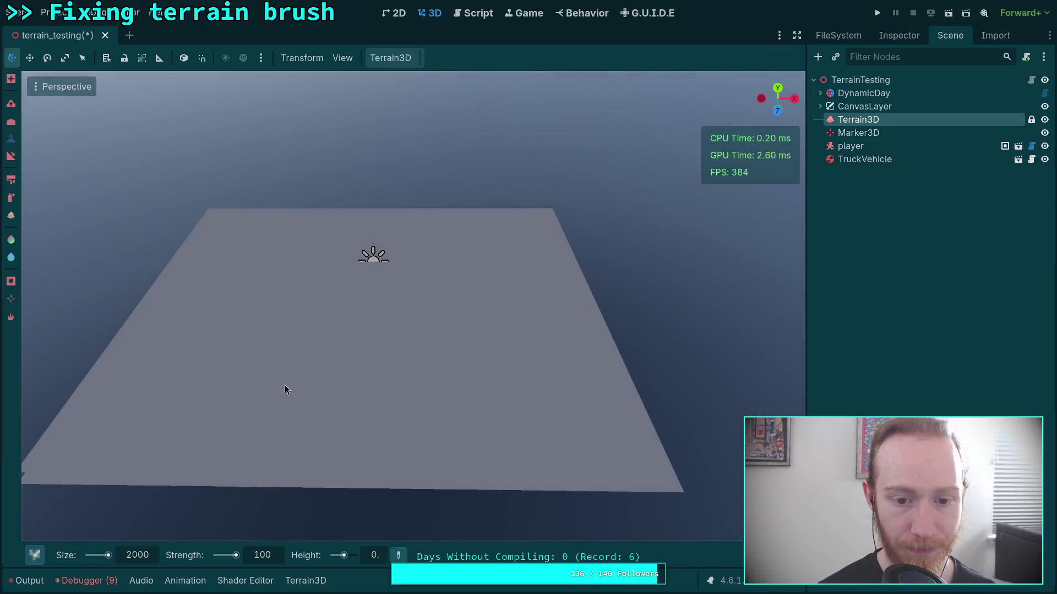
pyautogui.moveTo(760, 555)
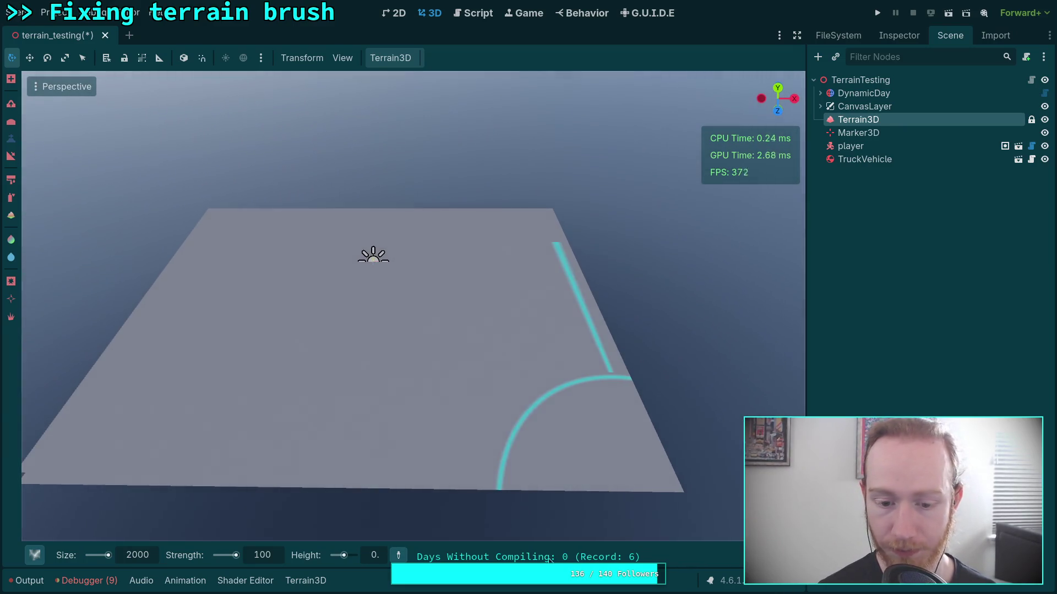
pyautogui.moveTo(465, 391)
pyautogui.mouseDown()
pyautogui.moveTo(577, 392)
pyautogui.moveTo(457, 384)
pyautogui.mouseUp()
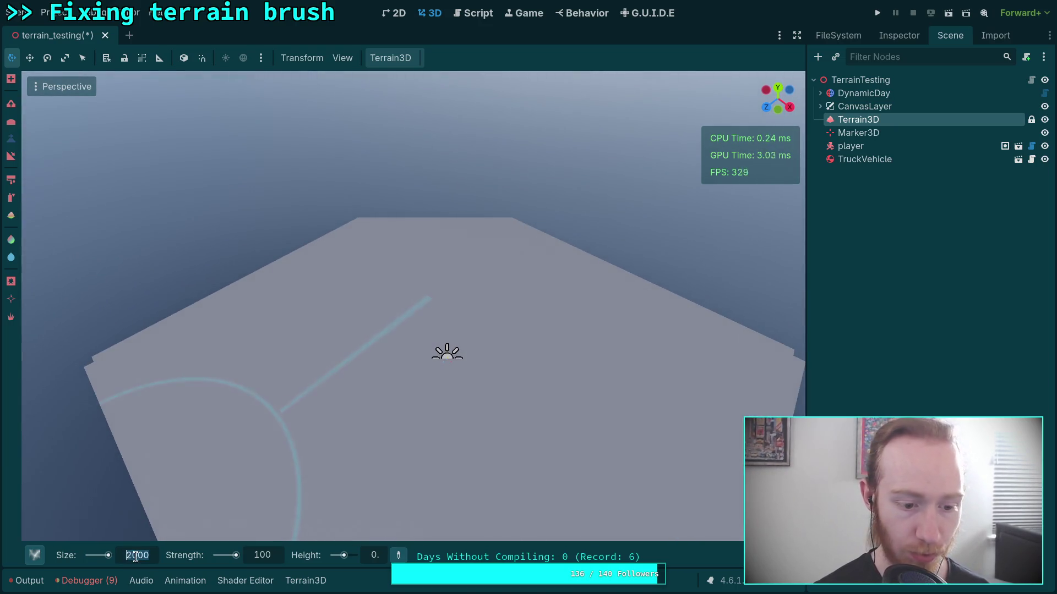
pyautogui.write('4000')
pyautogui.write('3000')
pyautogui.press('Return')
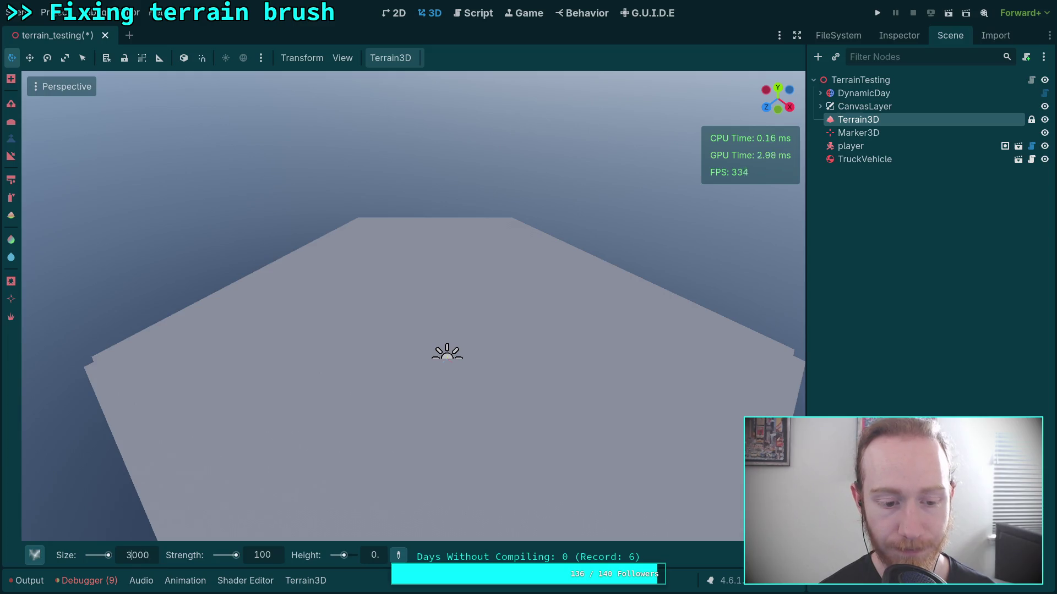
# Set the brush height to 200 and stamp the mountain heightmap onto the terrain
pyautogui.click(382, 561)
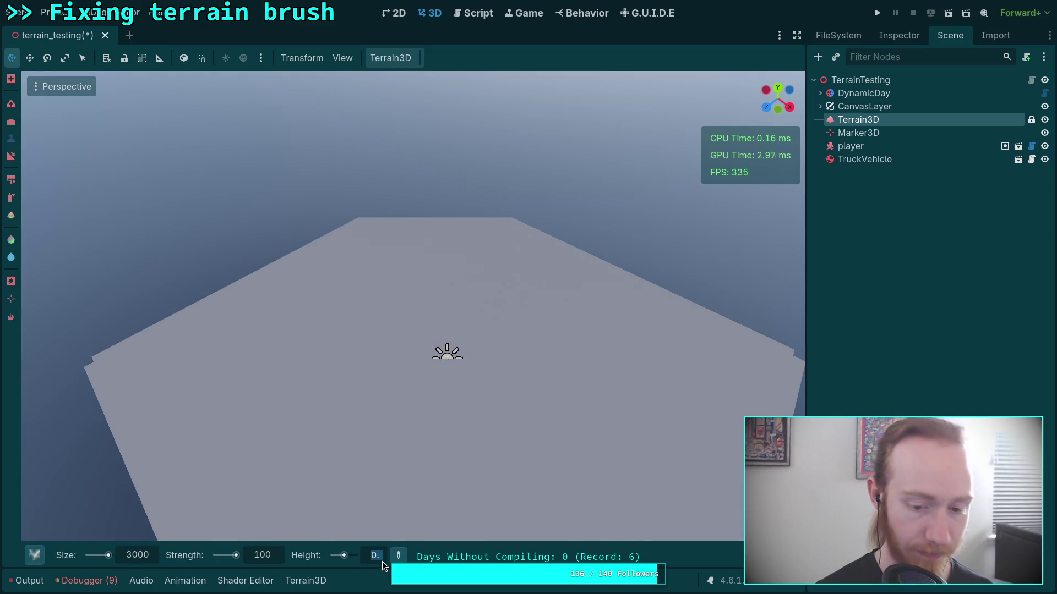
pyautogui.write('100')
pyautogui.press('Return')
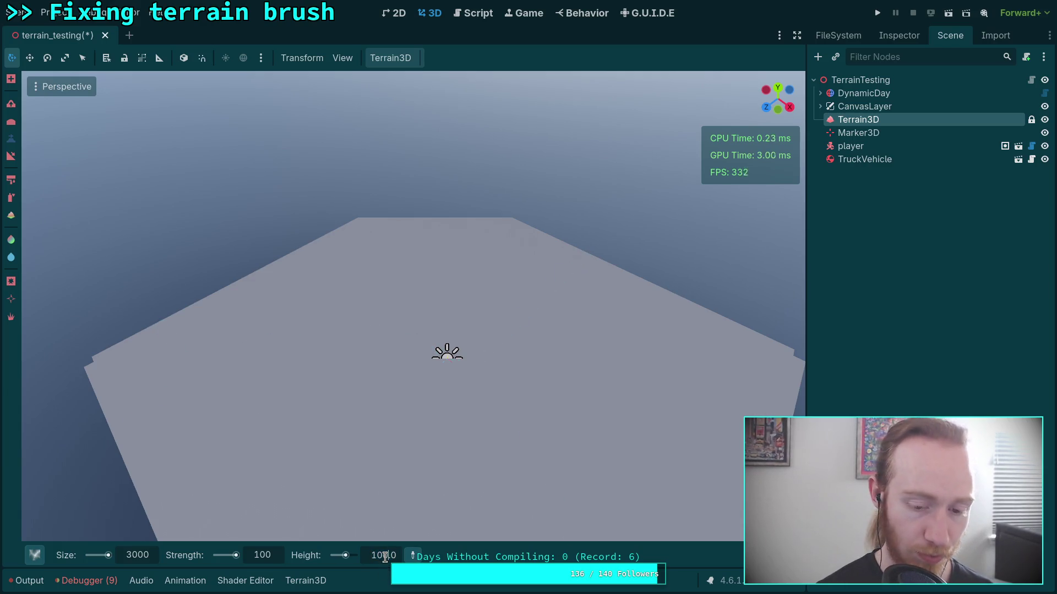
pyautogui.write('200')
pyautogui.press('Return')
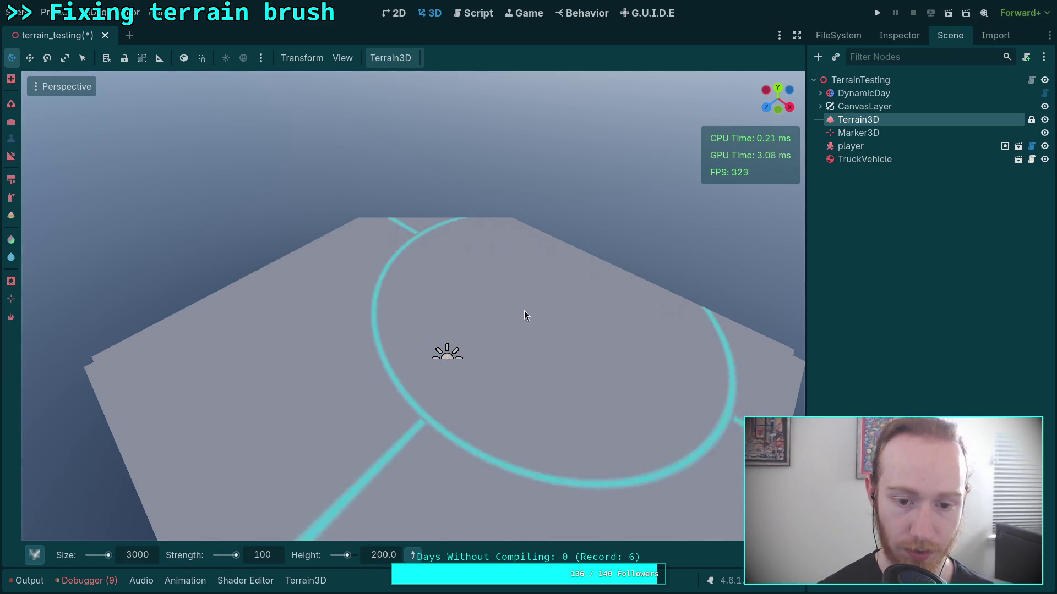
pyautogui.click(439, 367)
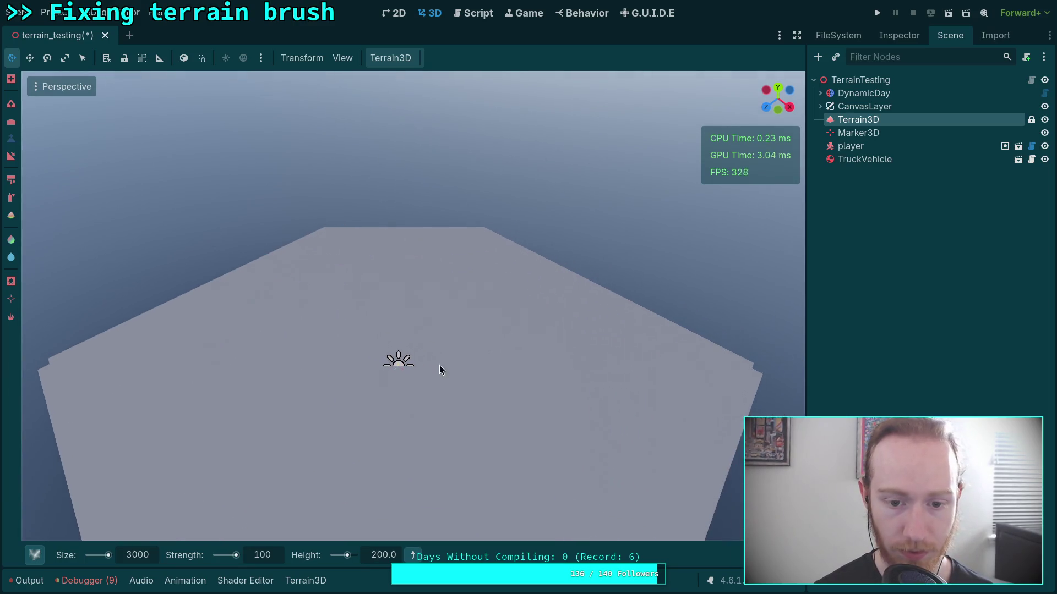
pyautogui.click(398, 362)
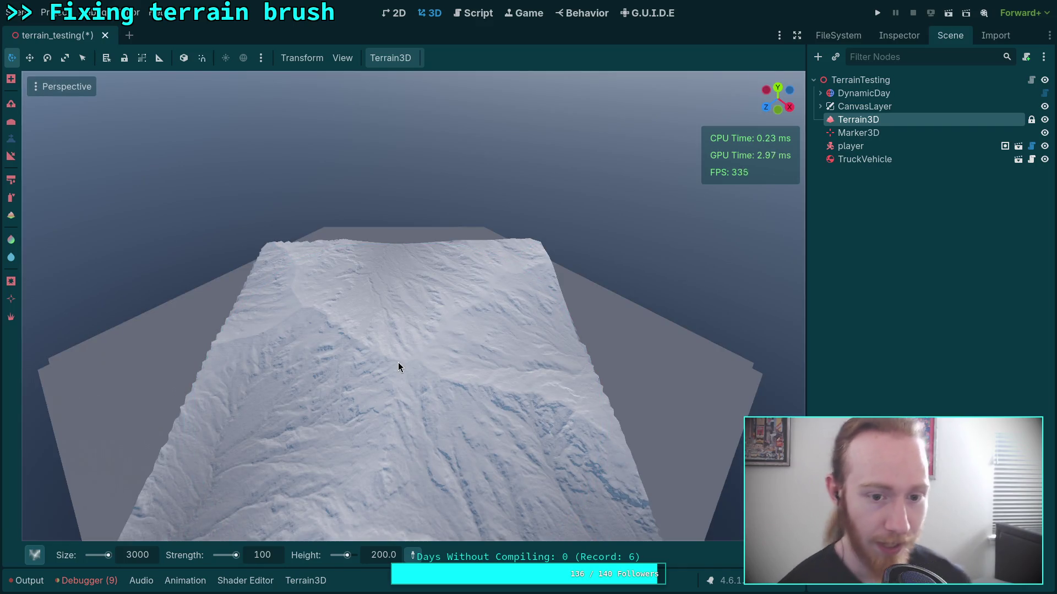
pyautogui.rightClick(398, 362)
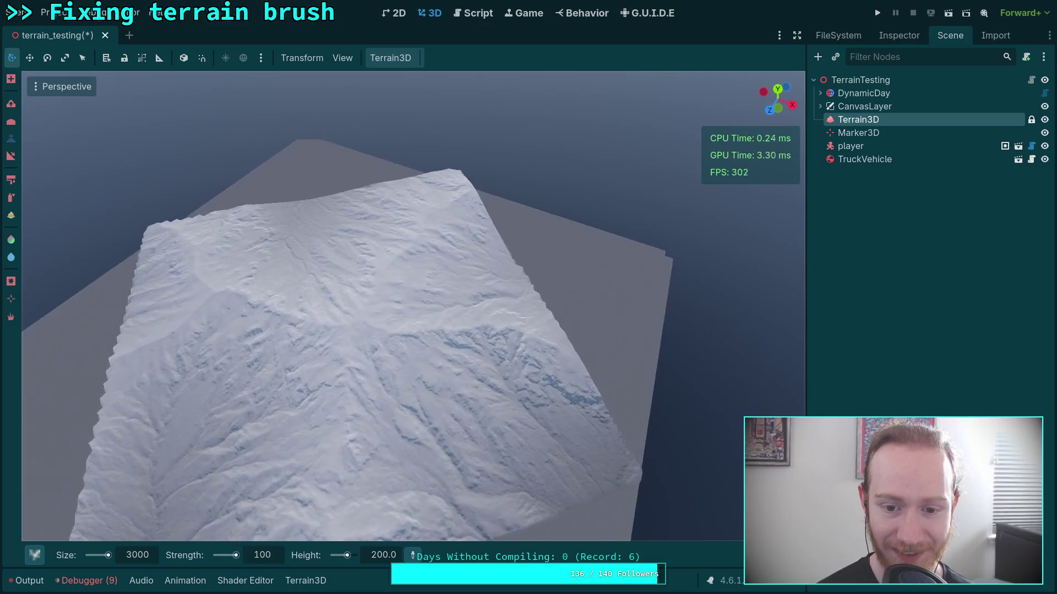
pyautogui.press('w')
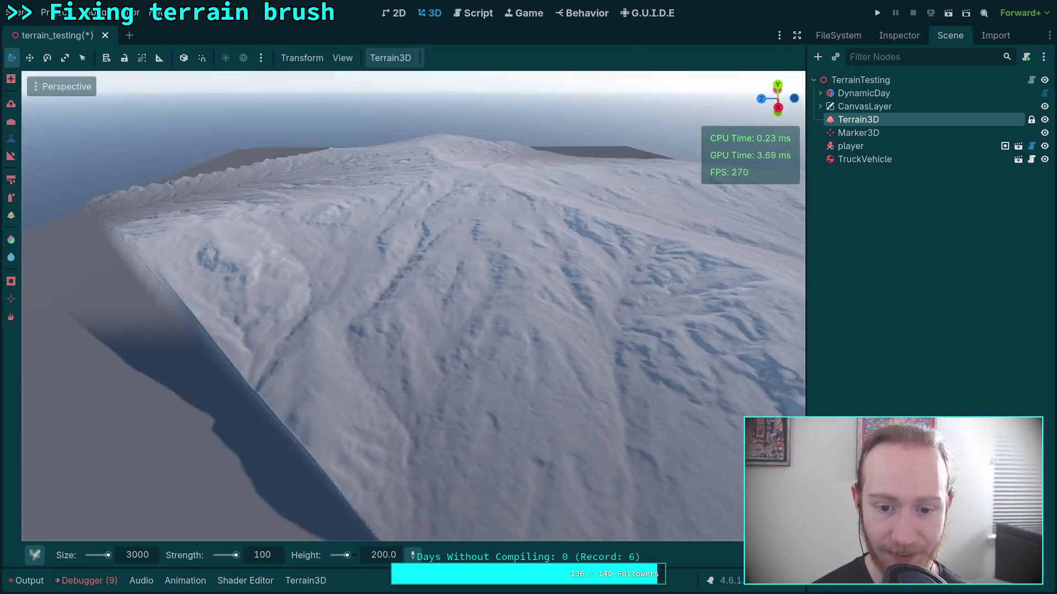
pyautogui.press('w')
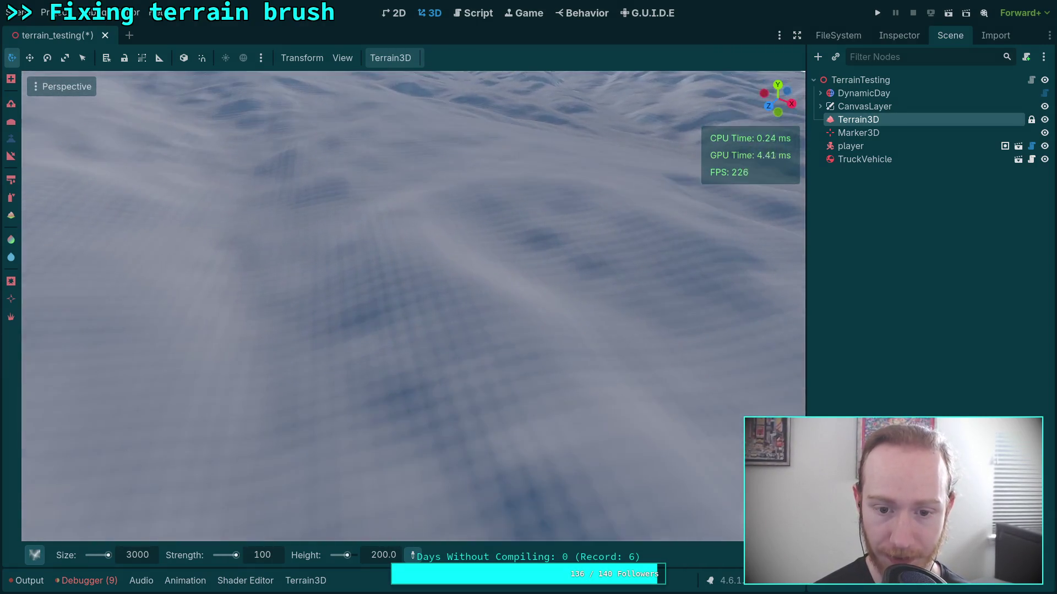
pyautogui.press('w')
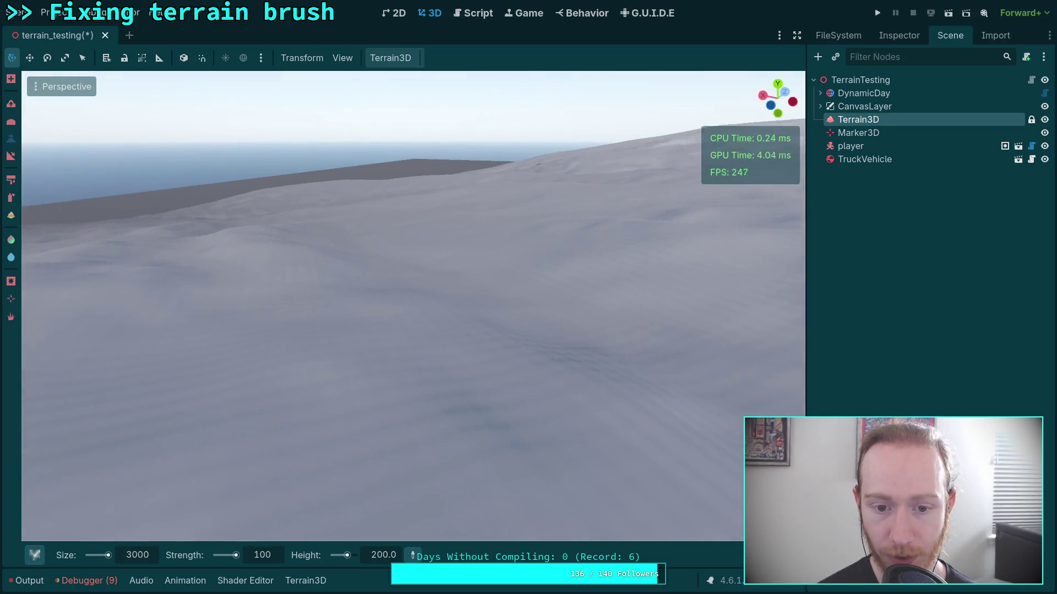
pyautogui.press('w')
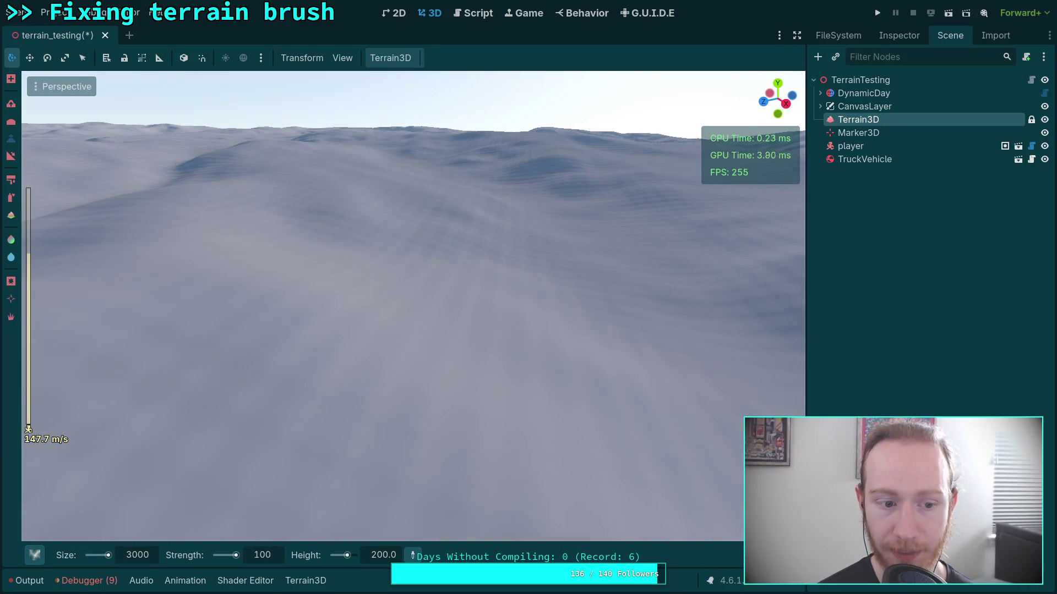
pyautogui.press('w')
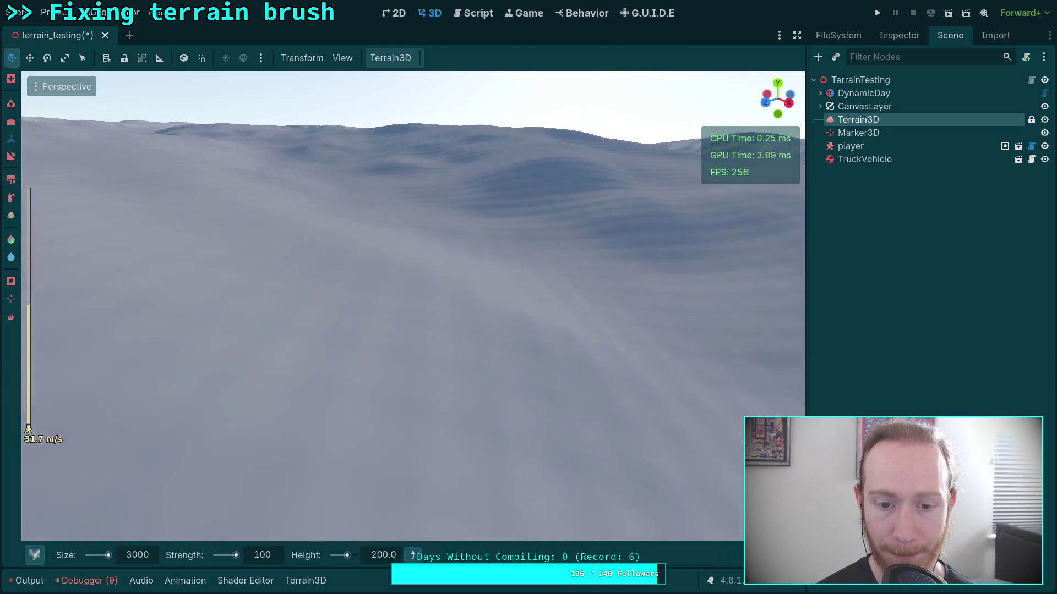
pyautogui.press('w')
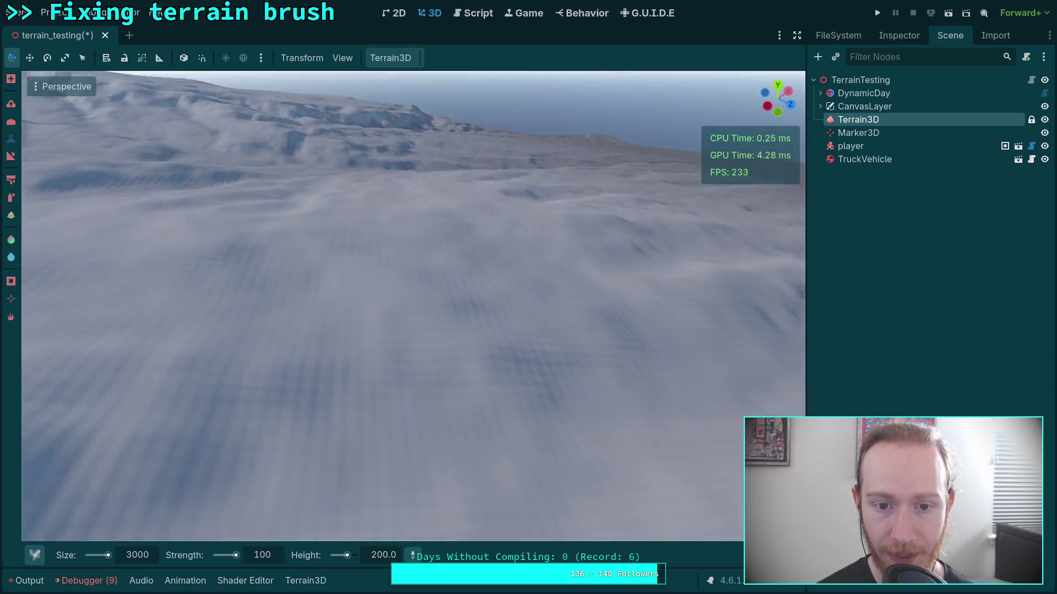
pyautogui.press('w')
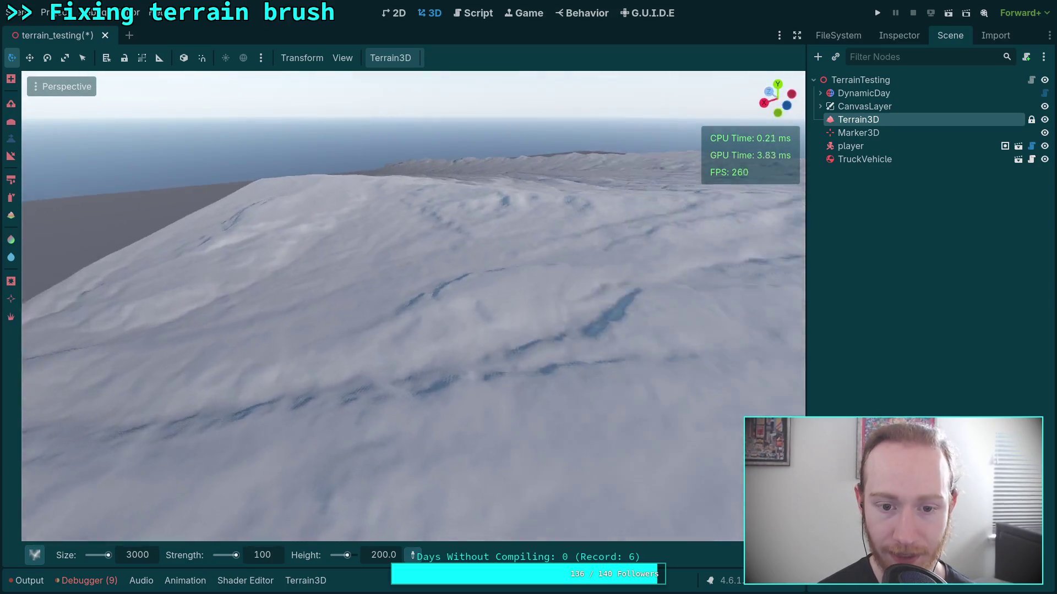
pyautogui.press('w')
pyautogui.scroll(3, 413, 306)
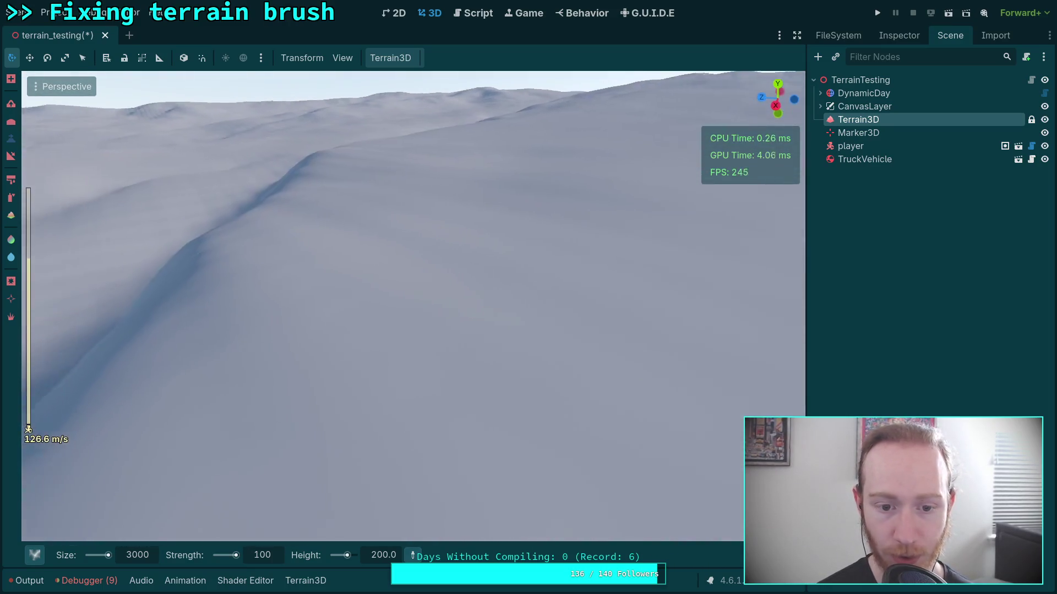
pyautogui.rightClick(292, 380)
pyautogui.press('w')
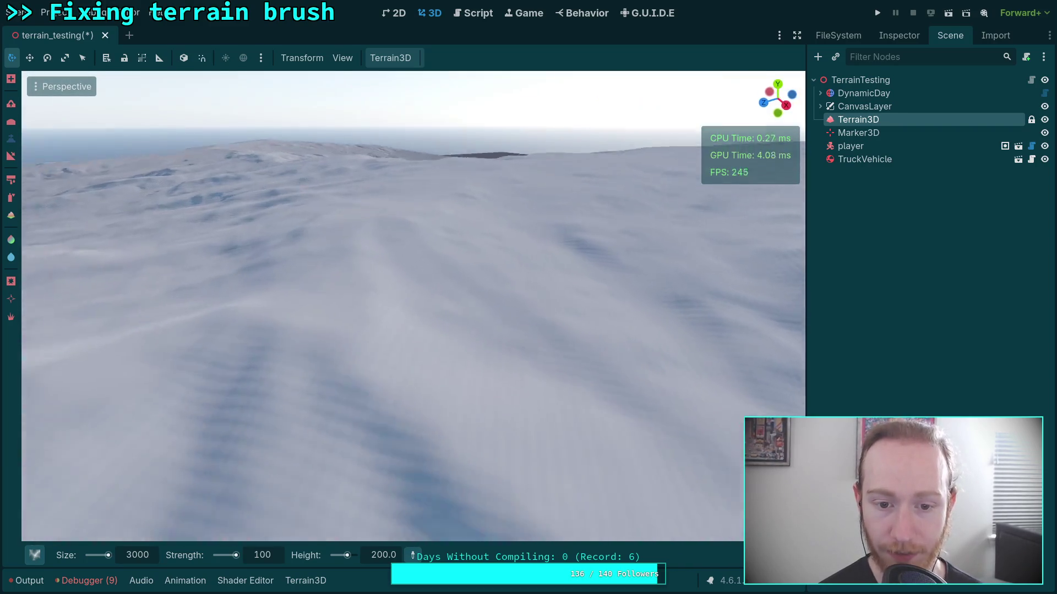
pyautogui.press('w')
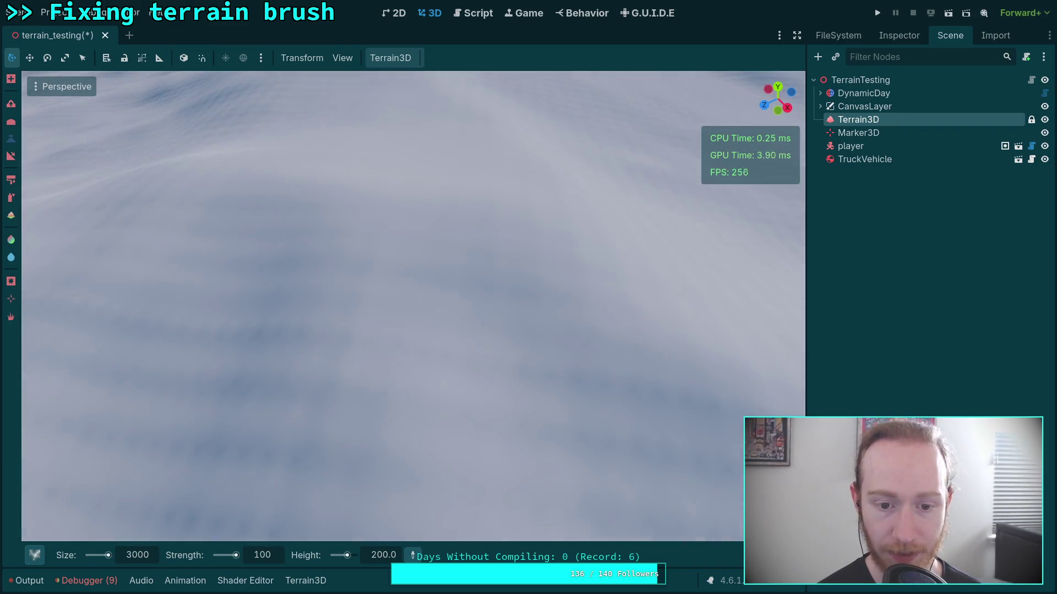
pyautogui.press('w')
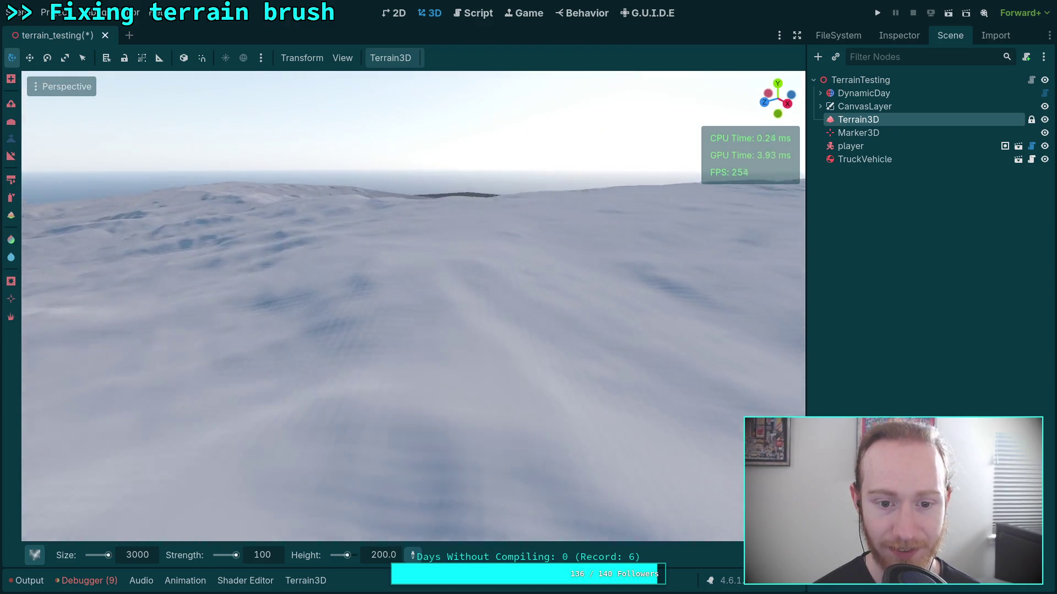
pyautogui.press('w')
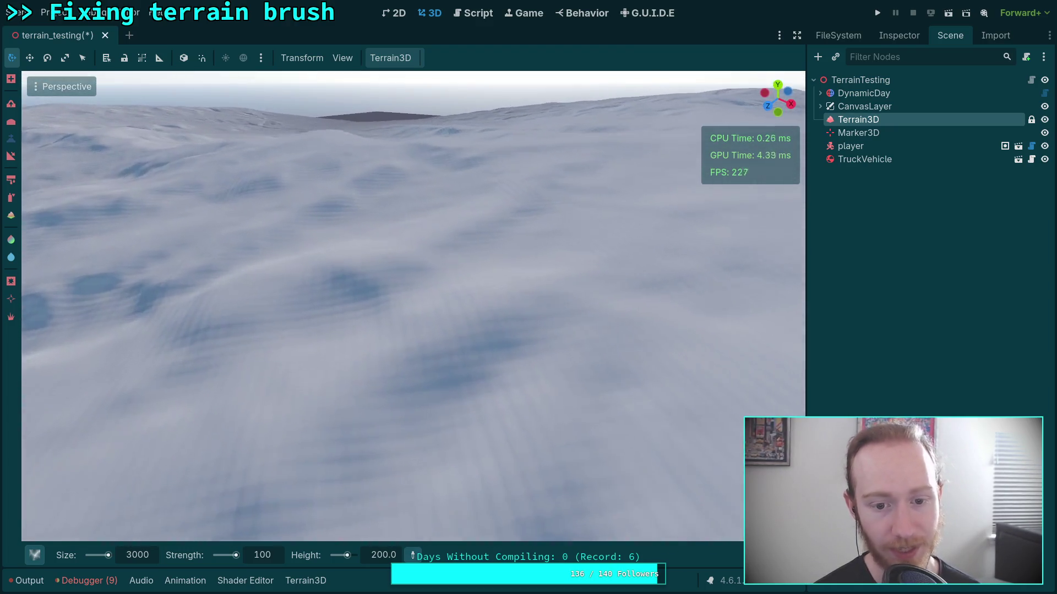
pyautogui.press('w')
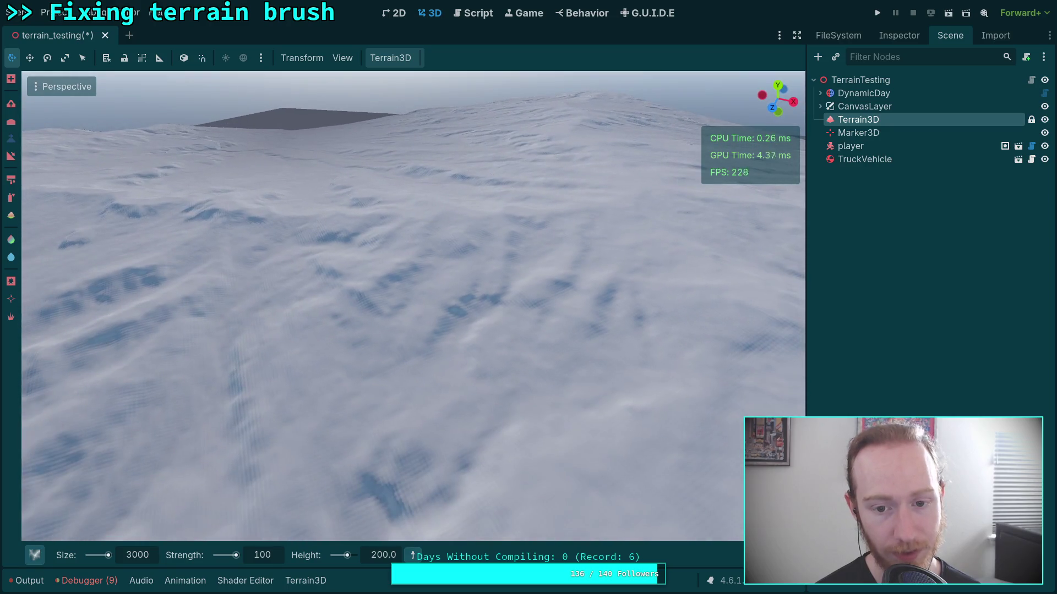
pyautogui.press('w')
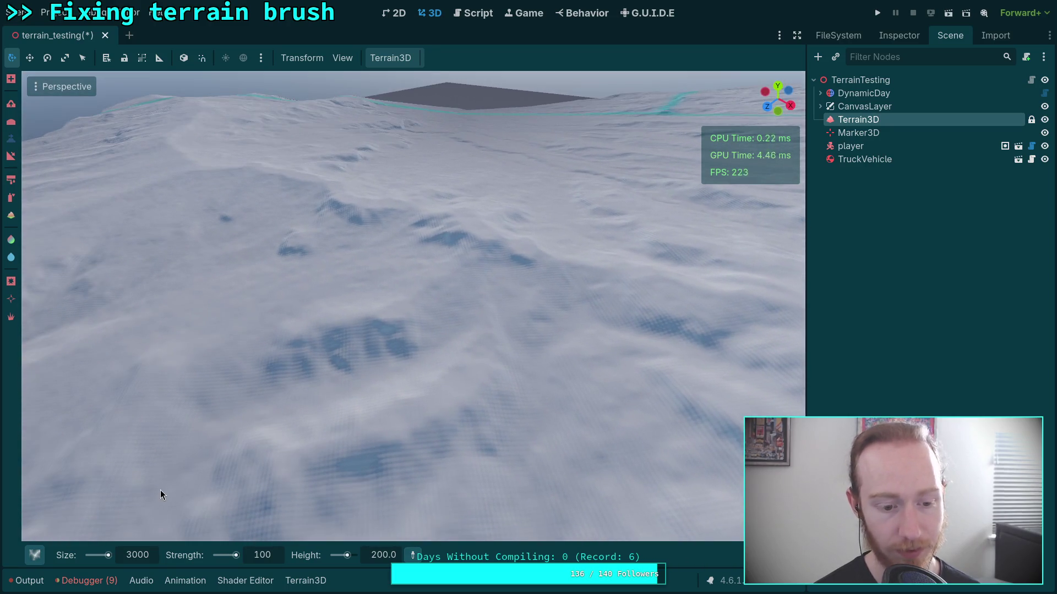
pyautogui.click(39, 581)
pyautogui.click(34, 587)
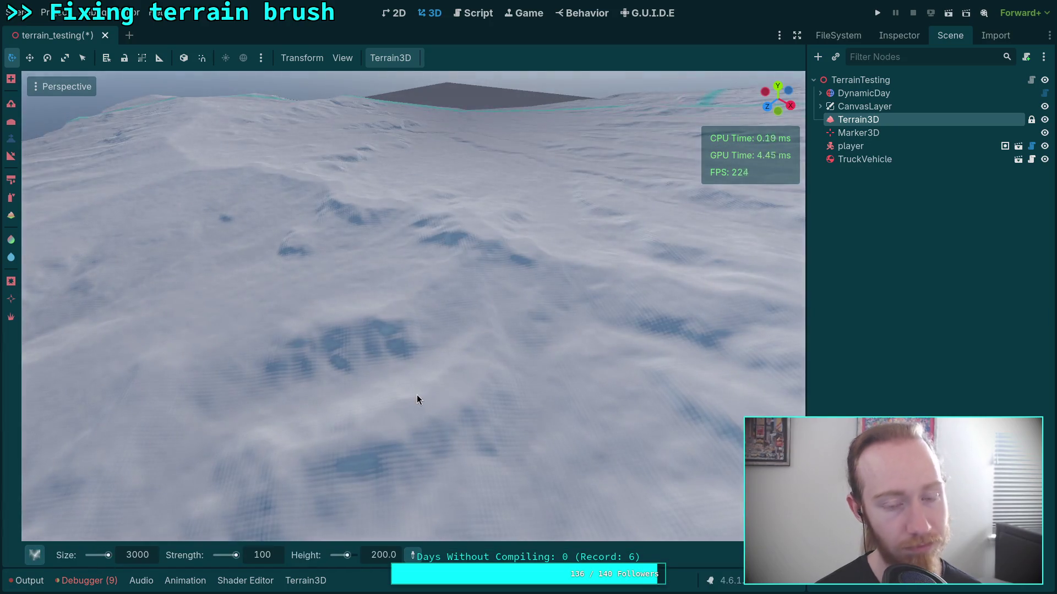
pyautogui.press('w')
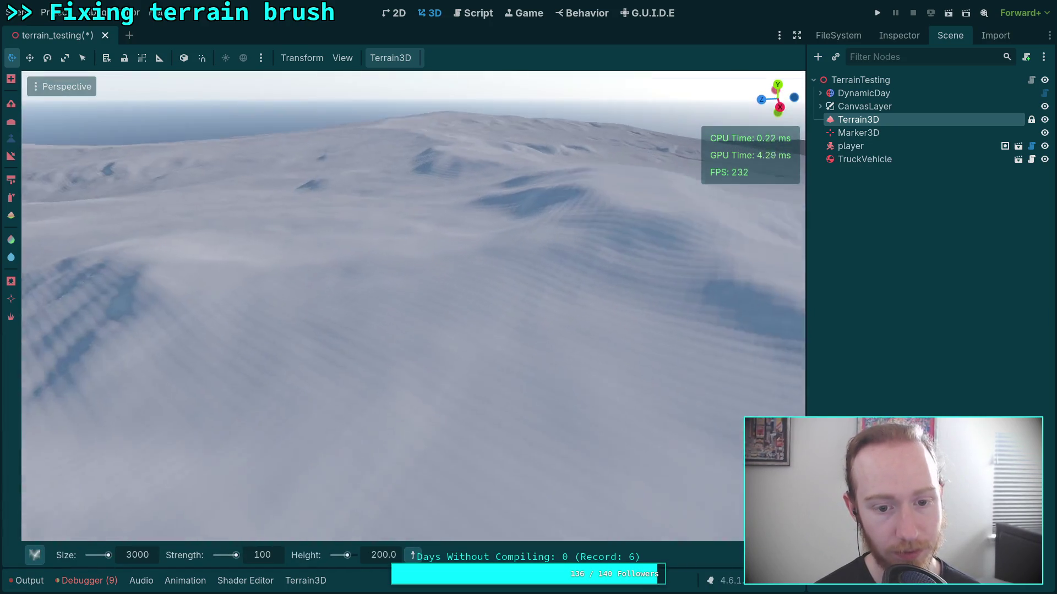
pyautogui.press('w')
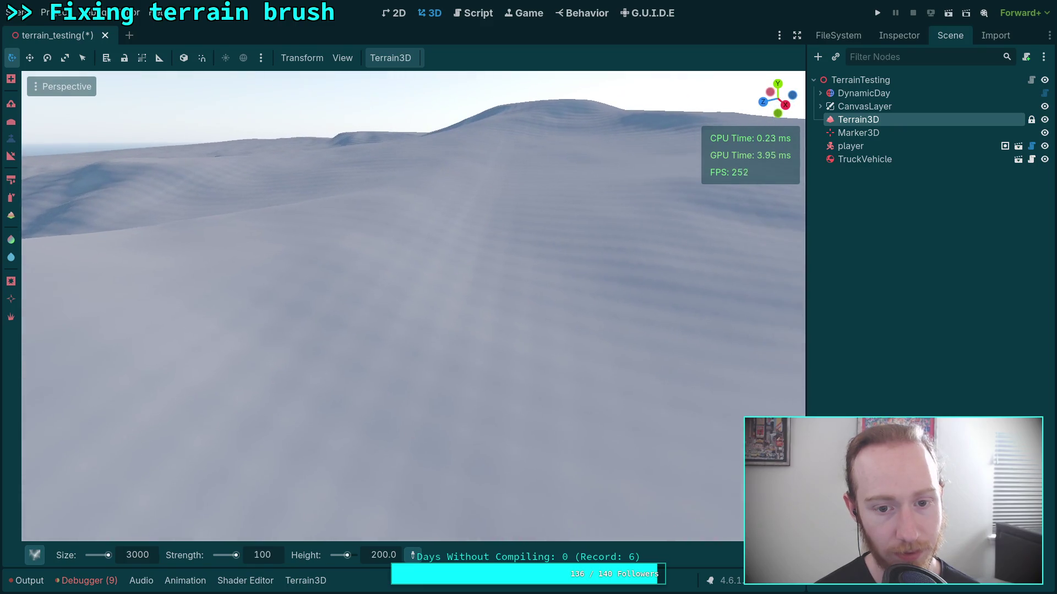
pyautogui.press('w')
pyautogui.press('w')
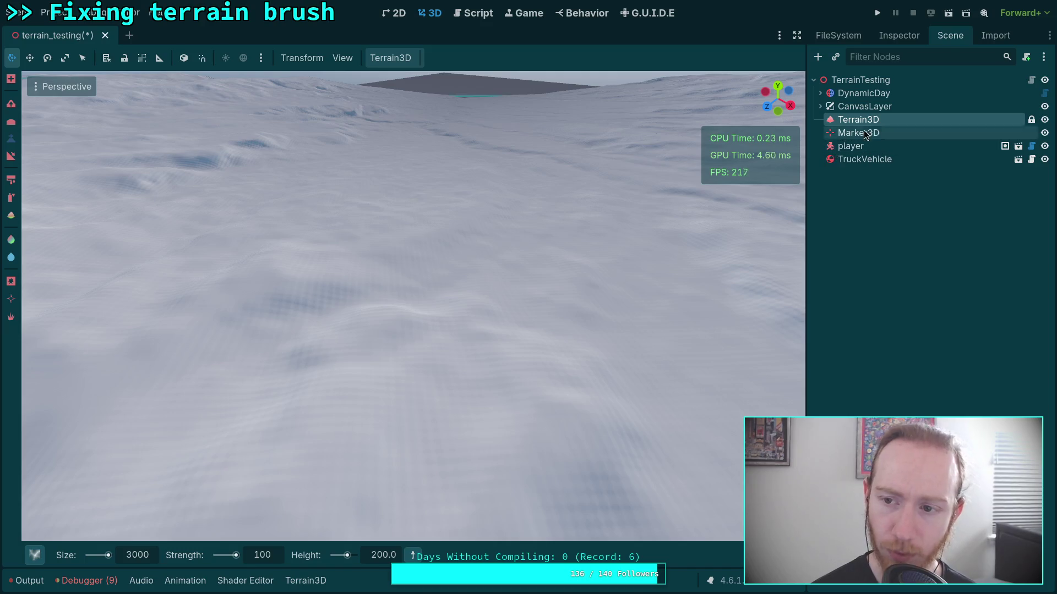
pyautogui.click(900, 37)
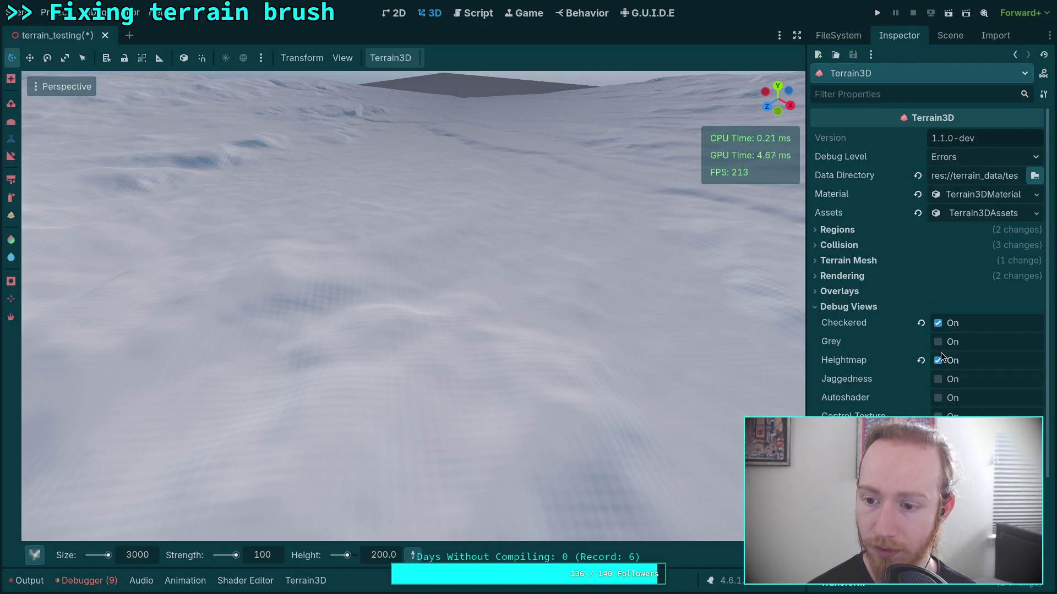
pyautogui.click(937, 323)
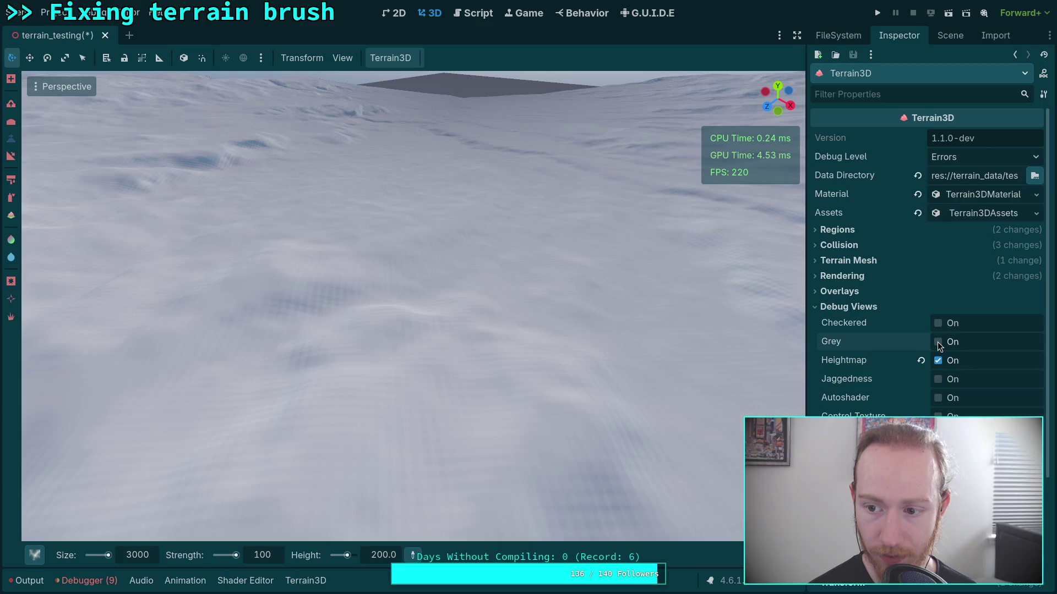
pyautogui.click(936, 342)
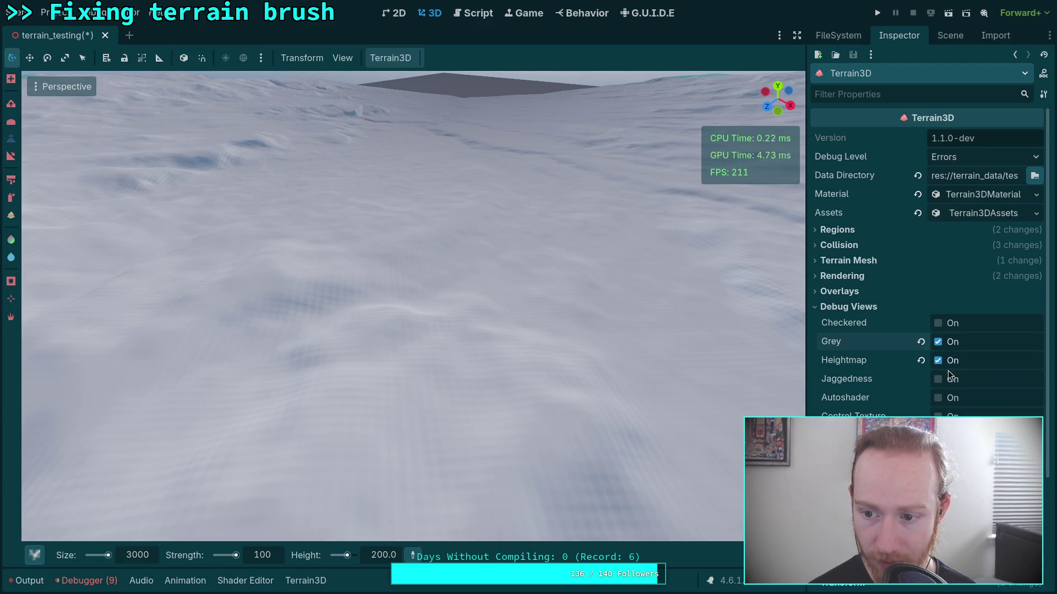
pyautogui.click(936, 361)
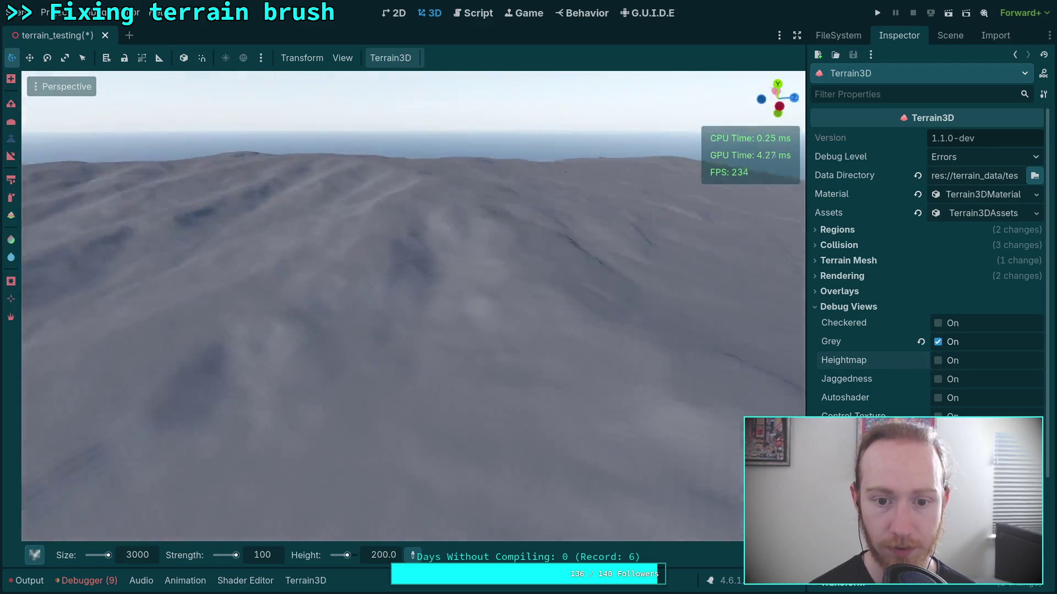
pyautogui.press('w')
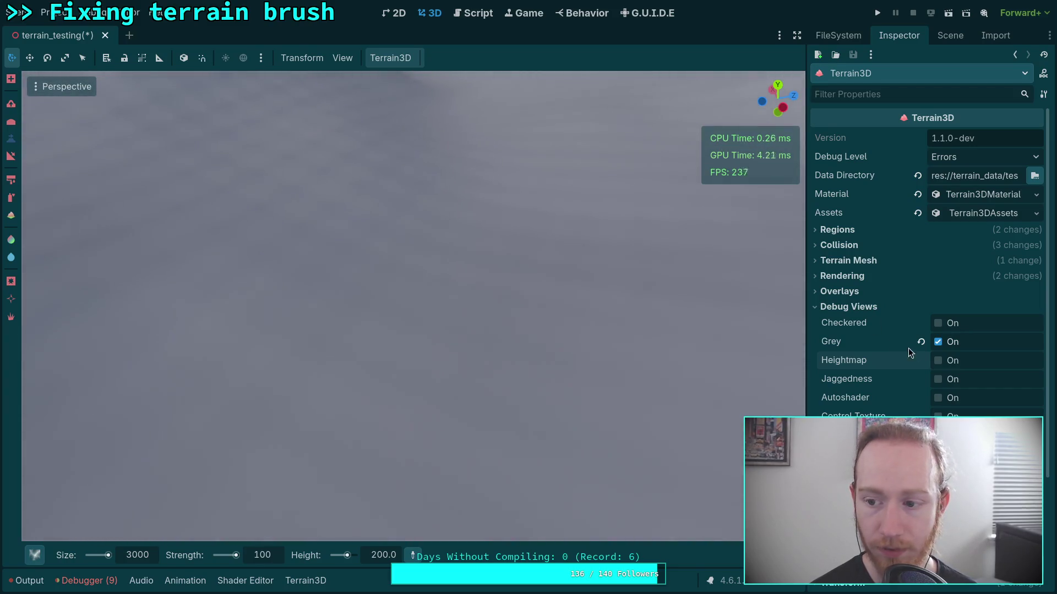
pyautogui.click(938, 345)
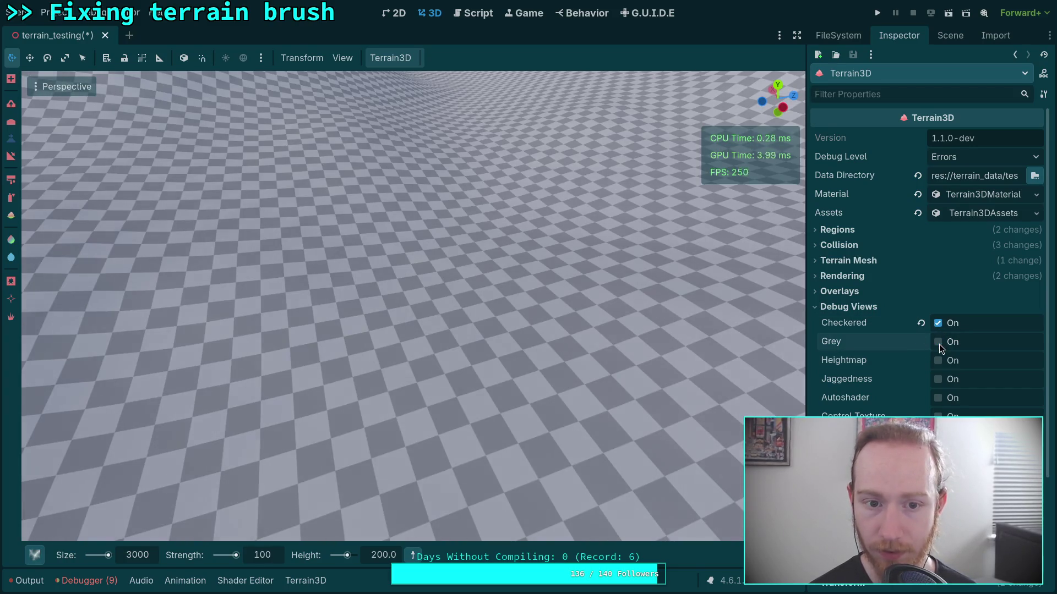
pyautogui.click(938, 341)
pyautogui.press('s')
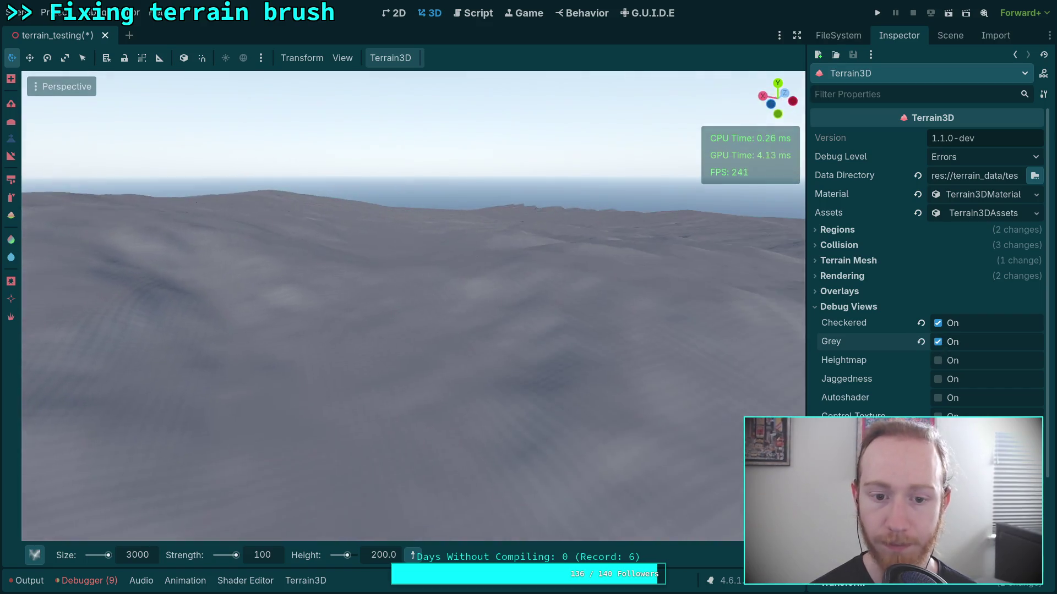
pyautogui.press('w')
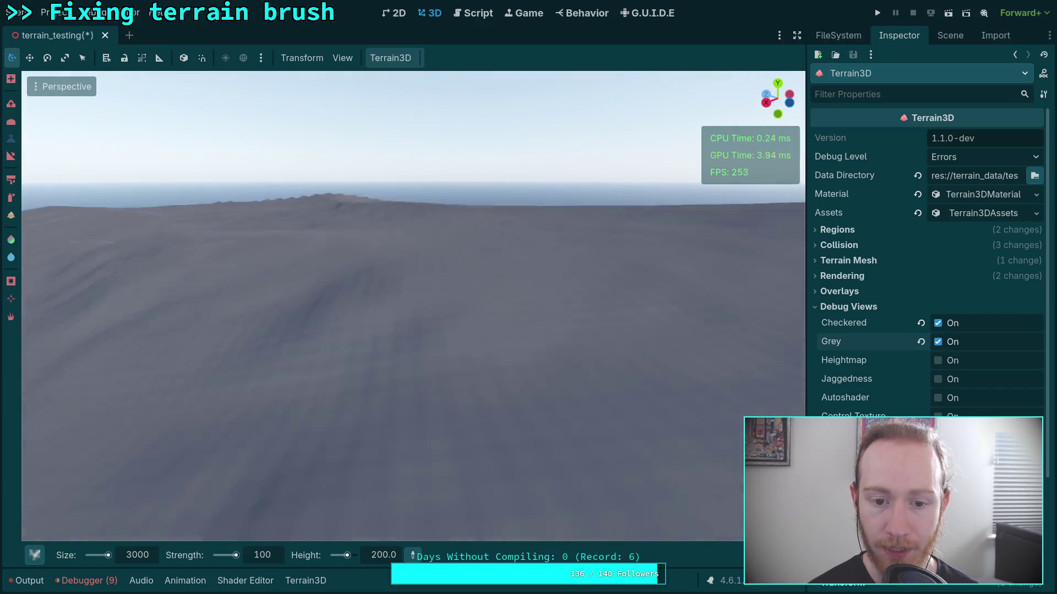
pyautogui.press('w')
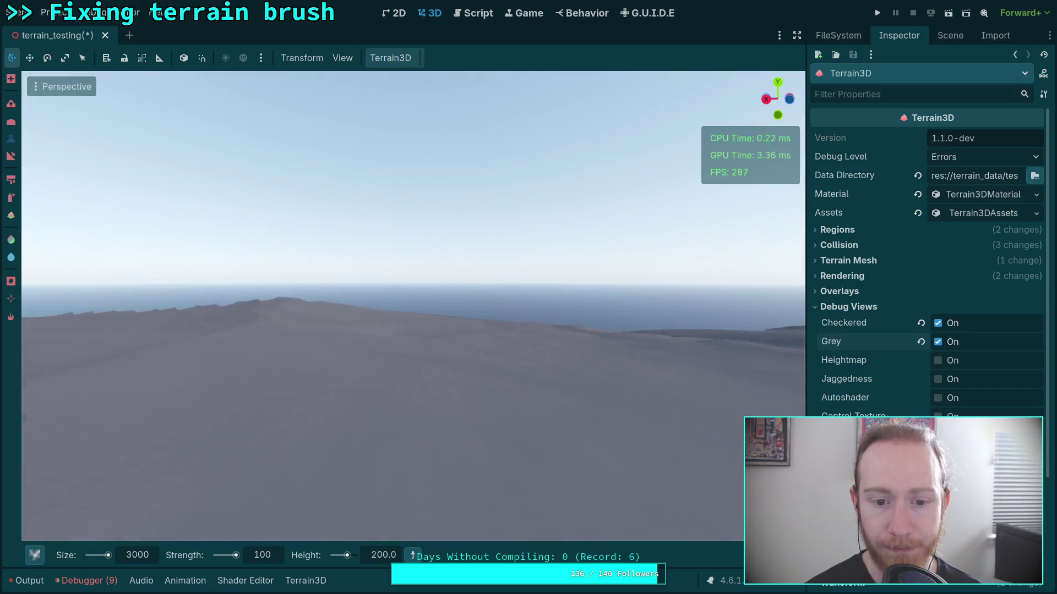
pyautogui.press('w')
pyautogui.press('w')
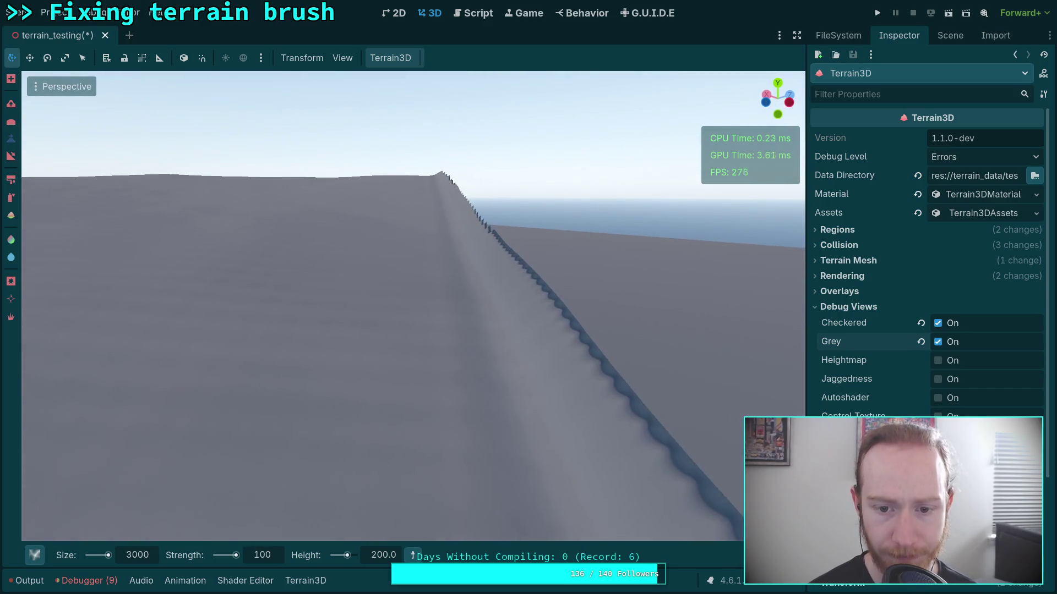
pyautogui.press('w')
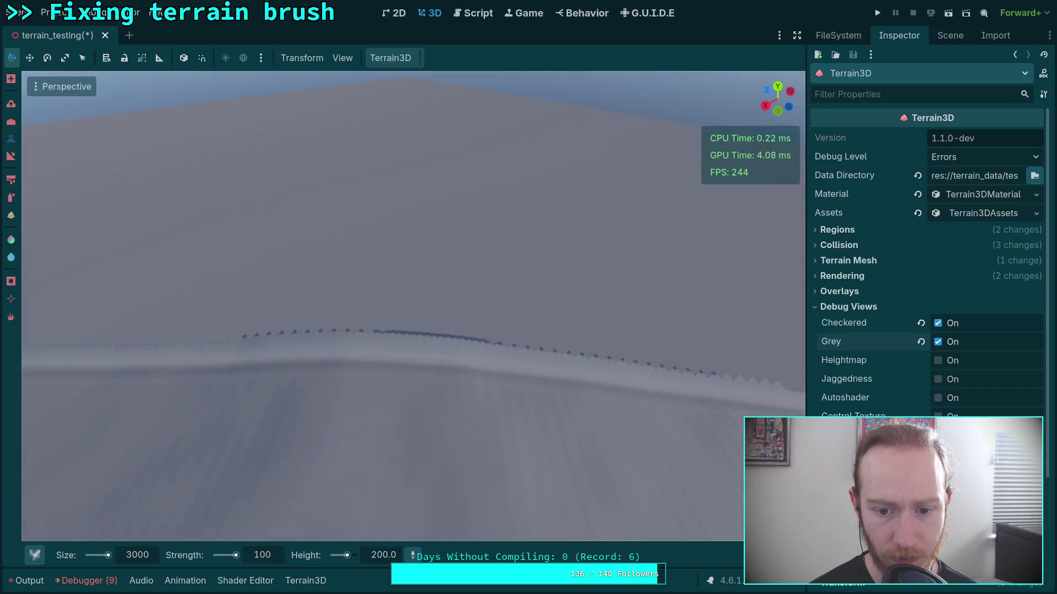
pyautogui.press('w')
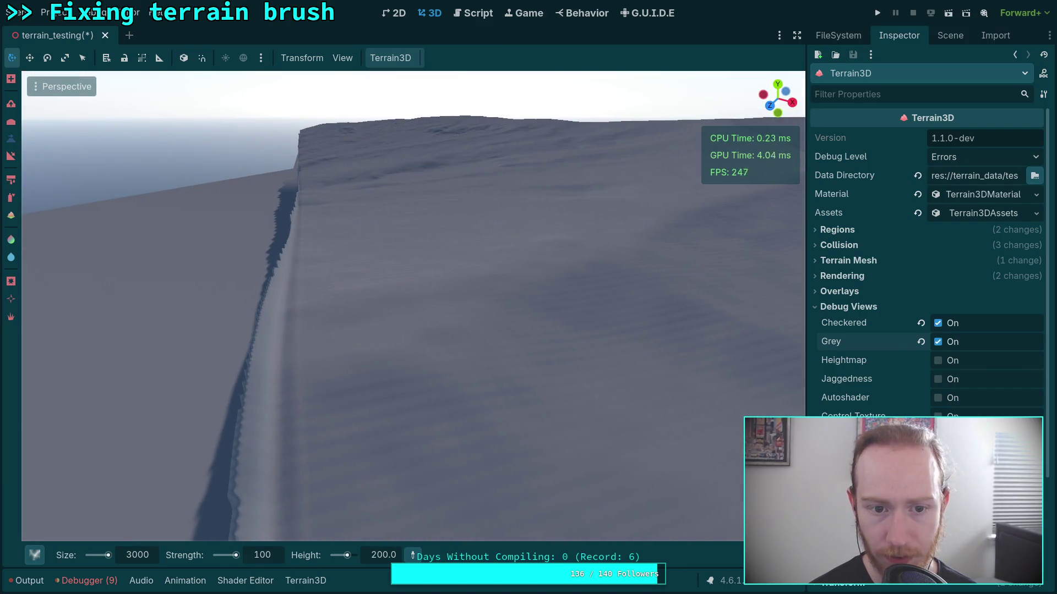
pyautogui.press('w')
pyautogui.press('w')
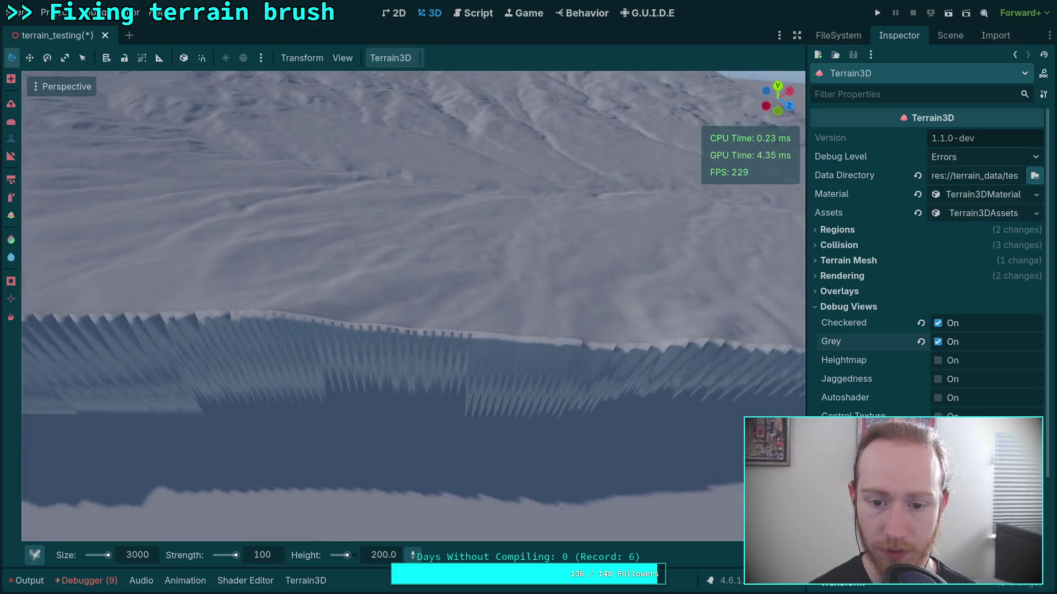
pyautogui.press('w')
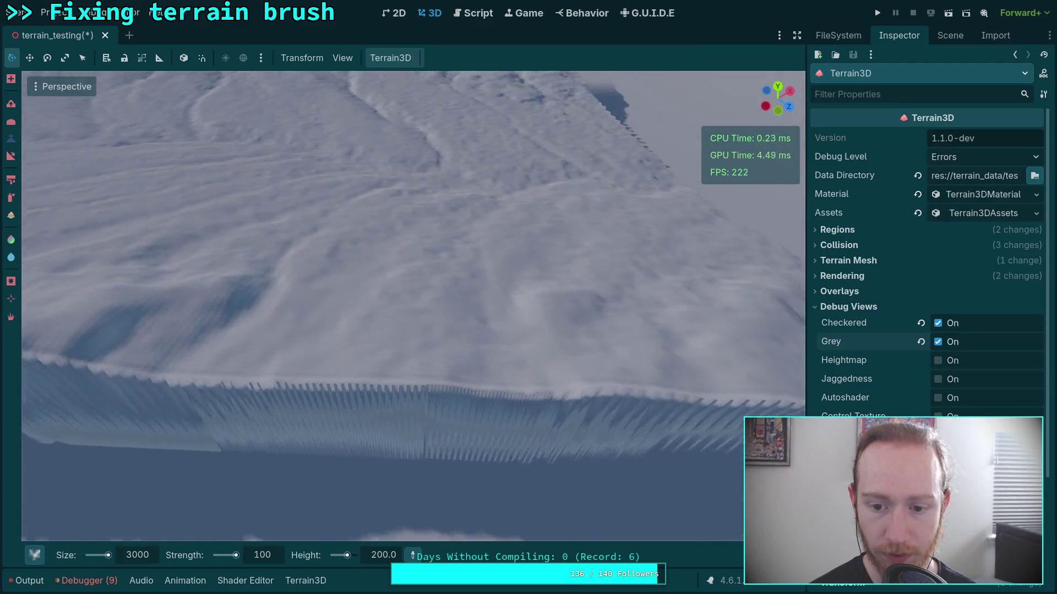
pyautogui.press('w')
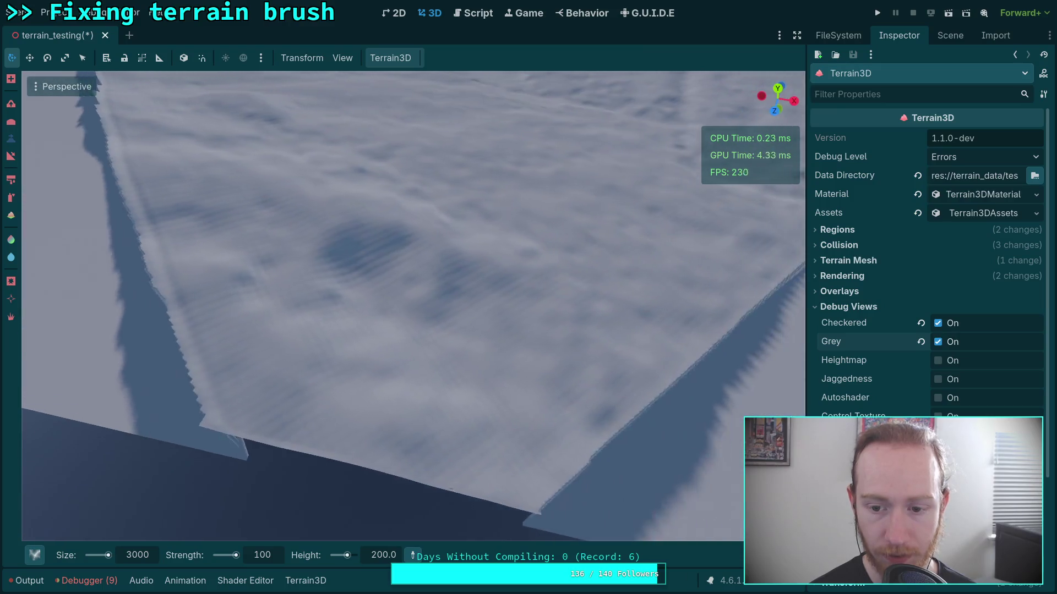
pyautogui.press('w')
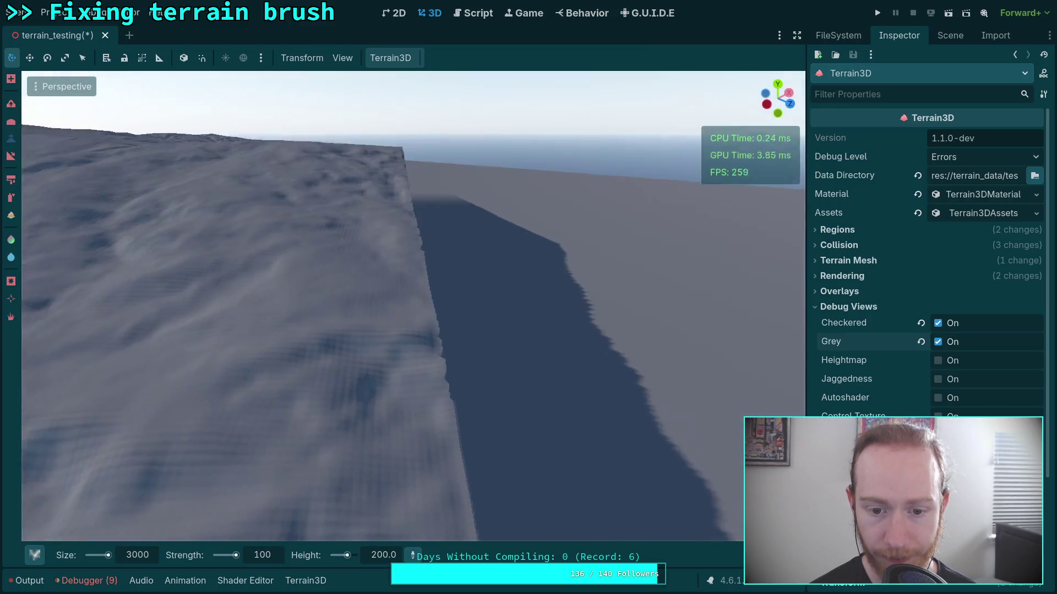
pyautogui.press('w')
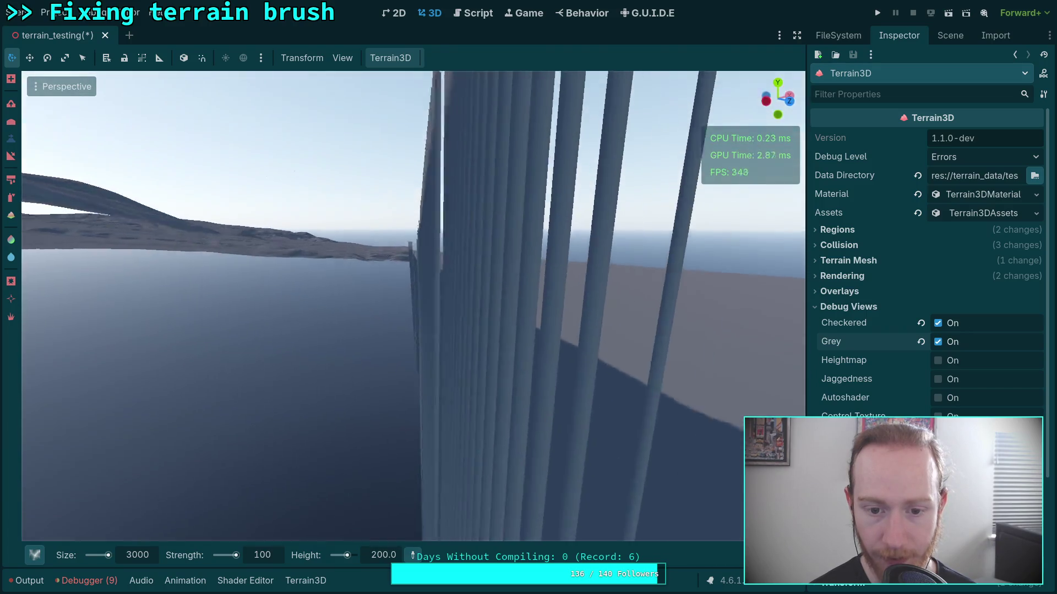
pyautogui.press('w')
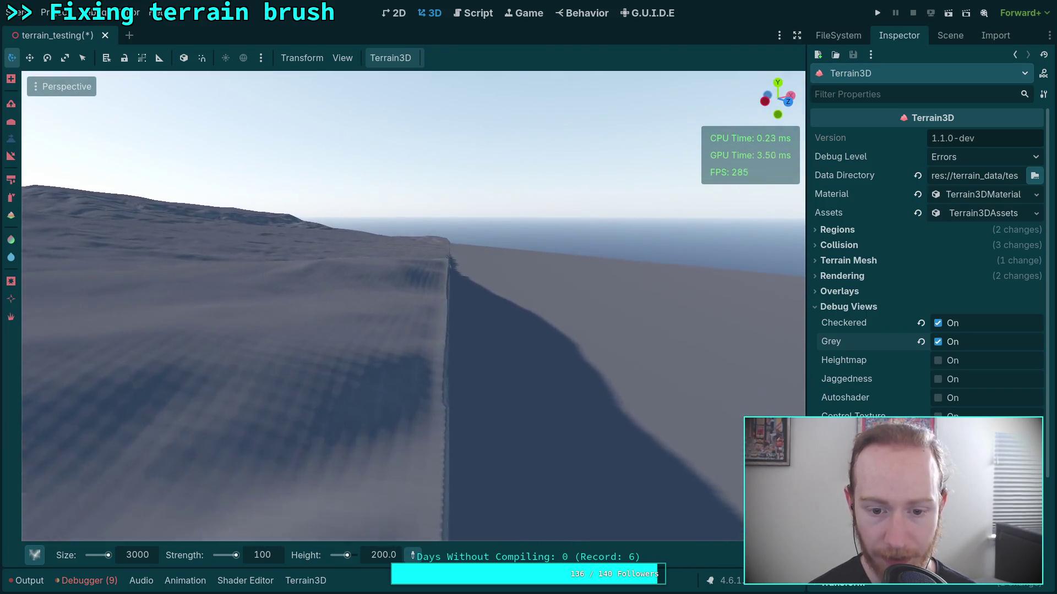
pyautogui.press('w')
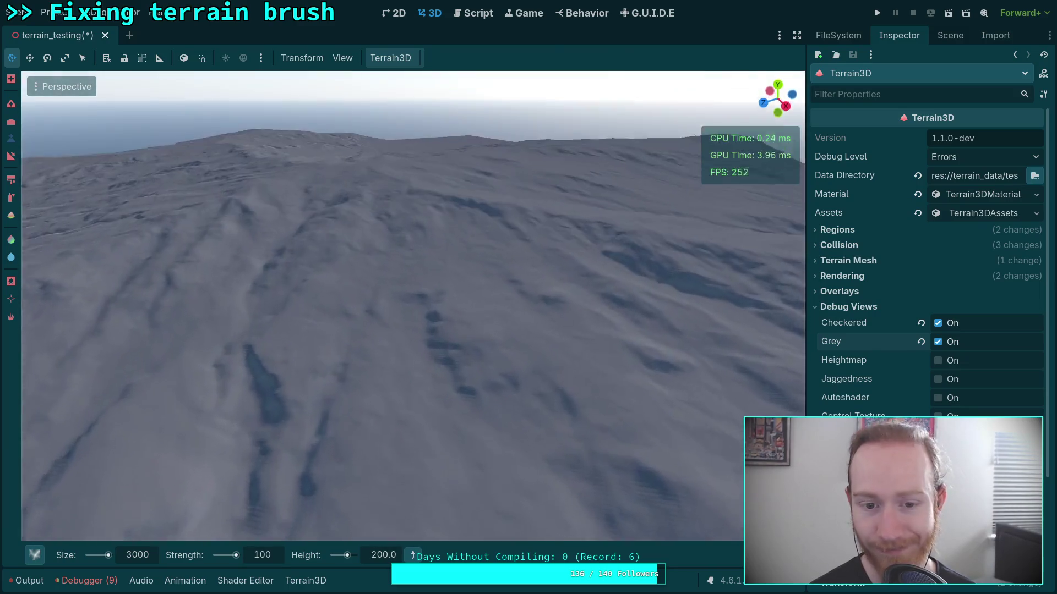
pyautogui.press('w')
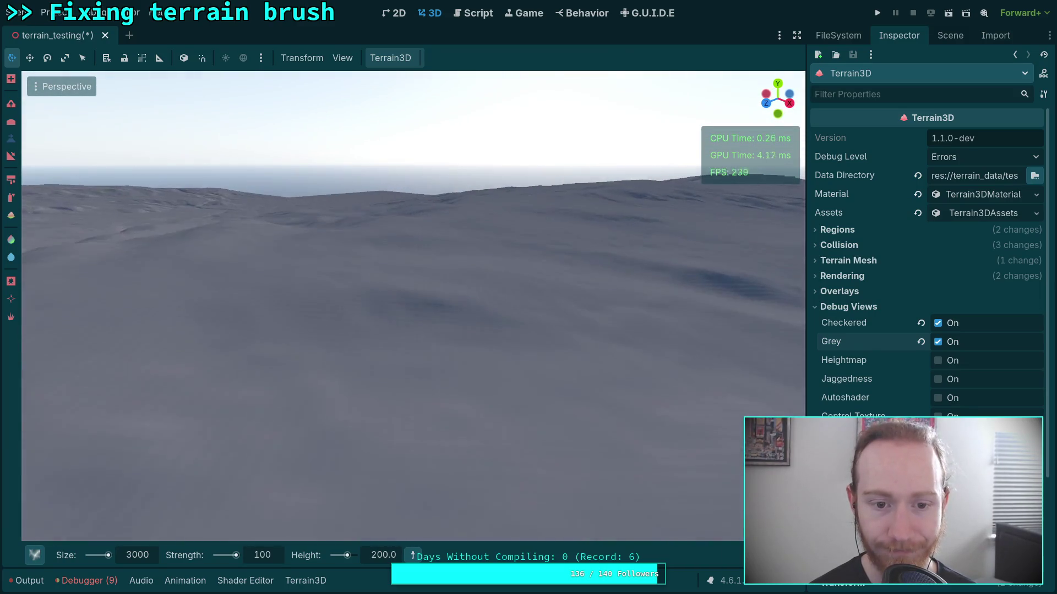
pyautogui.press('w')
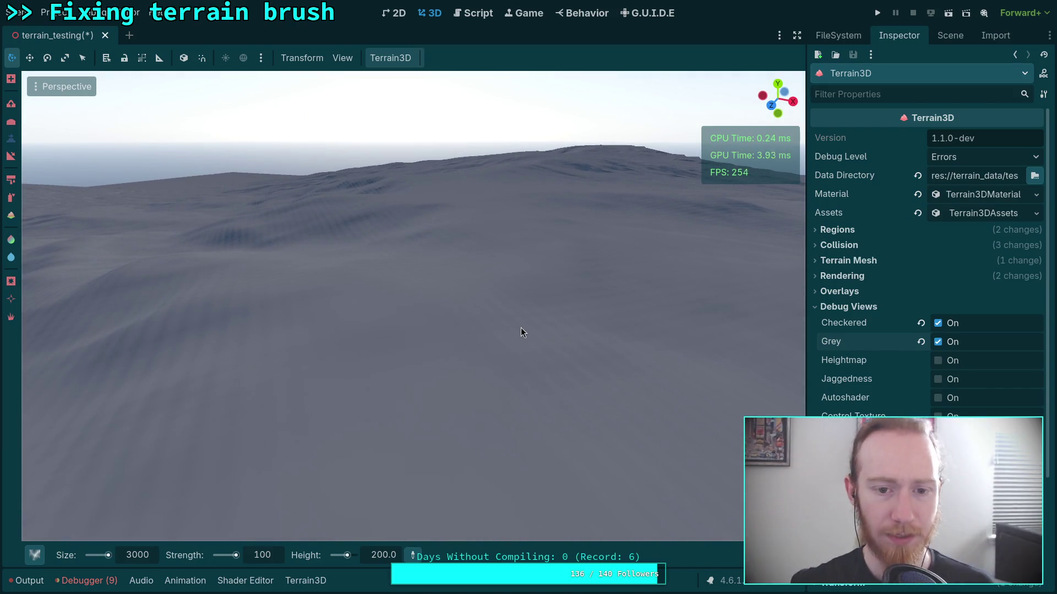
pyautogui.click(37, 91)
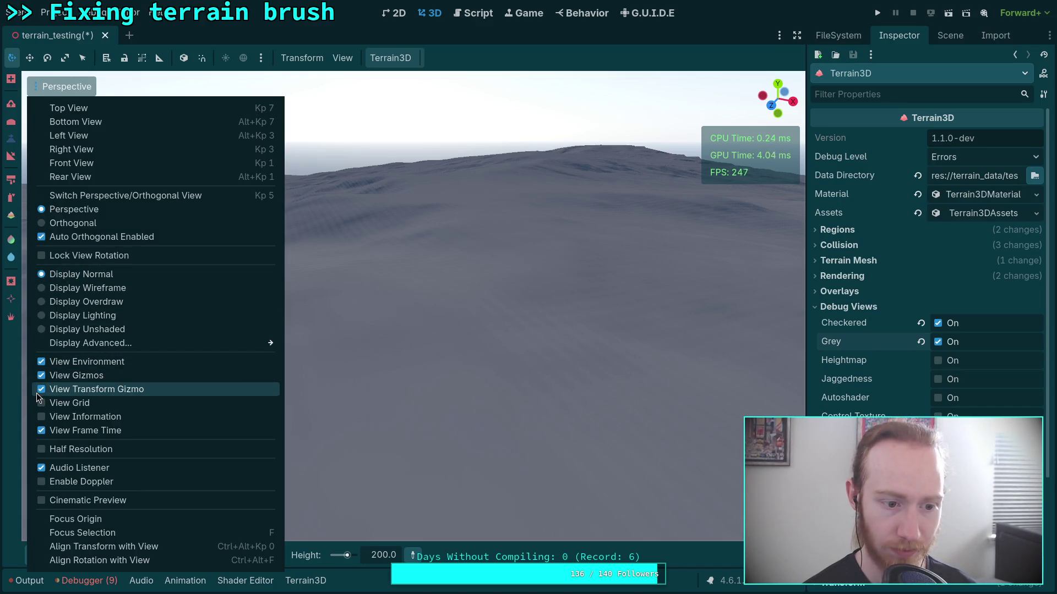
pyautogui.click(49, 288)
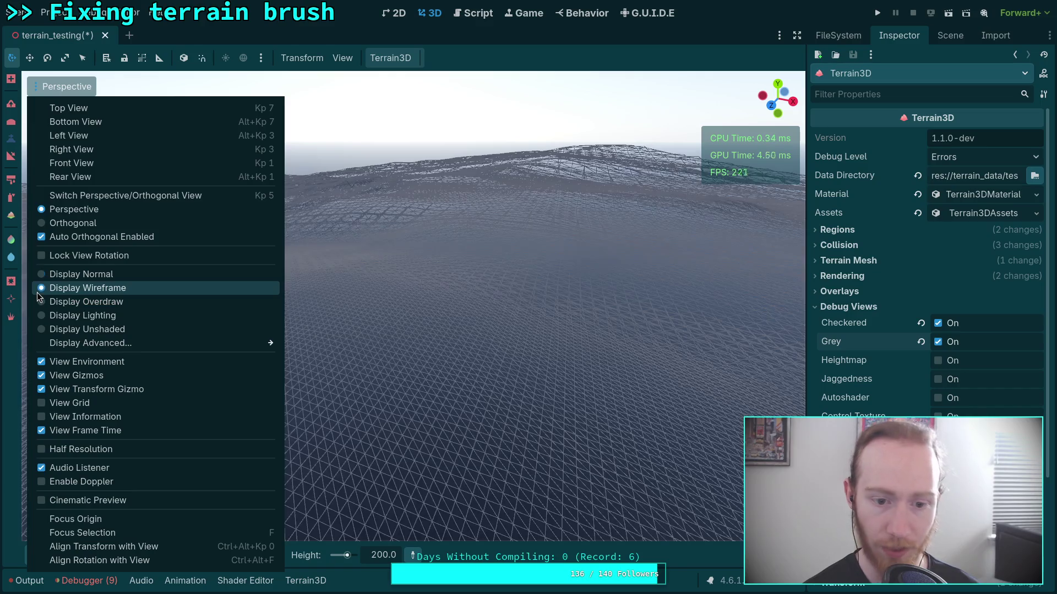
pyautogui.click(480, 85)
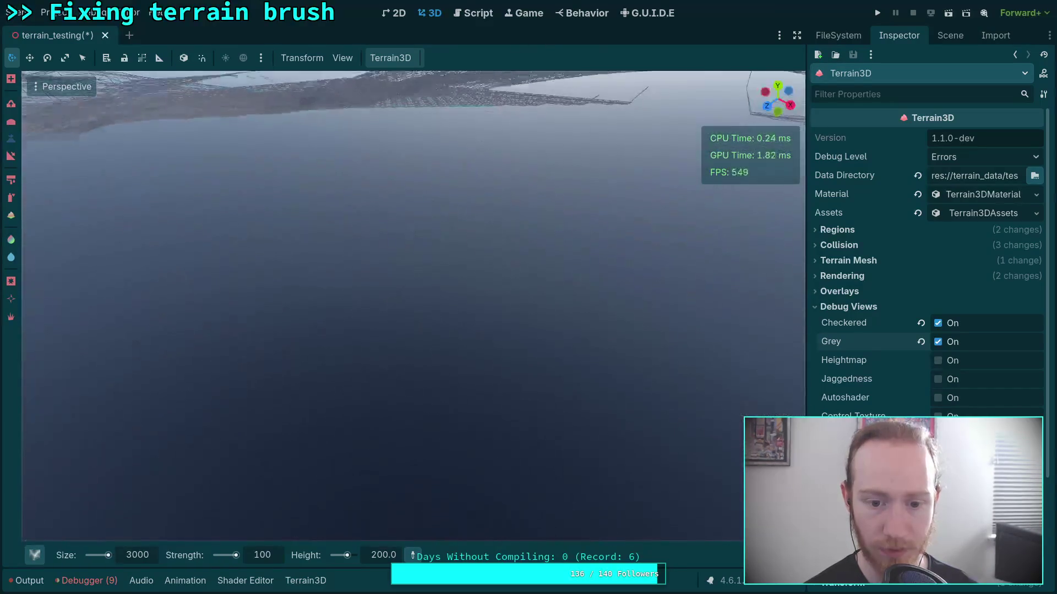
pyautogui.scroll(2, 412, 303)
pyautogui.moveTo(413, 302); pyautogui.dragTo(413, 239)
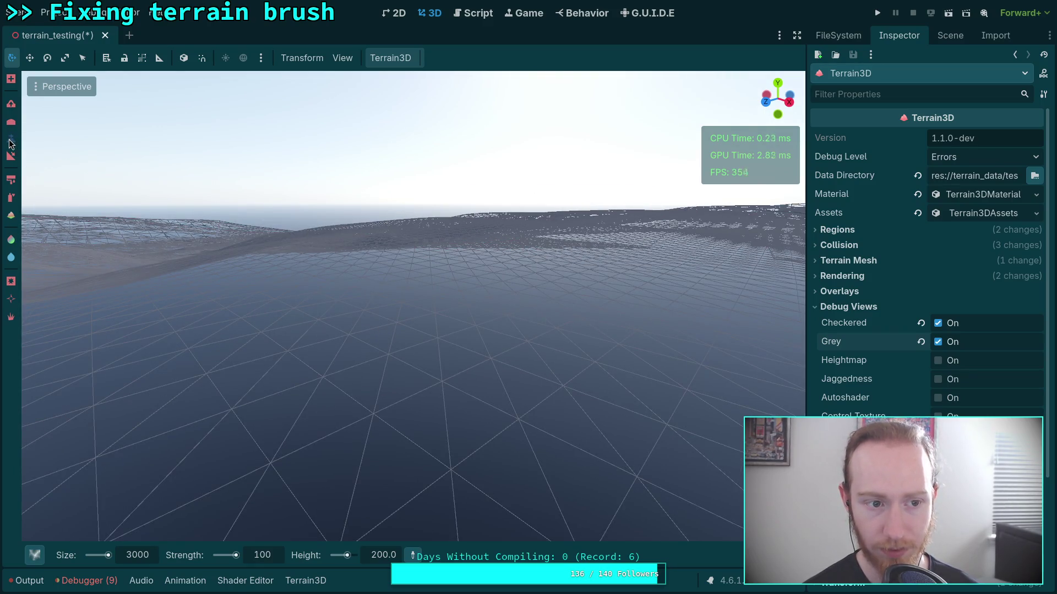
pyautogui.click(38, 87)
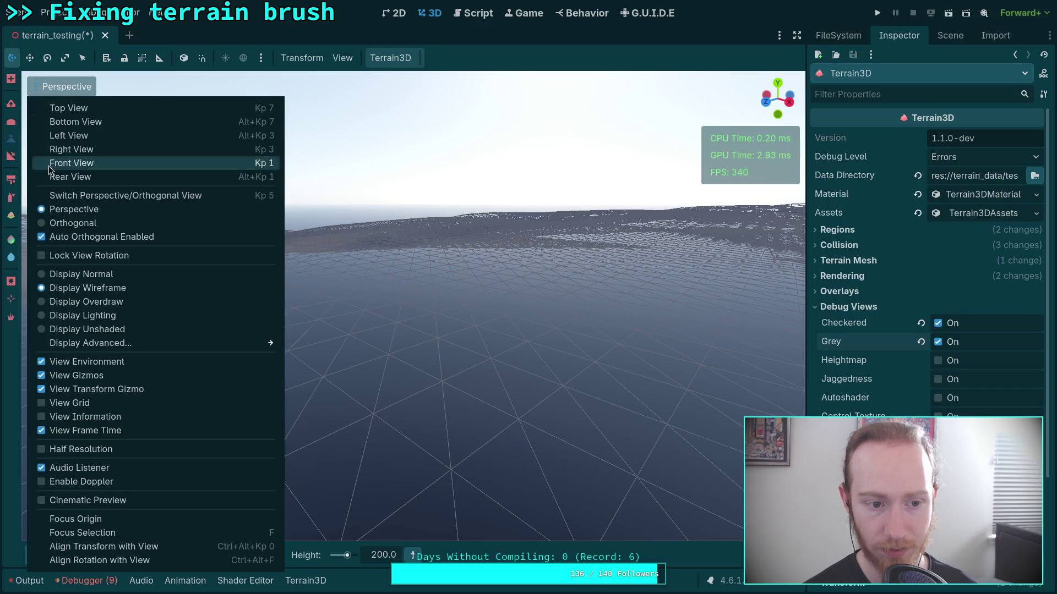
pyautogui.click(43, 274)
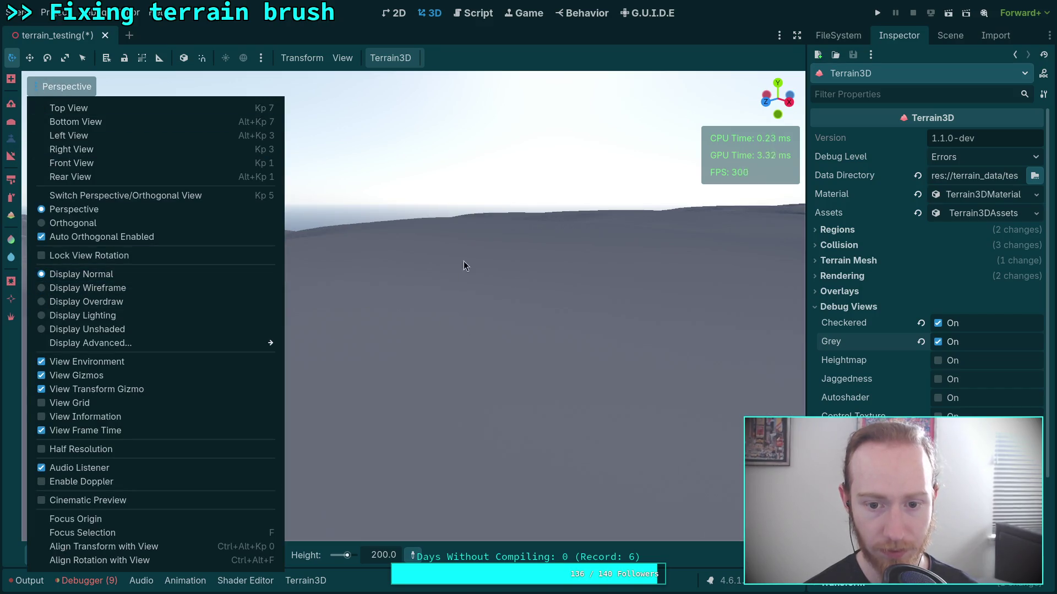
pyautogui.click(463, 261)
pyautogui.moveTo(430, 240)
pyautogui.mouseDown()
pyautogui.moveTo(430, 275)
pyautogui.moveTo(431, 234)
pyautogui.moveTo(430, 264)
pyautogui.moveTo(341, 259)
pyautogui.moveTo(385, 269)
pyautogui.mouseUp()
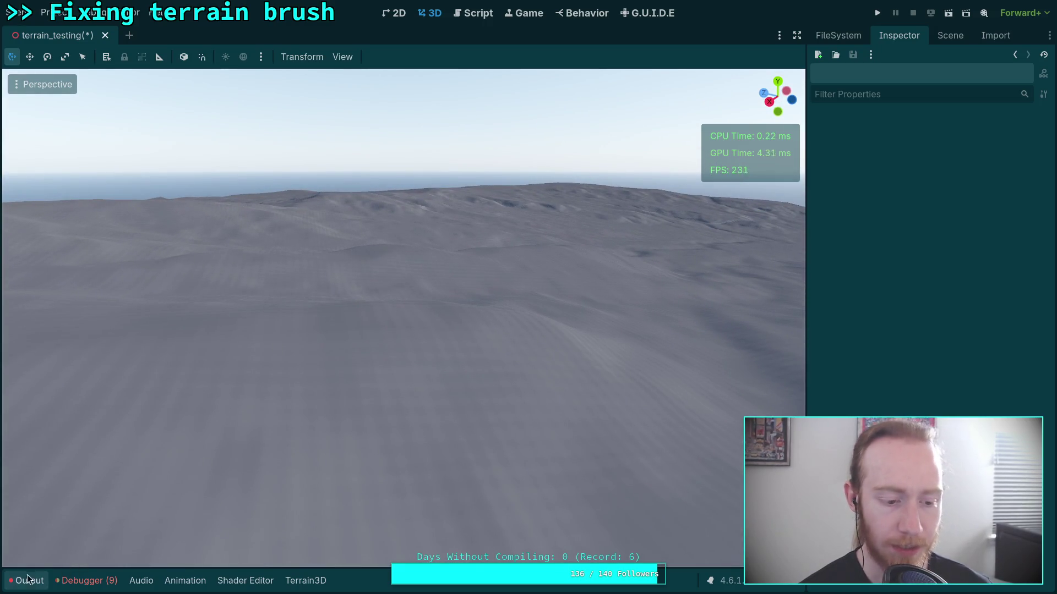
# Glance at the Output log, close it, and show the Scene node tree
pyautogui.click(12, 585)
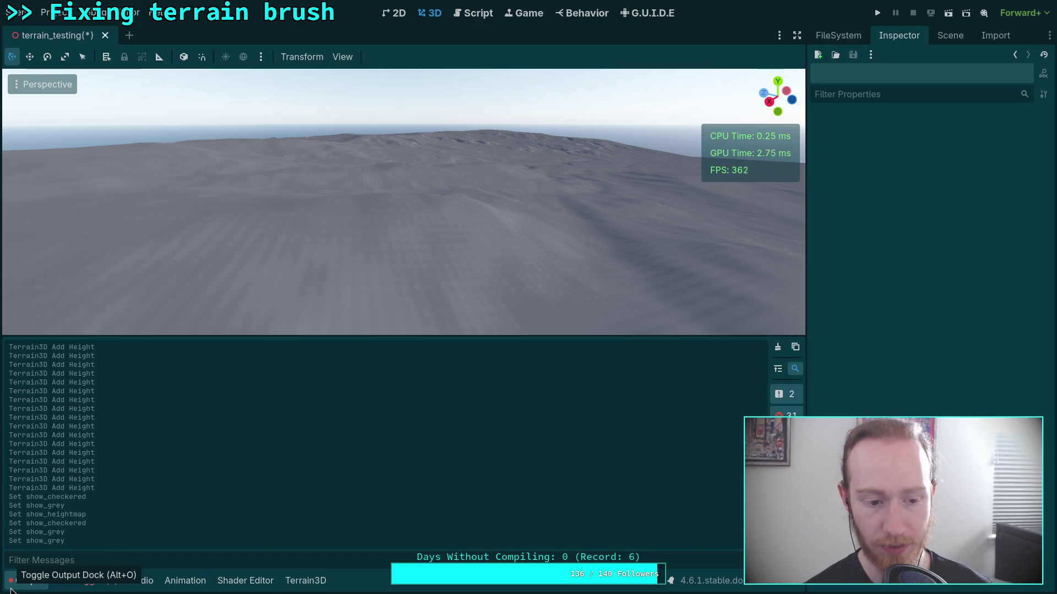
pyautogui.click(21, 586)
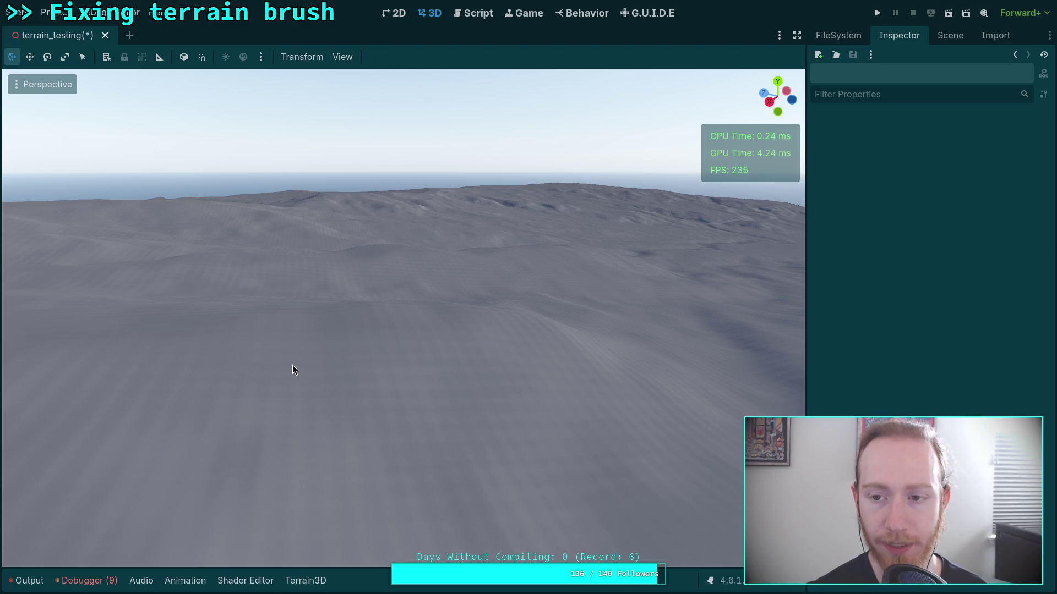
pyautogui.click(934, 39)
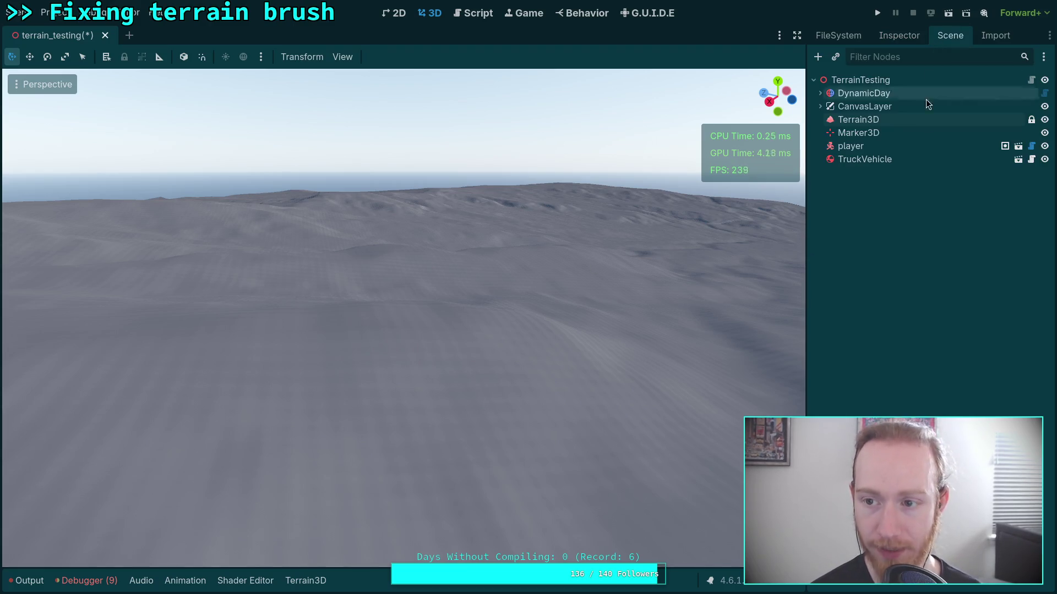
# Free-look fly over the mountain terrain, down to its cliff edge and toward the sea
pyautogui.rightClick(803, 267)
pyautogui.press('w')
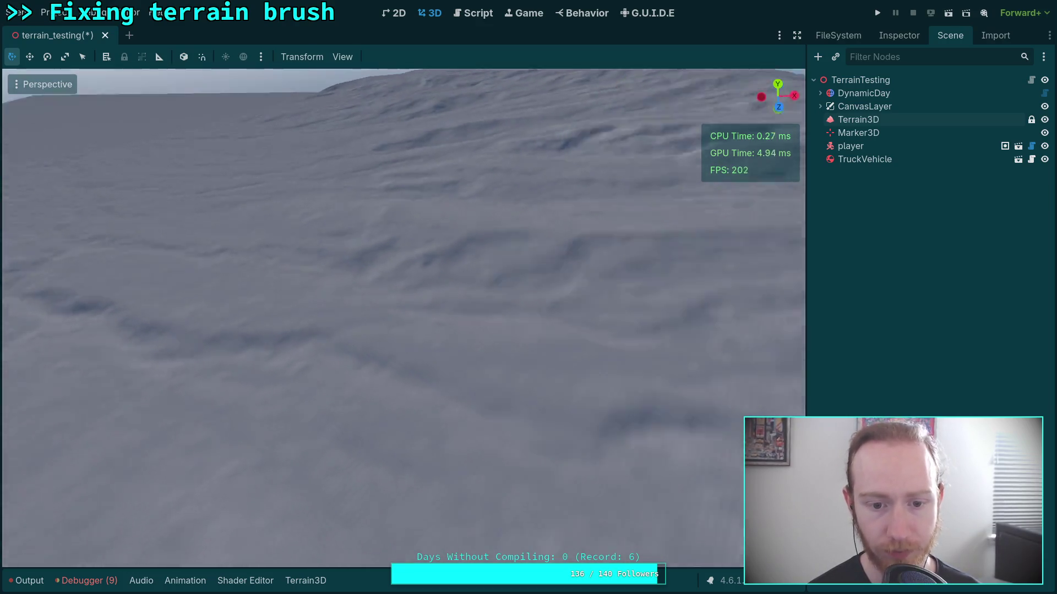
pyautogui.scroll(5, 403, 317)
pyautogui.press('s')
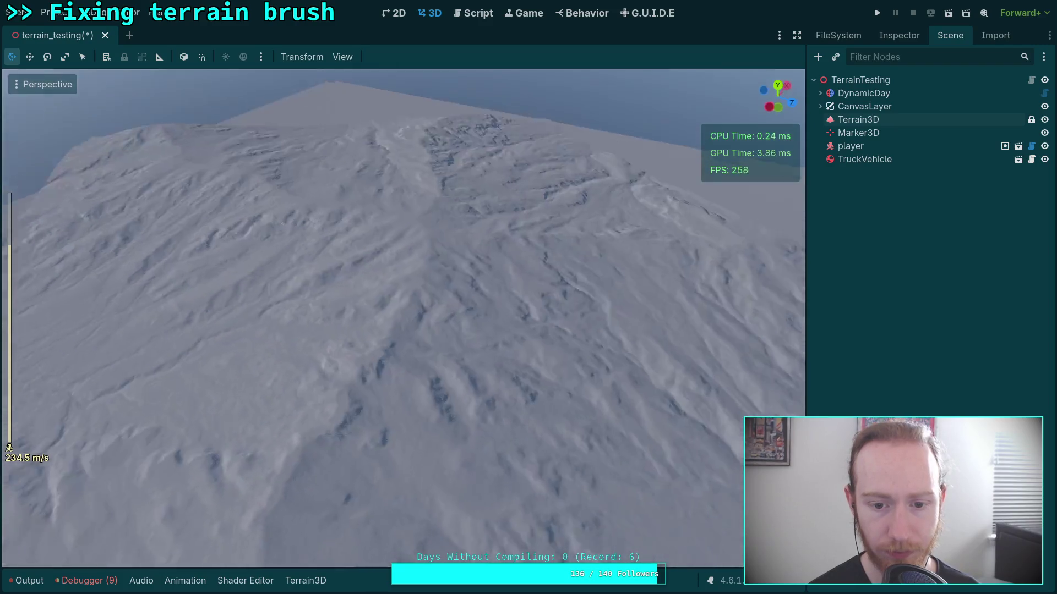
pyautogui.press('w')
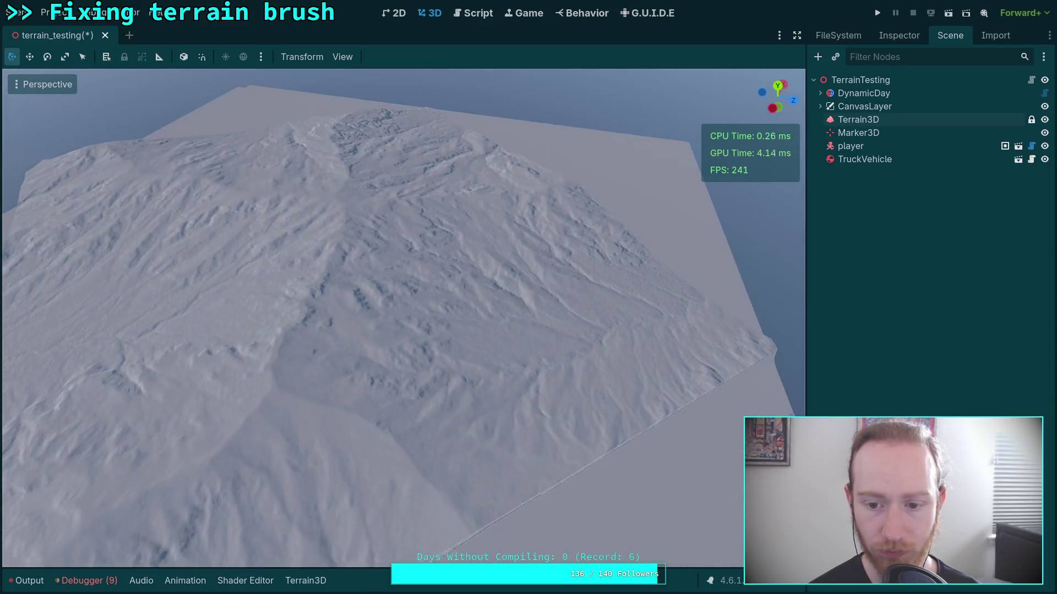
pyautogui.press('w')
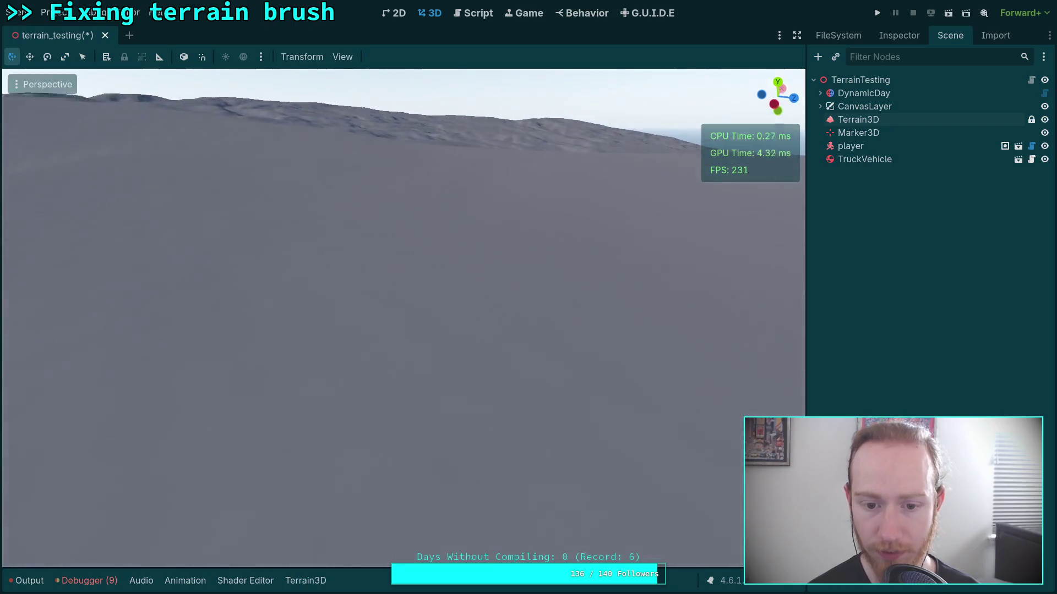
pyautogui.press('w')
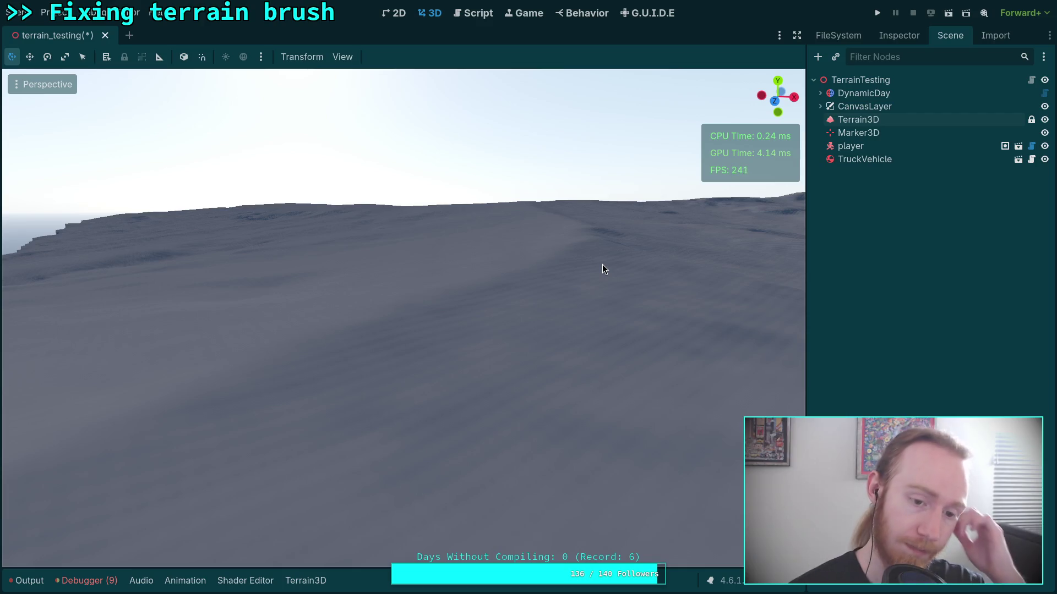
pyautogui.rightClick(484, 364)
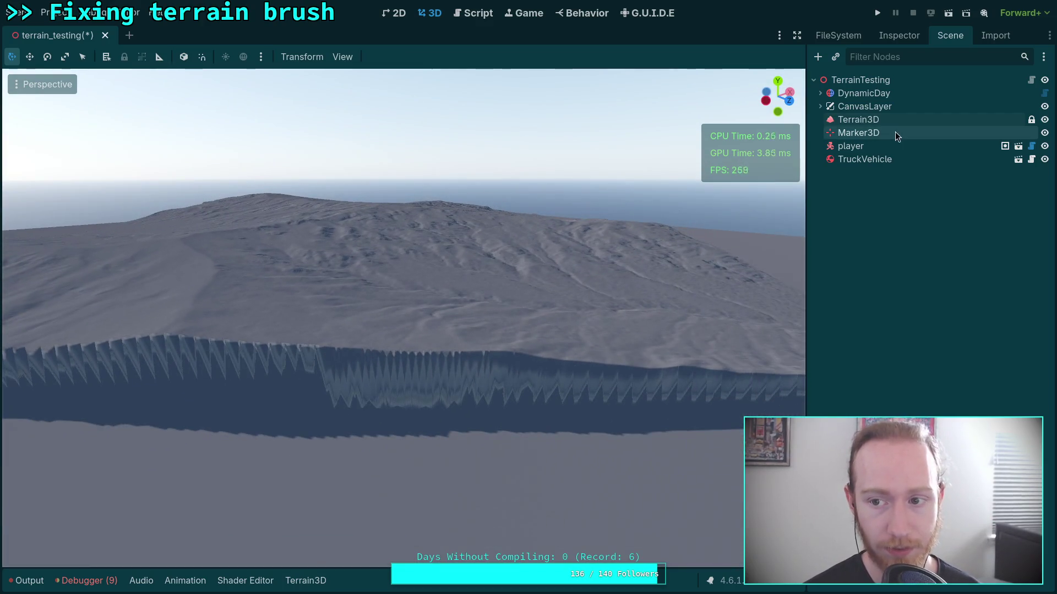
# Frame the player node and raise it above the terrain
pyautogui.click(880, 146)
pyautogui.press('f')
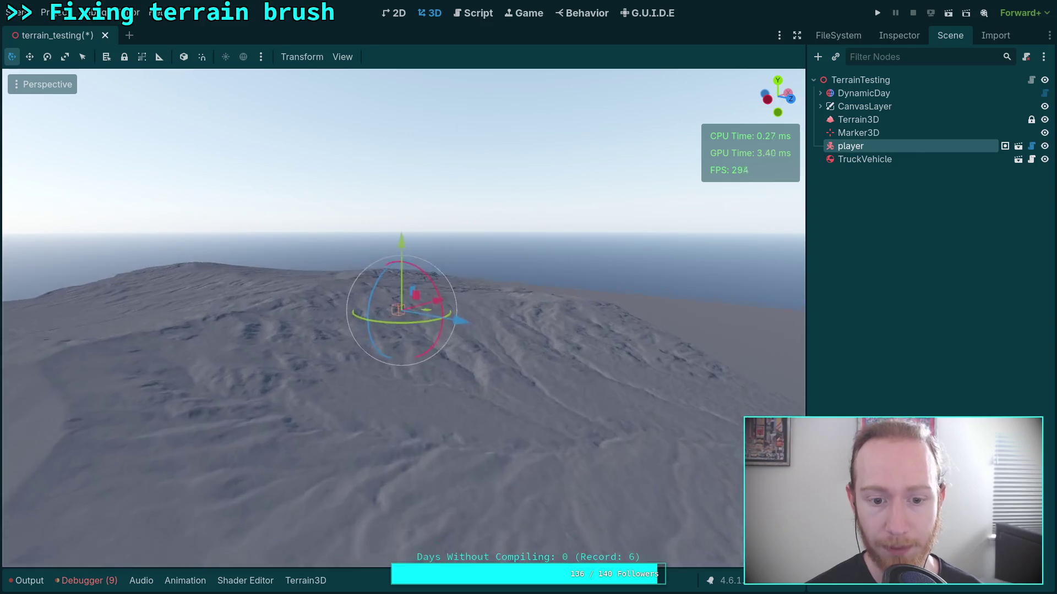
pyautogui.press('w')
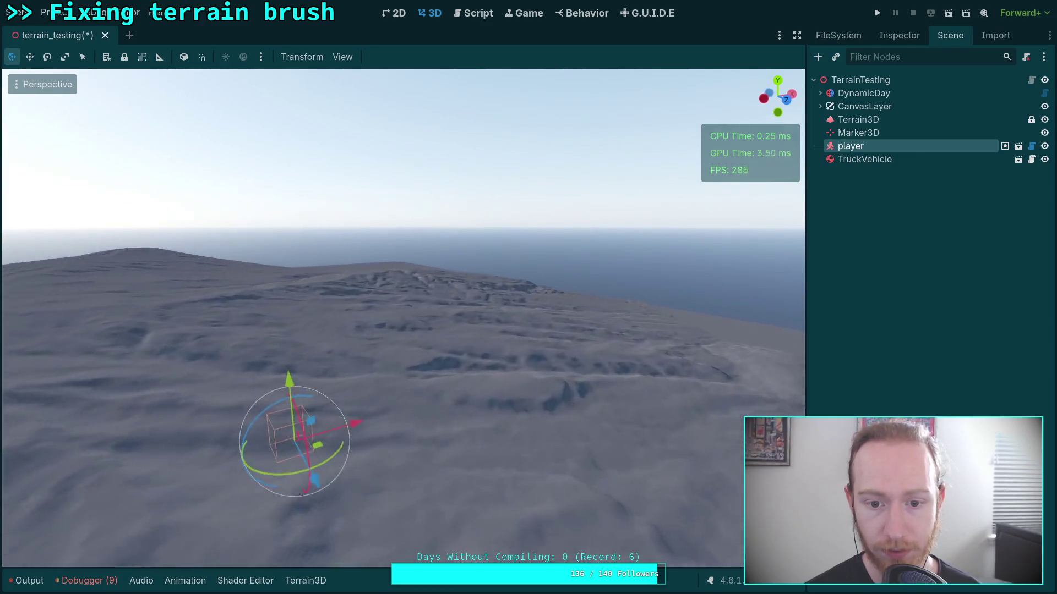
pyautogui.press('w')
pyautogui.moveTo(279, 412); pyautogui.dragTo(276, 269)
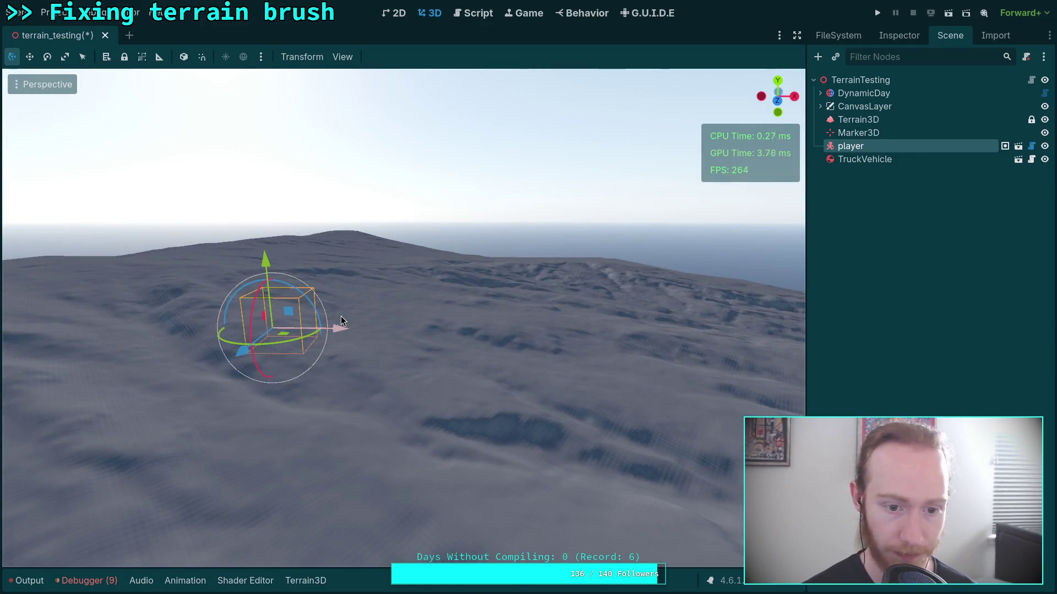
pyautogui.press('f')
pyautogui.moveTo(401, 249)
pyautogui.mouseDown()
pyautogui.moveTo(433, 451)
pyautogui.moveTo(412, 269)
pyautogui.moveTo(398, 382)
pyautogui.moveTo(401, 242)
pyautogui.moveTo(402, 309)
pyautogui.moveTo(395, 287)
pyautogui.mouseUp()
# Frame the TruckVehicle and switch to a top-down orthogonal view of the terrain
pyautogui.click(872, 159)
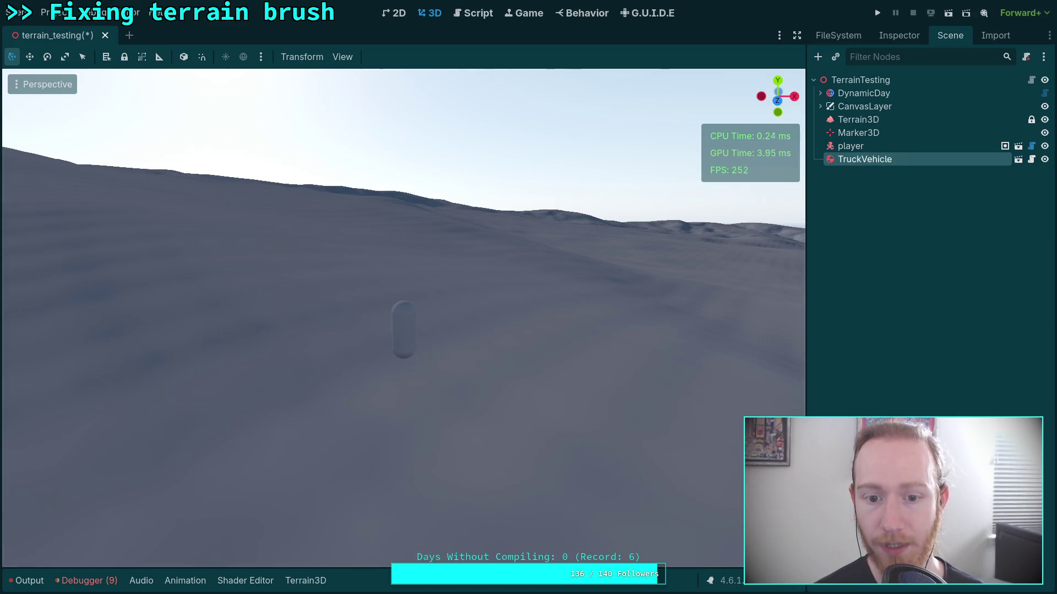
pyautogui.press('f')
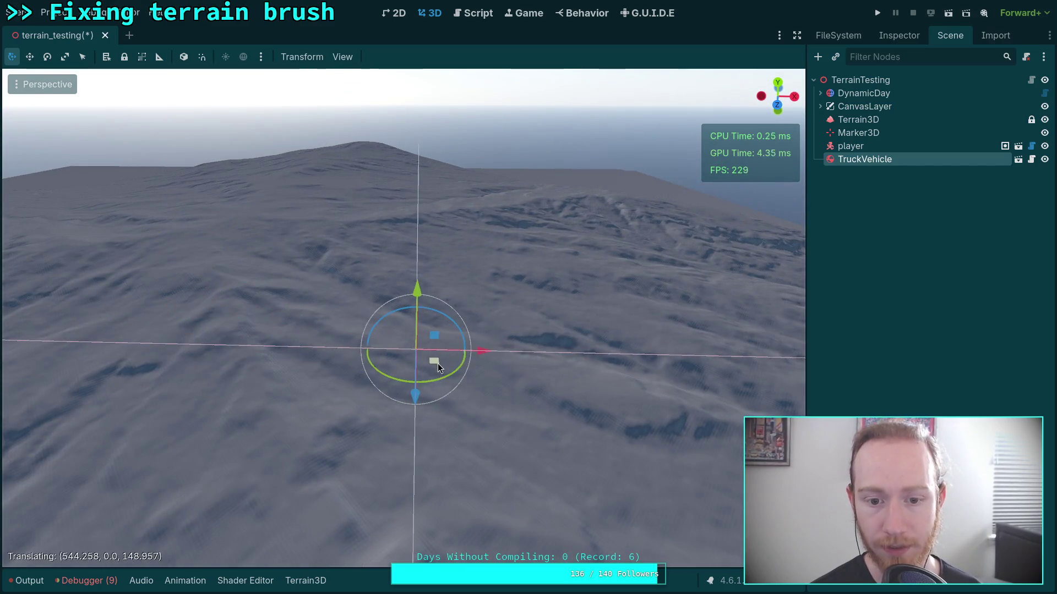
pyautogui.moveTo(438, 363)
pyautogui.mouseDown()
pyautogui.moveTo(339, 292)
pyautogui.moveTo(338, 363)
pyautogui.moveTo(353, 341)
pyautogui.moveTo(724, 110)
pyautogui.mouseUp()
pyautogui.click(778, 96)
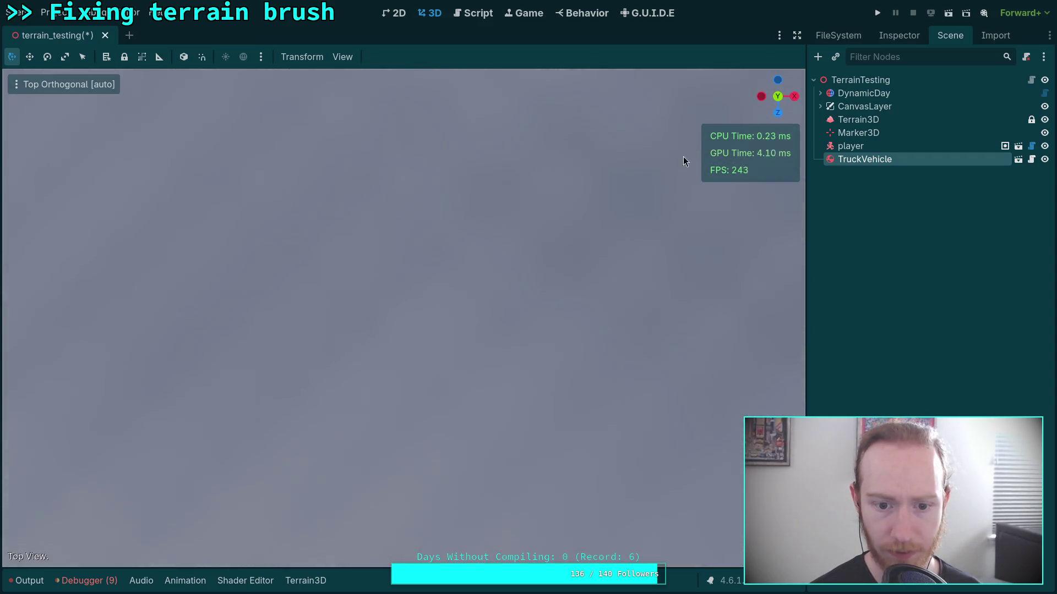
pyautogui.scroll(3, 355, 282)
pyautogui.scroll(-2, 386, 305)
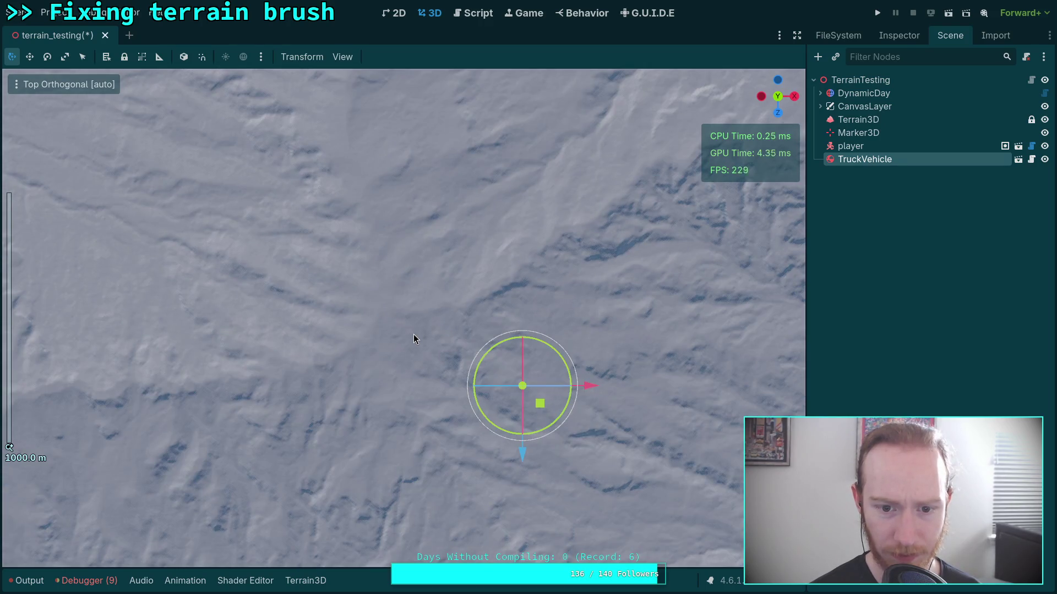
pyautogui.moveTo(418, 312)
pyautogui.mouseDown()
pyautogui.moveTo(415, 343)
pyautogui.moveTo(381, 386)
pyautogui.moveTo(448, 456)
pyautogui.moveTo(446, 349)
pyautogui.moveTo(420, 389)
pyautogui.moveTo(414, 255)
pyautogui.moveTo(373, 297)
pyautogui.mouseUp()
pyautogui.scroll(6, 431, 429)
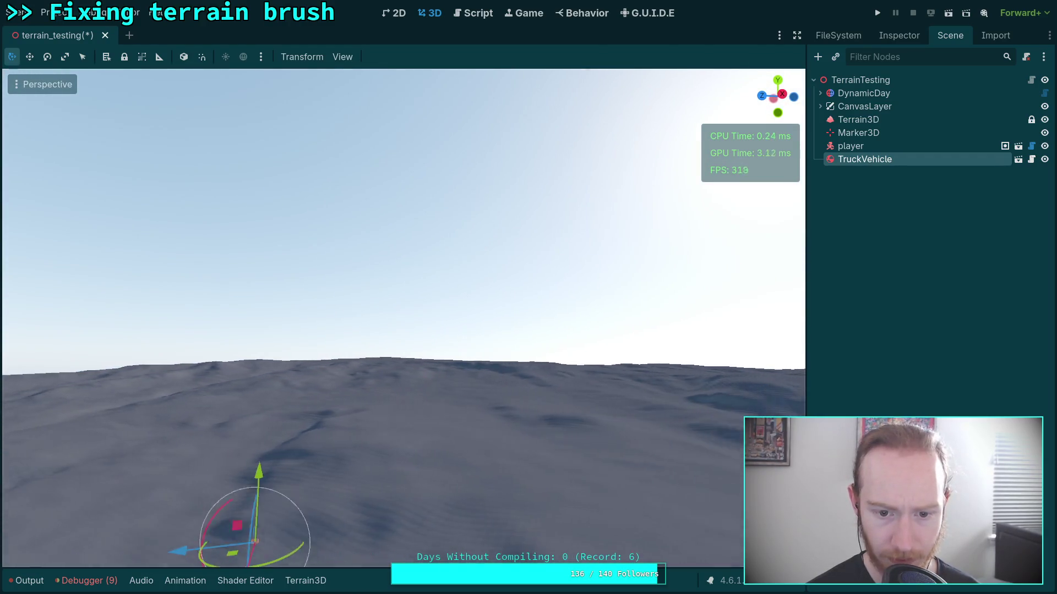
pyautogui.click(769, 86)
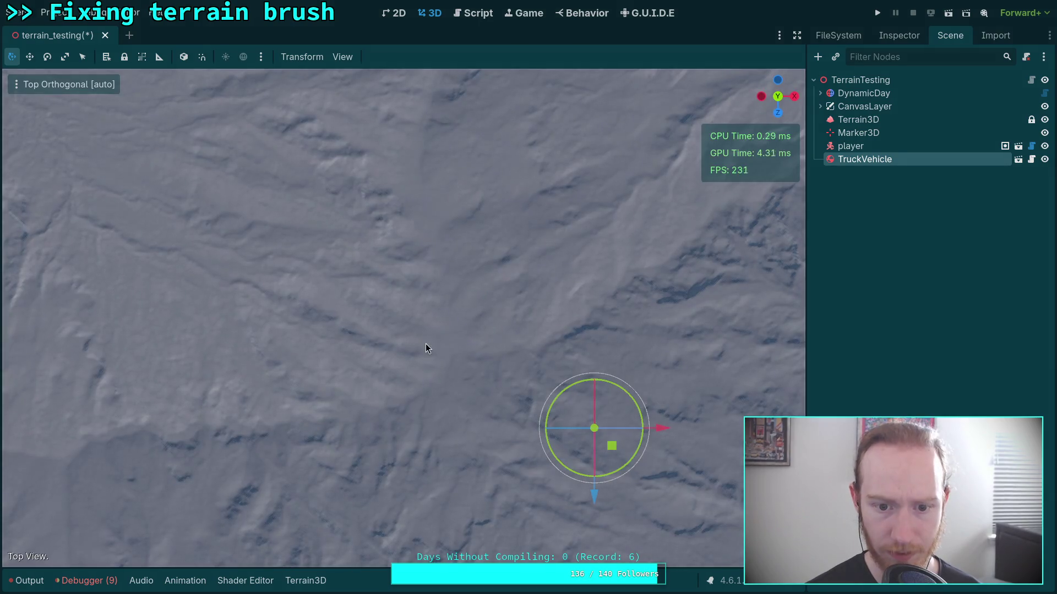
# Move the truck and the player to the same new spot on the terrain
pyautogui.moveTo(616, 451); pyautogui.dragTo(462, 366)
pyautogui.click(848, 146)
pyautogui.moveTo(609, 470); pyautogui.dragTo(463, 364)
pyautogui.moveTo(552, 316)
pyautogui.mouseDown()
pyautogui.moveTo(533, 377)
pyautogui.moveTo(472, 365)
pyautogui.moveTo(340, 225)
pyautogui.mouseUp()
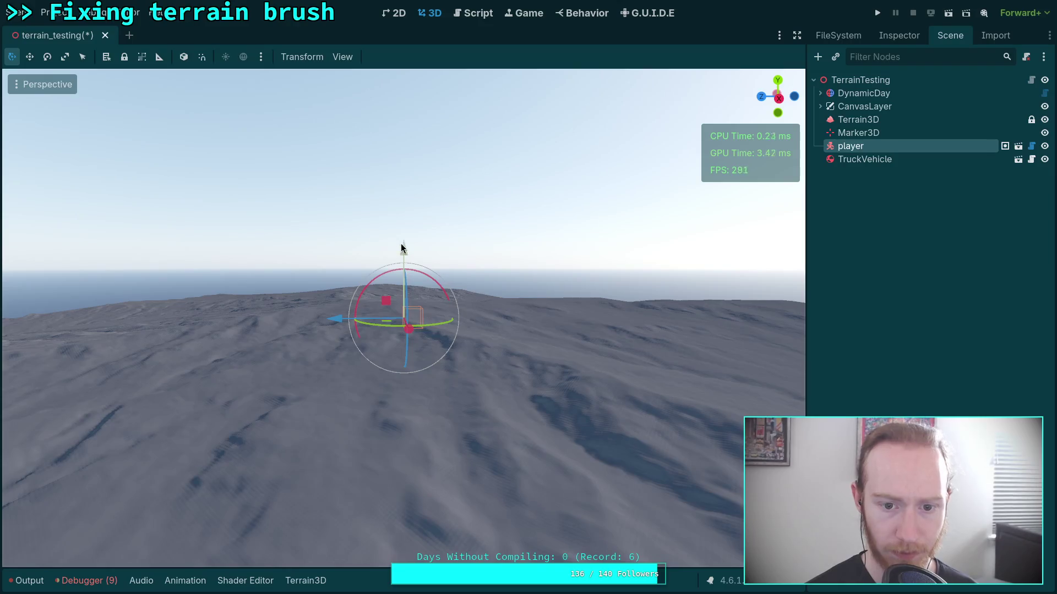
# Lower the player along its Y axis onto the terrain surface
pyautogui.moveTo(409, 211); pyautogui.dragTo(401, 393)
pyautogui.press('f')
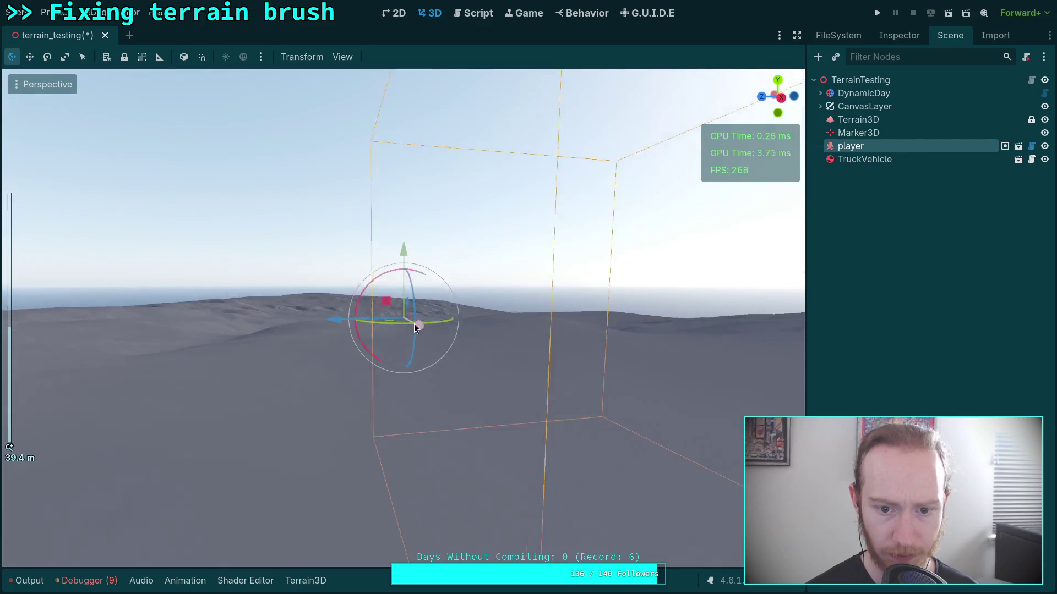
pyautogui.moveTo(404, 259)
pyautogui.mouseDown()
pyautogui.moveTo(397, 294)
pyautogui.moveTo(407, 303)
pyautogui.mouseUp()
pyautogui.scroll(5, 407, 302)
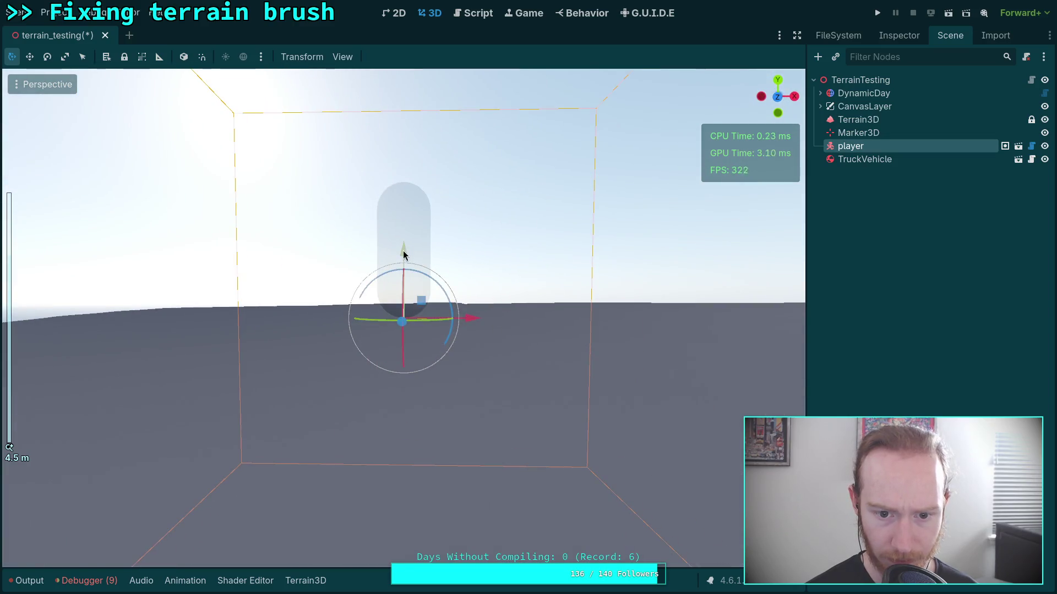
pyautogui.moveTo(403, 251); pyautogui.dragTo(400, 282)
# Lower the TruckVehicle along its Y axis down onto the ground
pyautogui.click(872, 160)
pyautogui.scroll(-10, 473, 289)
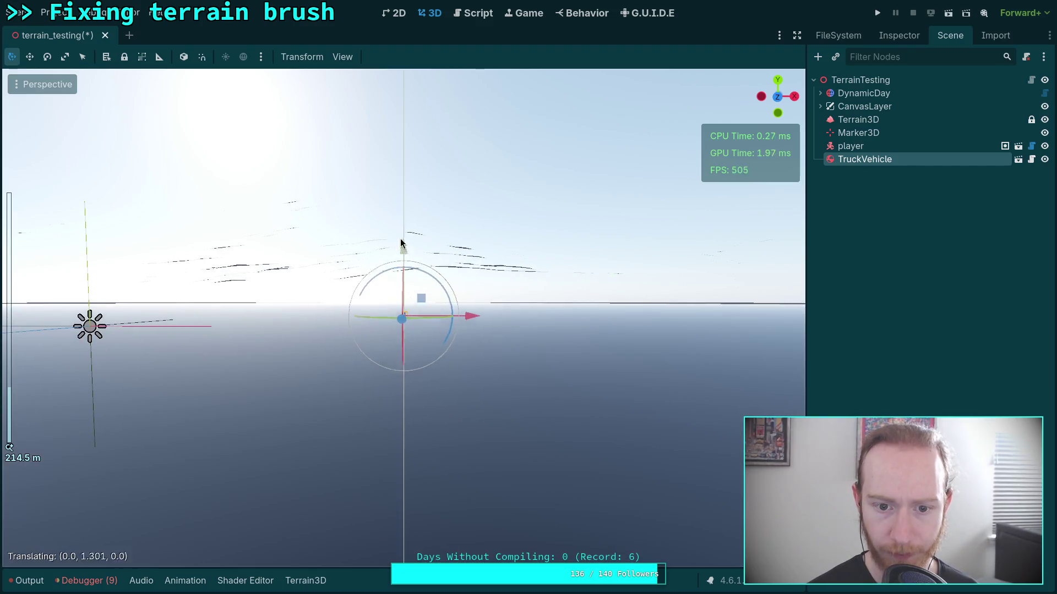
pyautogui.moveTo(401, 243)
pyautogui.mouseDown()
pyautogui.moveTo(413, 154)
pyautogui.moveTo(405, 260)
pyautogui.mouseUp()
pyautogui.moveTo(398, 162); pyautogui.dragTo(395, 270)
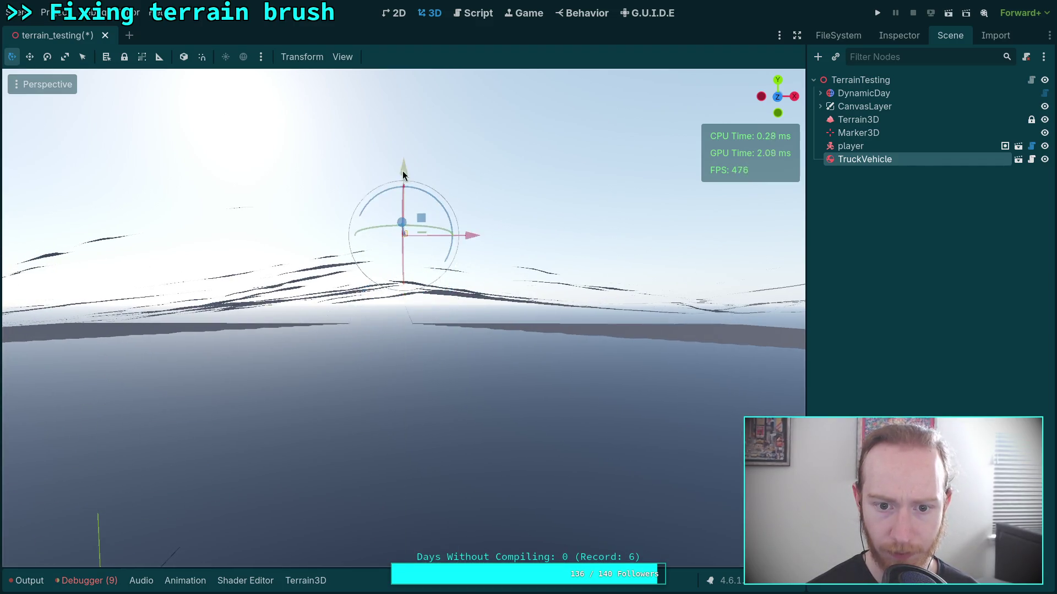
pyautogui.moveTo(403, 174); pyautogui.dragTo(407, 275)
pyautogui.moveTo(403, 210); pyautogui.dragTo(404, 213)
pyautogui.scroll(3, 411, 285)
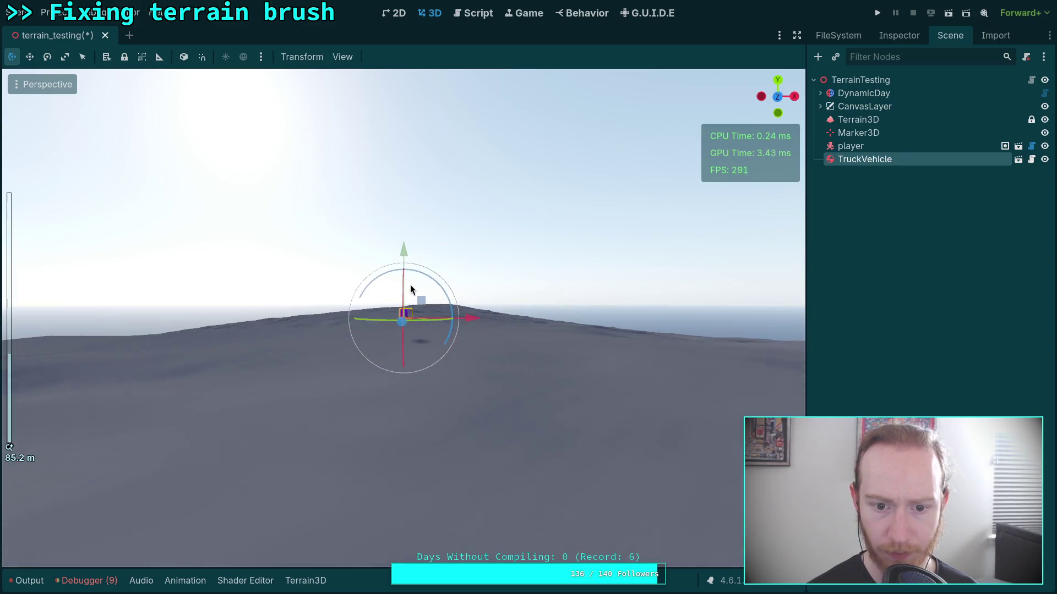
pyautogui.moveTo(461, 302); pyautogui.dragTo(266, 304)
pyautogui.moveTo(392, 253)
pyautogui.mouseDown()
pyautogui.moveTo(413, 351)
pyautogui.moveTo(405, 397)
pyautogui.moveTo(407, 382)
pyautogui.moveTo(573, 330)
pyautogui.moveTo(417, 440)
pyautogui.moveTo(493, 487)
pyautogui.moveTo(429, 384)
pyautogui.moveTo(396, 385)
pyautogui.moveTo(353, 326)
pyautogui.moveTo(311, 326)
pyautogui.moveTo(271, 359)
pyautogui.mouseUp()
# Rotate the truck and save the terrain_testing scene
pyautogui.scroll(3, 429, 384)
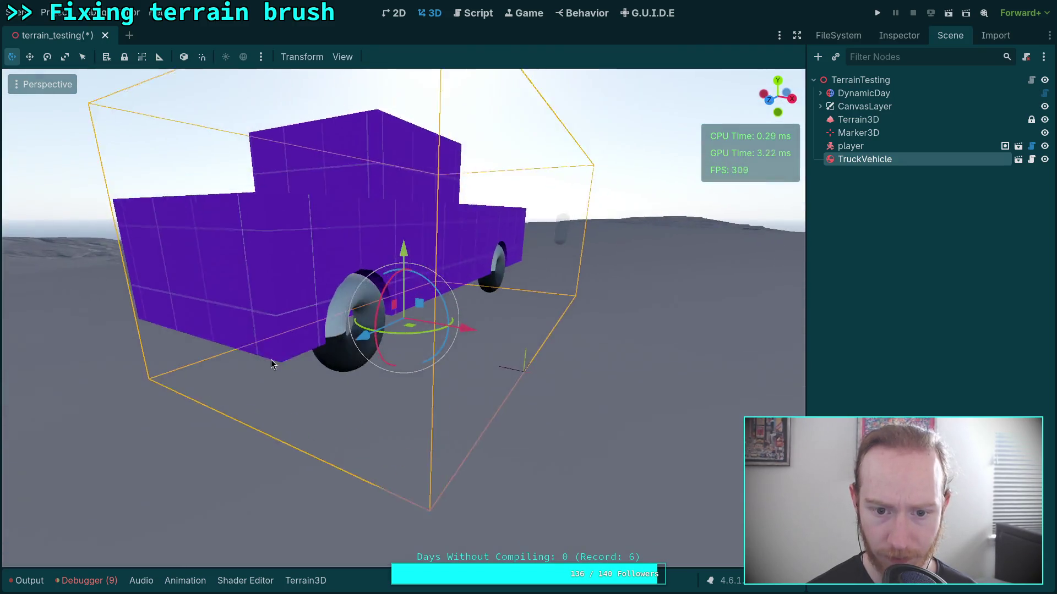
pyautogui.scroll(-3, 318, 358)
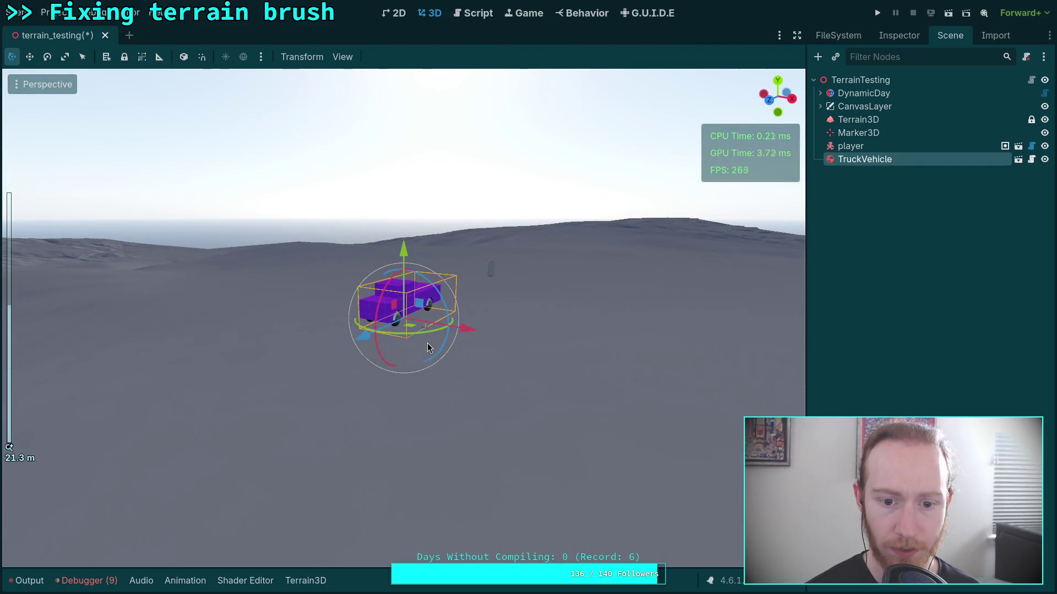
pyautogui.click(499, 279)
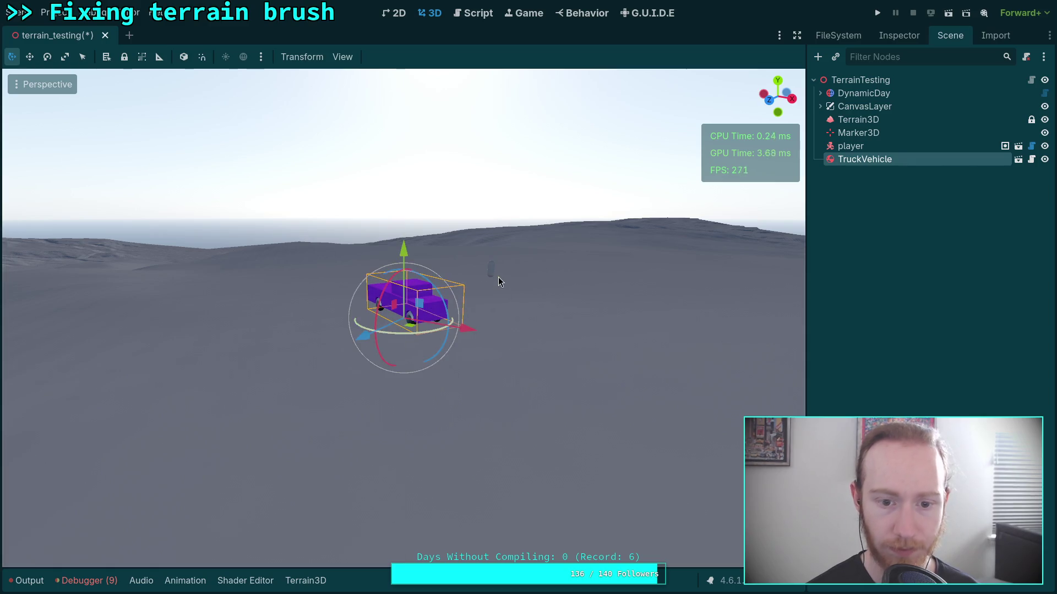
pyautogui.hotkey('ctrl', 's')
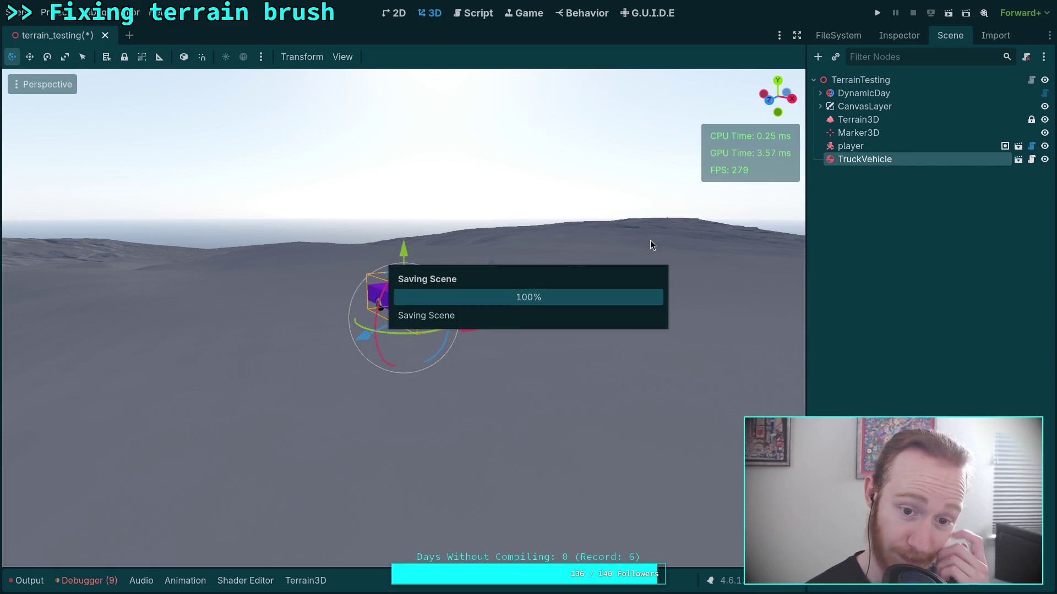
# Test-run the game, exit it to desktop, run it again and stop it
pyautogui.click(870, 12)
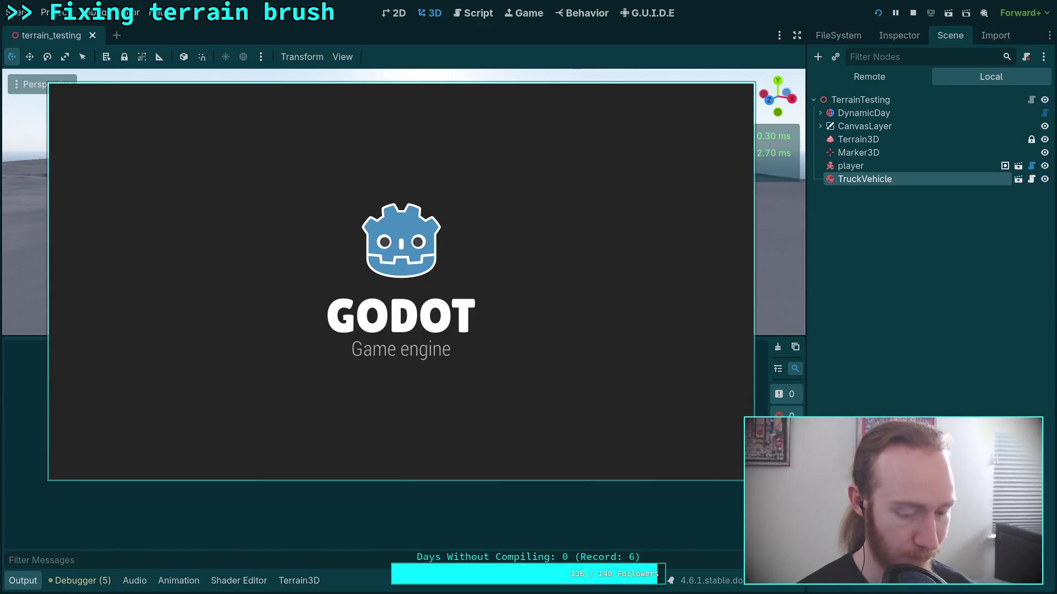
pyautogui.press('Escape')
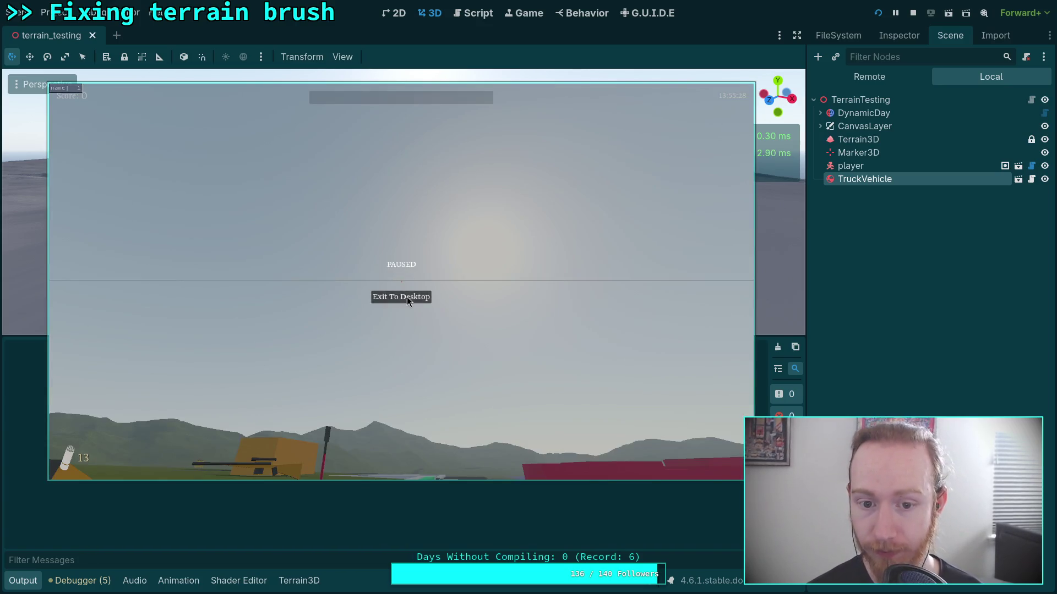
pyautogui.click(408, 301)
pyautogui.click(955, 16)
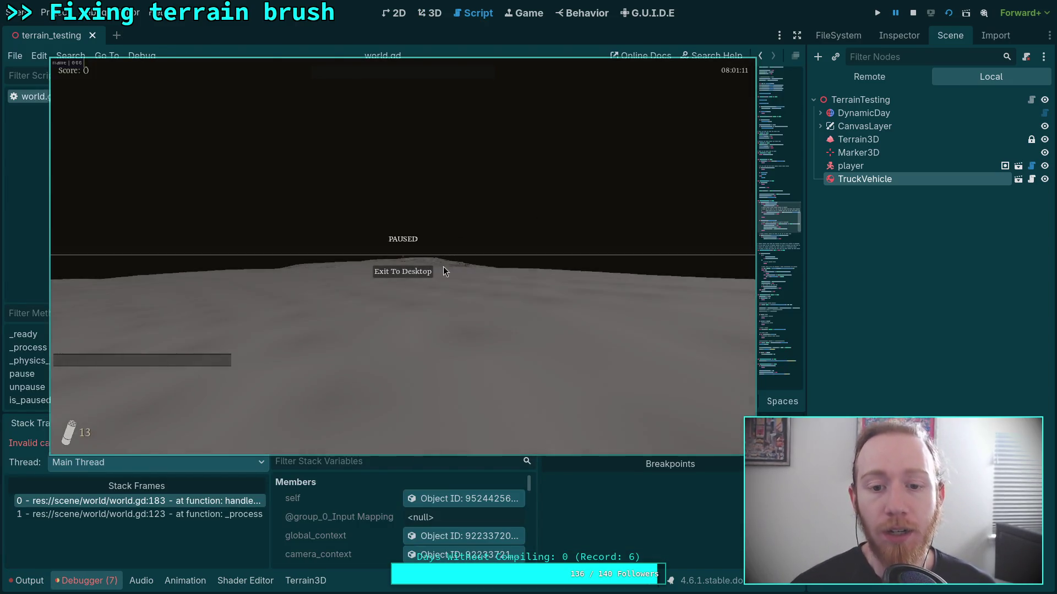
pyautogui.click(912, 12)
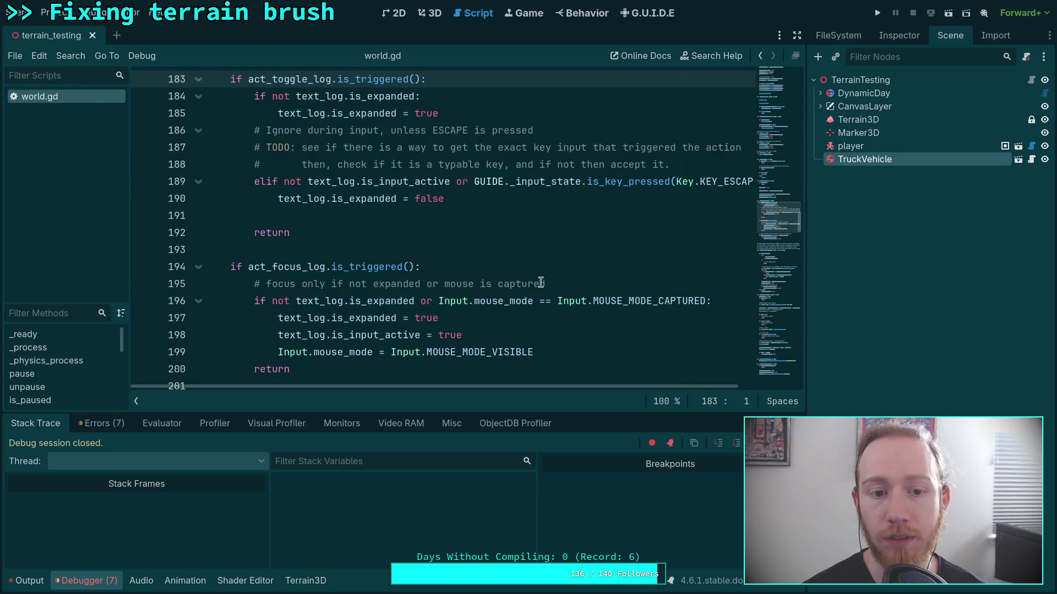
# Select the TerrainTesting root and show its properties in the Inspector
pyautogui.scroll(3, 533, 284)
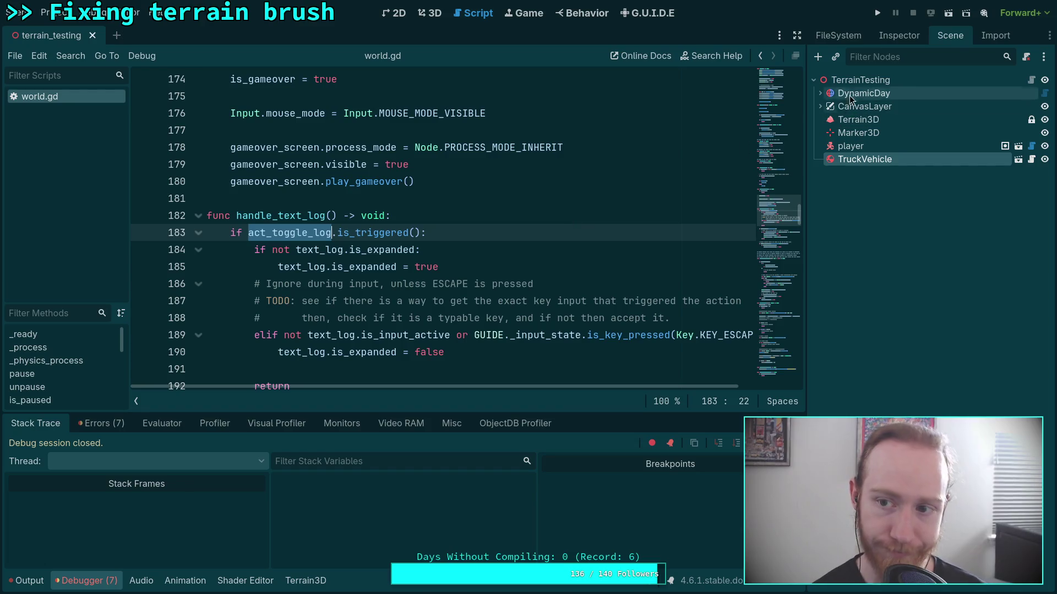
pyautogui.click(860, 80)
pyautogui.click(906, 37)
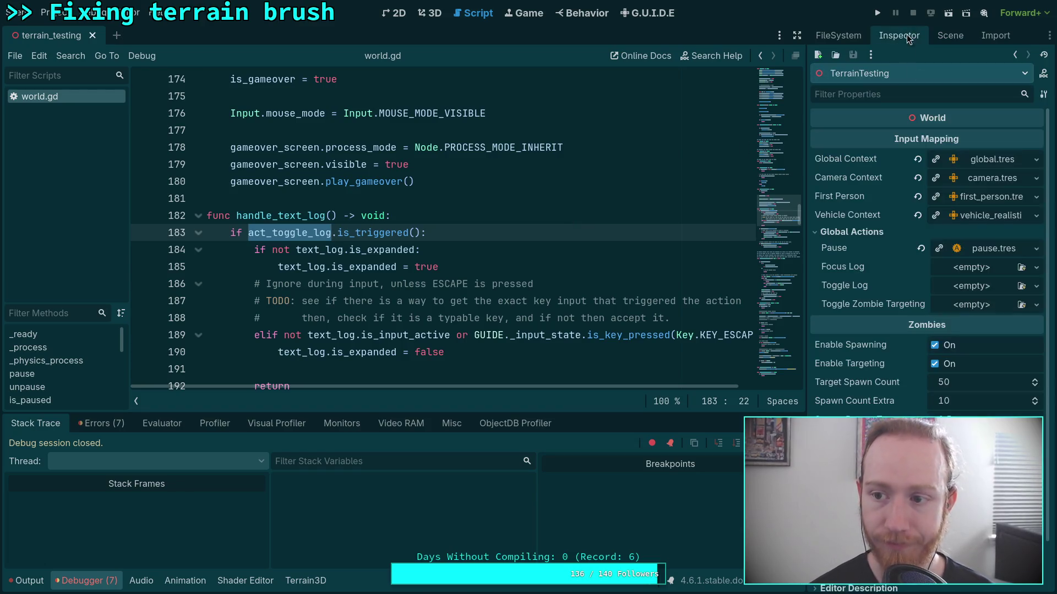
# Quick-load debug_focus_log.tres into Focus Log and debug_toggle_log.tres into Toggle Log
pyautogui.click(976, 269)
pyautogui.click(988, 320)
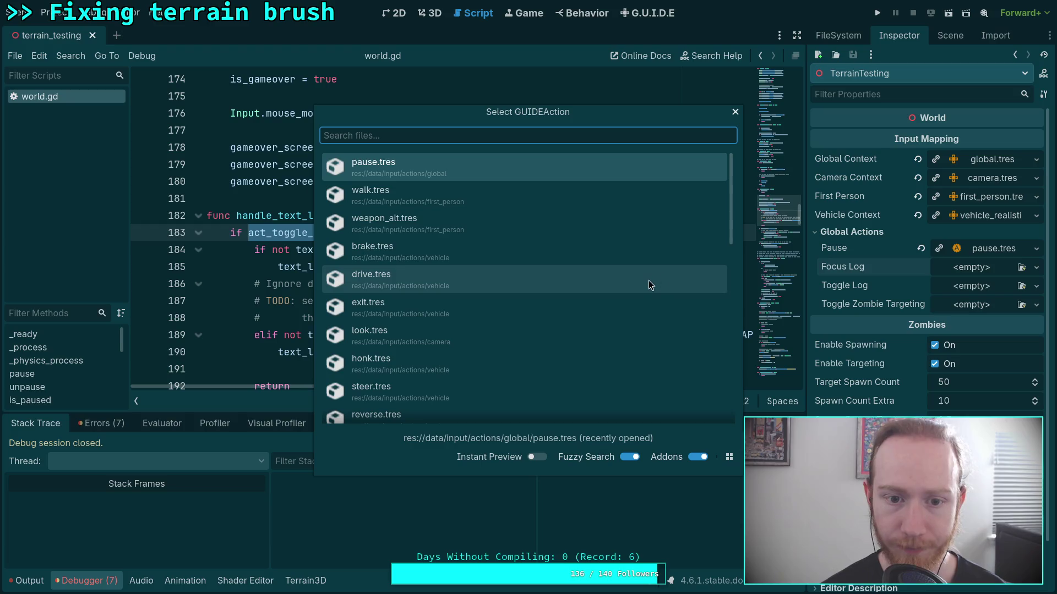
pyautogui.write('log')
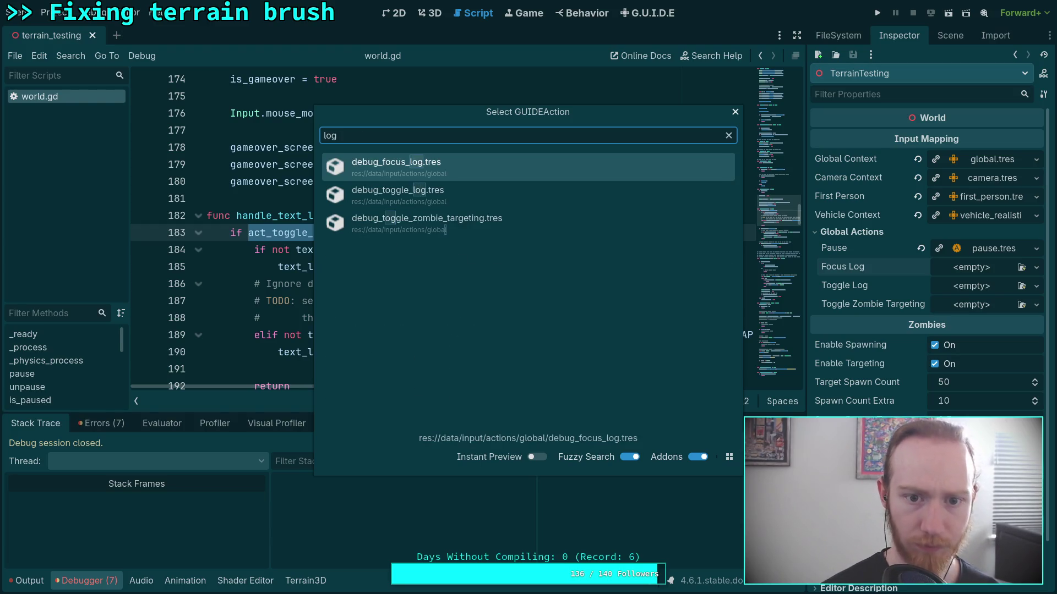
pyautogui.doubleClick(479, 160)
pyautogui.click(971, 292)
pyautogui.click(985, 345)
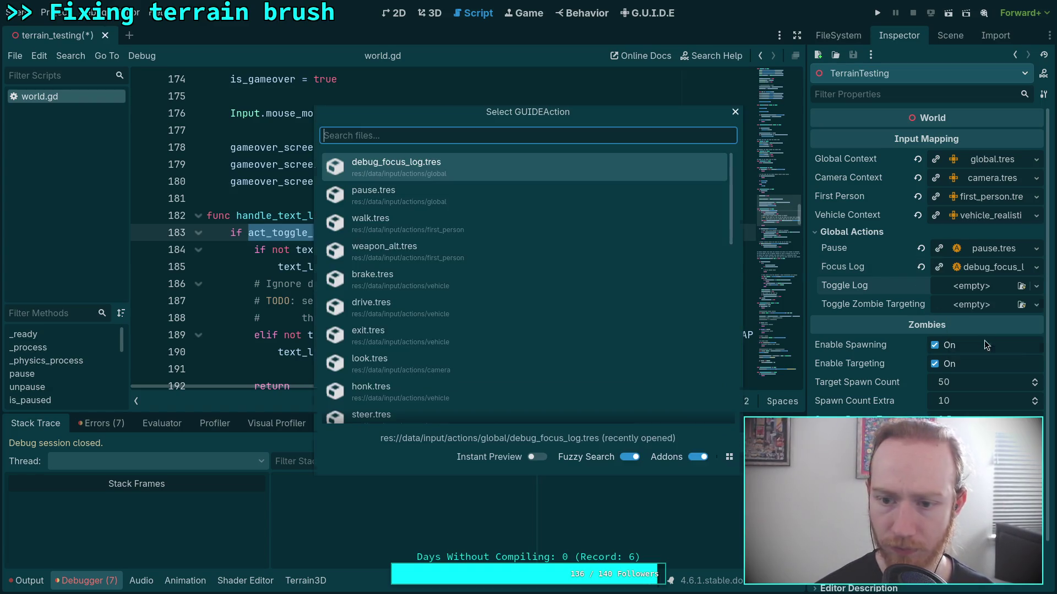
pyautogui.write('log')
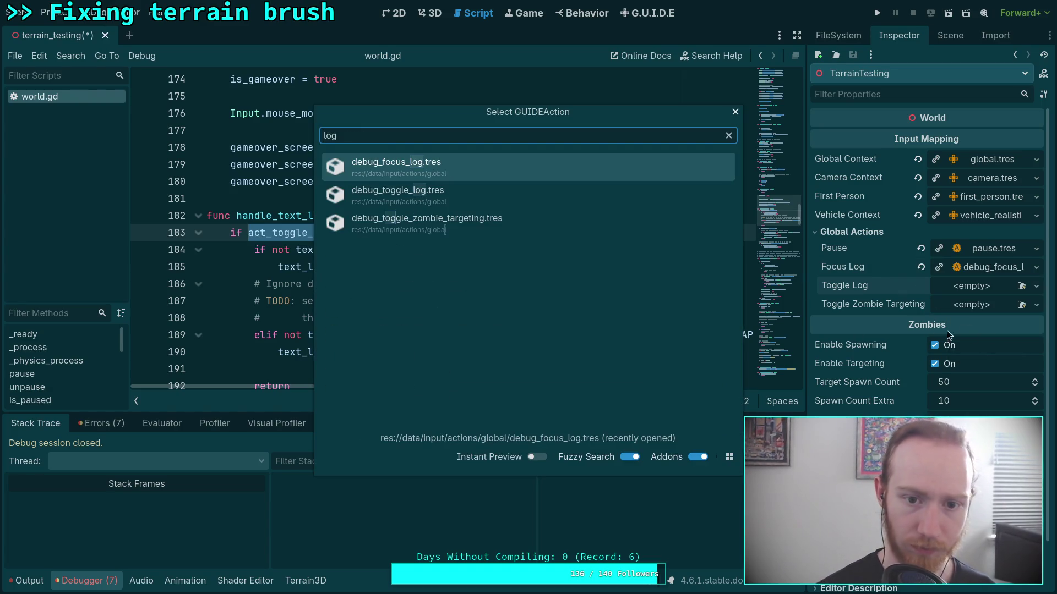
pyautogui.doubleClick(483, 193)
# Assign debug_toggle_zombie_targeting.tres to Toggle Zombie Targeting, then run the game to test
pyautogui.click(984, 312)
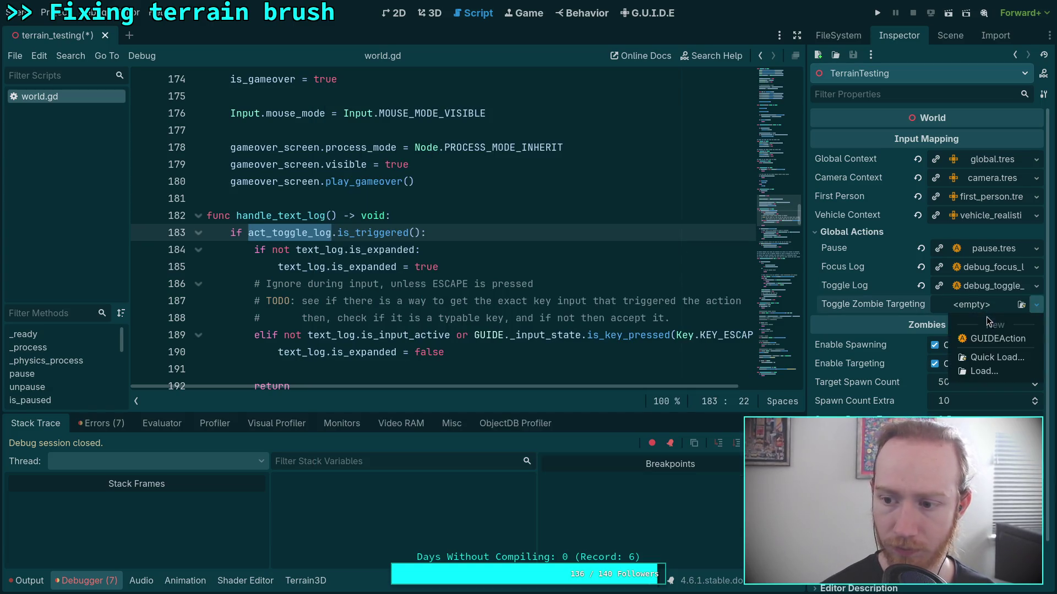
pyautogui.click(985, 357)
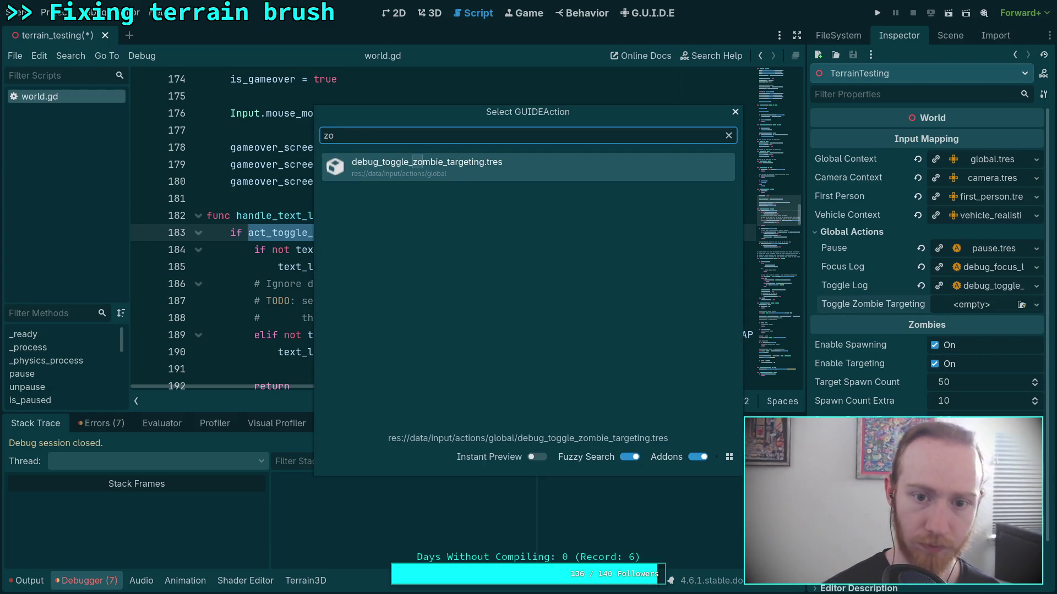
pyautogui.doubleClick(531, 180)
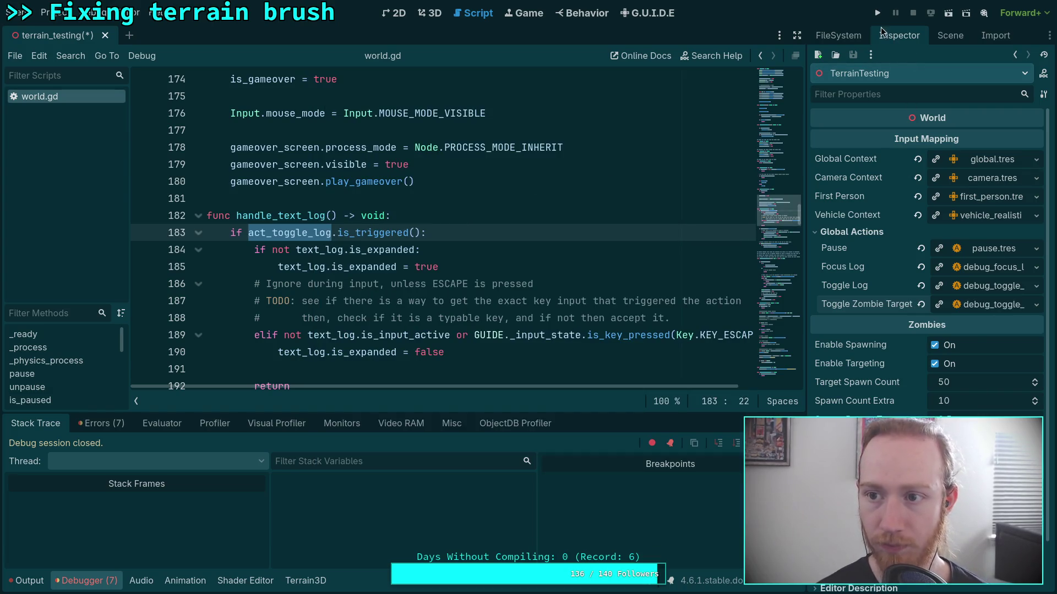
pyautogui.click(877, 14)
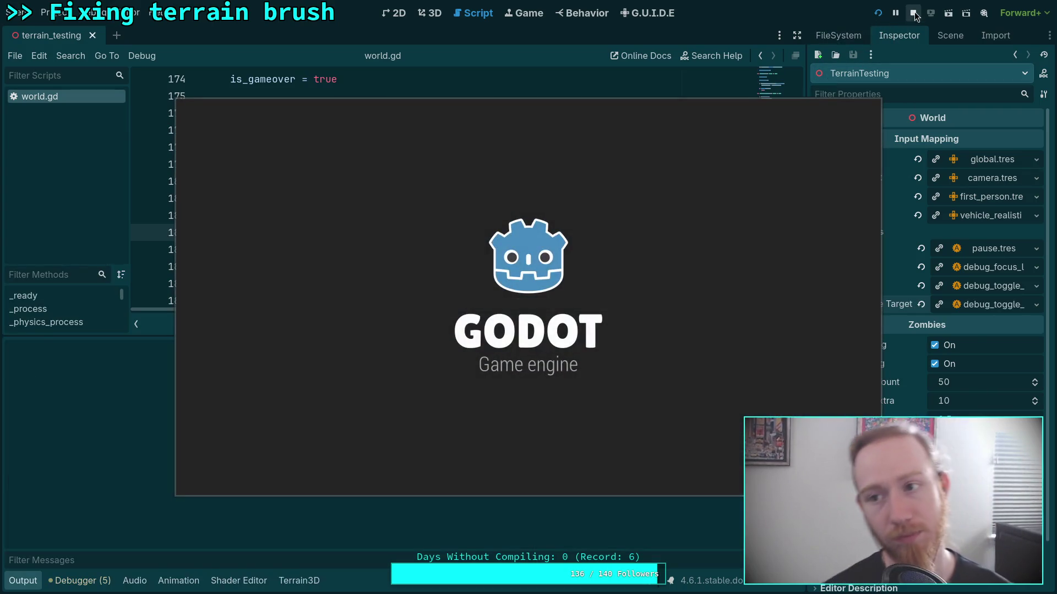
pyautogui.click(947, 16)
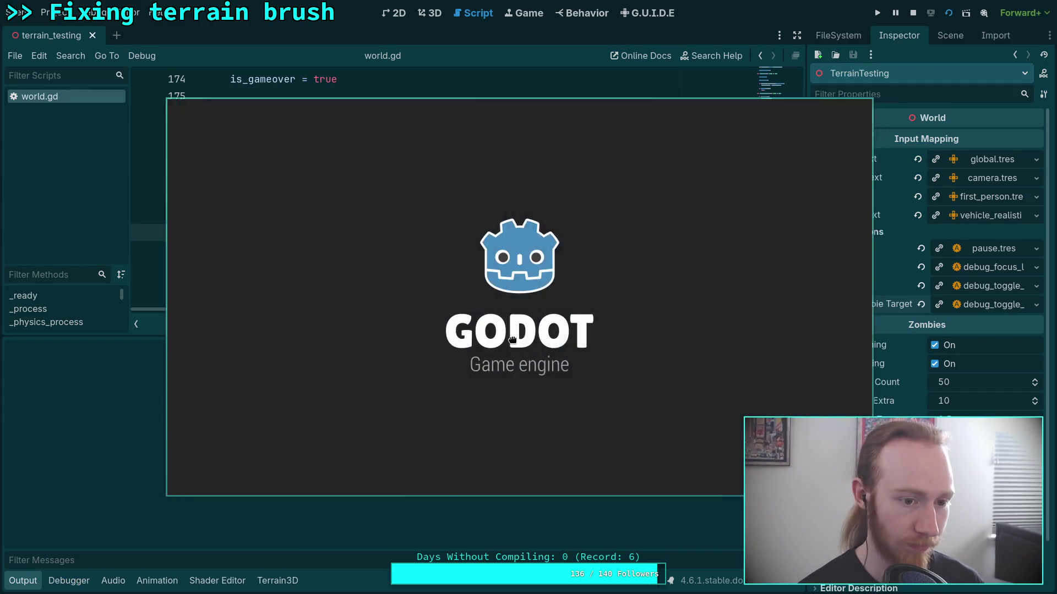
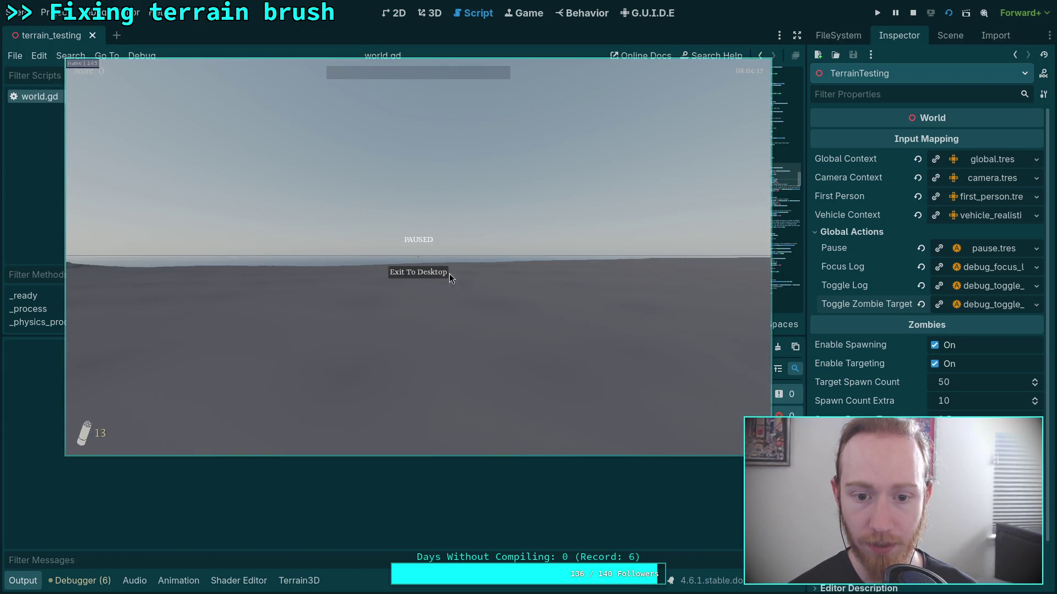
# Stop the running game and set ui_pause's Process Mode to When Paused
pyautogui.click(912, 13)
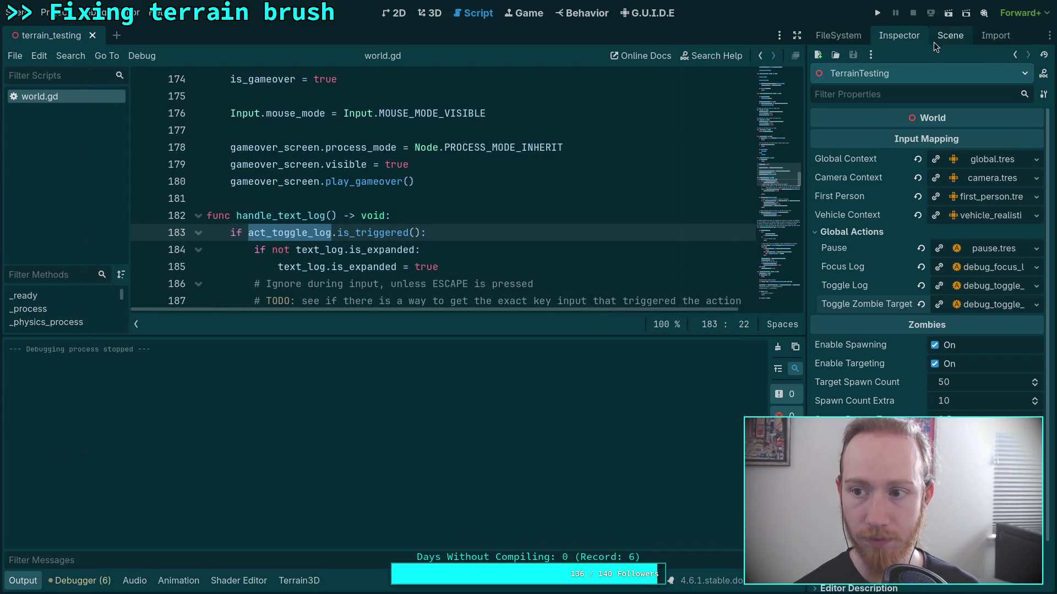
pyautogui.click(946, 36)
pyautogui.click(820, 107)
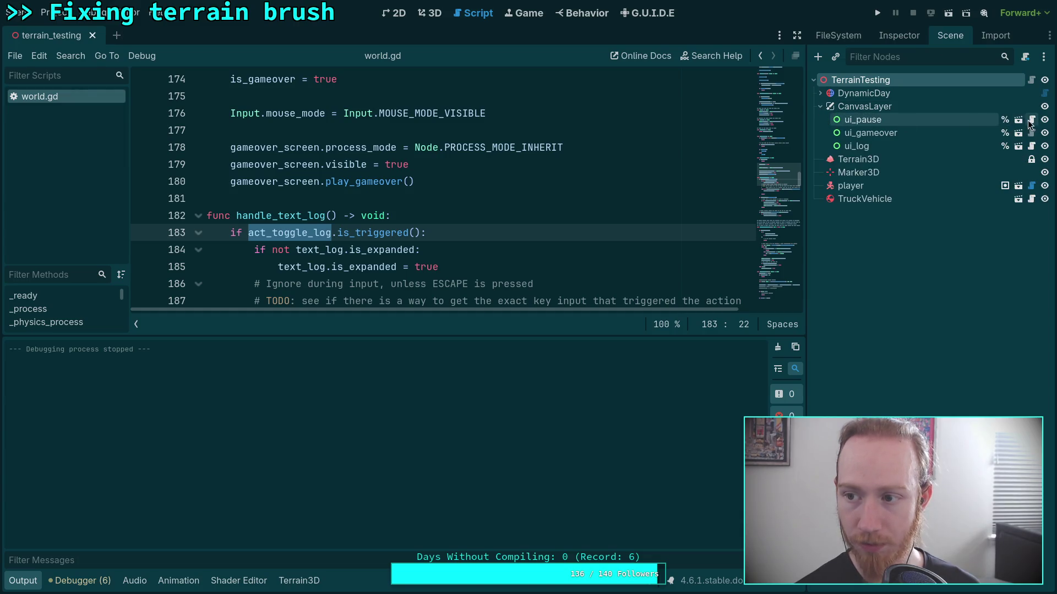
pyautogui.click(910, 120)
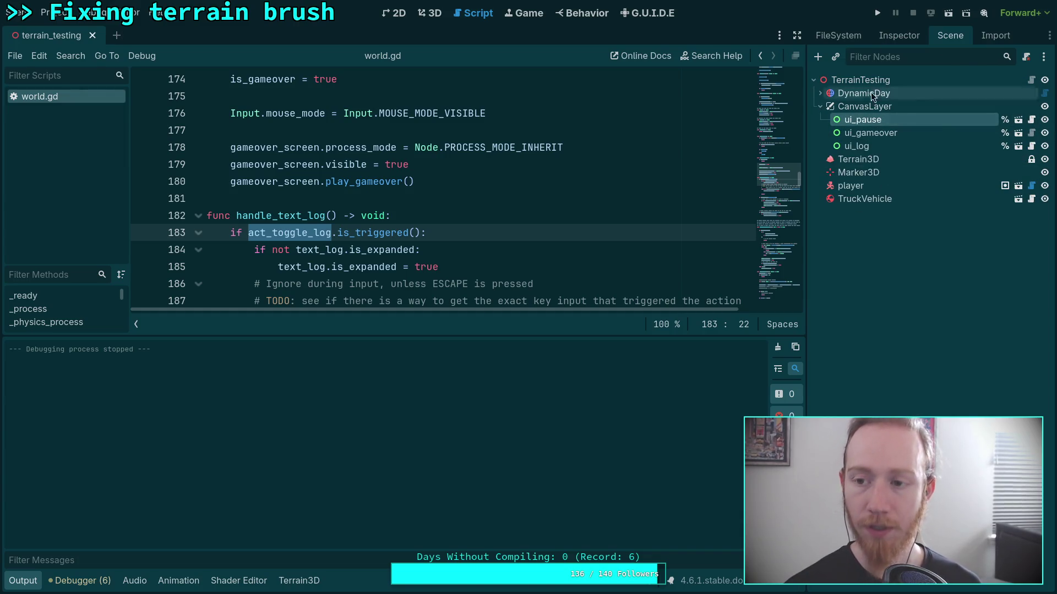
pyautogui.click(898, 35)
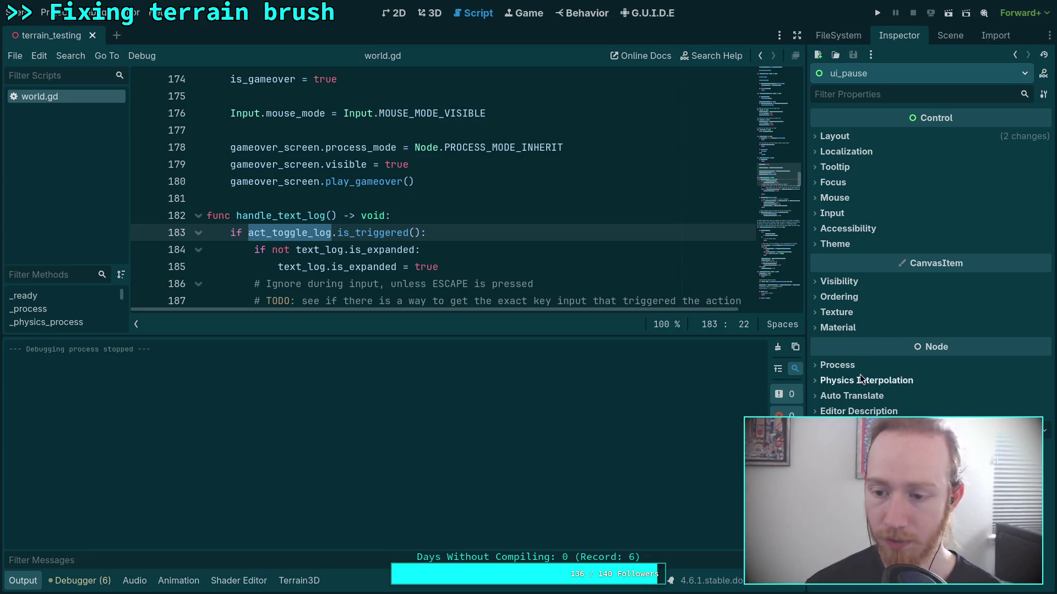
pyautogui.click(842, 365)
pyautogui.click(975, 382)
pyautogui.click(958, 428)
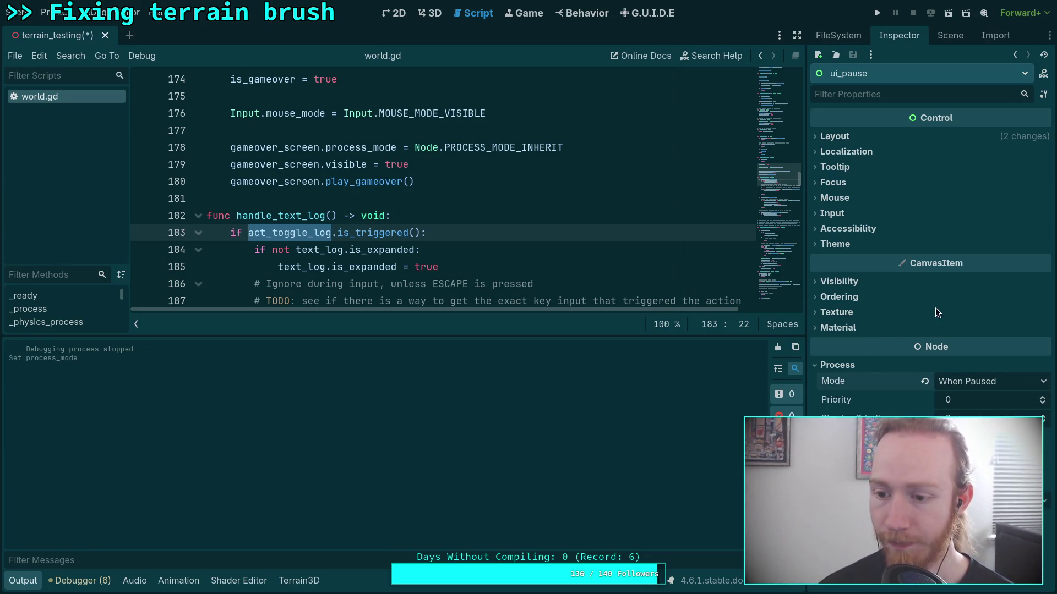
# Hide the ui_pause, ui_gameover and ui_log overlays, then save the scene
pyautogui.click(950, 36)
pyautogui.click(1045, 120)
pyautogui.click(913, 133)
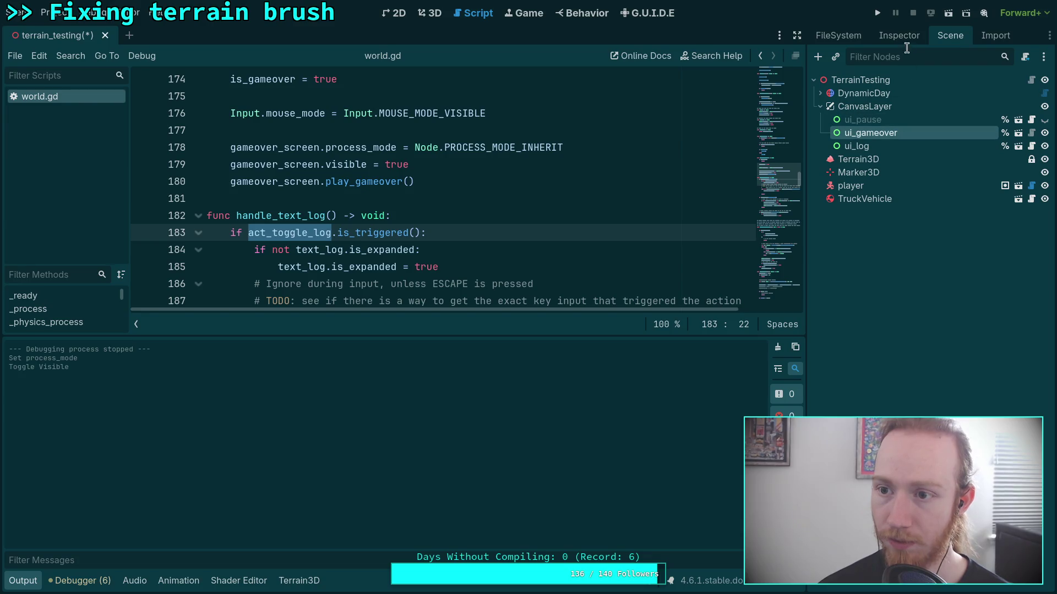
pyautogui.click(899, 36)
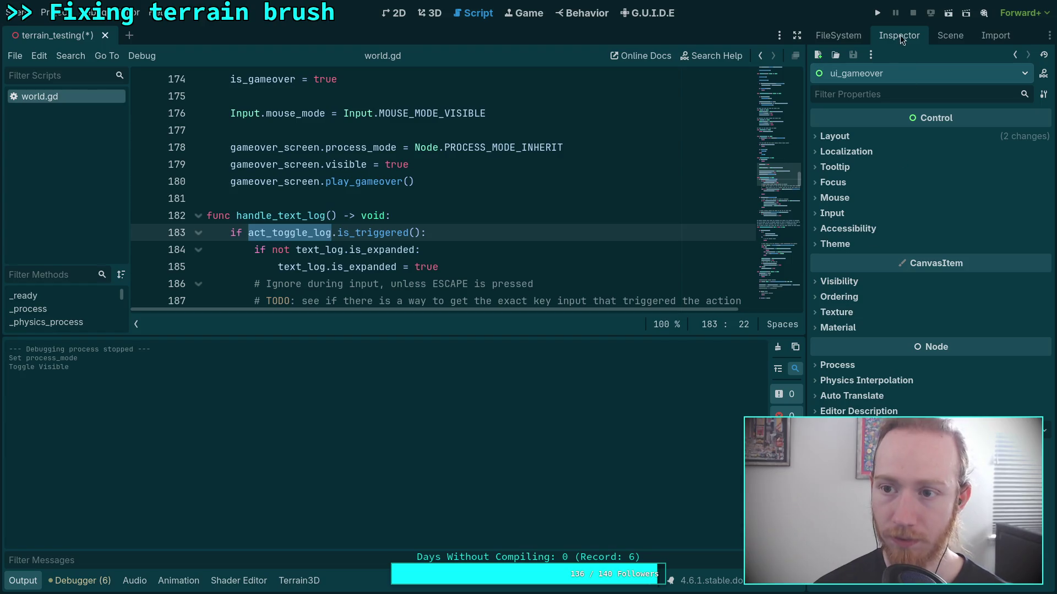
pyautogui.click(947, 35)
pyautogui.click(1044, 133)
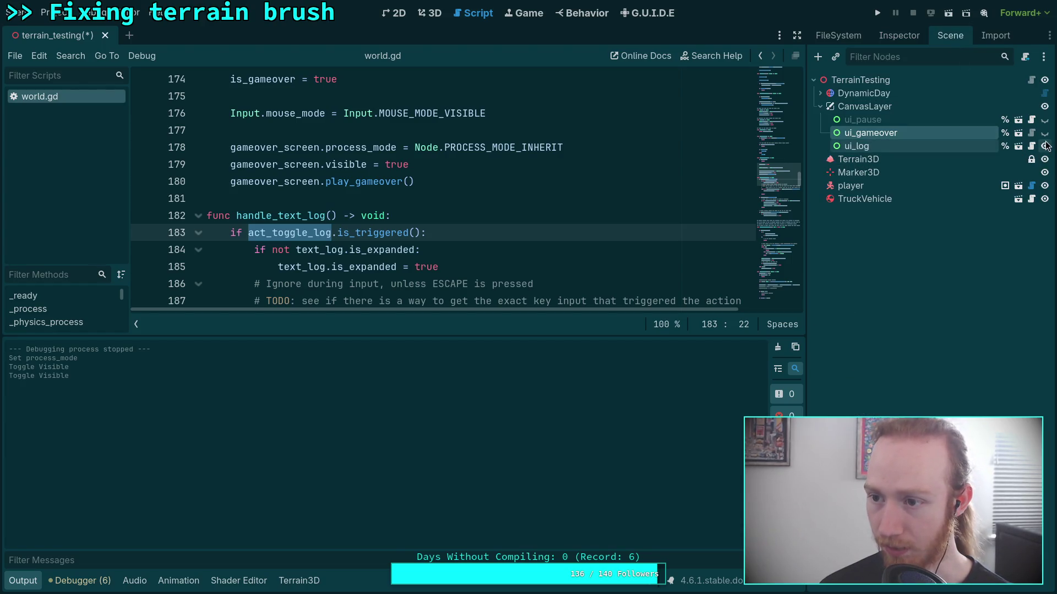
pyautogui.click(1044, 146)
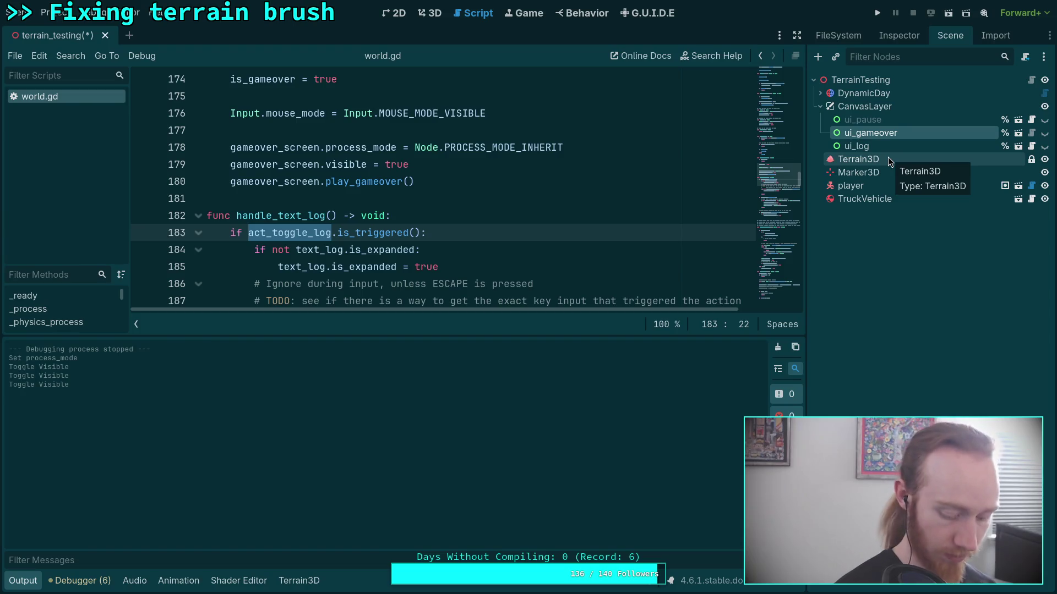
pyautogui.hotkey('ctrl', 's')
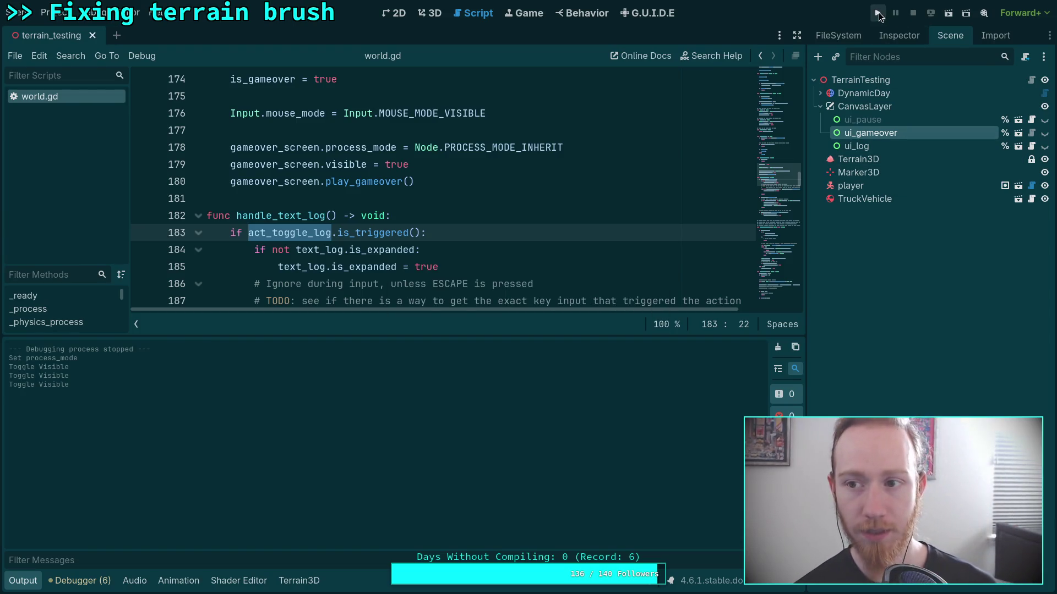
pyautogui.click(877, 13)
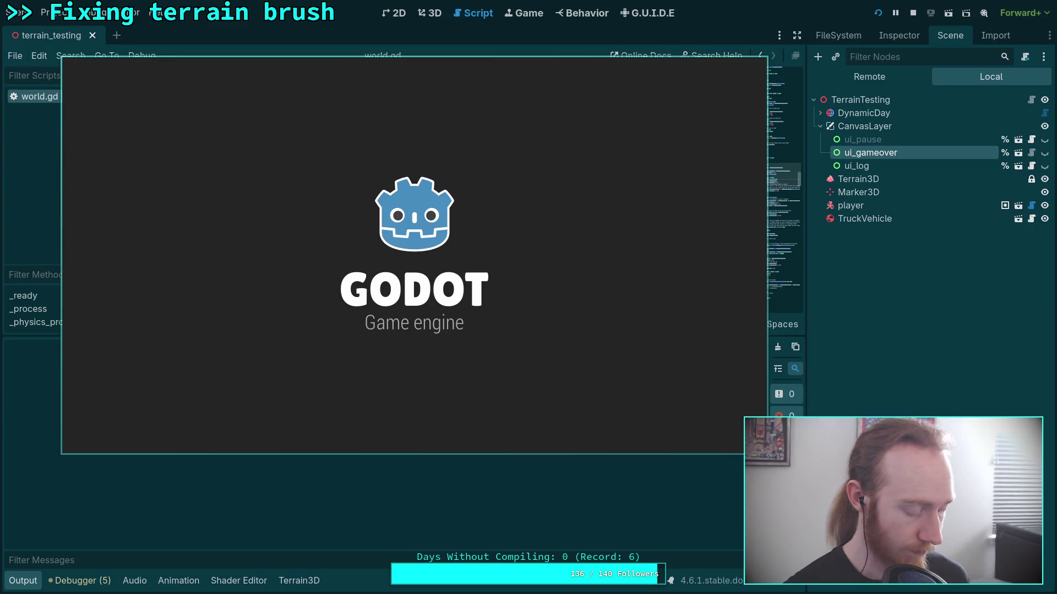
pyautogui.press('Escape')
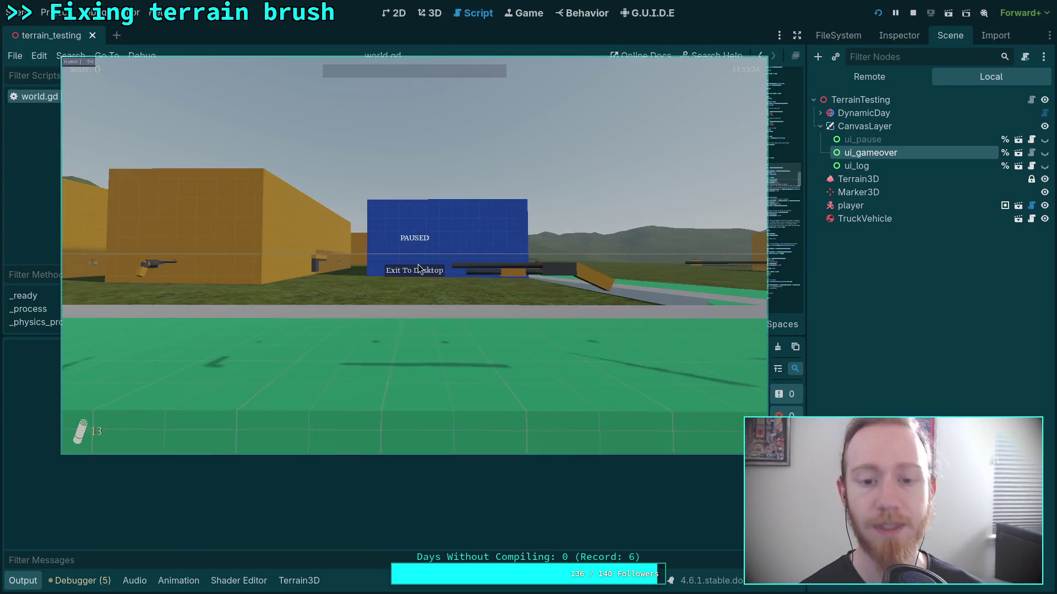
pyautogui.click(912, 12)
pyautogui.click(947, 13)
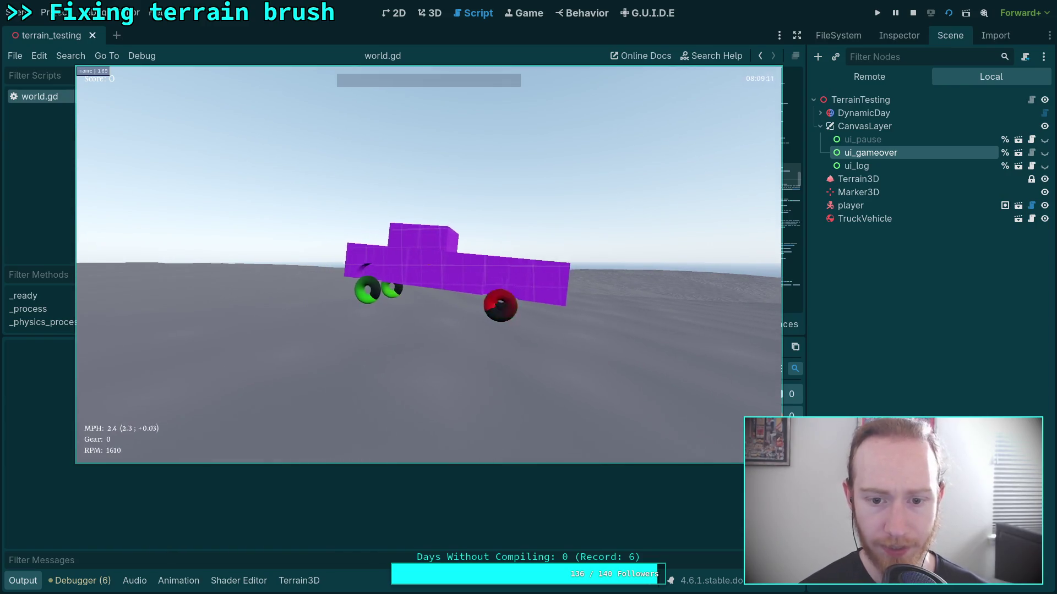
pyautogui.press('Escape')
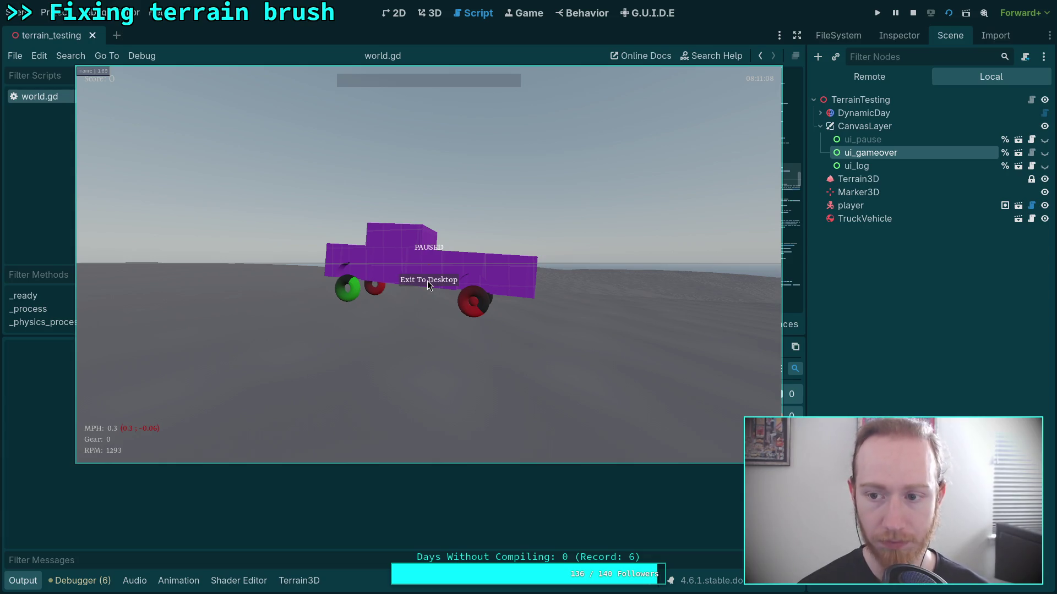
pyautogui.click(427, 281)
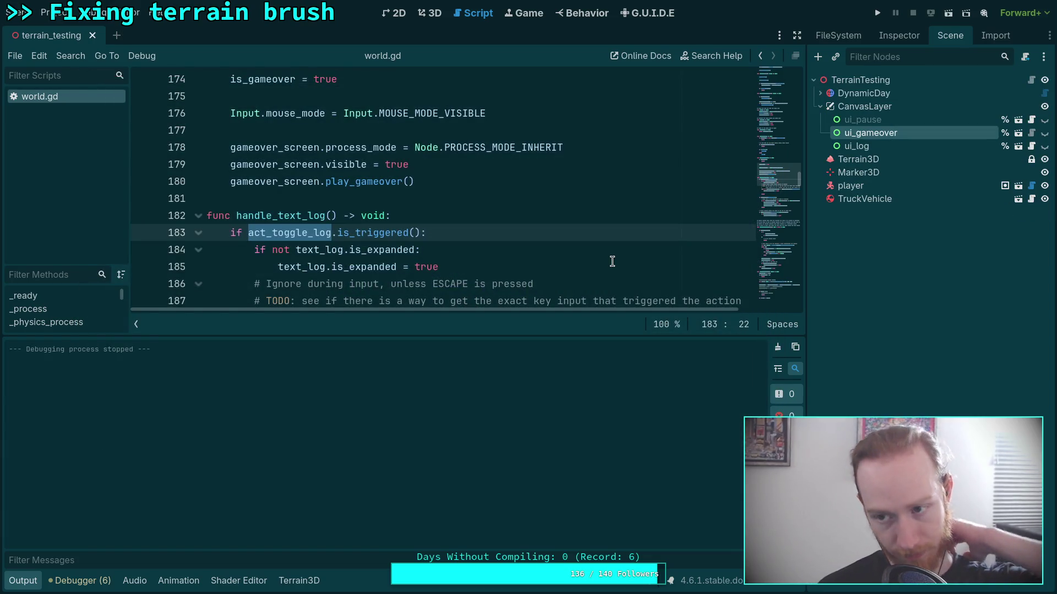
# Review the player's Controls group, including its First Person and Vehicle subgroups
pyautogui.click(877, 188)
pyautogui.click(899, 35)
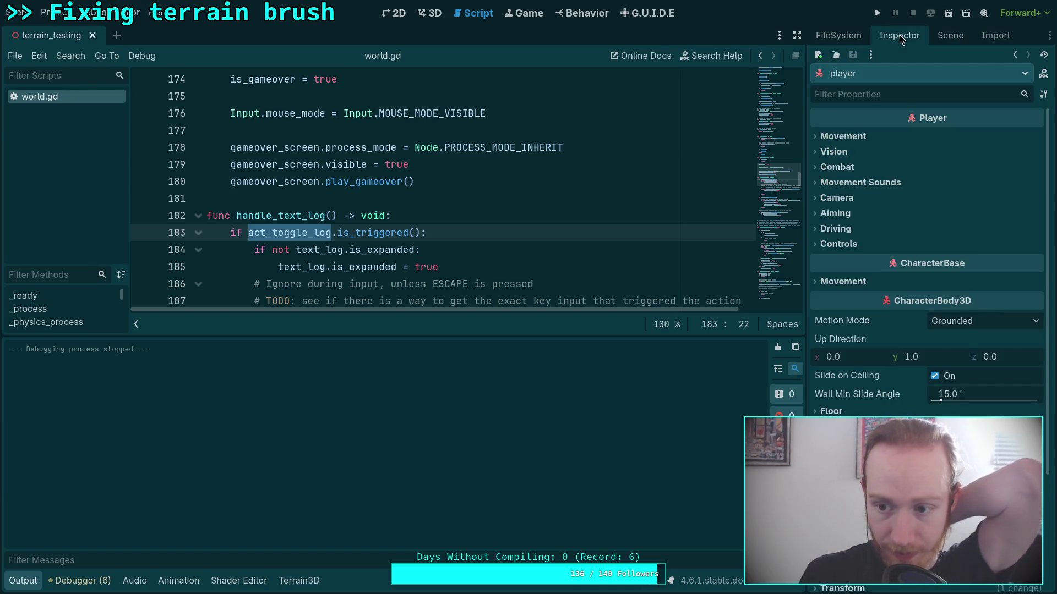
pyautogui.click(838, 244)
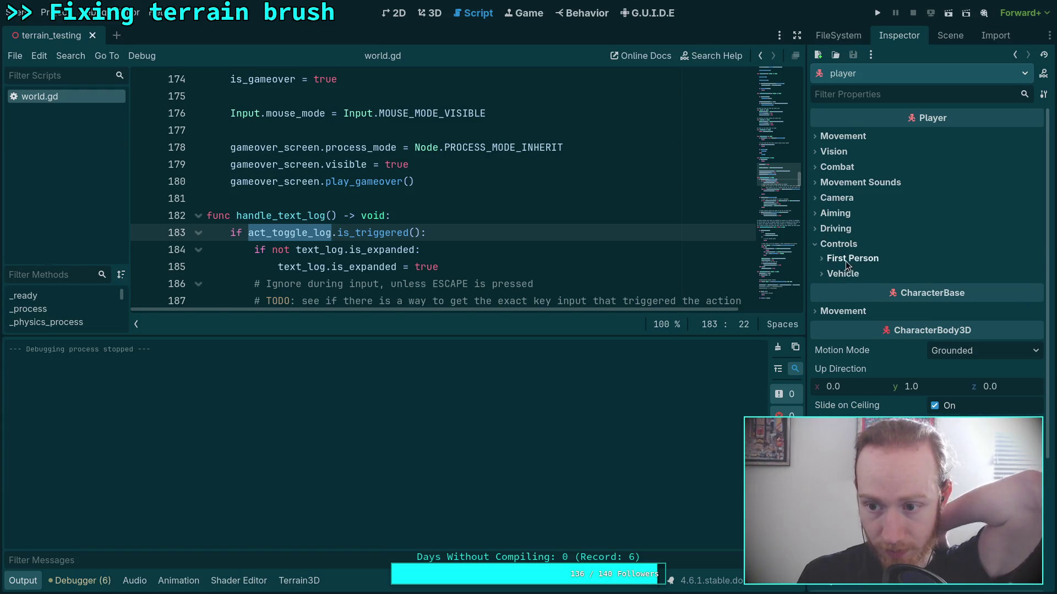
pyautogui.click(848, 258)
pyautogui.click(848, 258)
pyautogui.click(837, 274)
pyautogui.click(836, 274)
pyautogui.click(839, 244)
# Review the player's Driving settings, including the Forward and Steering groups
pyautogui.click(839, 227)
pyautogui.click(842, 243)
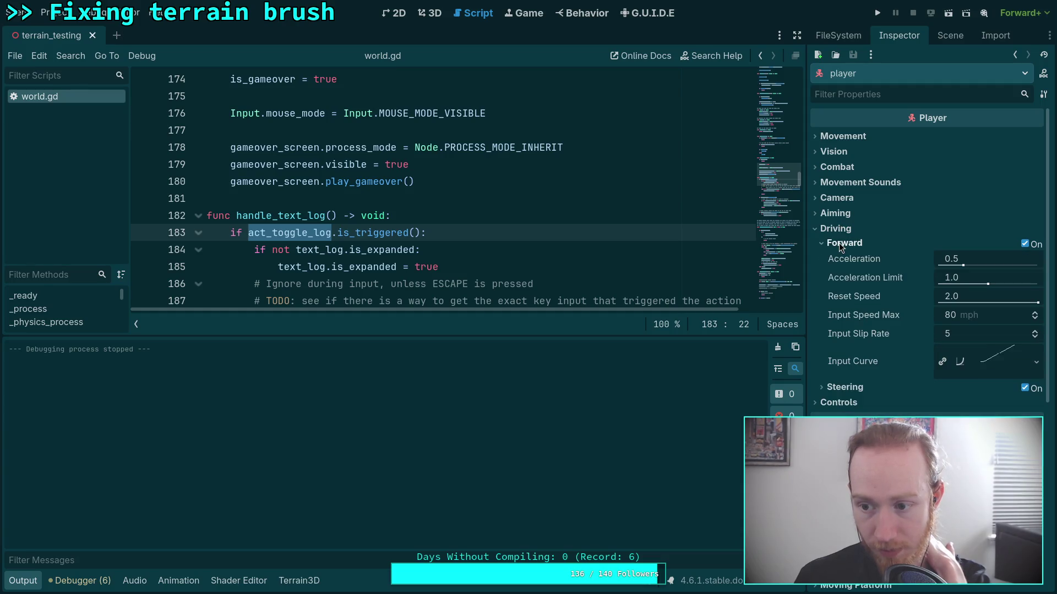
pyautogui.click(840, 244)
pyautogui.click(842, 258)
pyautogui.click(843, 258)
pyautogui.click(846, 229)
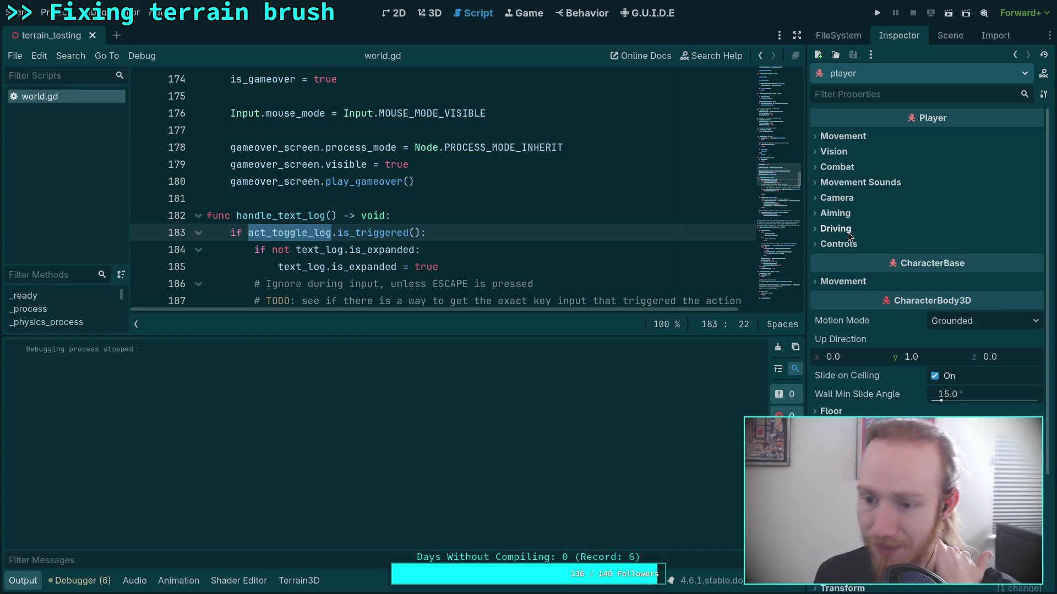
pyautogui.scroll(-3, 847, 233)
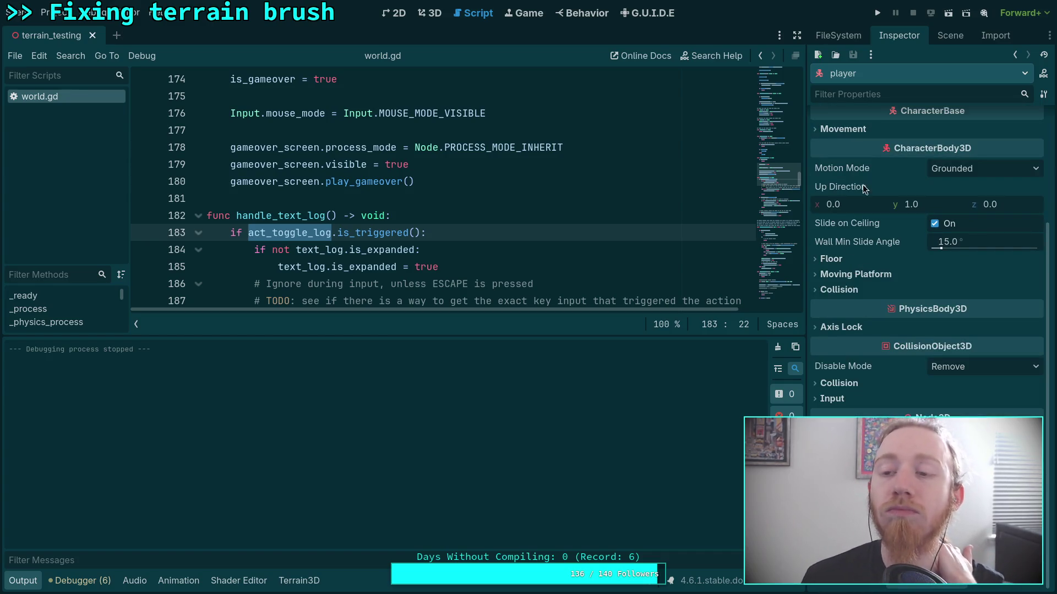
# Review TruckVehicle's Controls group, including Steer By Wheel
pyautogui.click(939, 35)
pyautogui.click(861, 198)
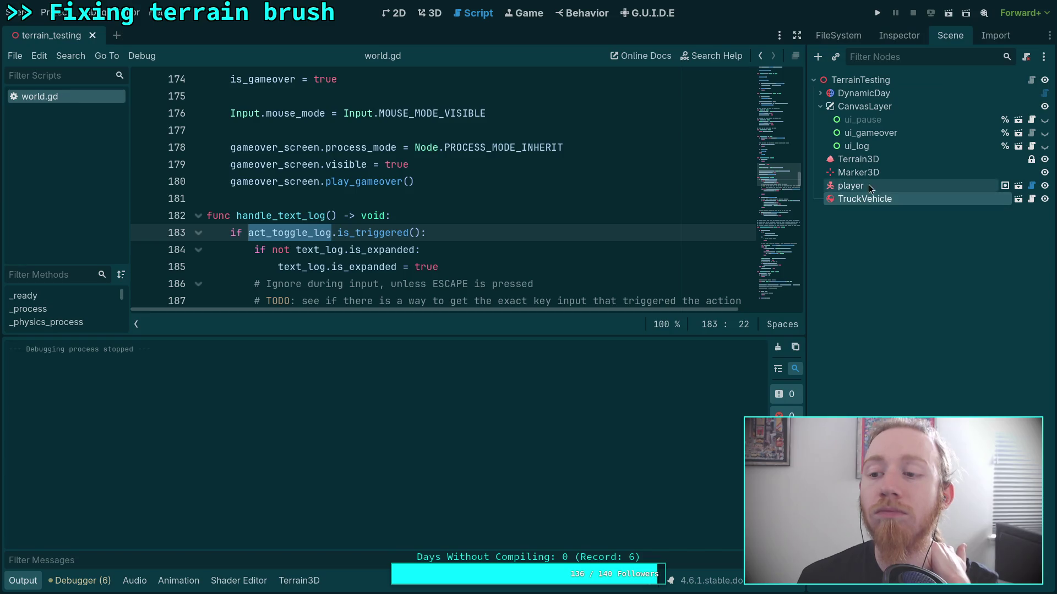
pyautogui.click(904, 37)
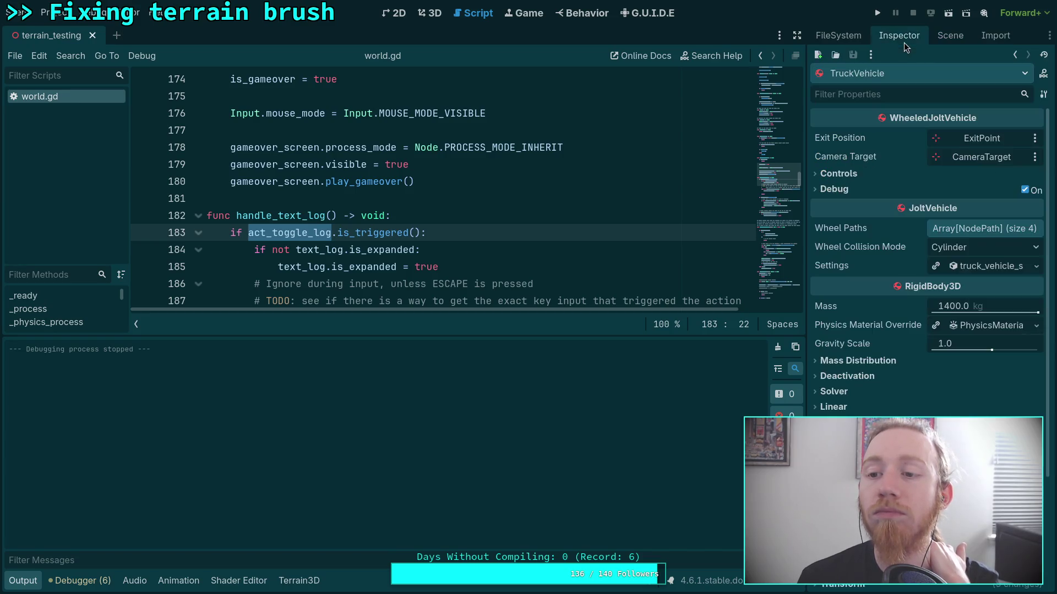
pyautogui.click(851, 175)
pyautogui.click(844, 191)
pyautogui.click(844, 192)
pyautogui.click(856, 175)
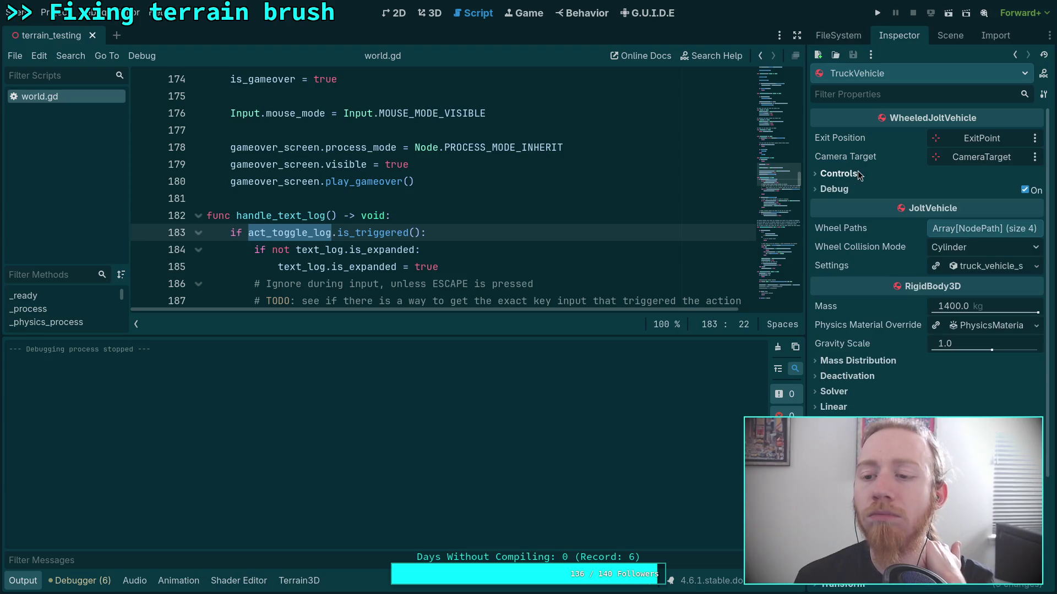
pyautogui.scroll(-3, 860, 267)
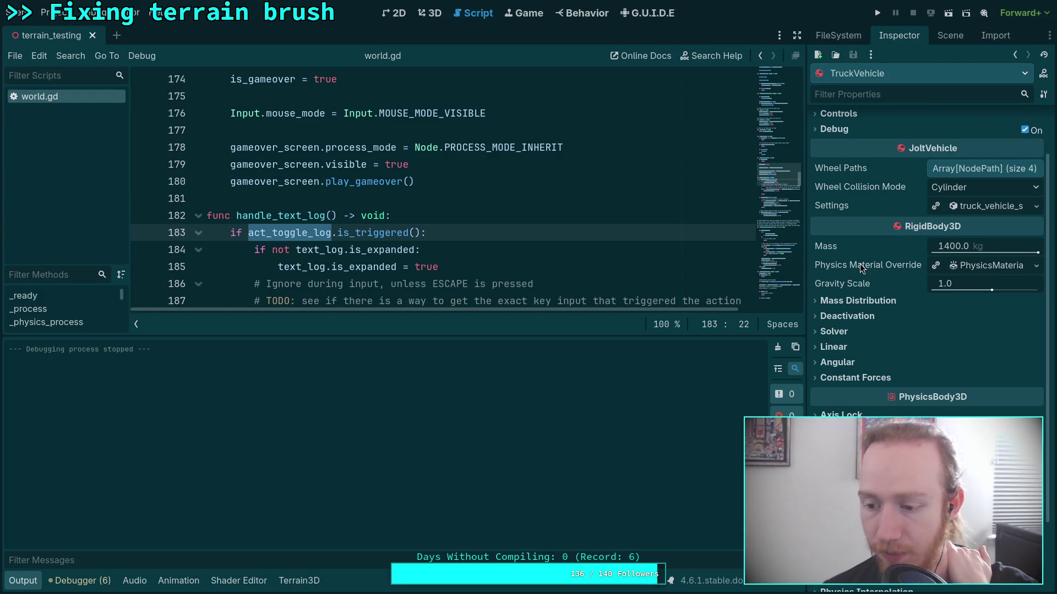
# Hide the output log panel and switch to the Game workspace
pyautogui.click(716, 198)
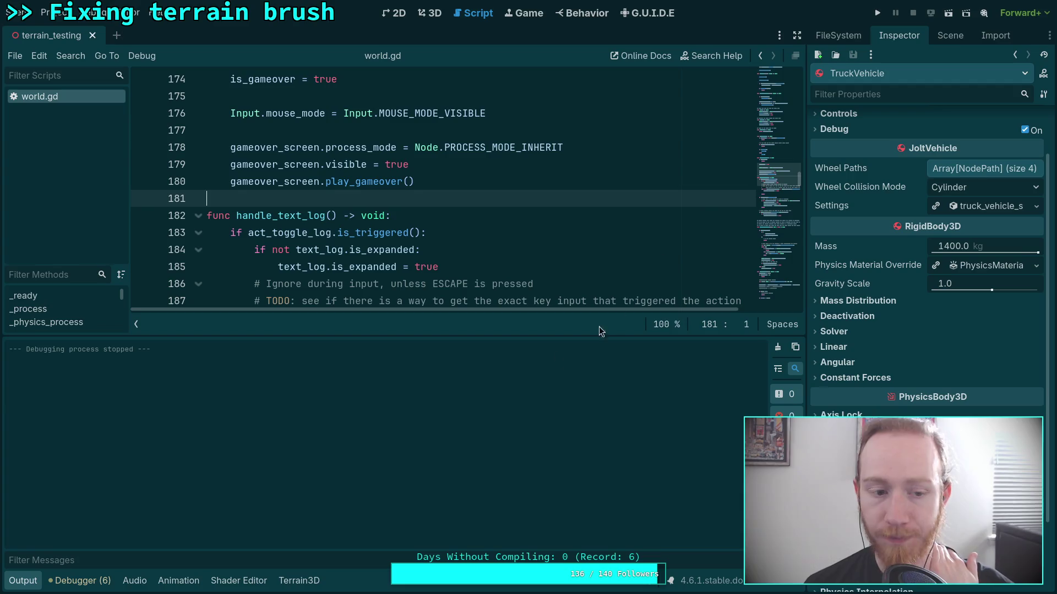
pyautogui.click(30, 584)
pyautogui.click(524, 13)
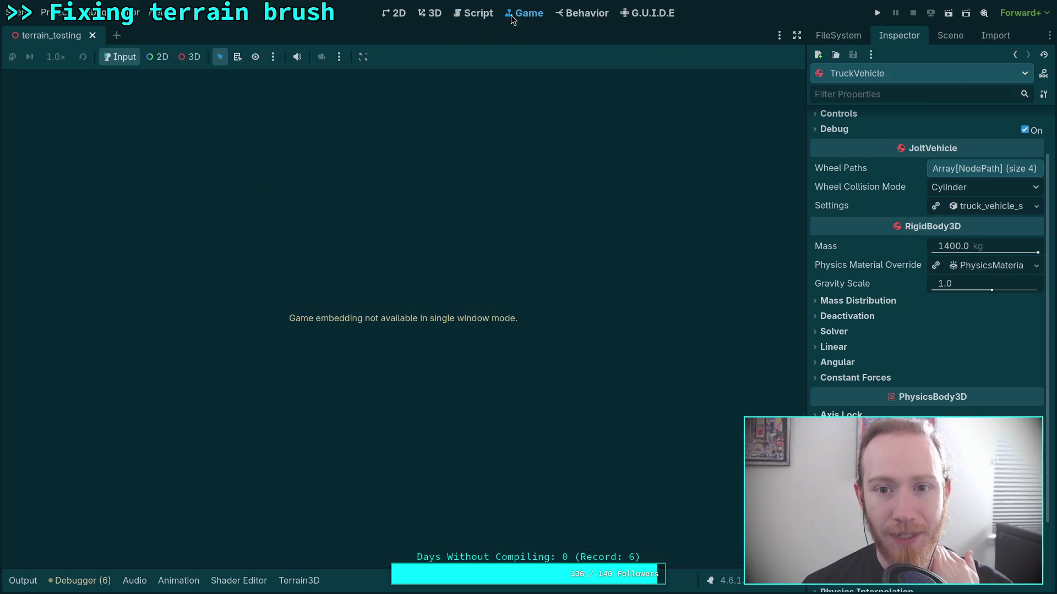
# Fly the 3D viewport camera up over the sculpted terrain and show the Scene node tree
pyautogui.click(432, 13)
pyautogui.press('w')
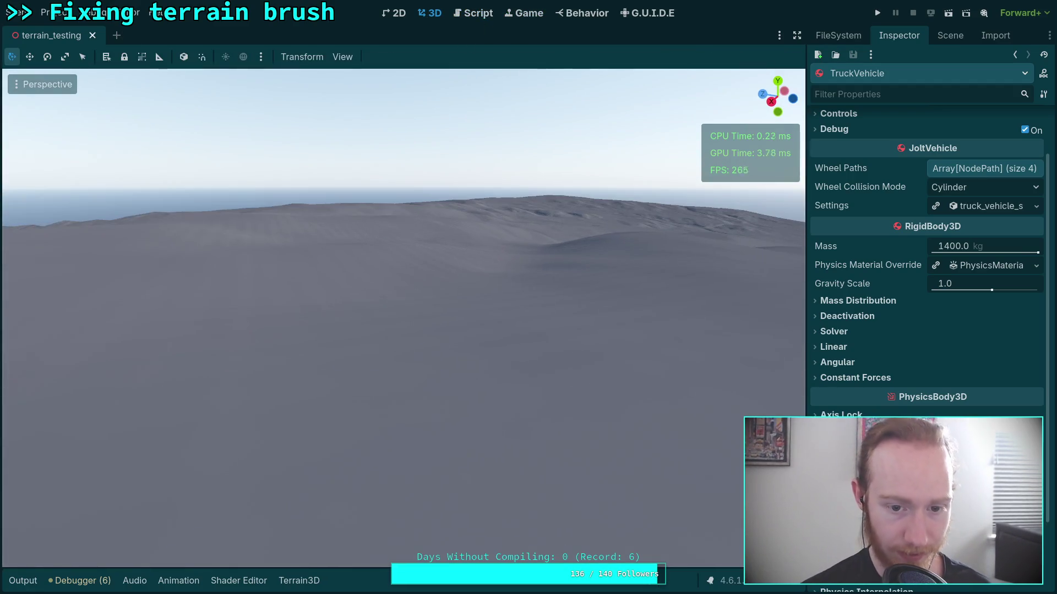
pyautogui.scroll(3, 403, 318)
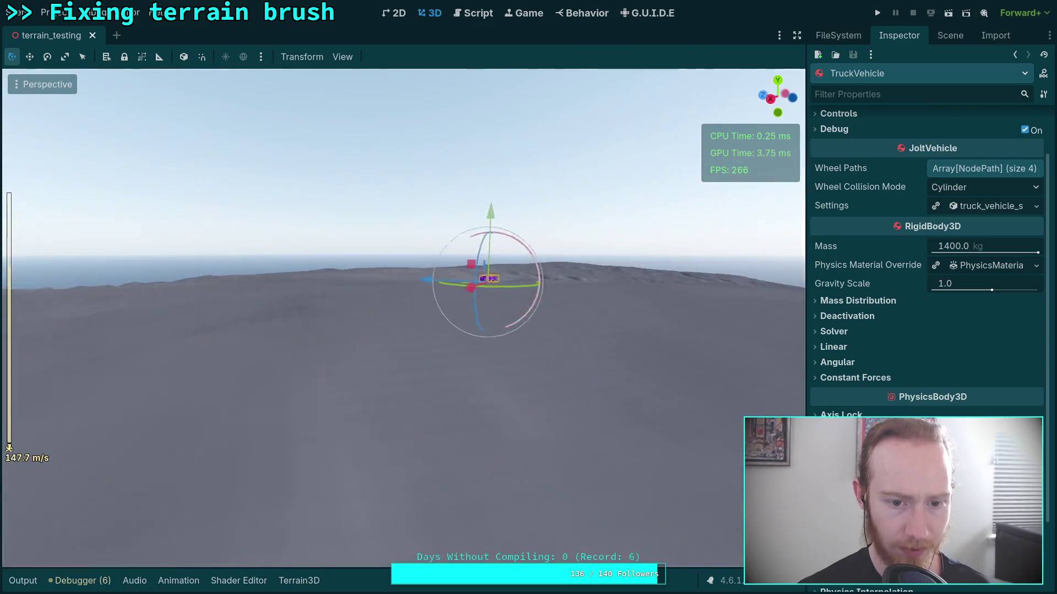
pyautogui.scroll(-10, 403, 317)
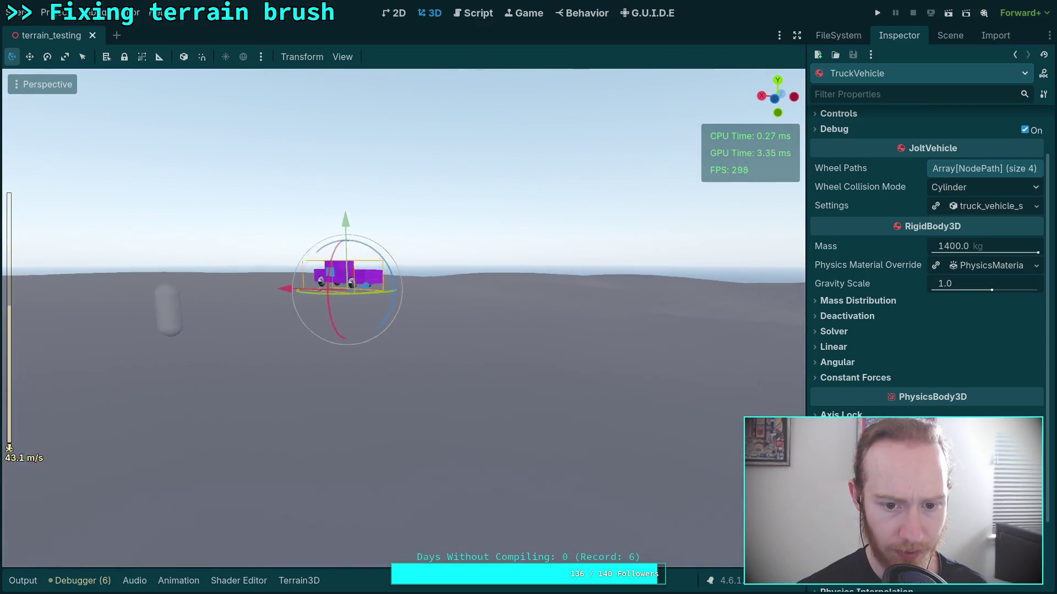
pyautogui.scroll(-10, 403, 317)
pyautogui.press('w')
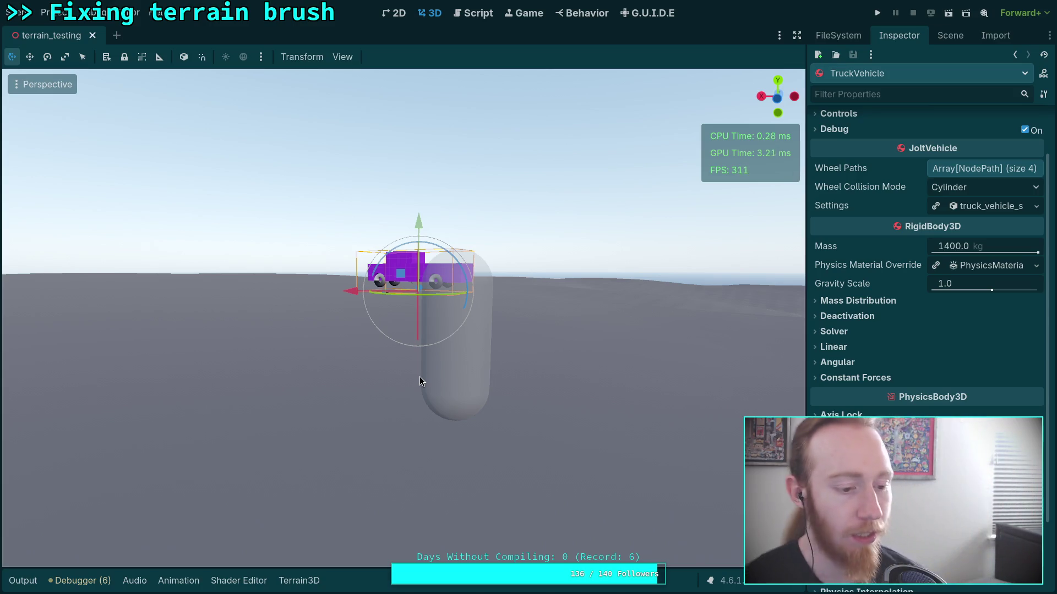
pyautogui.moveTo(419, 376); pyautogui.dragTo(419, 376)
pyautogui.scroll(5, 419, 376)
pyautogui.moveTo(426, 319); pyautogui.dragTo(426, 318)
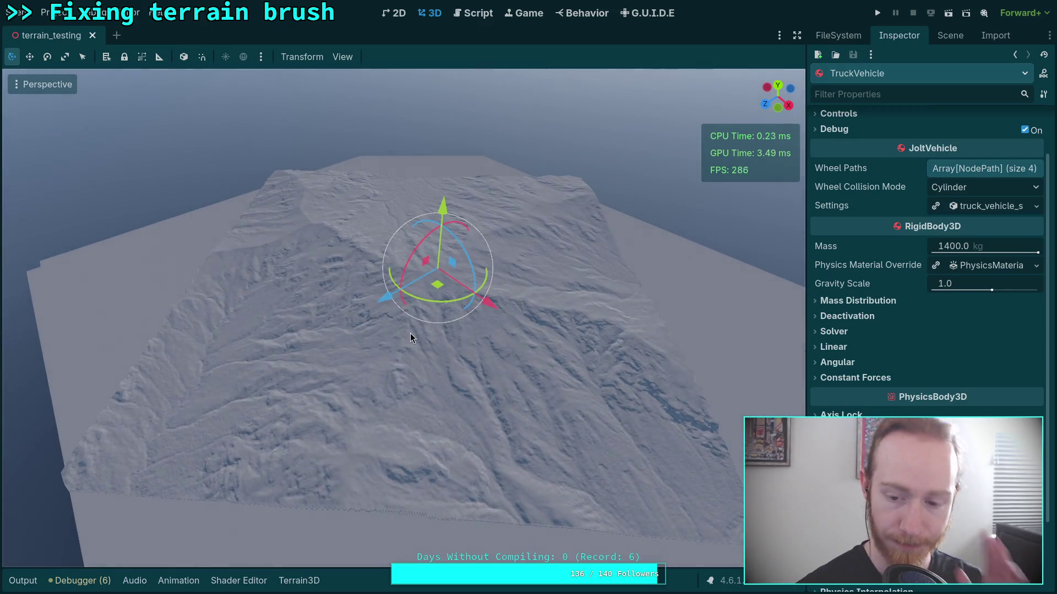
pyautogui.click(950, 35)
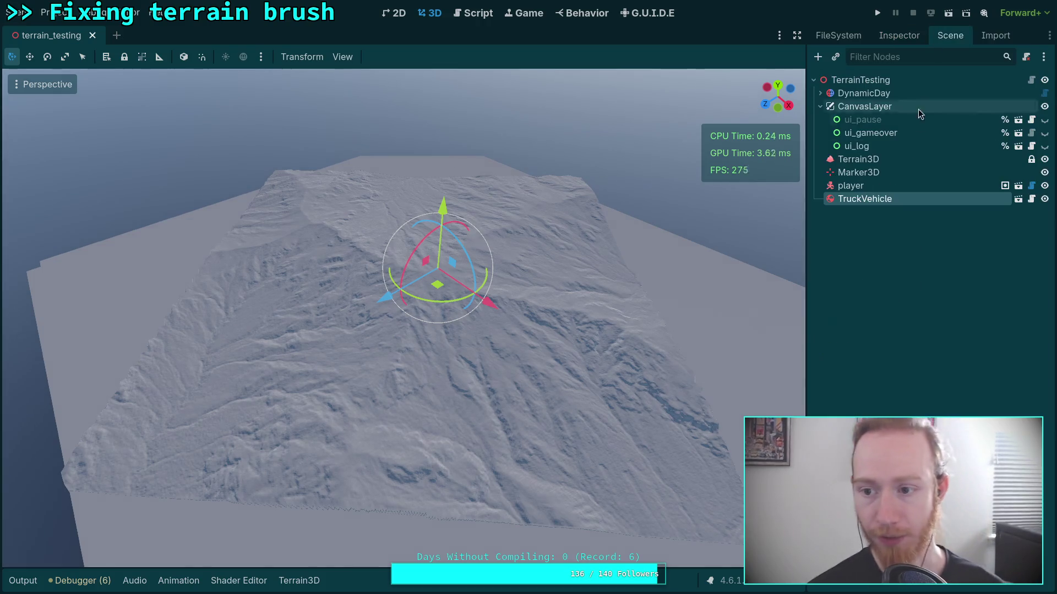
pyautogui.click(900, 236)
pyautogui.click(900, 201)
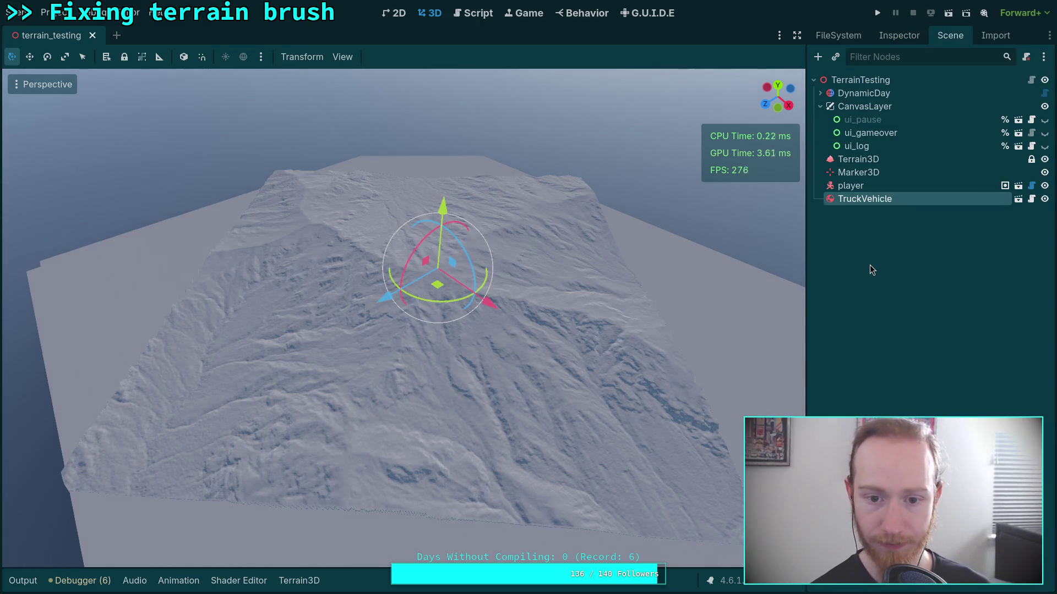
# Select Terrain3D, undo the existing sculpt, and set the brush size to 2000
pyautogui.click(878, 159)
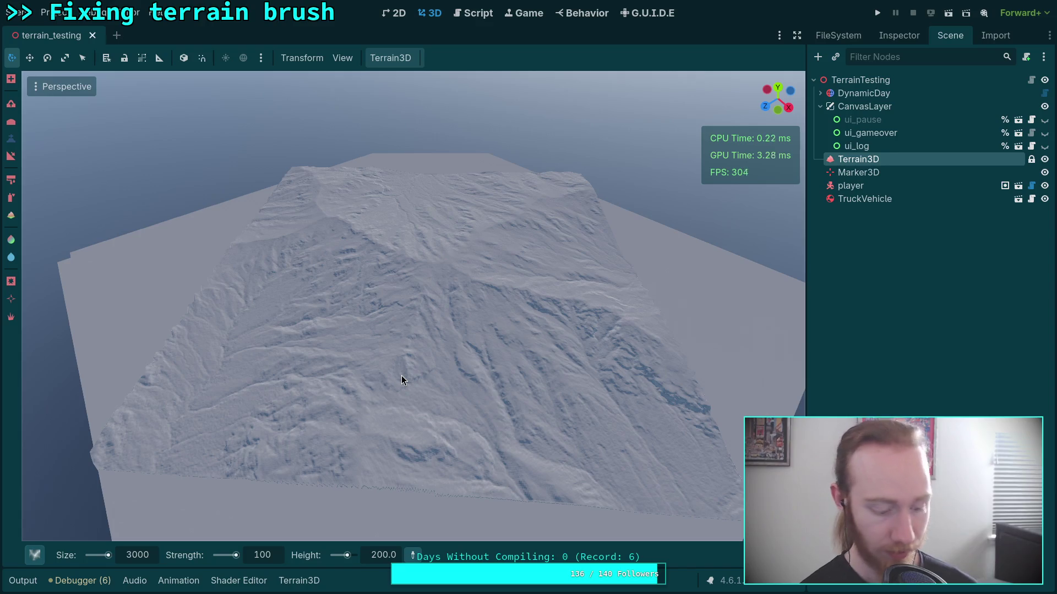
pyautogui.press('ctrl')
pyautogui.press('ctrl')
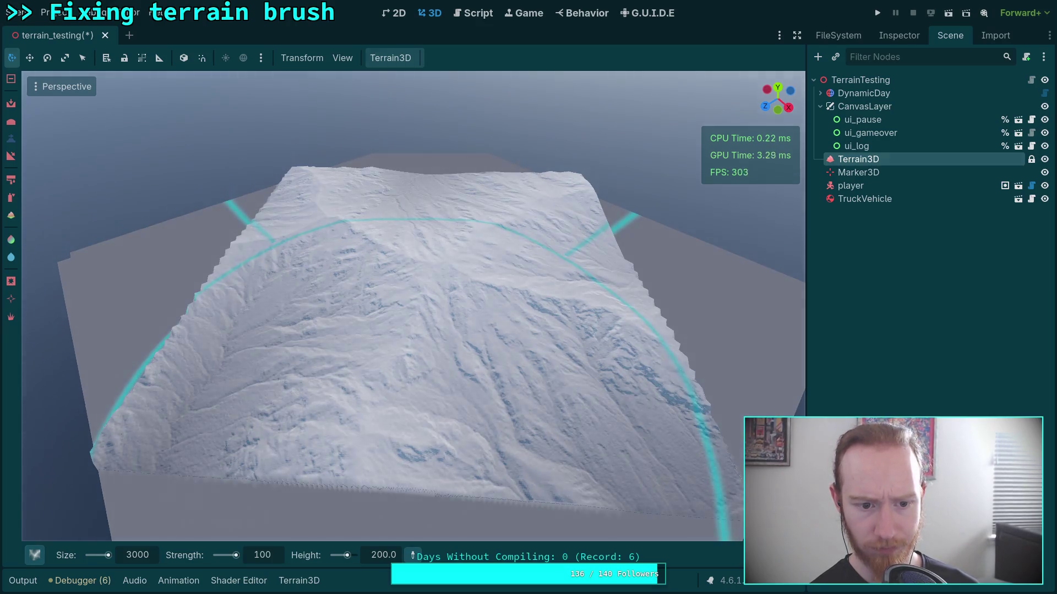
pyautogui.hotkey('ctrl', 'z')
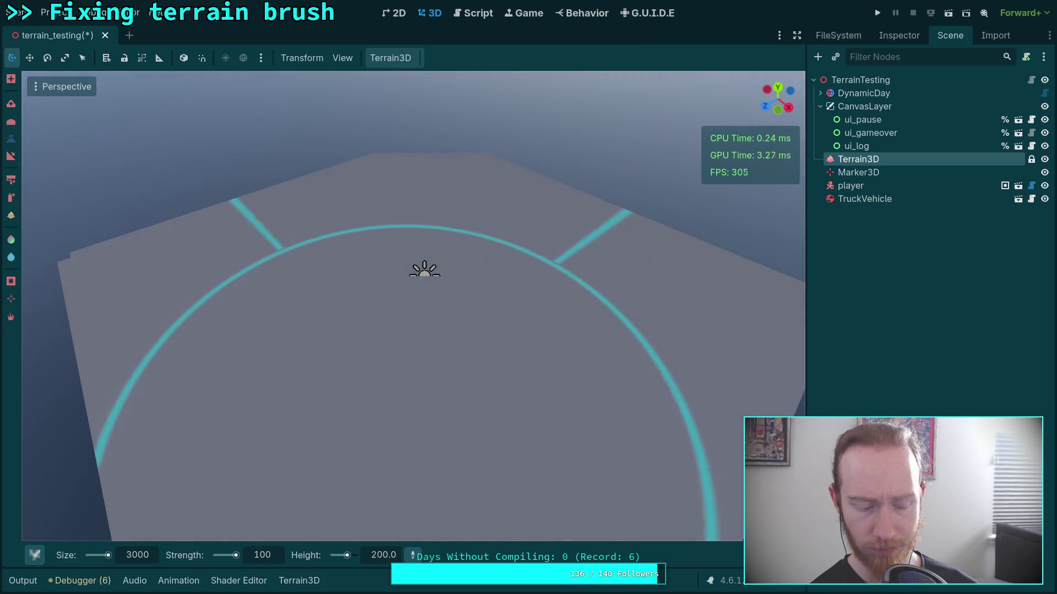
pyautogui.click(138, 556)
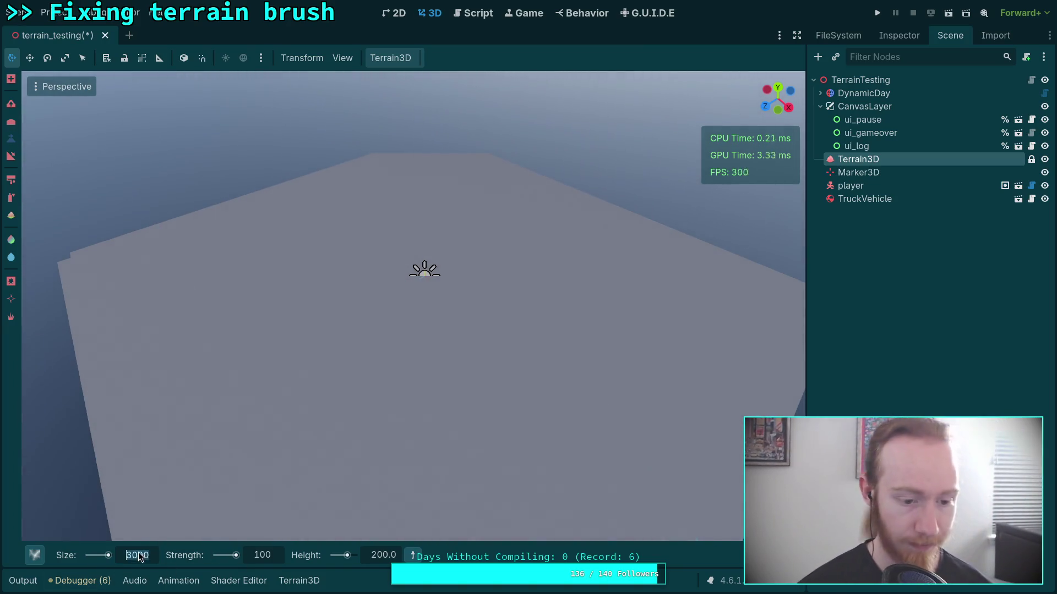
pyautogui.write('200')
pyautogui.press('Return')
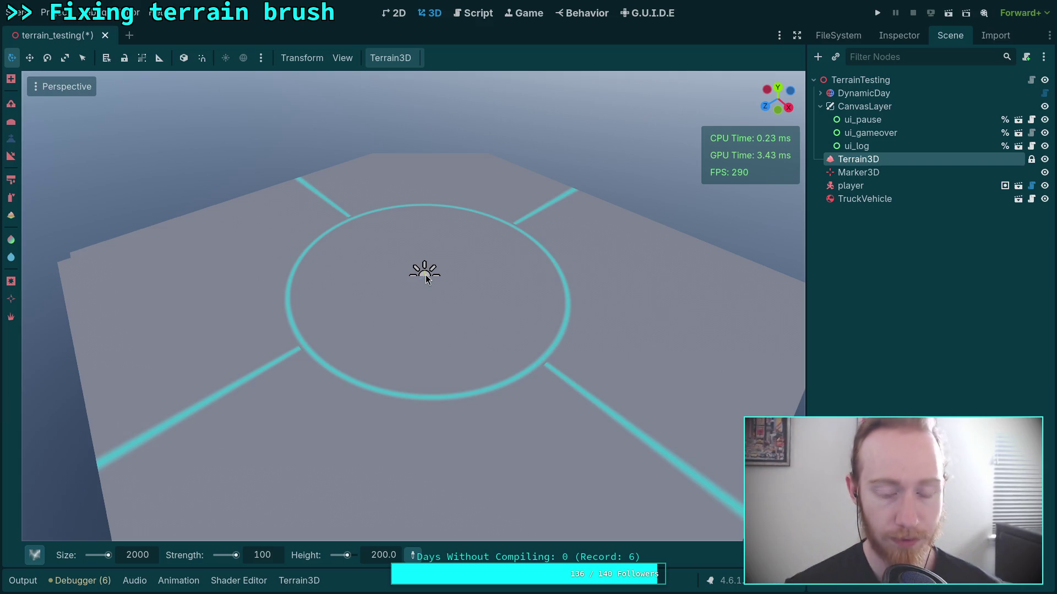
# Stamp a square mountain heightmap onto the flat terrain and zoom in on it
pyautogui.click(425, 279)
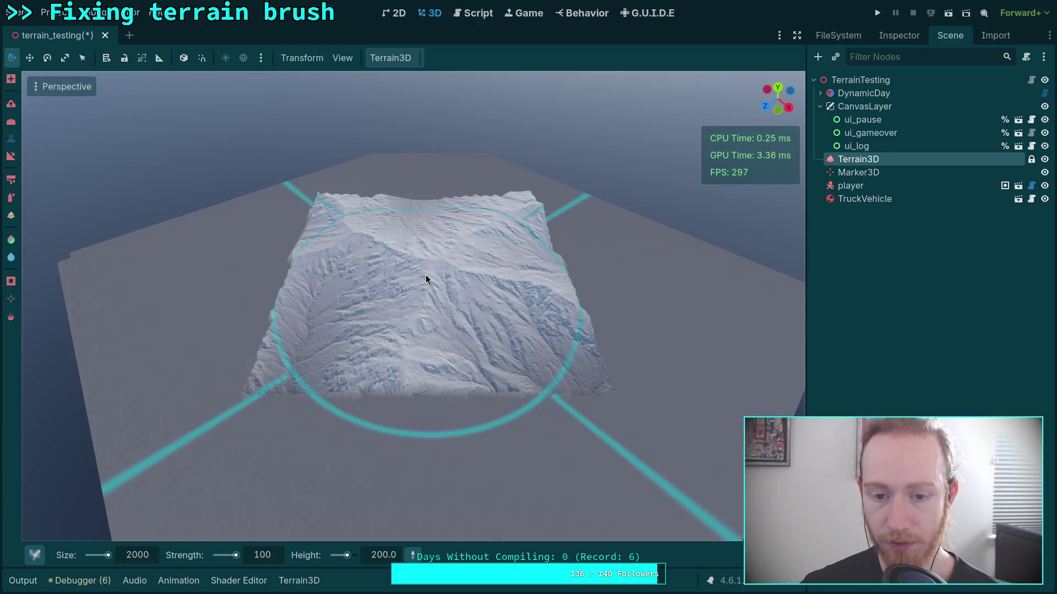
pyautogui.scroll(2, 426, 279)
pyautogui.scroll(3, 427, 296)
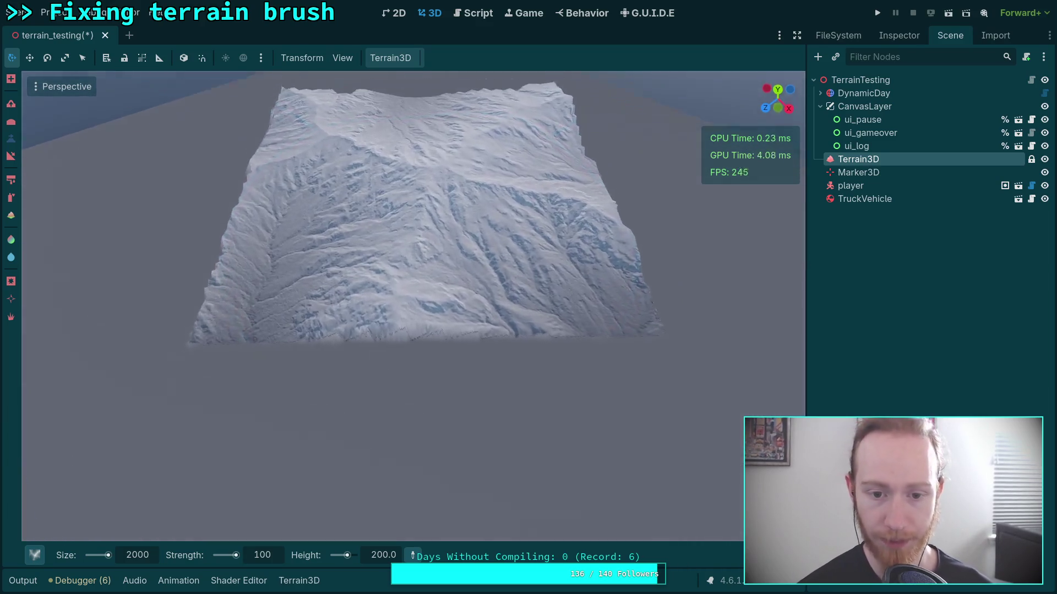
pyautogui.scroll(5, 427, 296)
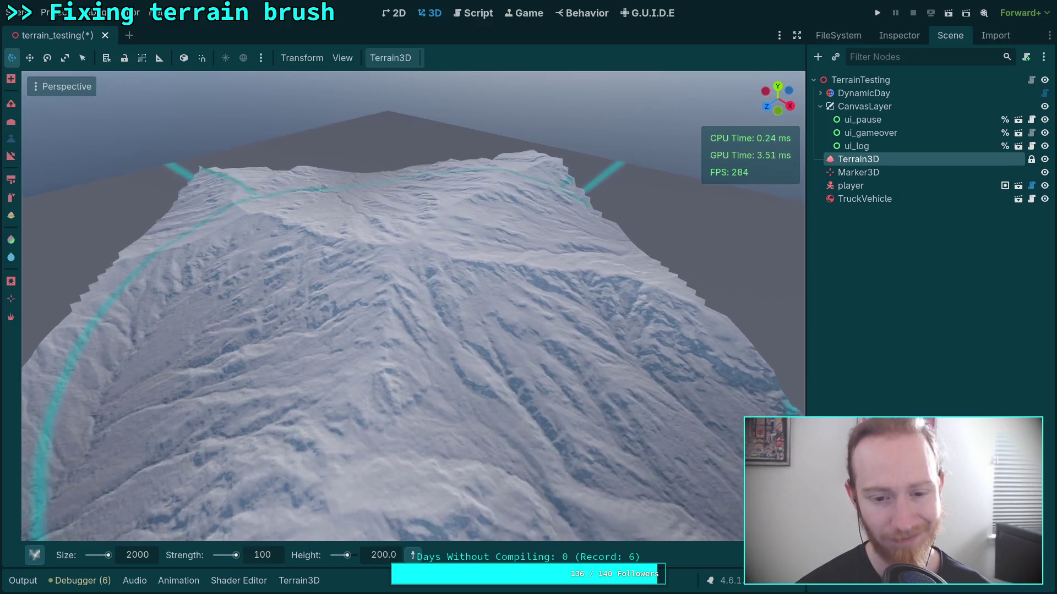
pyautogui.scroll(-5, 413, 306)
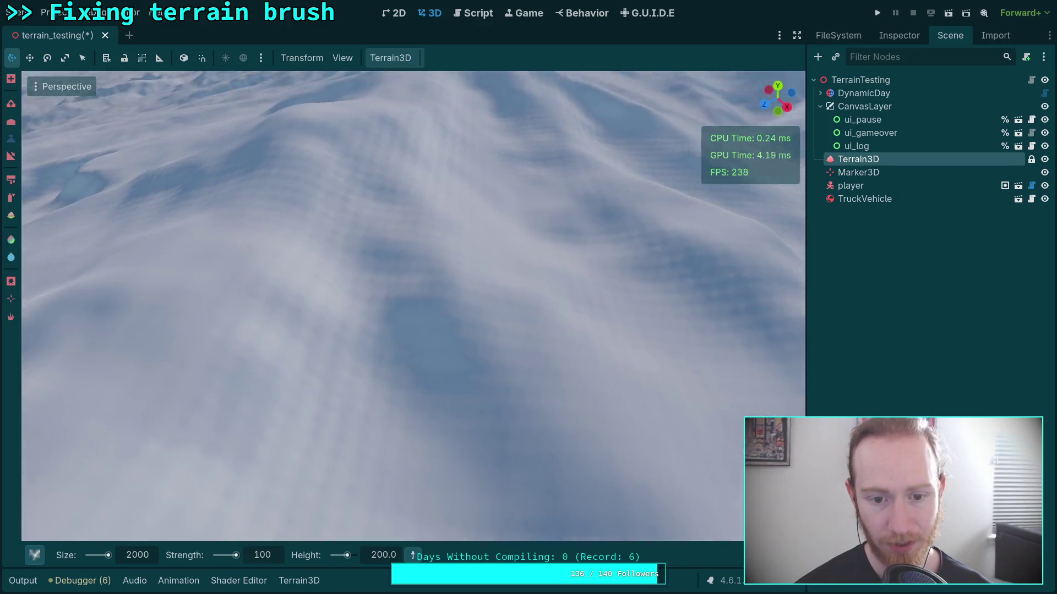
pyautogui.scroll(5, 413, 306)
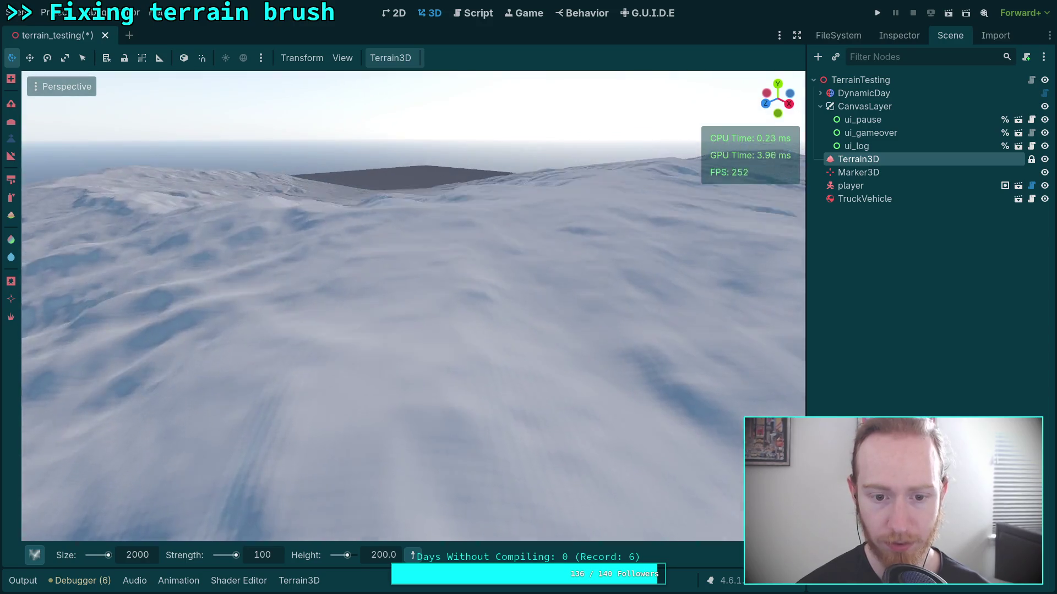
pyautogui.scroll(-5, 413, 306)
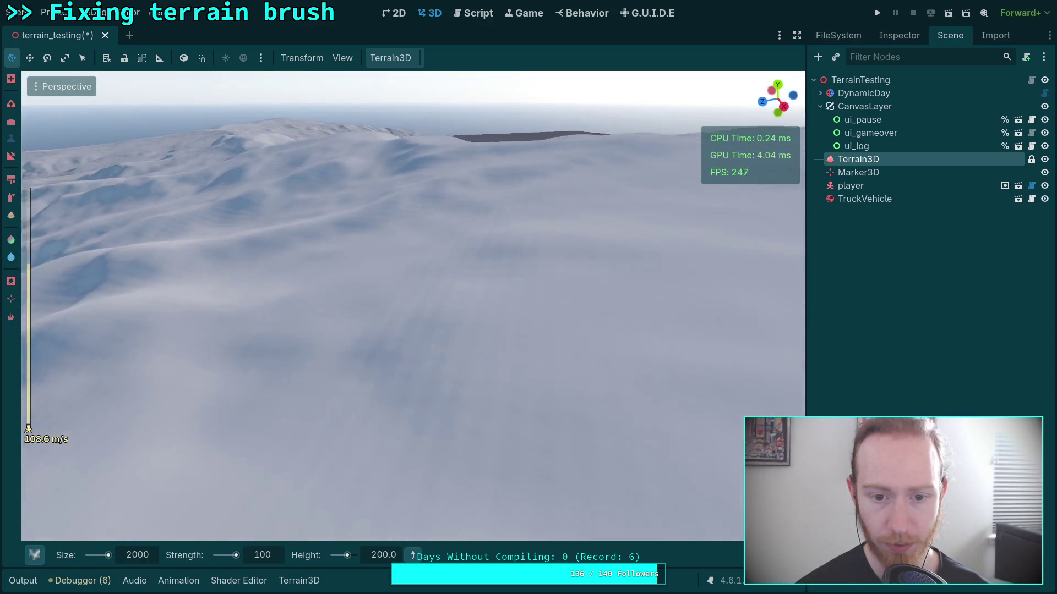
pyautogui.scroll(5, 413, 306)
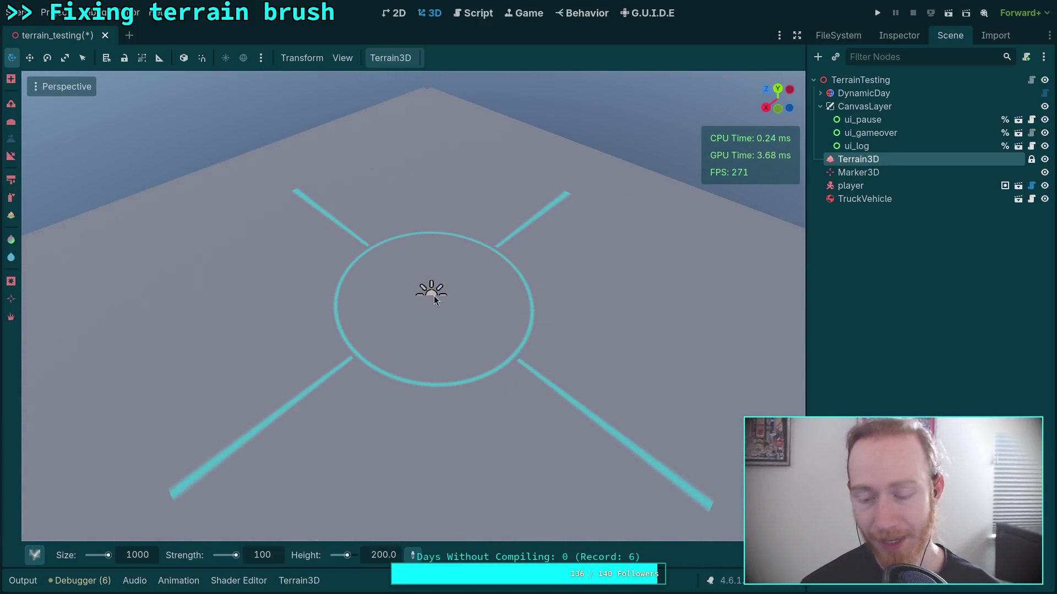
pyautogui.hotkey('ctrl', 'z')
# Fly the camera across the snowy square mountain terrain to inspect it closely
pyautogui.scroll(8, 412, 306)
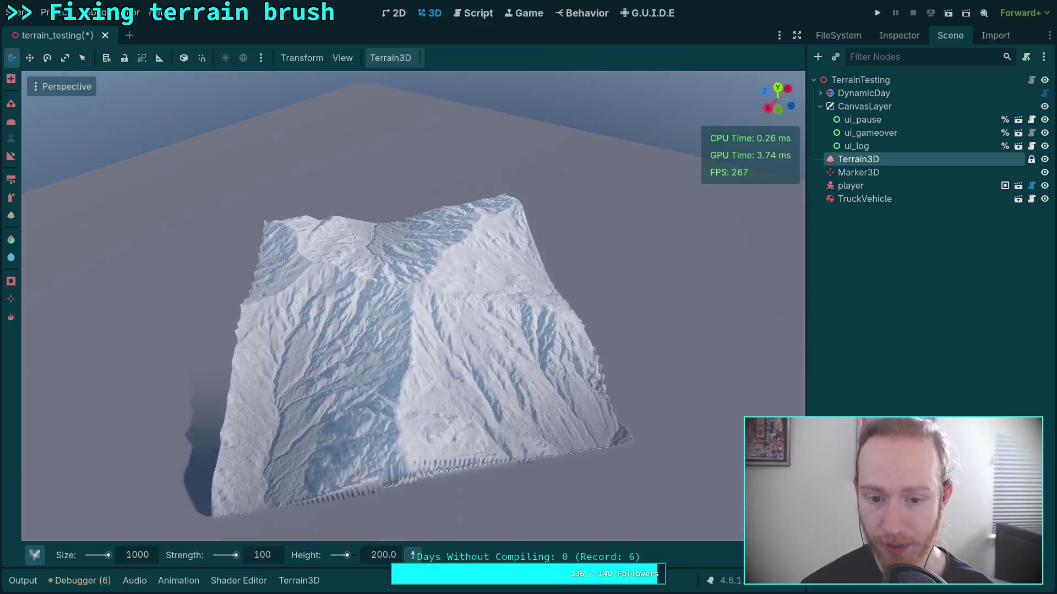
pyautogui.scroll(3, 413, 306)
pyautogui.press('w')
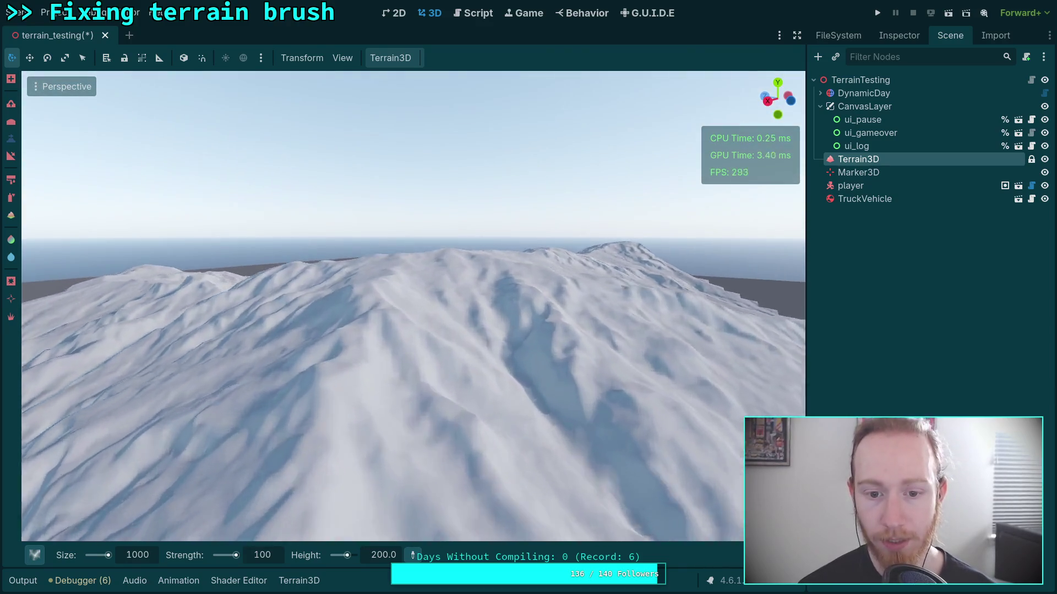
pyautogui.scroll(-14, 413, 306)
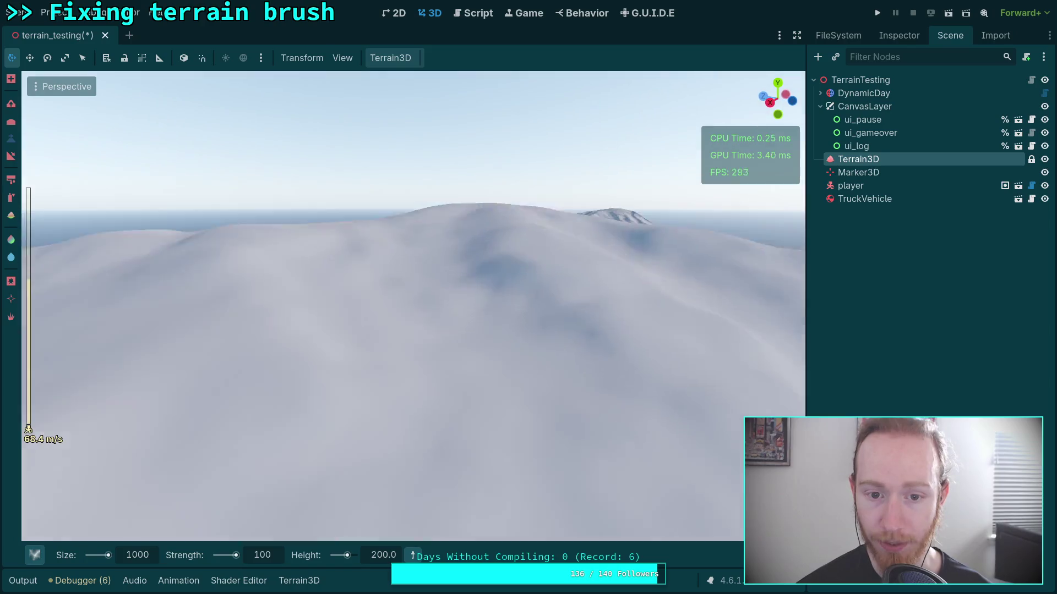
pyautogui.press('w')
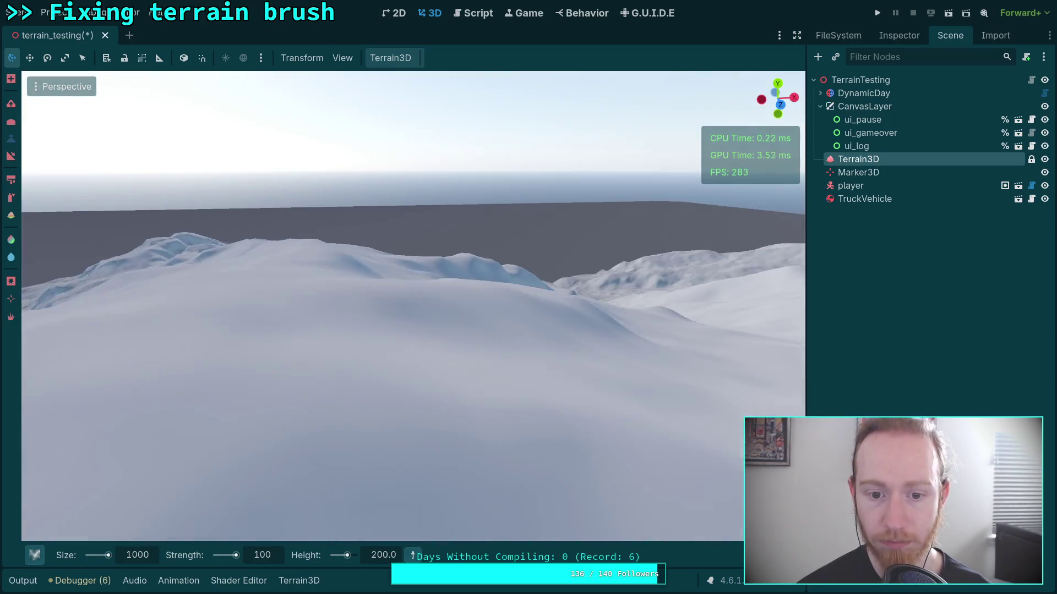
pyautogui.press('w')
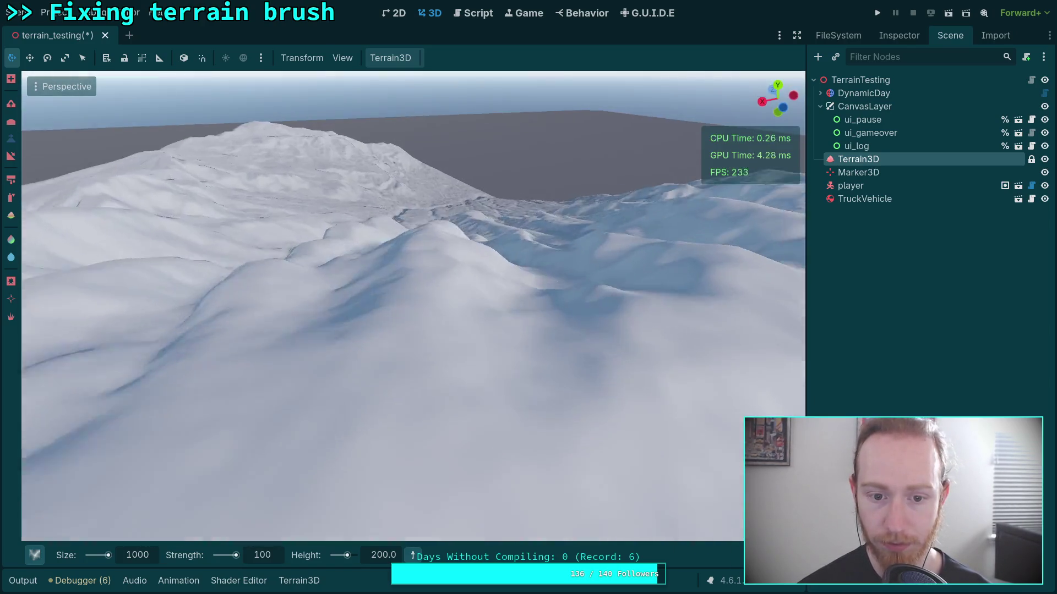
pyautogui.press('w')
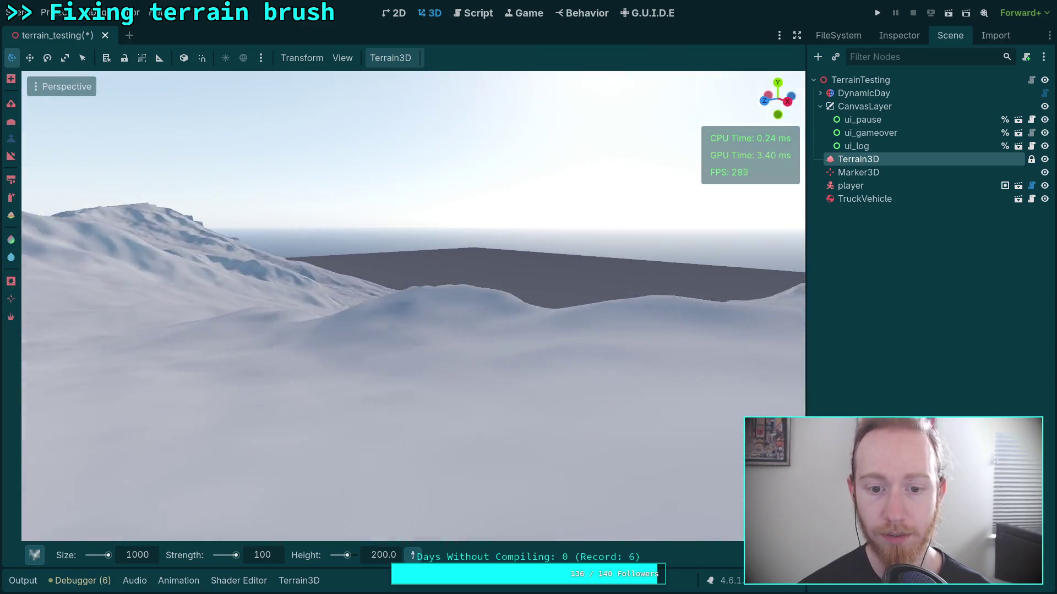
pyautogui.press('w')
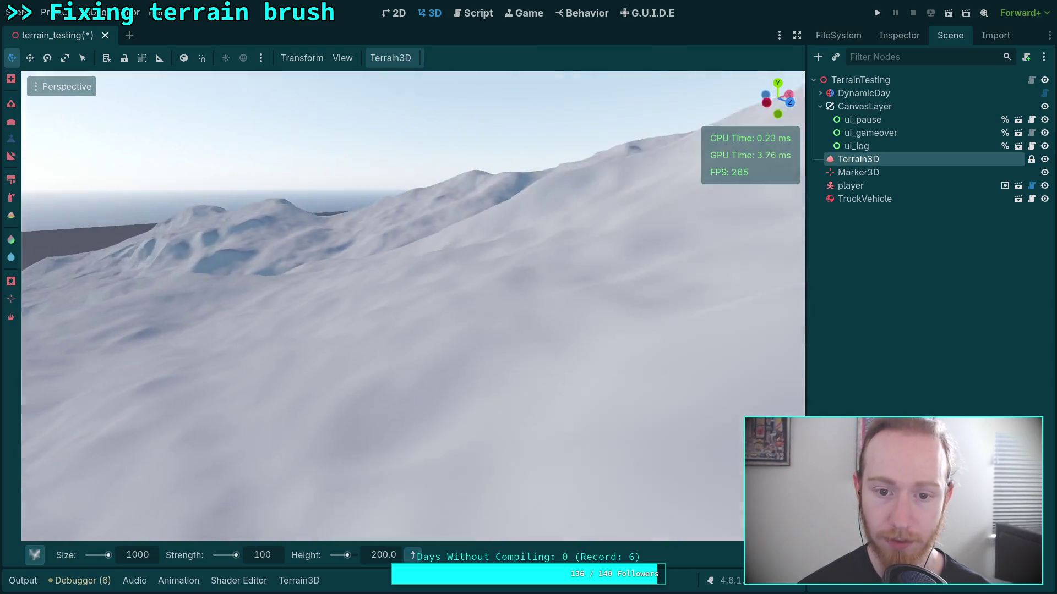
pyautogui.press('s')
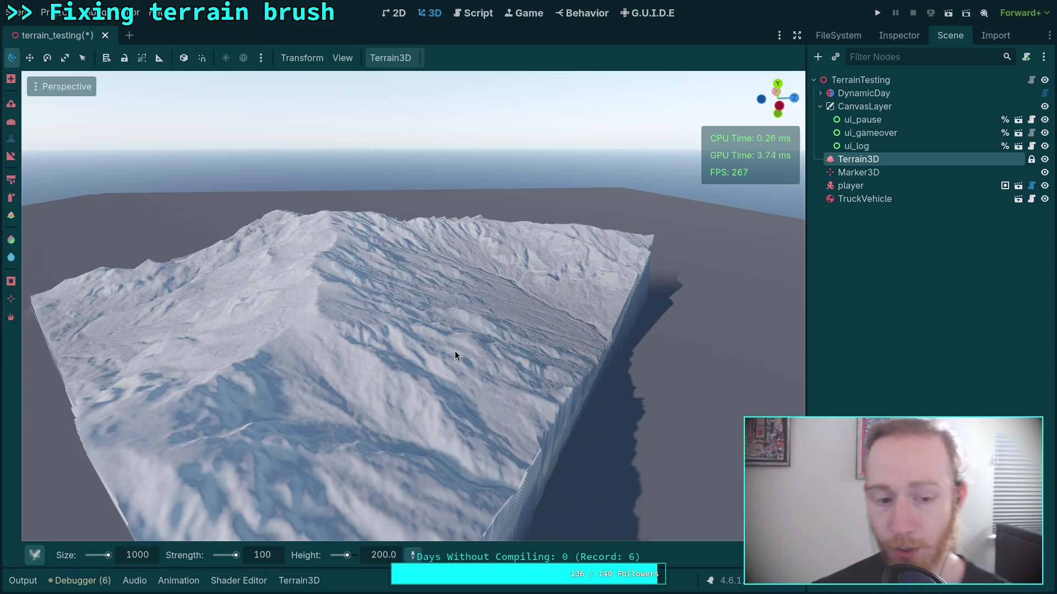
pyautogui.moveTo(455, 351)
pyautogui.mouseDown()
pyautogui.moveTo(454, 217)
pyautogui.moveTo(388, 226)
pyautogui.moveTo(388, 291)
pyautogui.moveTo(380, 275)
pyautogui.moveTo(344, 310)
pyautogui.moveTo(349, 432)
pyautogui.mouseUp()
pyautogui.scroll(2, 455, 234)
pyautogui.scroll(2, 347, 308)
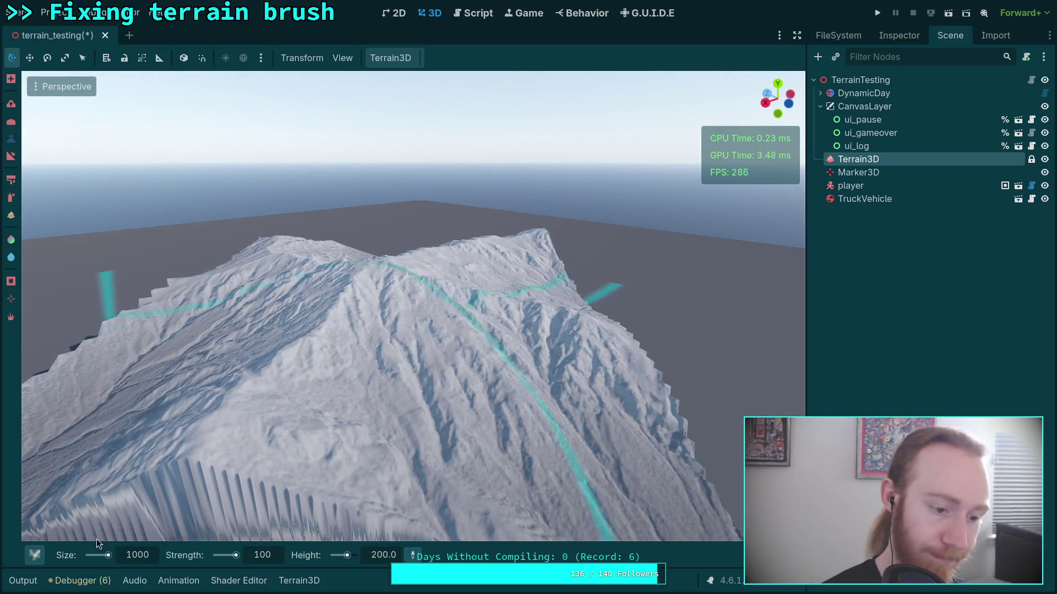
# Undo the square mountain stamp back to flat terrain
pyautogui.click(33, 555)
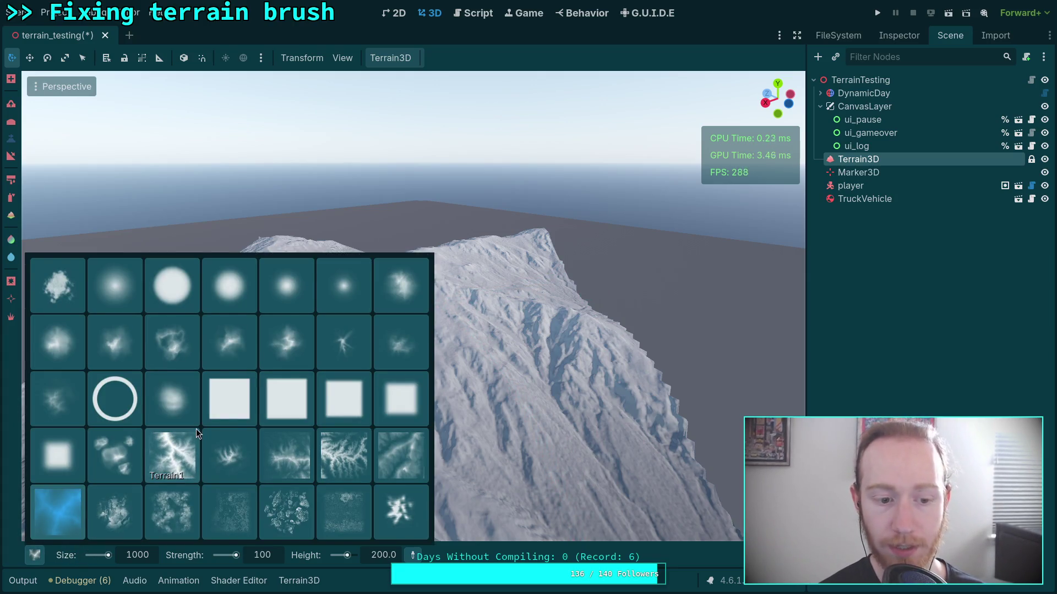
pyautogui.click(282, 351)
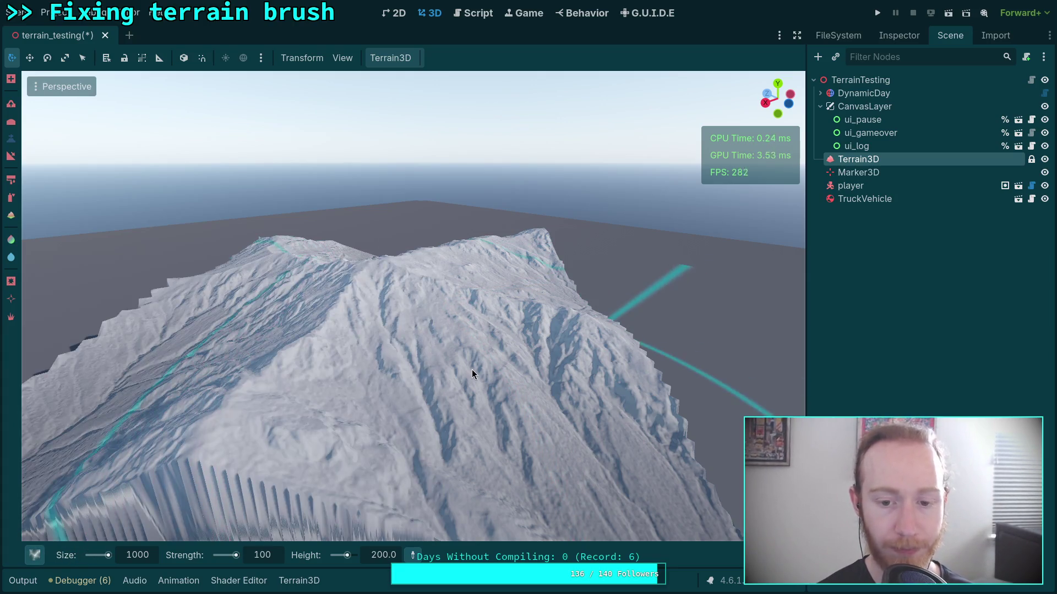
pyautogui.hotkey('ctrl', 'z')
# Stamp a large mountain with a starburst-shaped brush, then flatten it away again
pyautogui.click(35, 556)
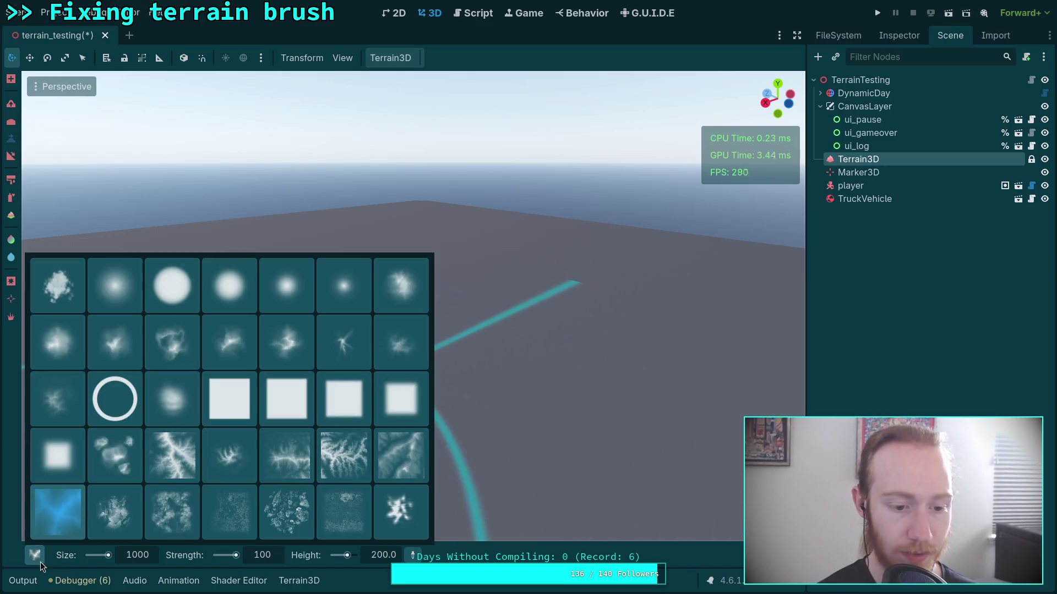
pyautogui.click(271, 356)
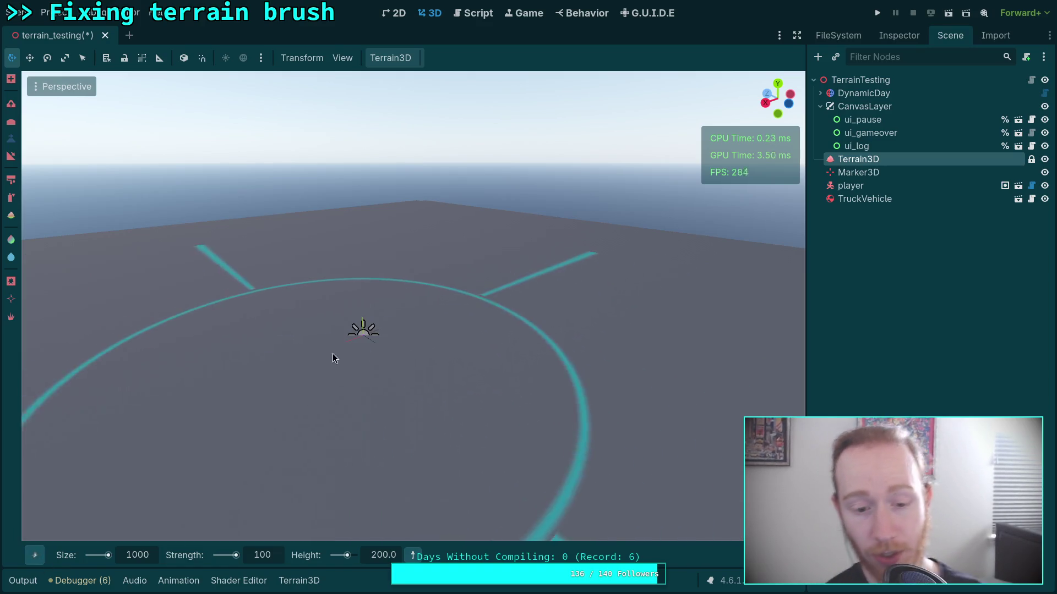
pyautogui.click(362, 333)
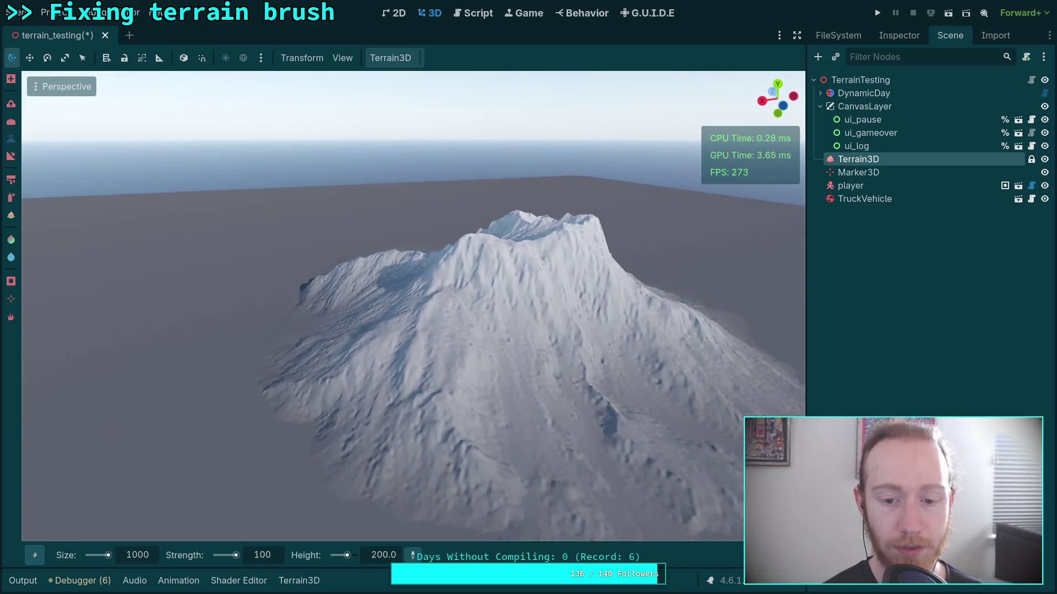
pyautogui.scroll(5, 413, 306)
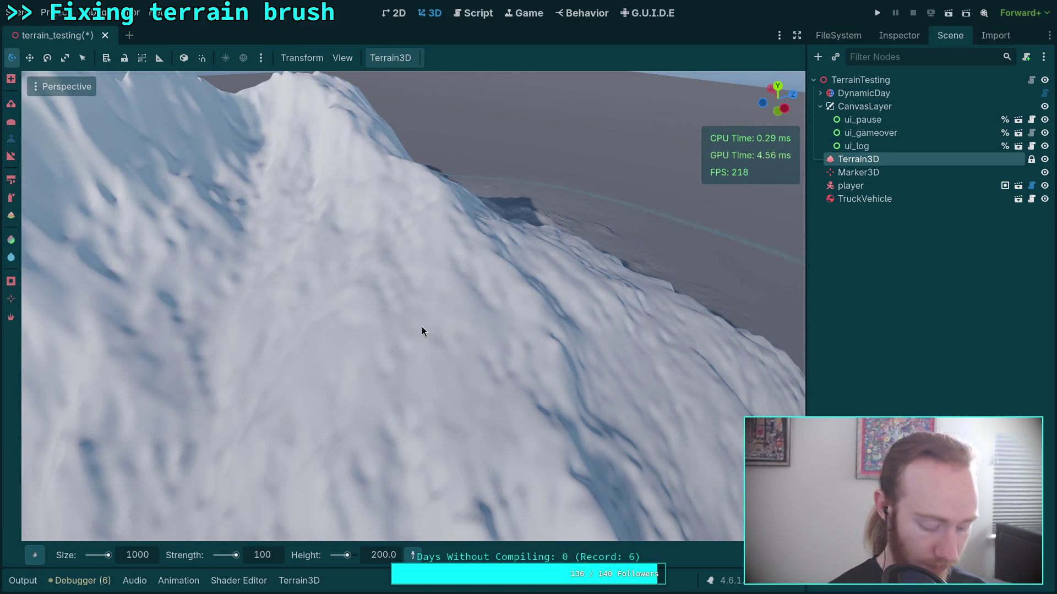
pyautogui.click(421, 331)
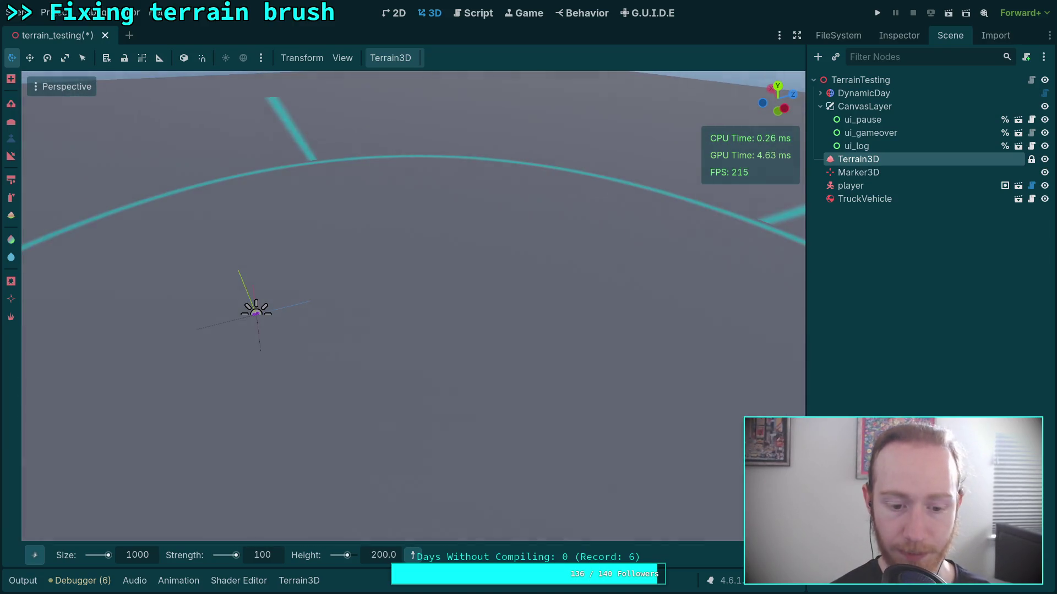
# Set the brush strength to 80
pyautogui.click(144, 558)
pyautogui.click(140, 557)
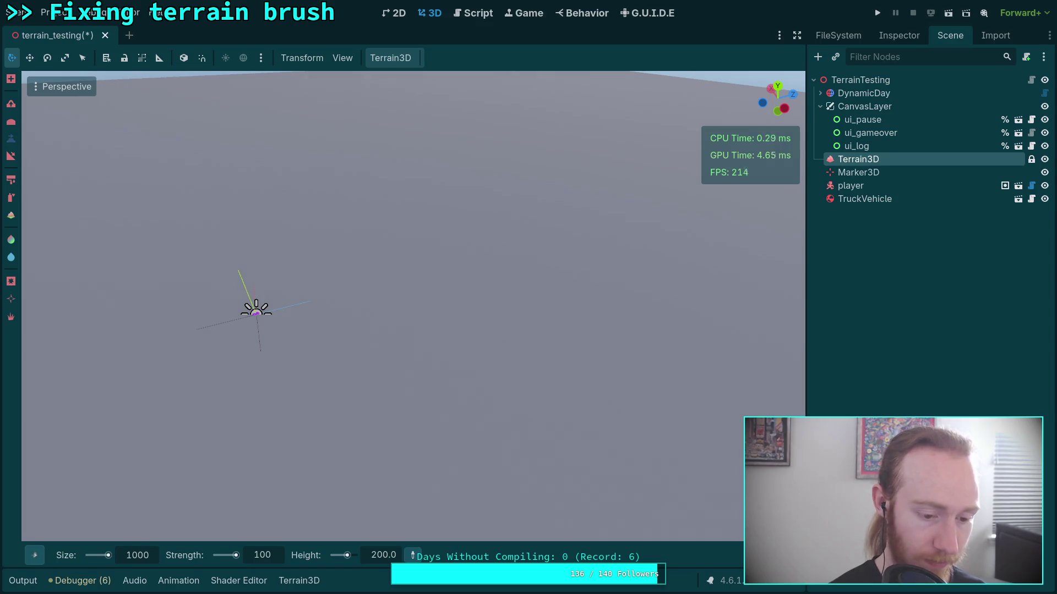
pyautogui.click(257, 557)
pyautogui.write('0')
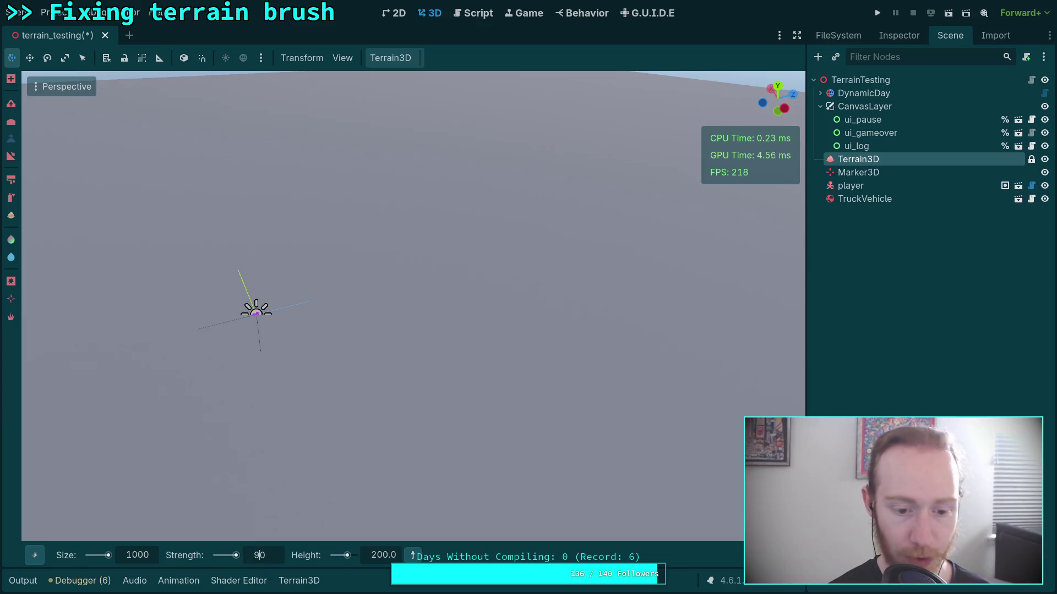
pyautogui.press('Return')
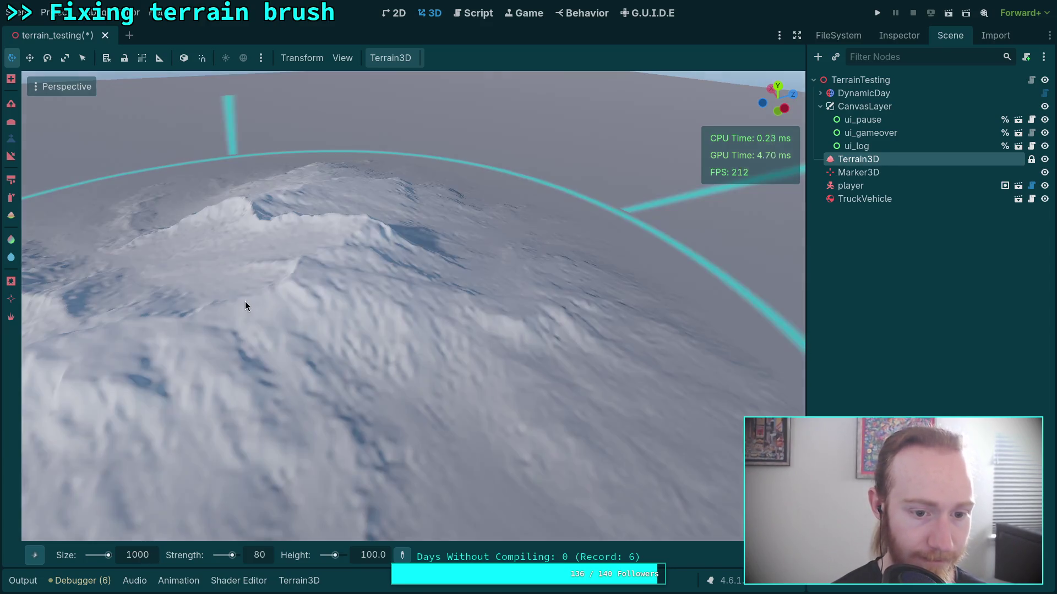
# Sculpt a mountain onto the flat terrain and fly around to inspect it
pyautogui.moveTo(305, 307); pyautogui.dragTo(374, 292)
pyautogui.press('w')
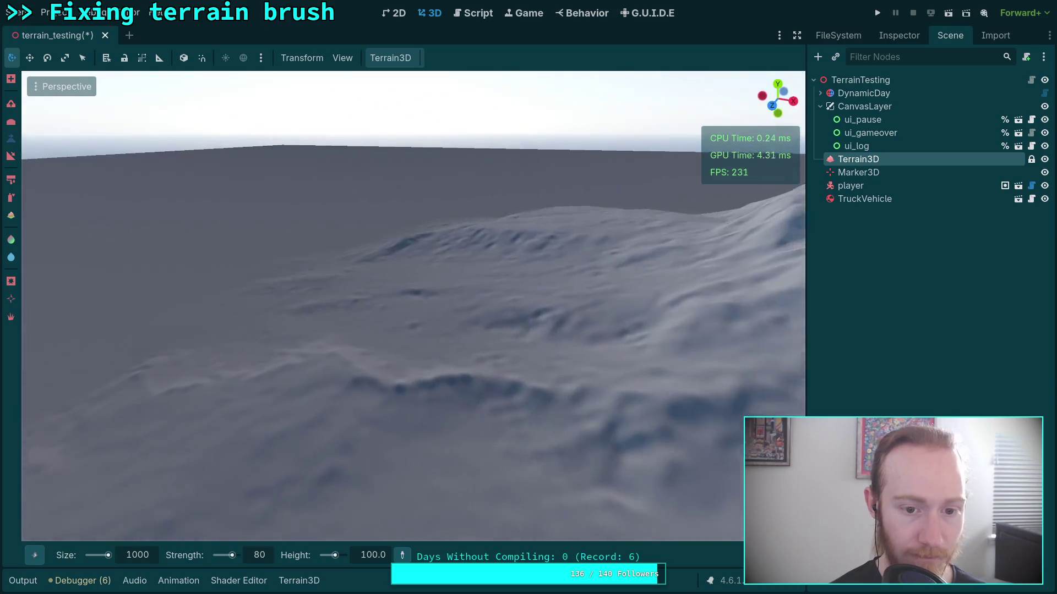
pyautogui.press('s')
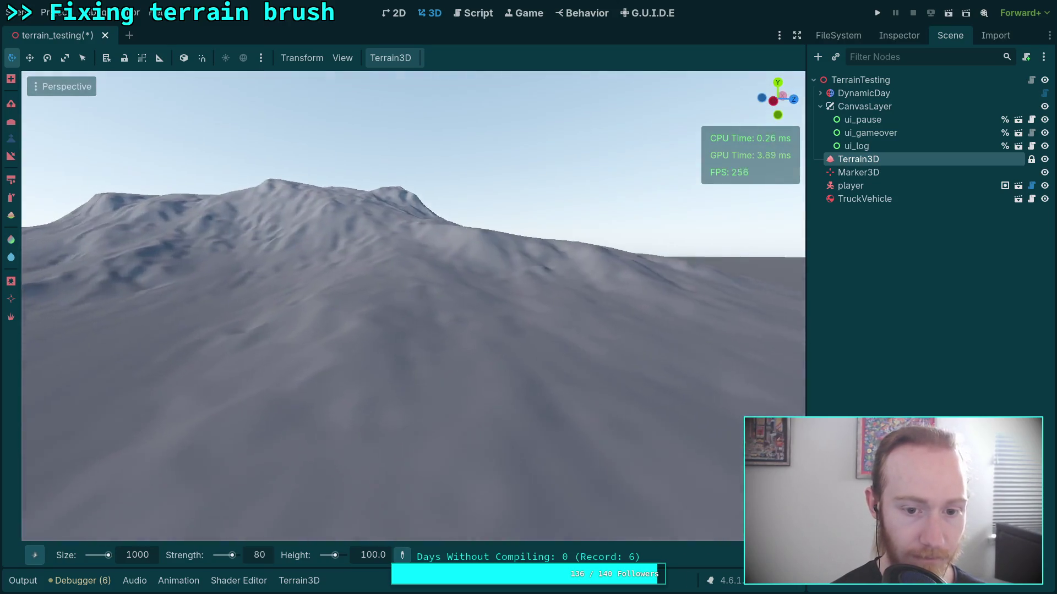
pyautogui.press('w')
pyautogui.press('s')
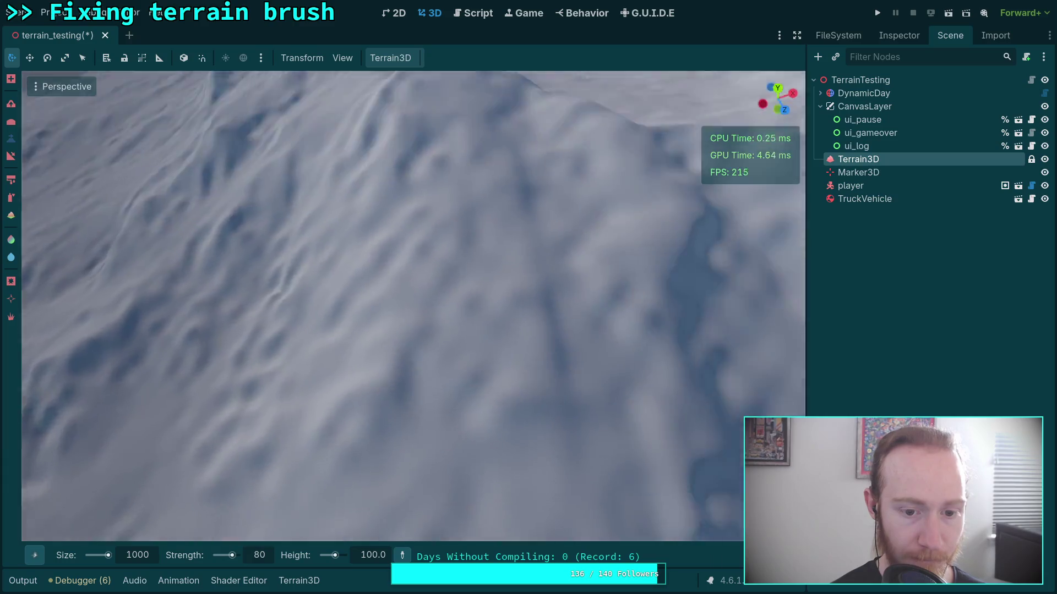
pyautogui.press('e')
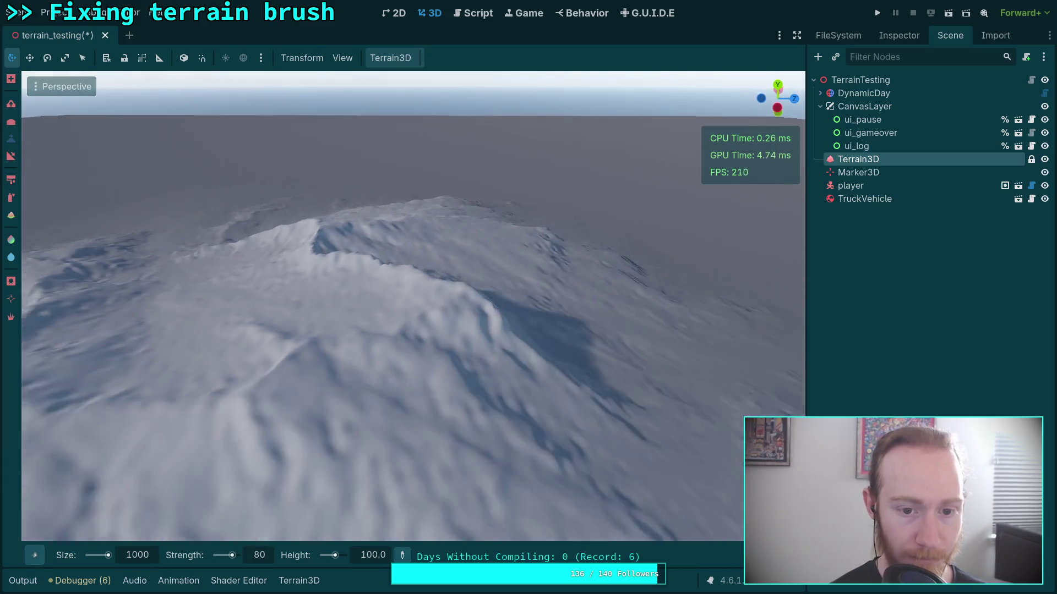
# Clear the mountain and sculpt broad rolling hills with the size 2000 brush
pyautogui.click(300, 393)
pyautogui.write('2000')
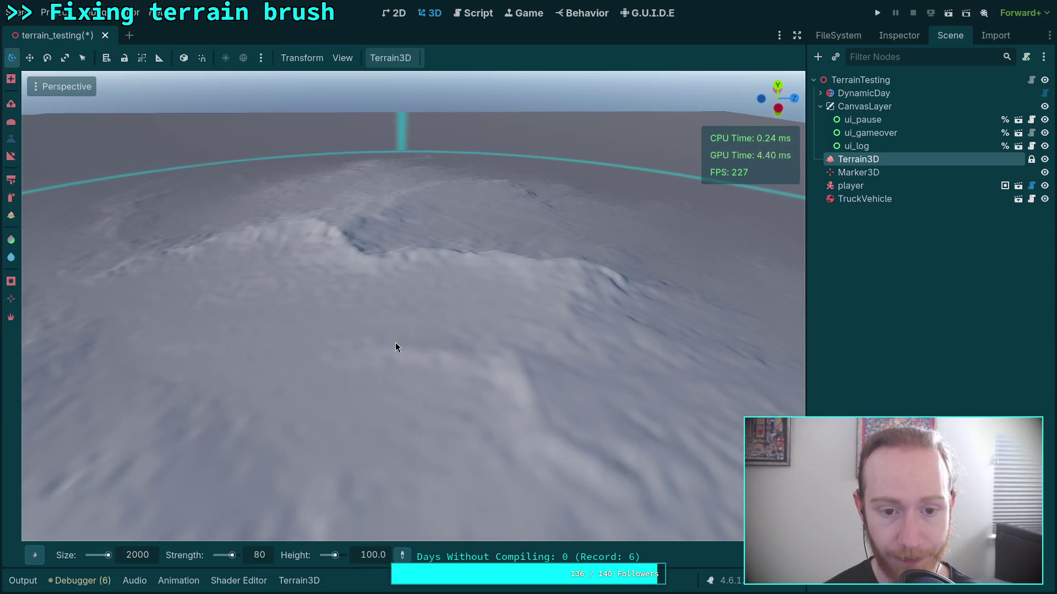
pyautogui.moveTo(395, 343); pyautogui.dragTo(395, 342)
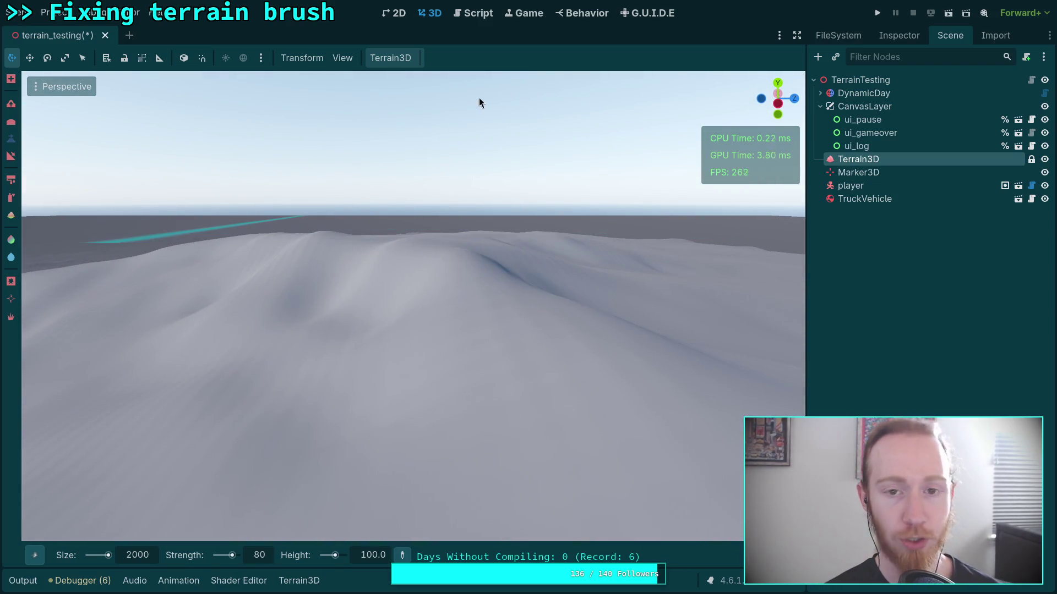
pyautogui.press('super+1')
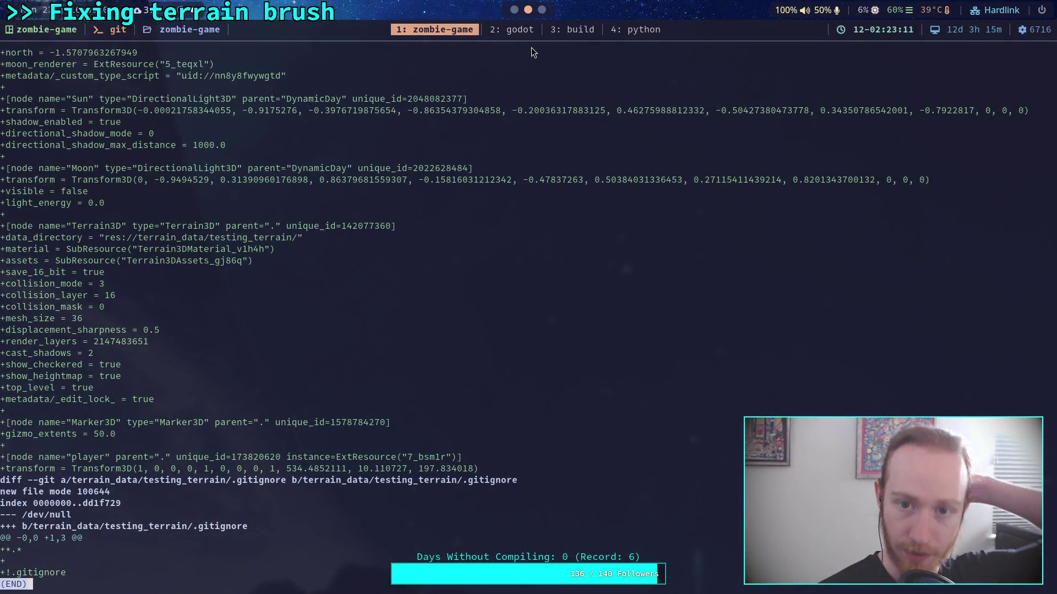
# In Neovim, scroll terrain_3d_editor.cpp up to line 120's INTERPOLATE_LANCZOS brush resize call
pyautogui.click(508, 23)
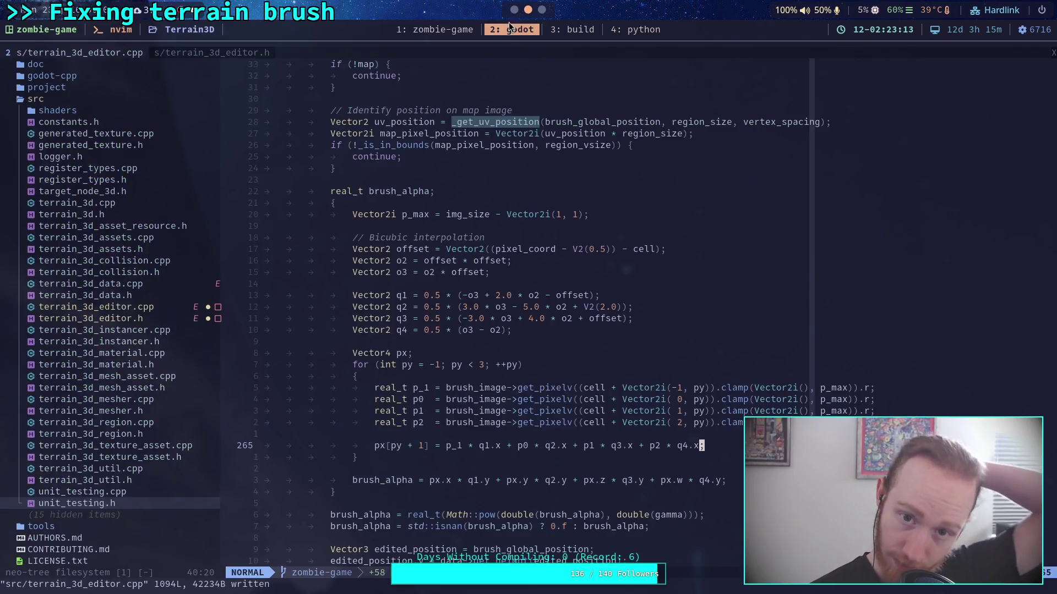
pyautogui.scroll(19, 633, 276)
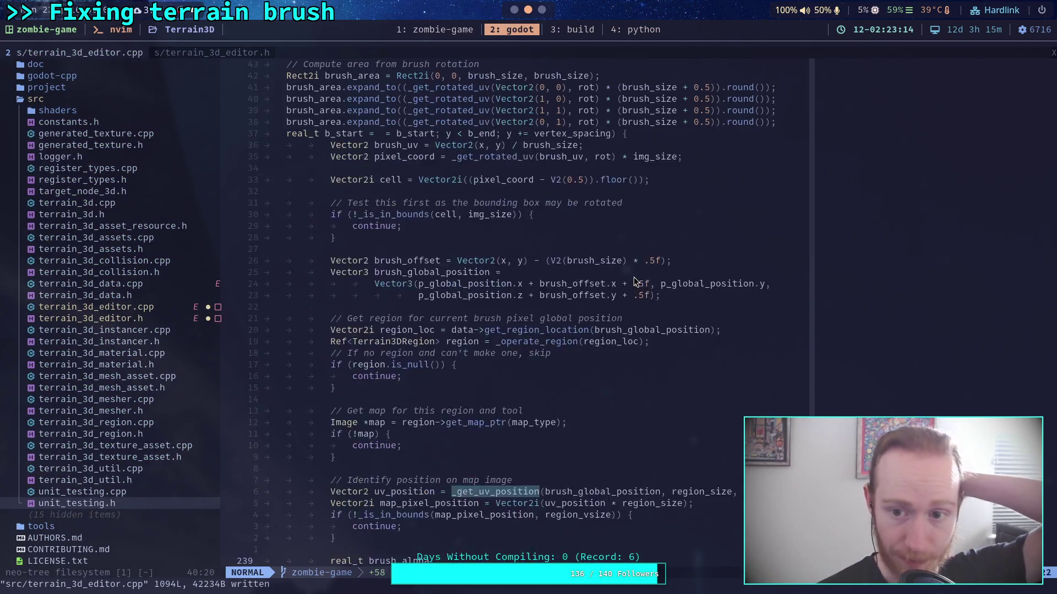
pyautogui.scroll(5, 633, 276)
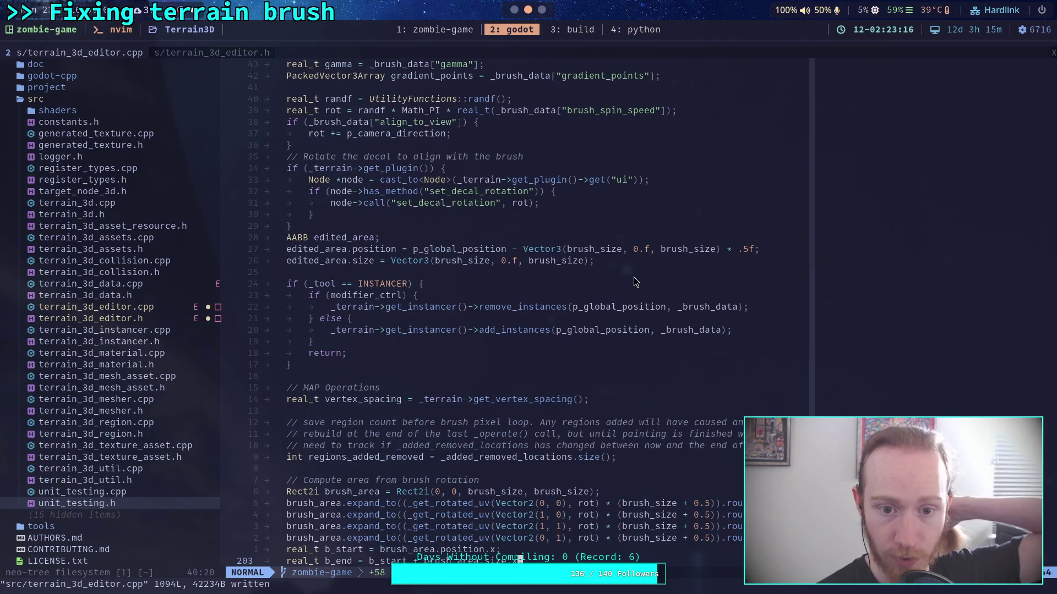
pyautogui.scroll(19, 632, 276)
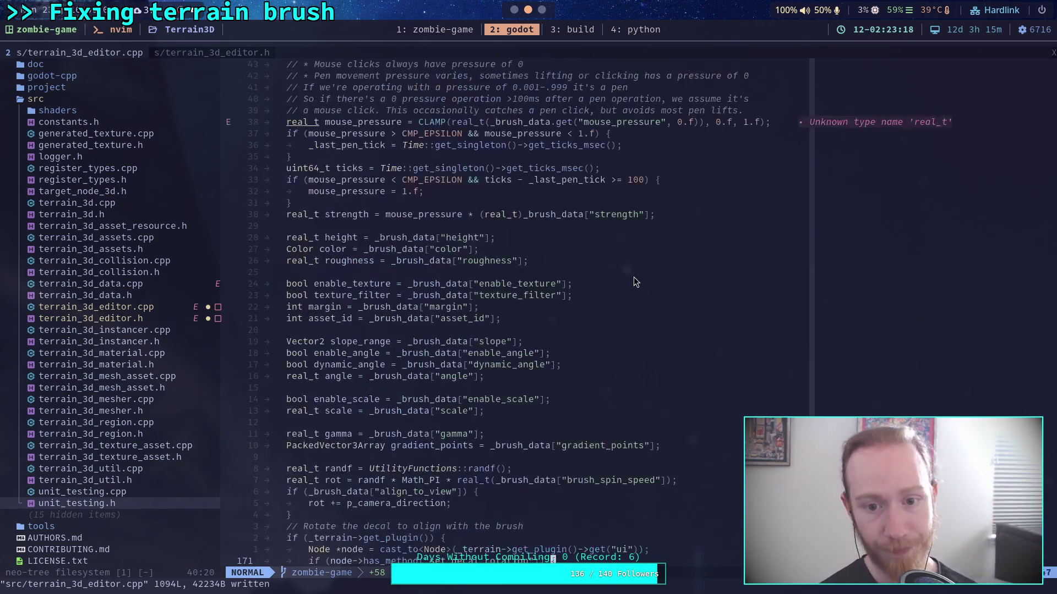
pyautogui.click(846, 295)
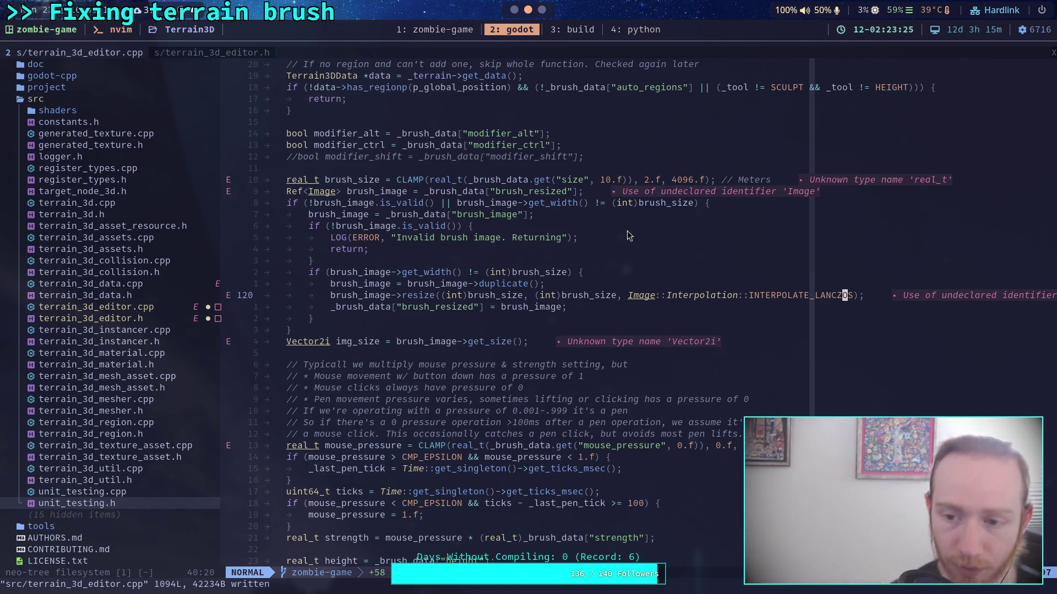
pyautogui.press('super+3')
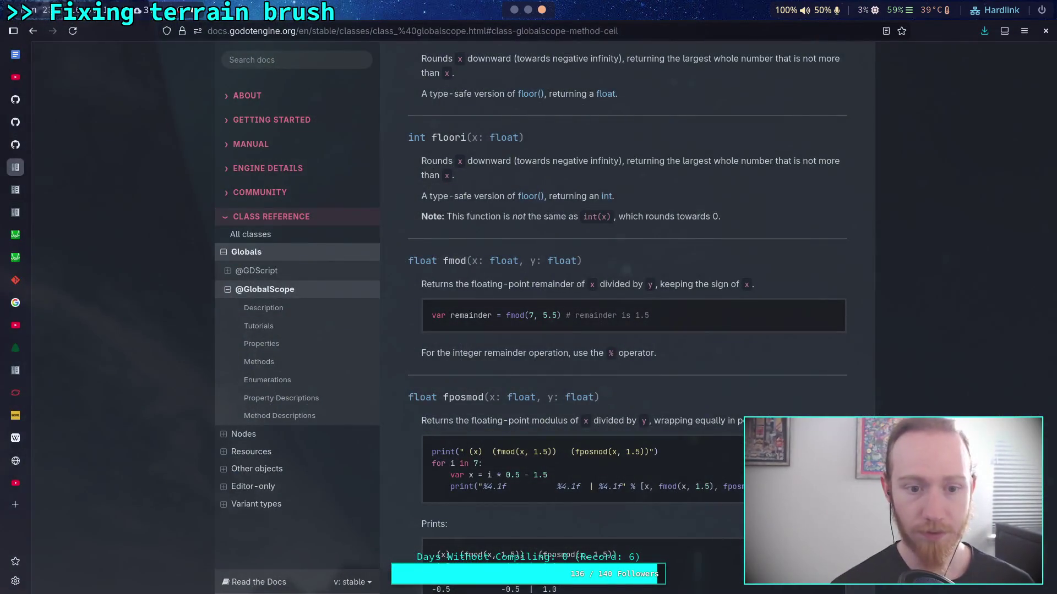
# Search the docs for 'Image' and jump to the Image class's Interpolation enum
pyautogui.click(278, 66)
pyautogui.write('Image')
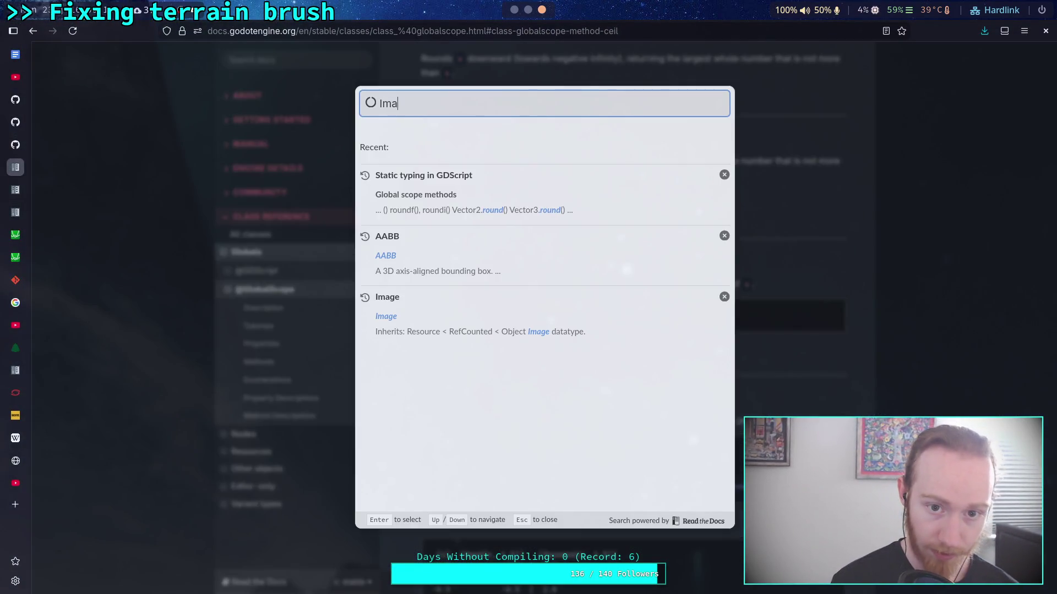
pyautogui.click(457, 175)
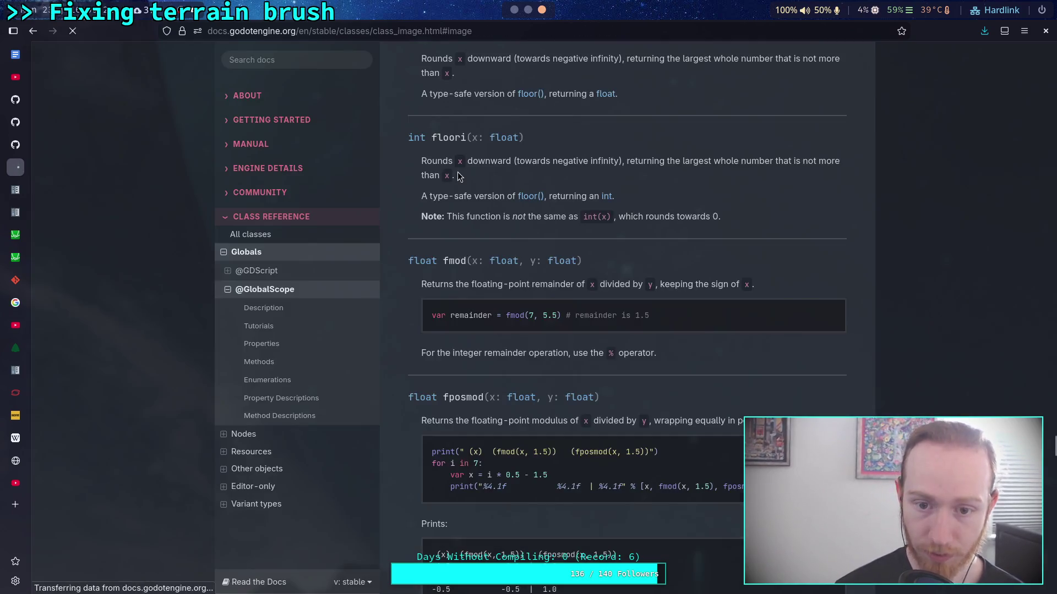
pyautogui.scroll(-10, 544, 334)
pyautogui.scroll(-12, 544, 335)
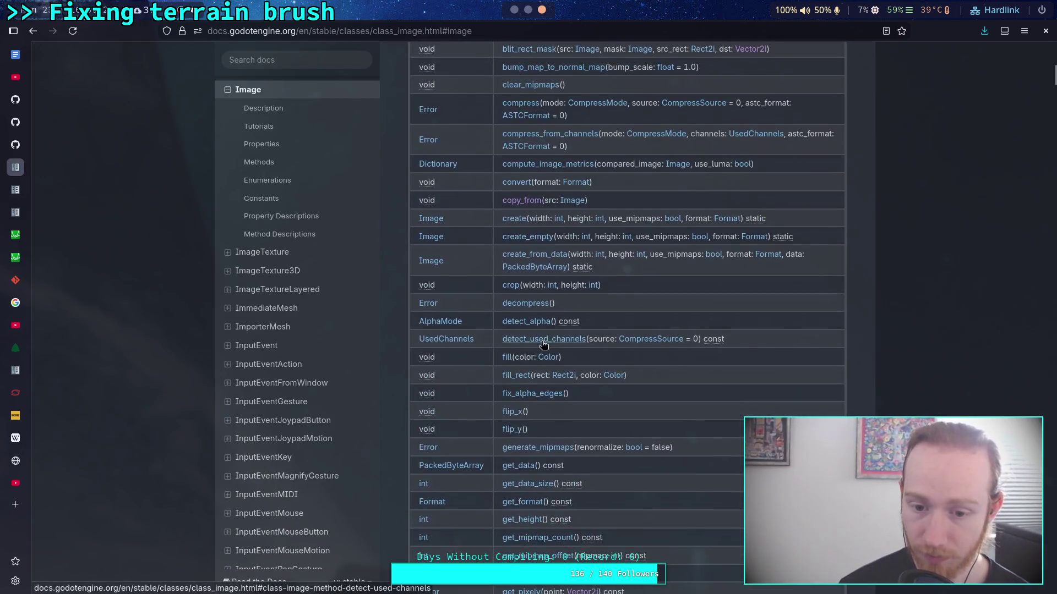
pyautogui.scroll(-2, 542, 344)
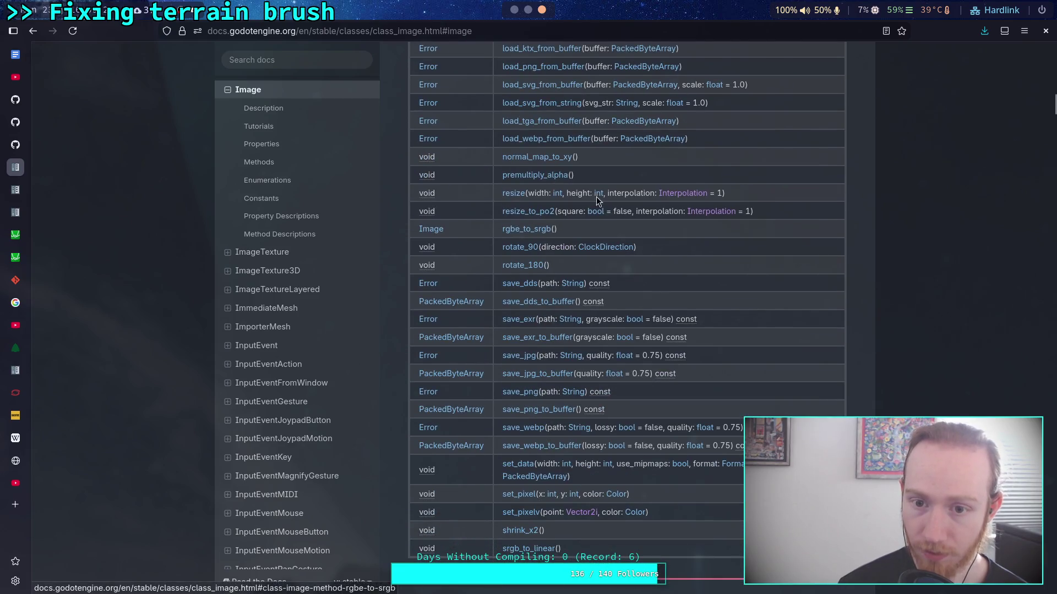
pyautogui.click(698, 201)
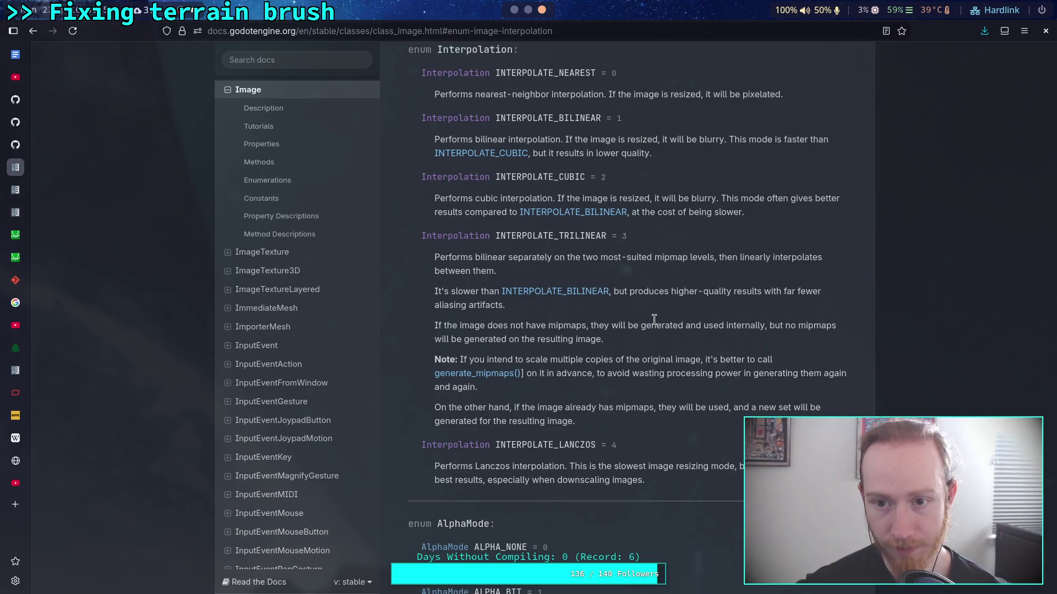
pyautogui.hotkey('alt', 'Tab')
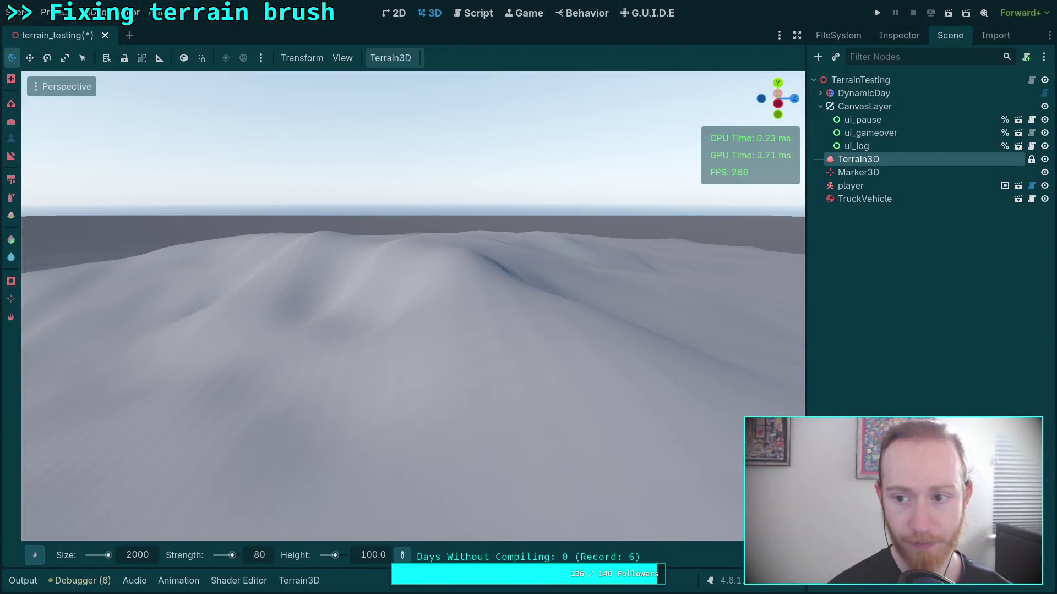
# Replace LANCZOS with CUBIC on line 120 and save terrain_3d_editor.cpp with :w
pyautogui.hotkey('alt', 'Tab')
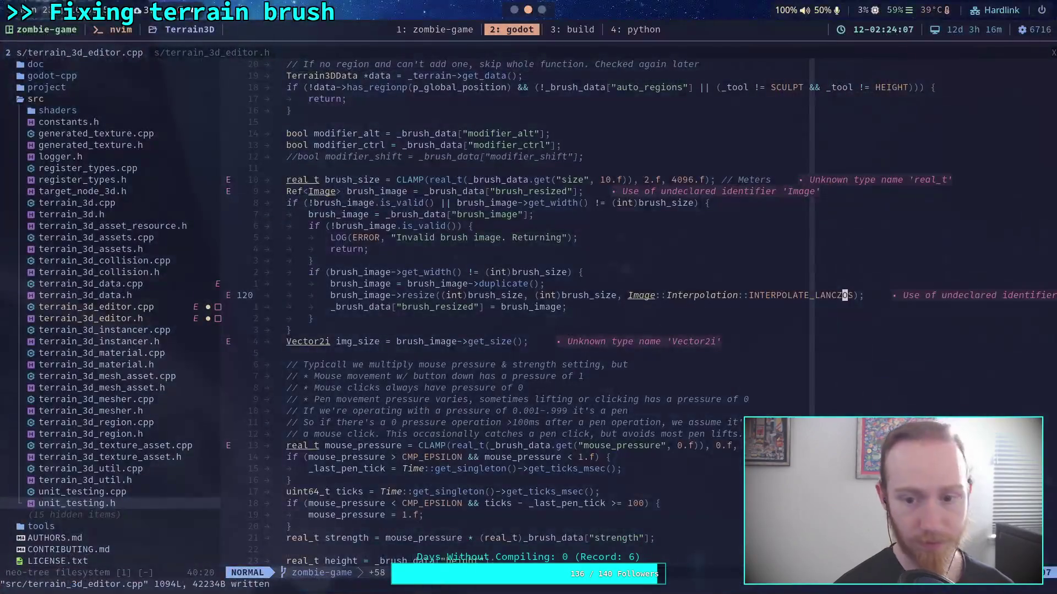
pyautogui.press('c')
pyautogui.press('w')
pyautogui.press('BackSpace')
pyautogui.press('BackSpace')
pyautogui.press('BackSpace')
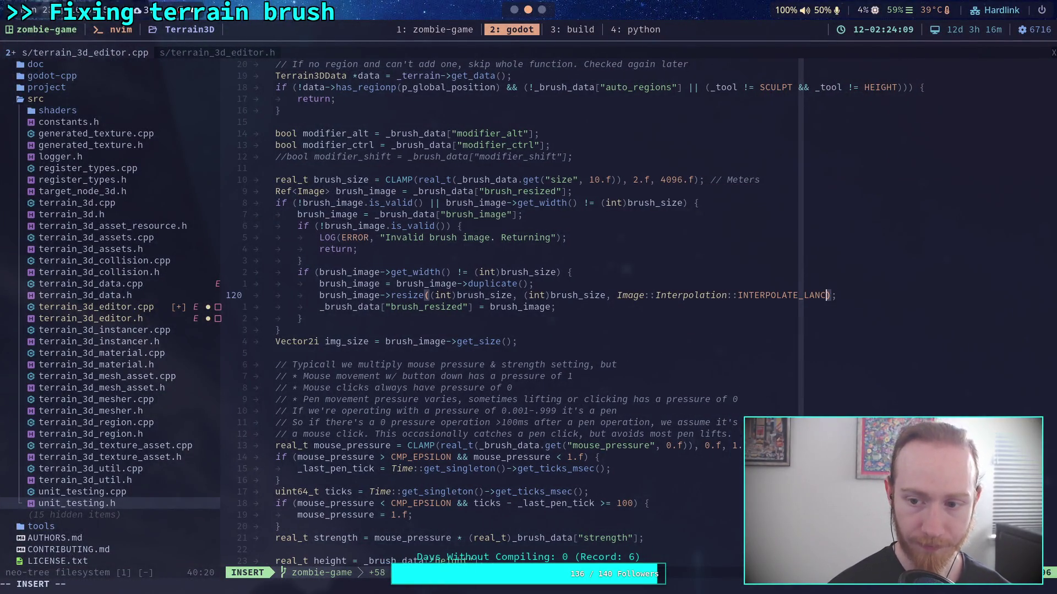
pyautogui.write('CUBIC')
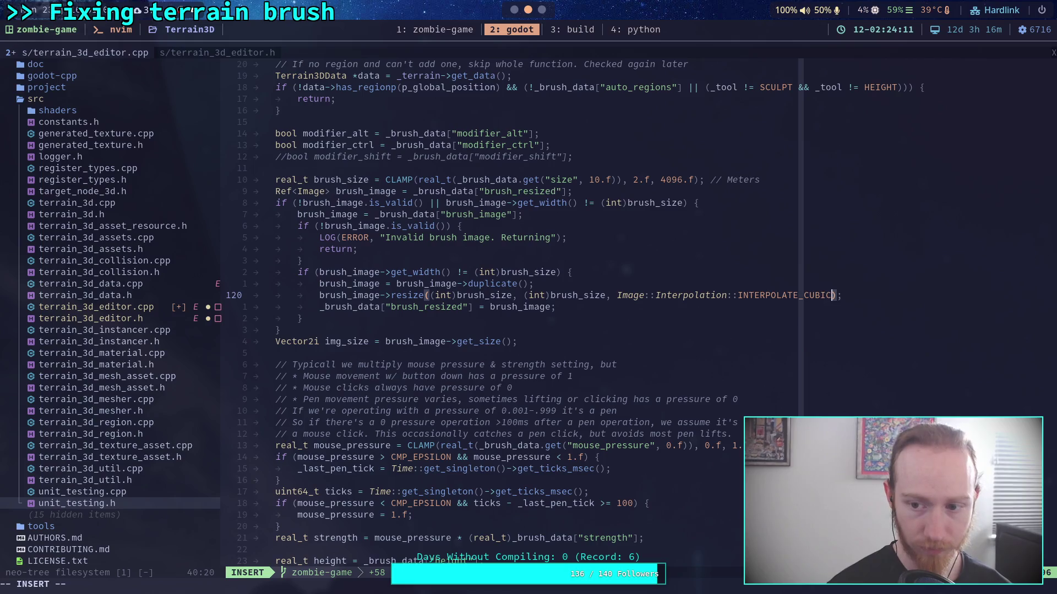
pyautogui.press('Escape')
pyautogui.press(':')
pyautogui.write('w')
pyautogui.press('Return')
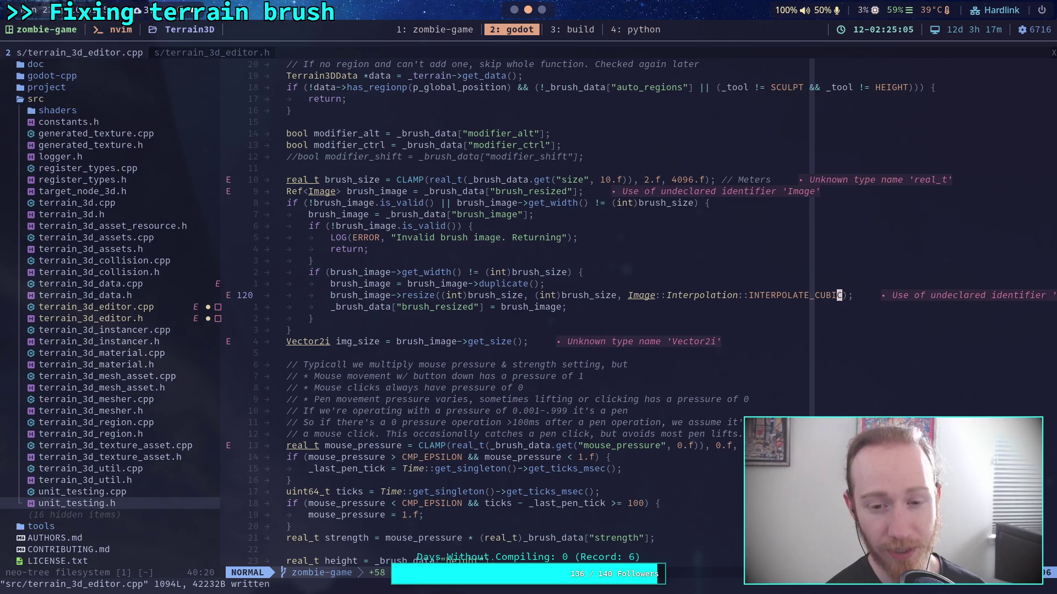
pyautogui.scroll(-15, 638, 462)
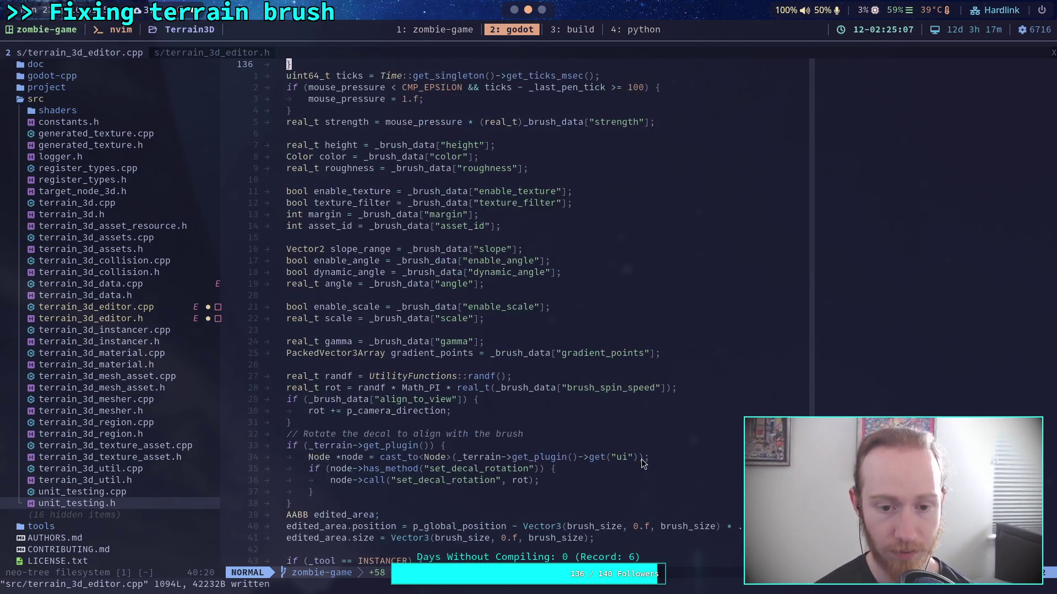
# Search terrain_3d_editor.cpp for the "brush_image line in Neovim
pyautogui.scroll(-20, 644, 457)
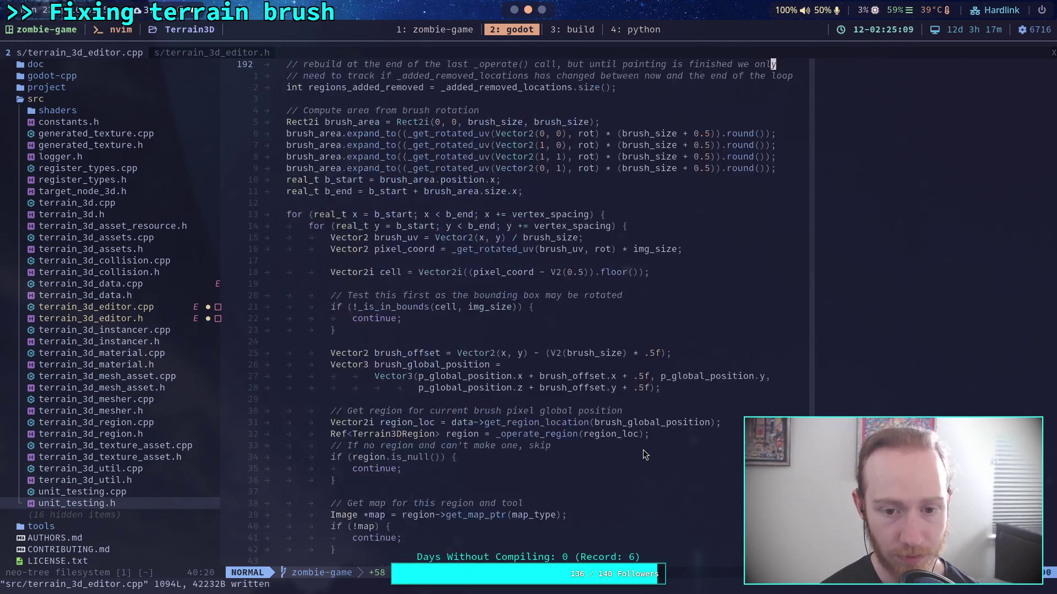
pyautogui.press('/')
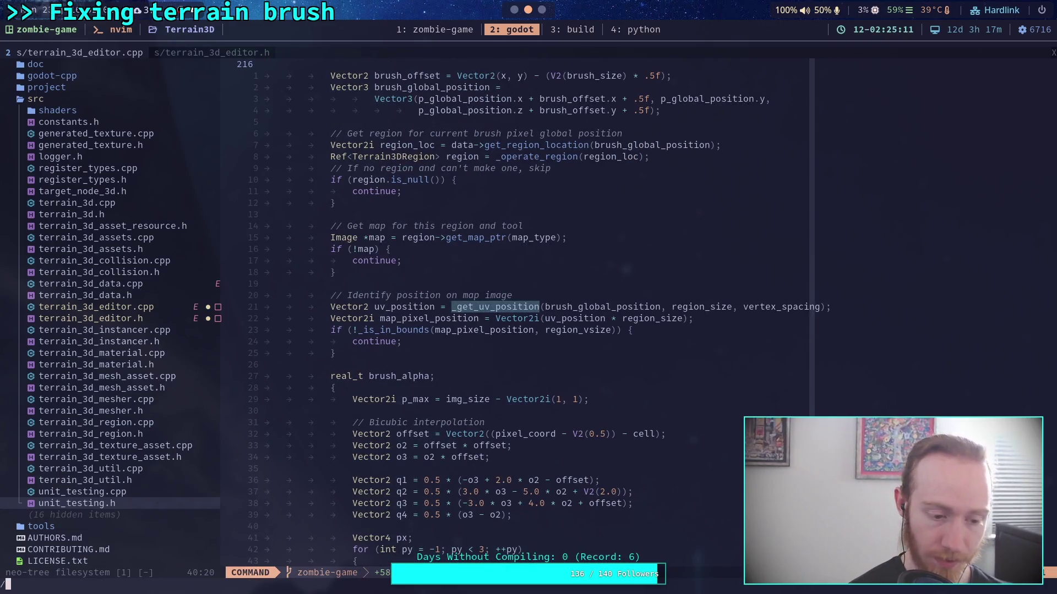
pyautogui.write('brush_igma')
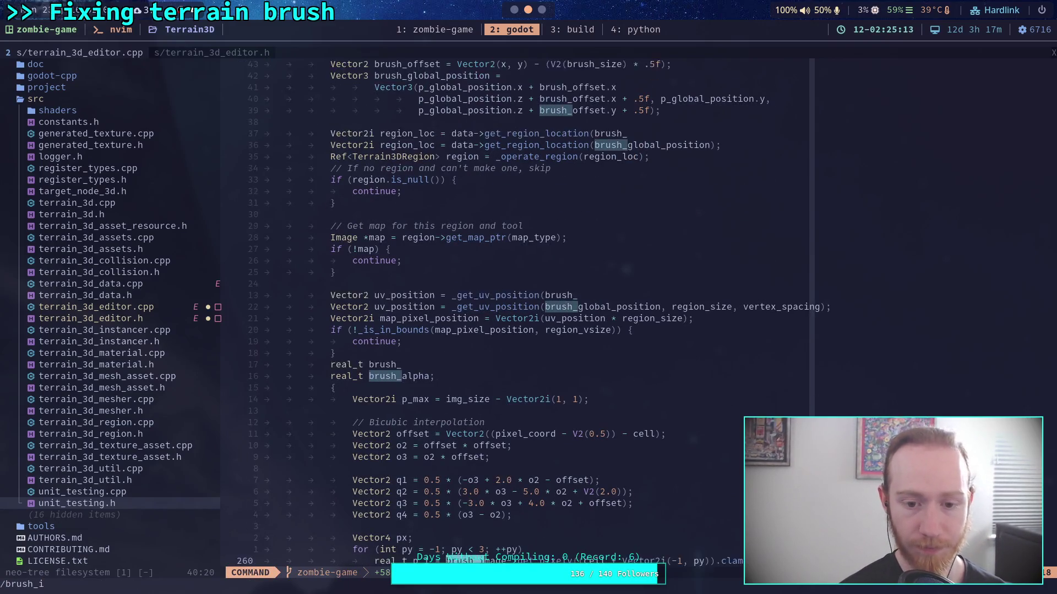
pyautogui.press('BackSpace')
pyautogui.press('BackSpace')
pyautogui.press('BackSpace')
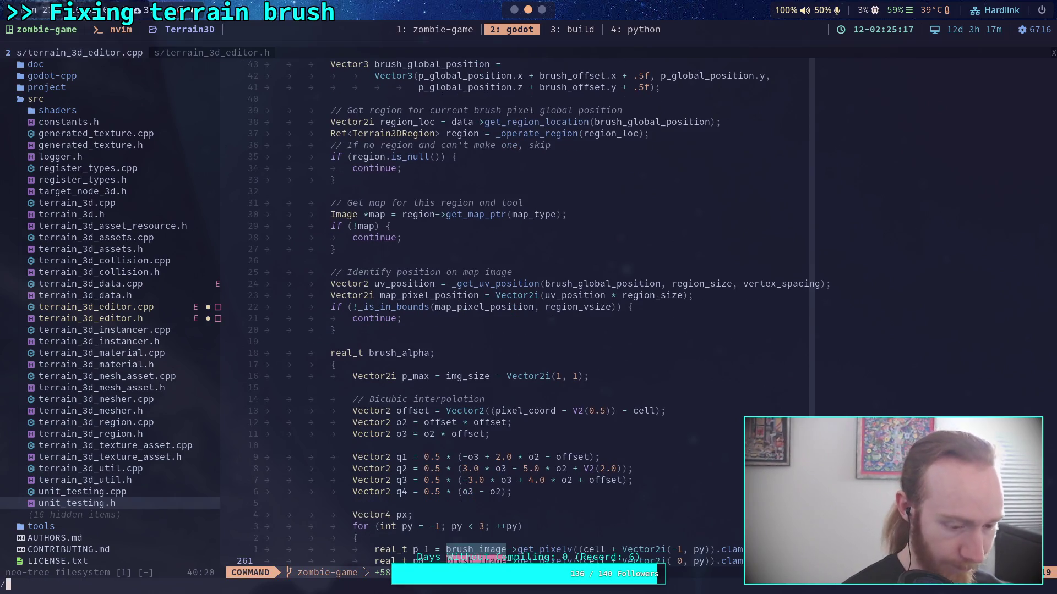
pyautogui.write('"brush_image')
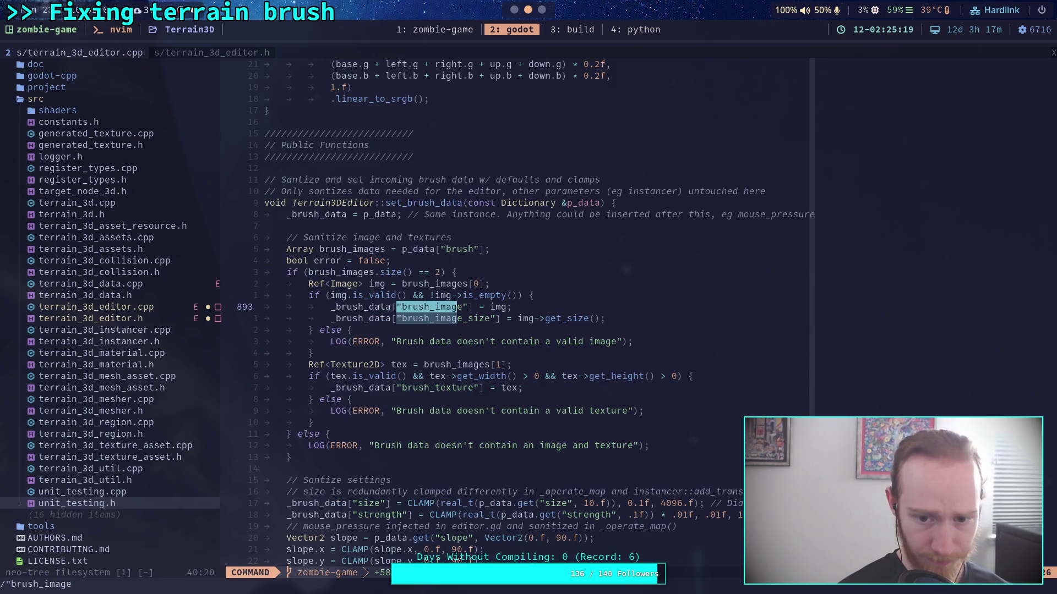
pyautogui.press('Return')
pyautogui.press('n')
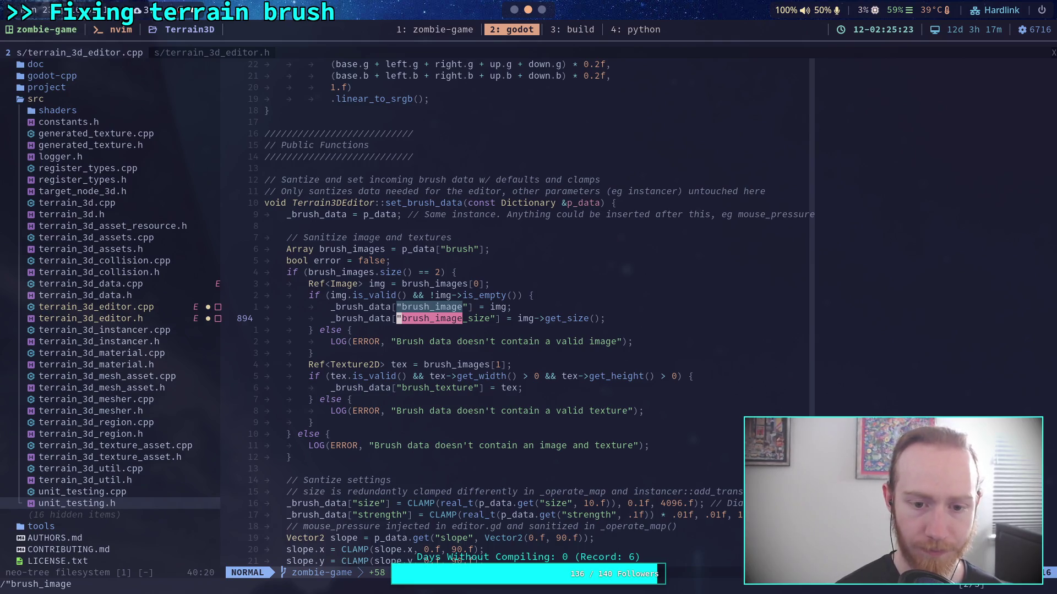
# Add the line _brush_data["brush_resized"] = nullptr; below the brush_image match
pyautogui.write('o')
pyautogui.write('_brush_data')
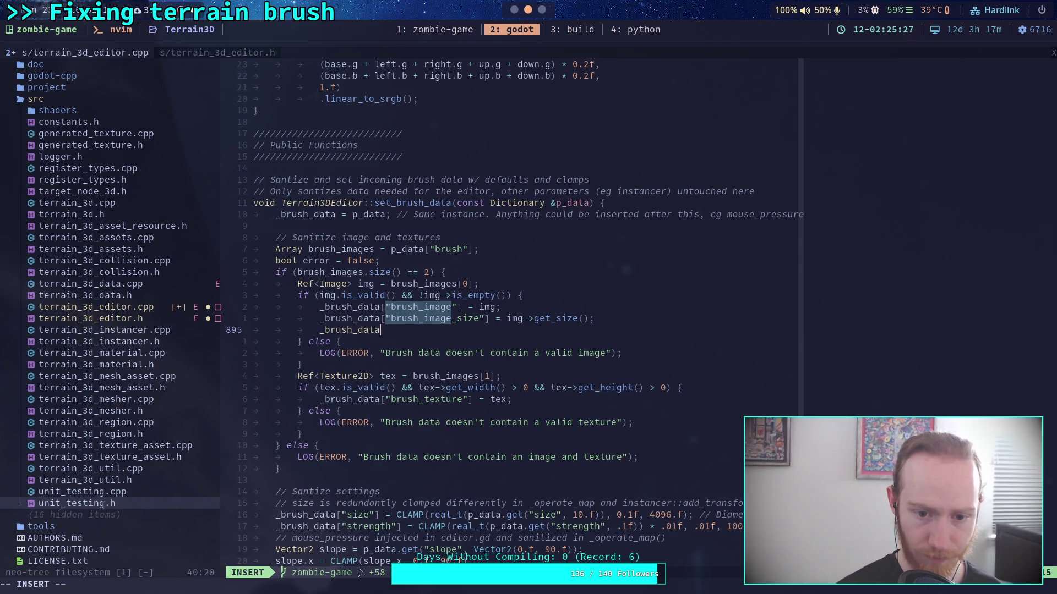
pyautogui.write('brush_i')
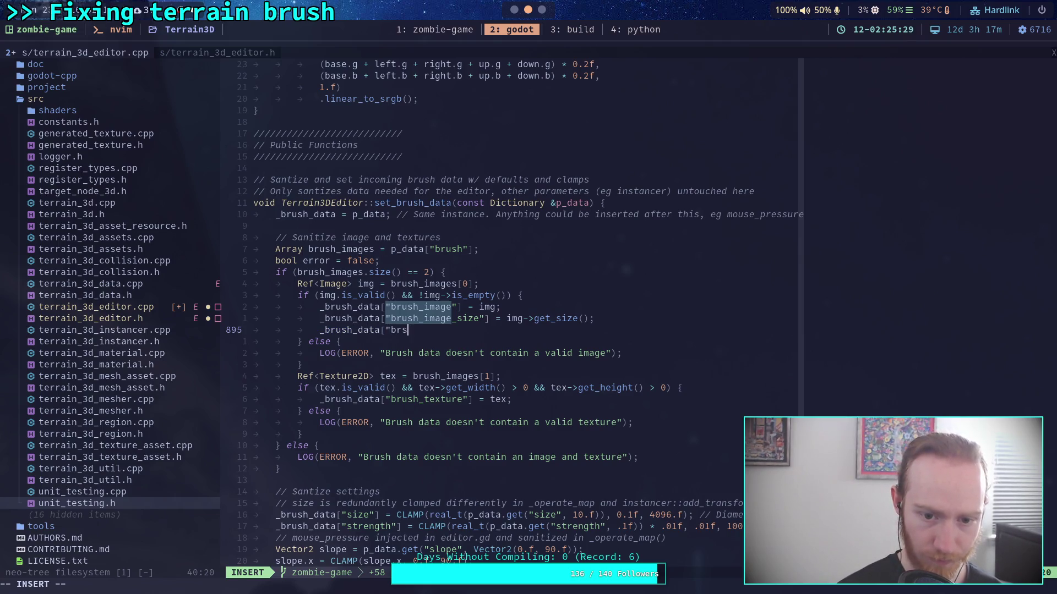
pyautogui.press('BackSpace')
pyautogui.write('re')
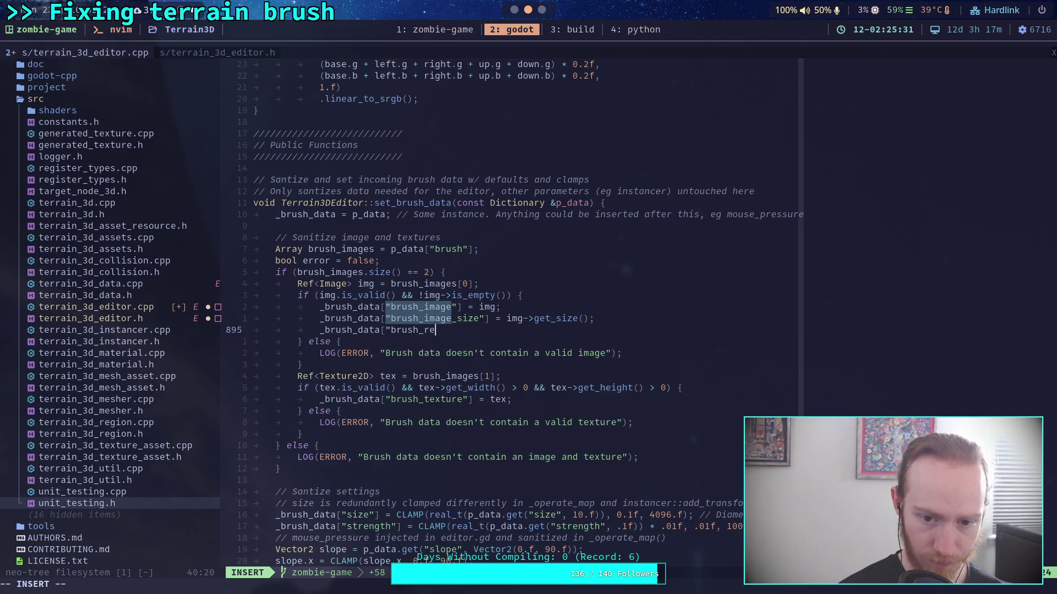
pyautogui.write('sized"')
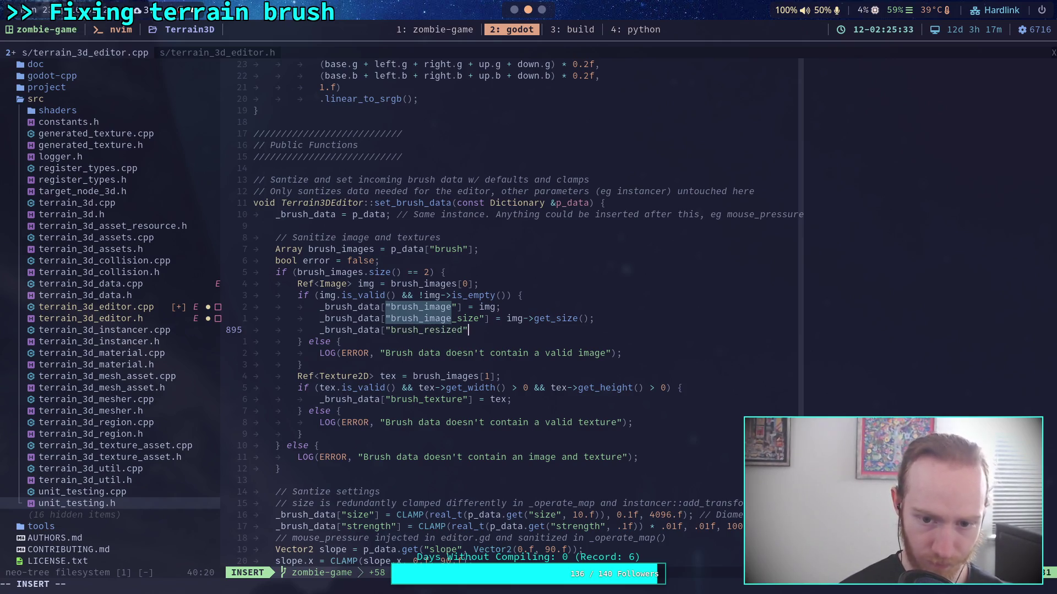
pyautogui.press('BackSpace')
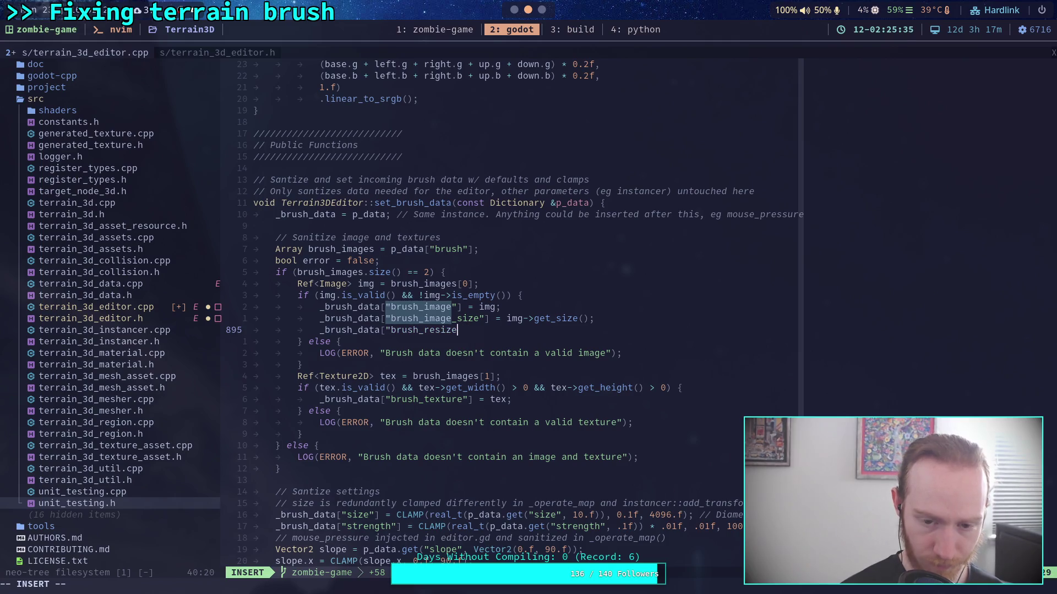
pyautogui.write('d')
pyautogui.write('"] = ne//')
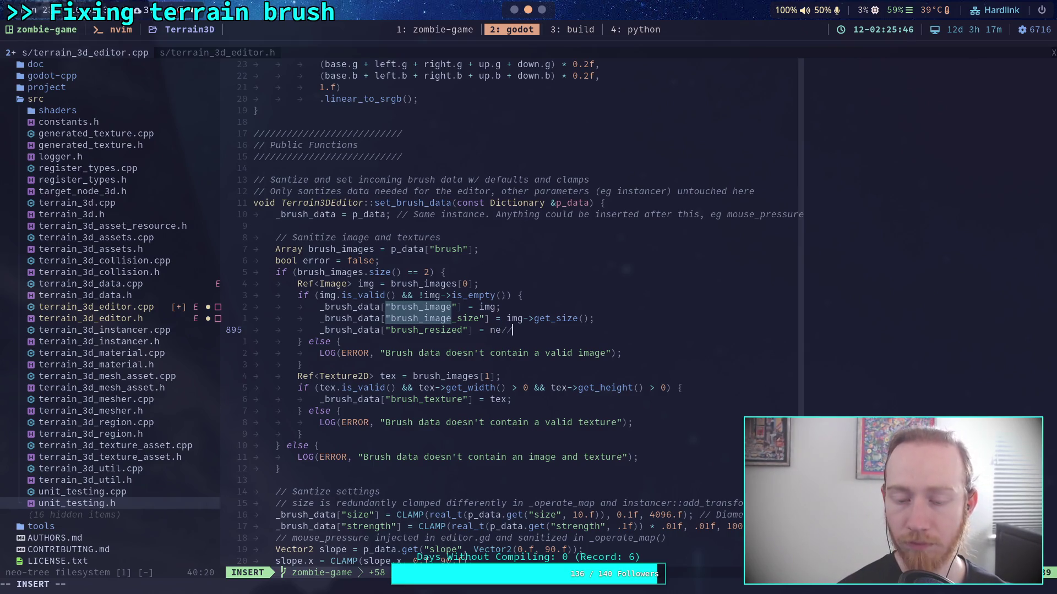
pyautogui.press('BackSpace')
pyautogui.write('lly')
pyautogui.write('tr')
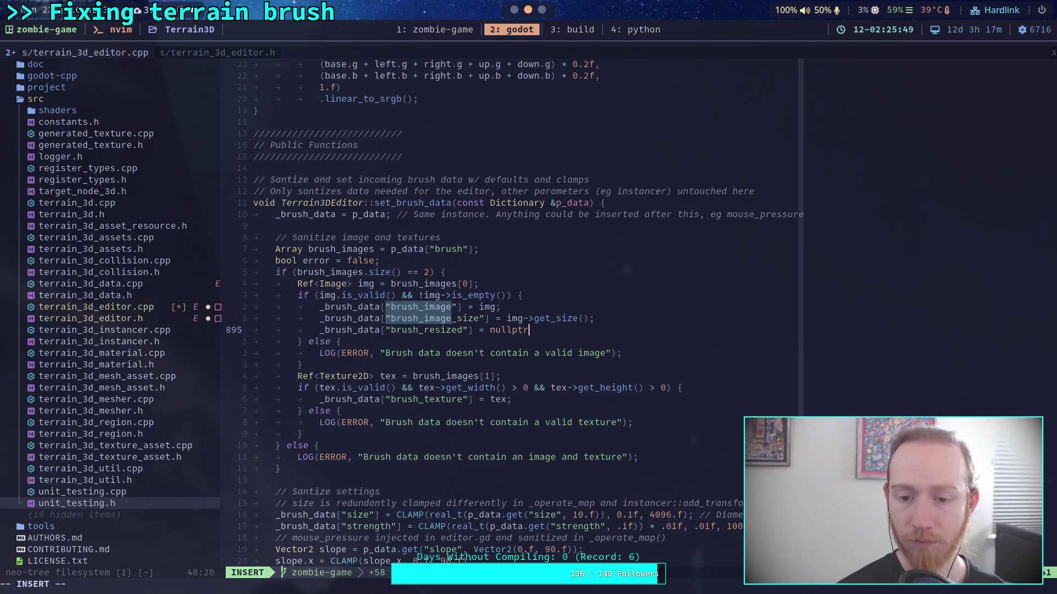
pyautogui.hotkey('ctrl', 'w')
pyautogui.write('nullptr')
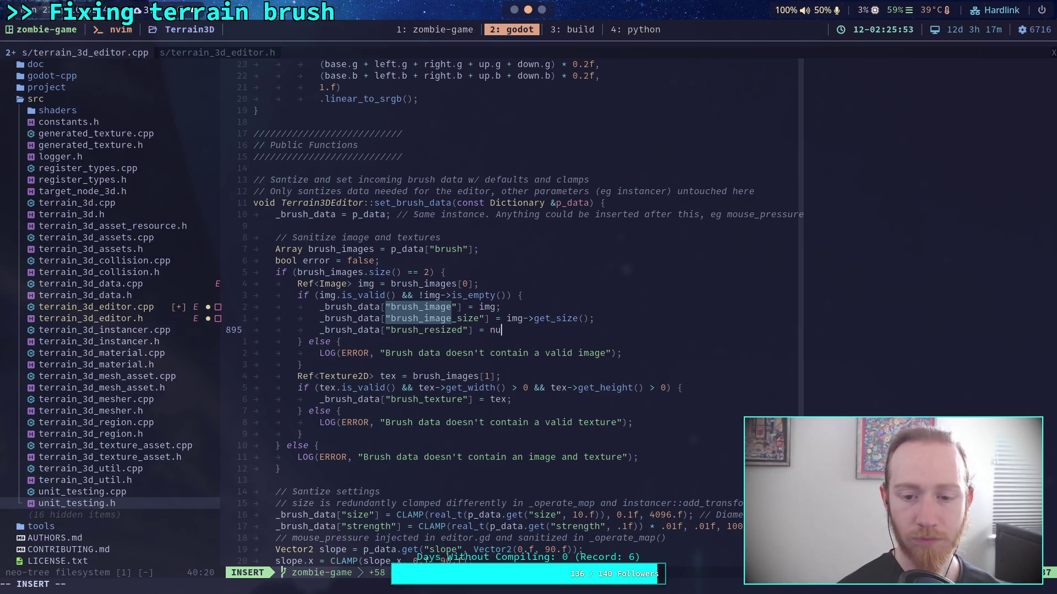
pyautogui.press('Escape')
# Save terrain_3d_editor.cpp, look up brush_resized, and save again
pyautogui.write(':w')
pyautogui.press('Return')
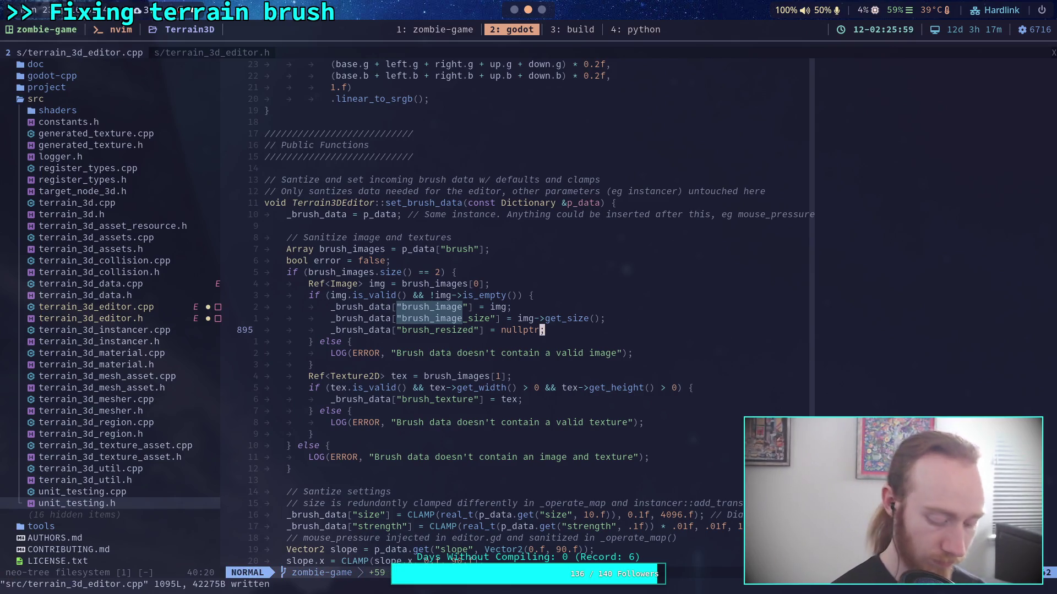
pyautogui.write(':"brush')
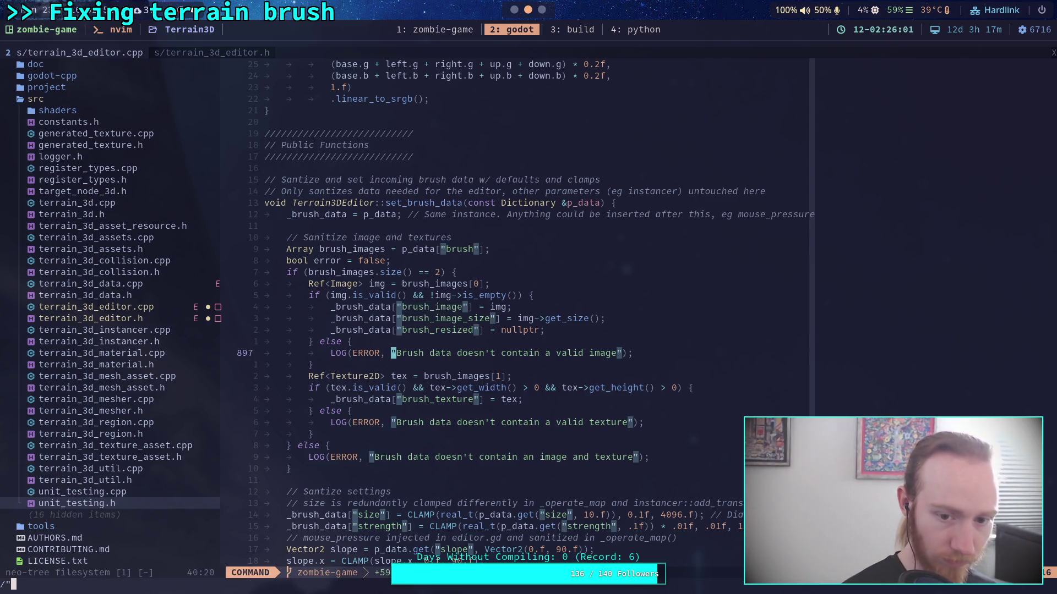
pyautogui.write('_resized"')
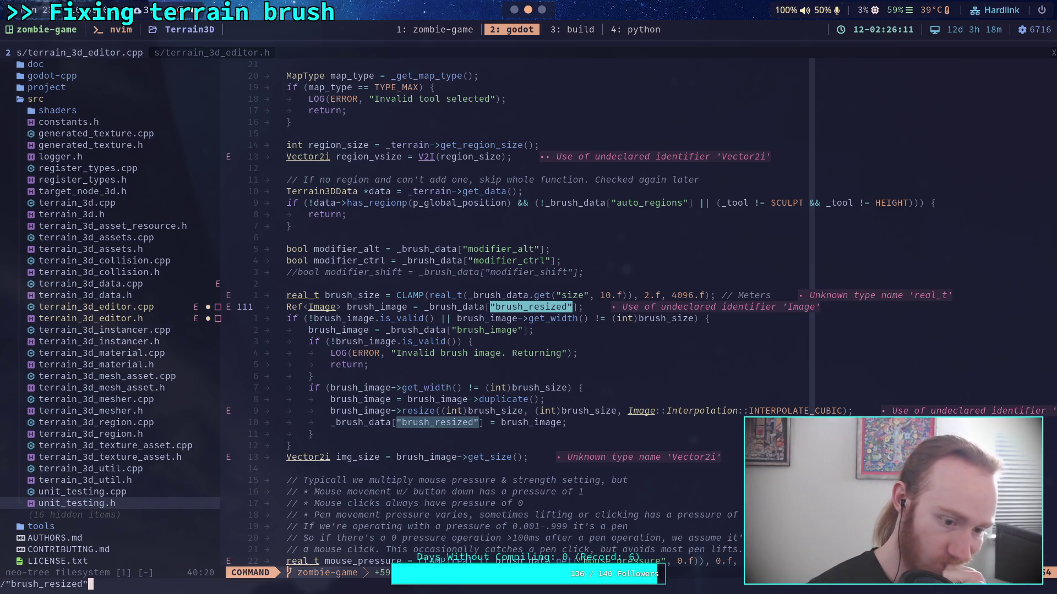
pyautogui.press('Return')
pyautogui.write(':w')
pyautogui.press('Return')
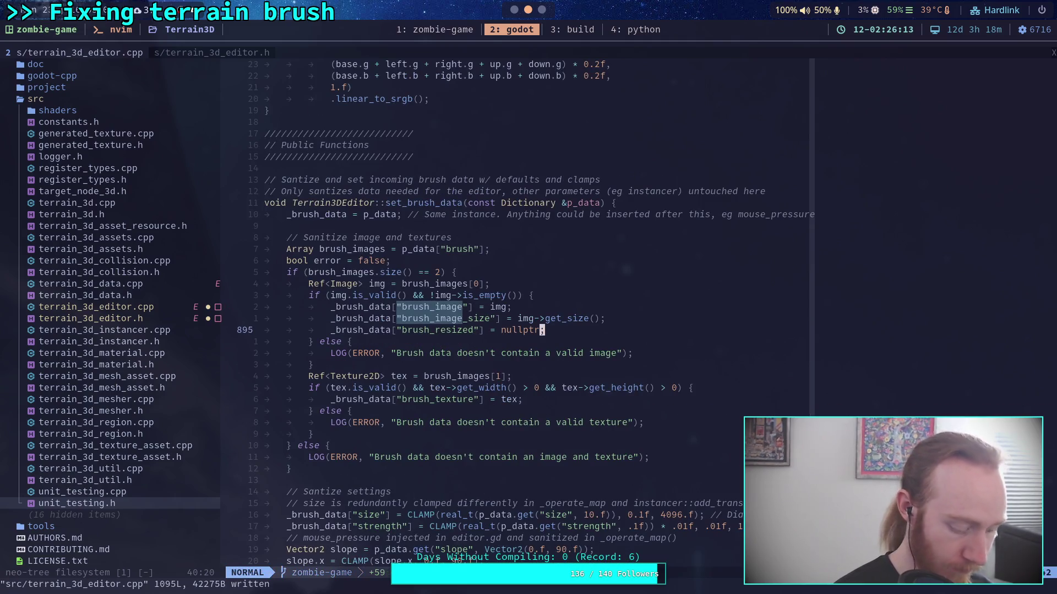
# Rerun the ./build -a Terrain3D build in the tmux build window
pyautogui.hotkey('ctrl', 'b')
pyautogui.write('3D]$ git status')
pyautogui.press('Up')
pyautogui.press('Up')
pyautogui.press('Return')
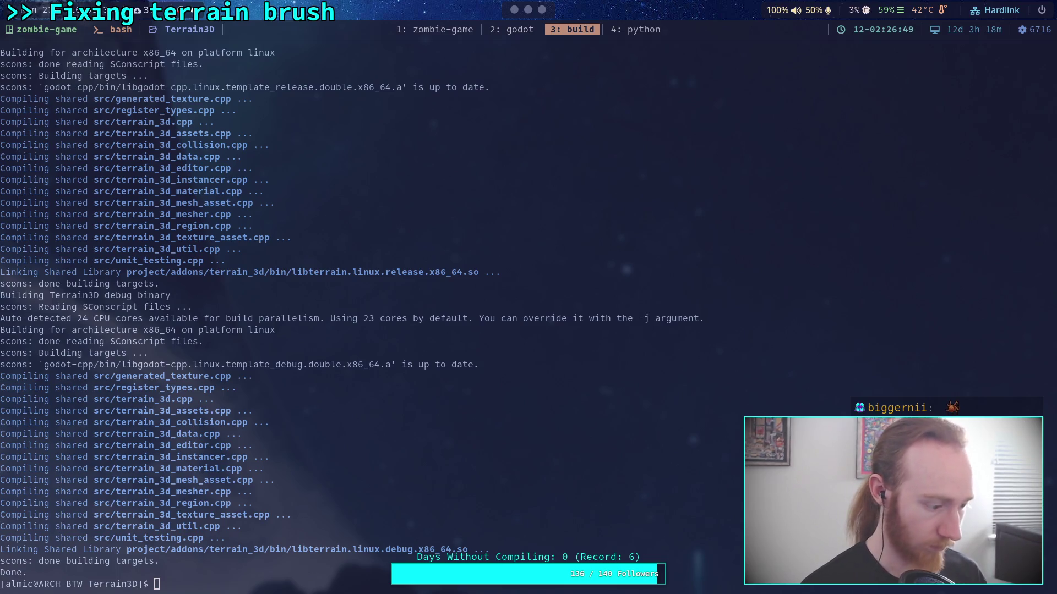
# Once the release and debug libterrain libraries finish linking, return to the Godot editor
pyautogui.press('super+2')
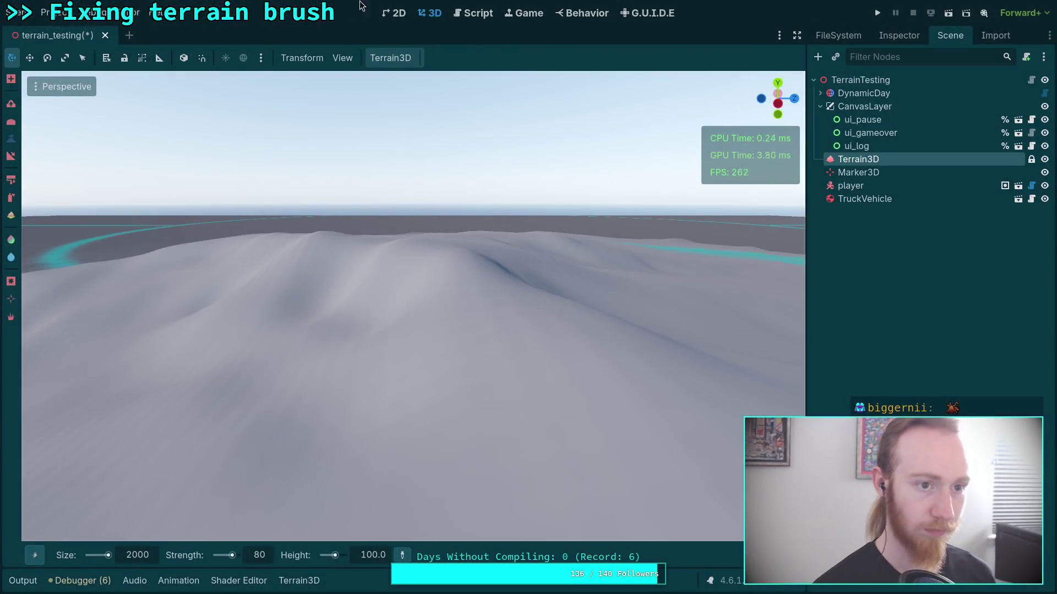
# Reload the current project, discarding unsaved terrain_testing scene changes
pyautogui.click(55, 12)
pyautogui.click(98, 161)
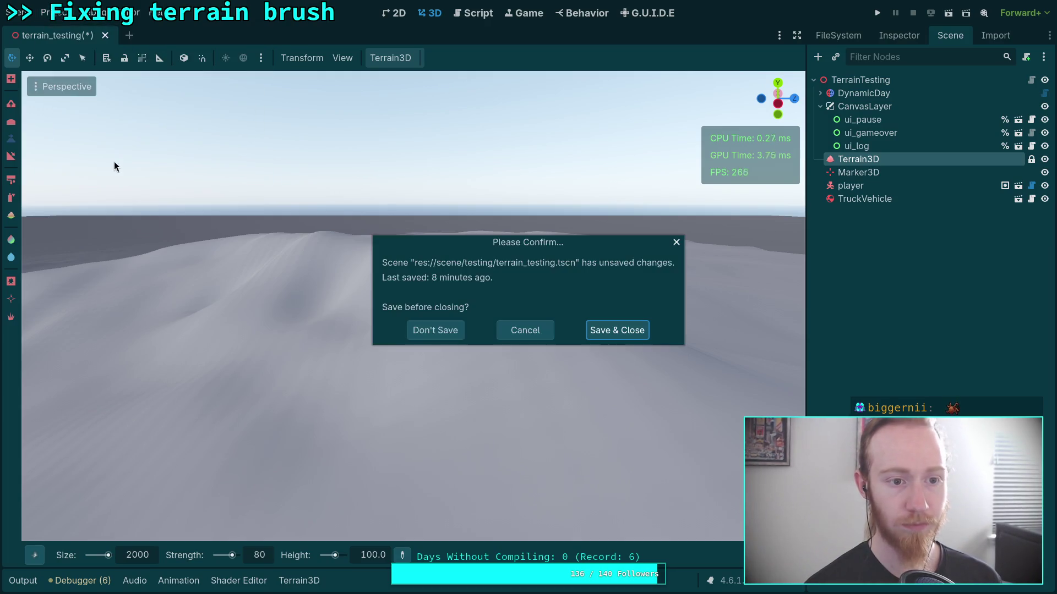
pyautogui.click(448, 338)
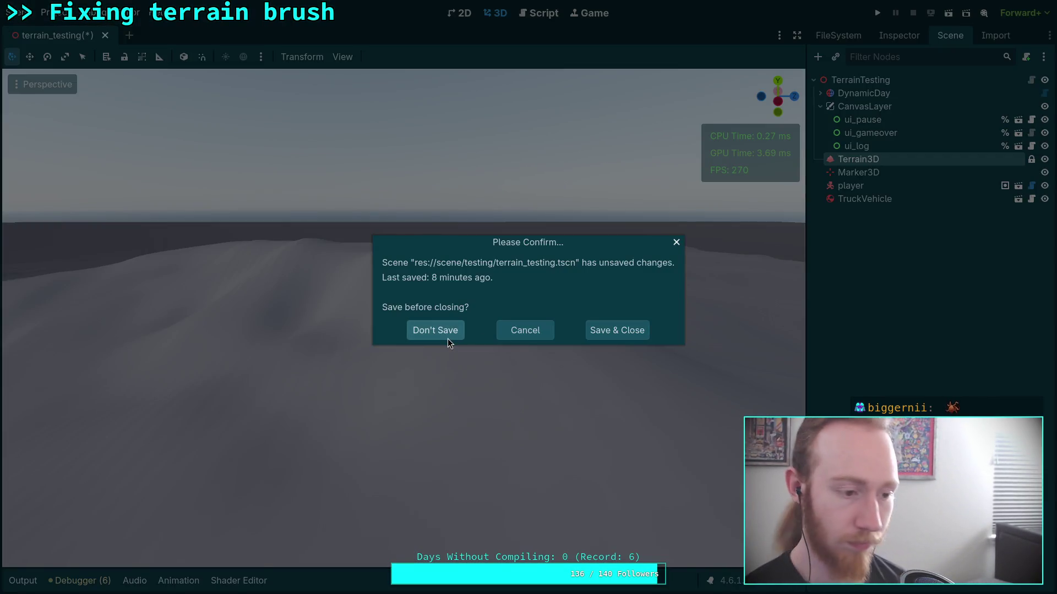
pyautogui.click(447, 338)
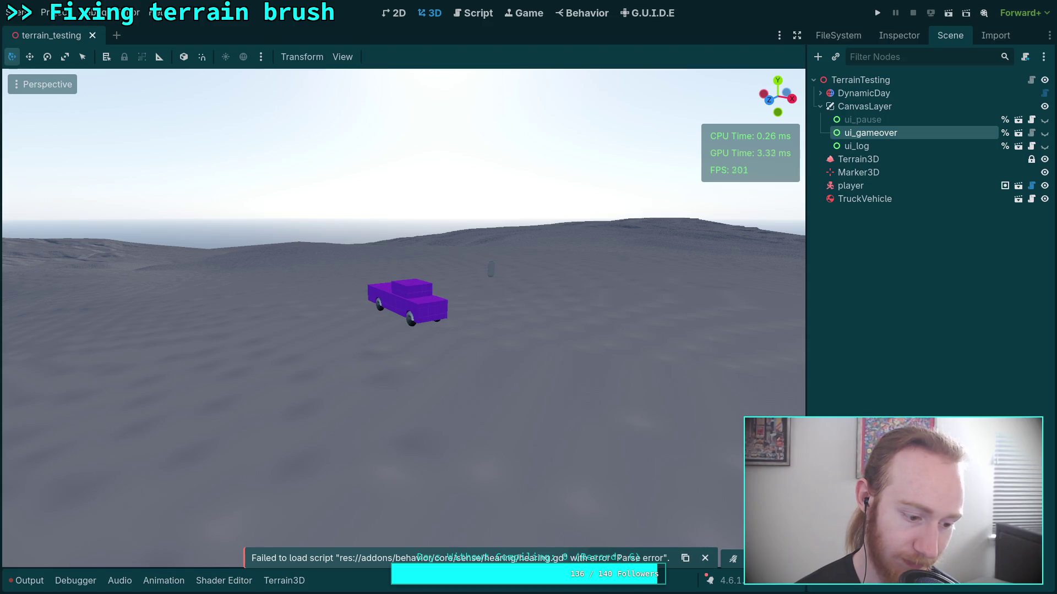
# Fly the camera around the purple truck and snowy terrain to inspect it
pyautogui.moveTo(597, 349)
pyautogui.mouseDown()
pyautogui.moveTo(550, 330)
pyautogui.moveTo(583, 342)
pyautogui.moveTo(633, 308)
pyautogui.moveTo(477, 353)
pyautogui.moveTo(286, 344)
pyautogui.moveTo(511, 302)
pyautogui.moveTo(578, 353)
pyautogui.moveTo(567, 344)
pyautogui.mouseUp()
pyautogui.press('s')
pyautogui.scroll(3, 404, 317)
pyautogui.press('s')
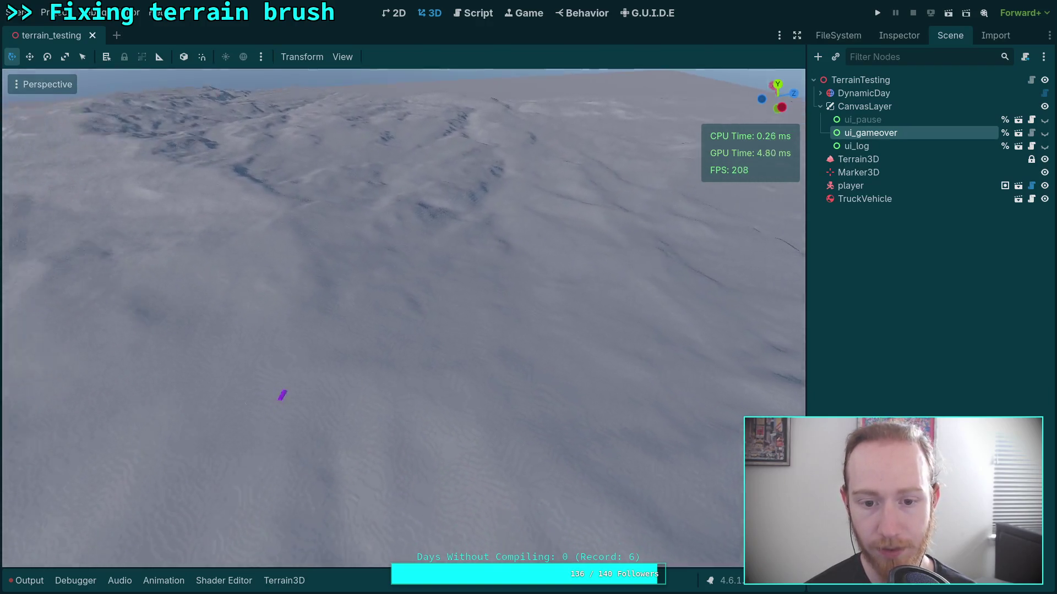
pyautogui.scroll(10, 403, 317)
pyautogui.press('w')
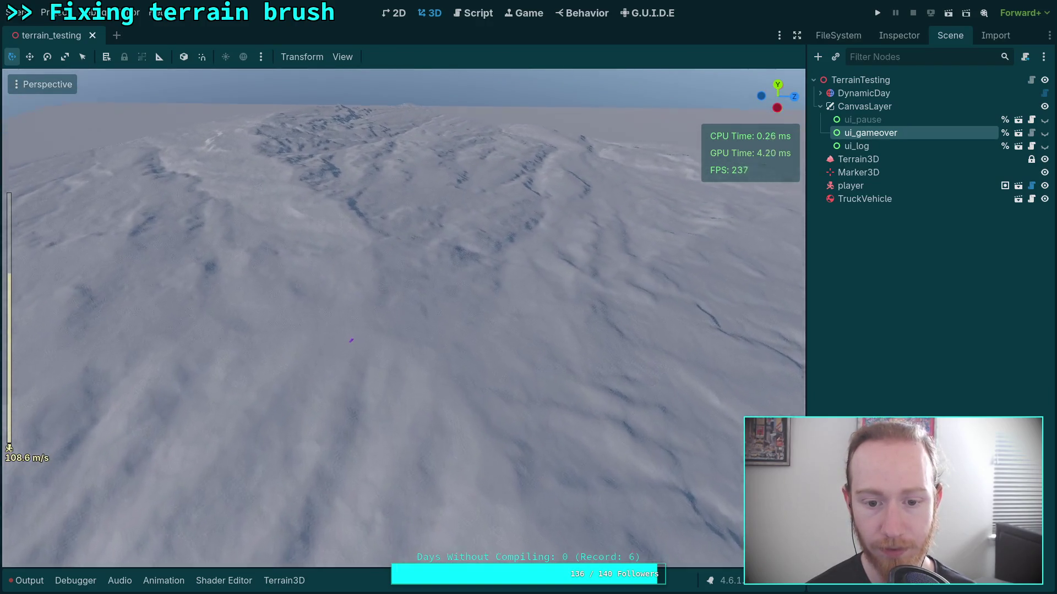
pyautogui.press('w')
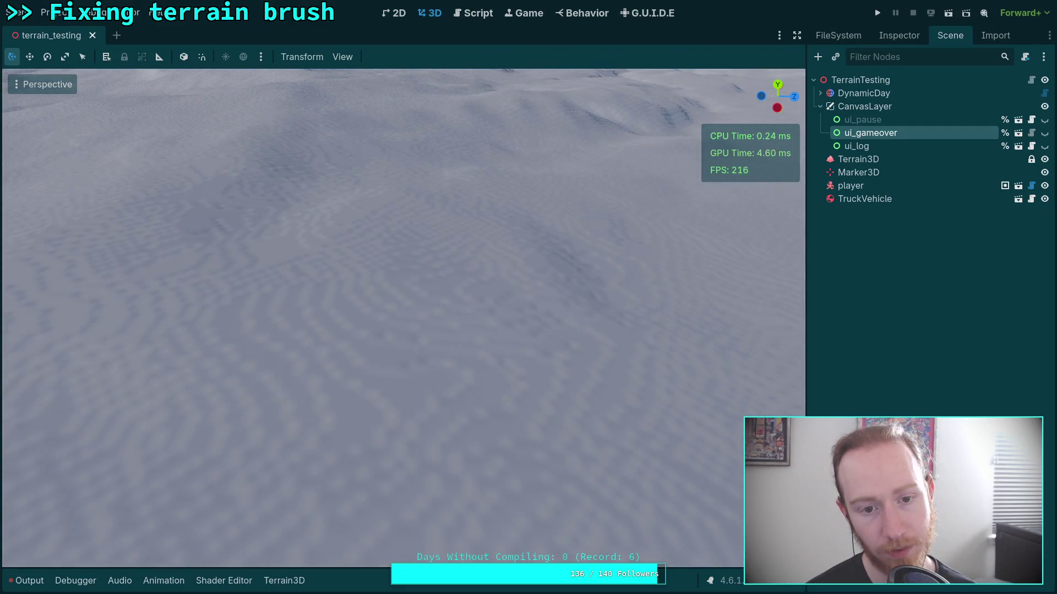
pyautogui.press('s')
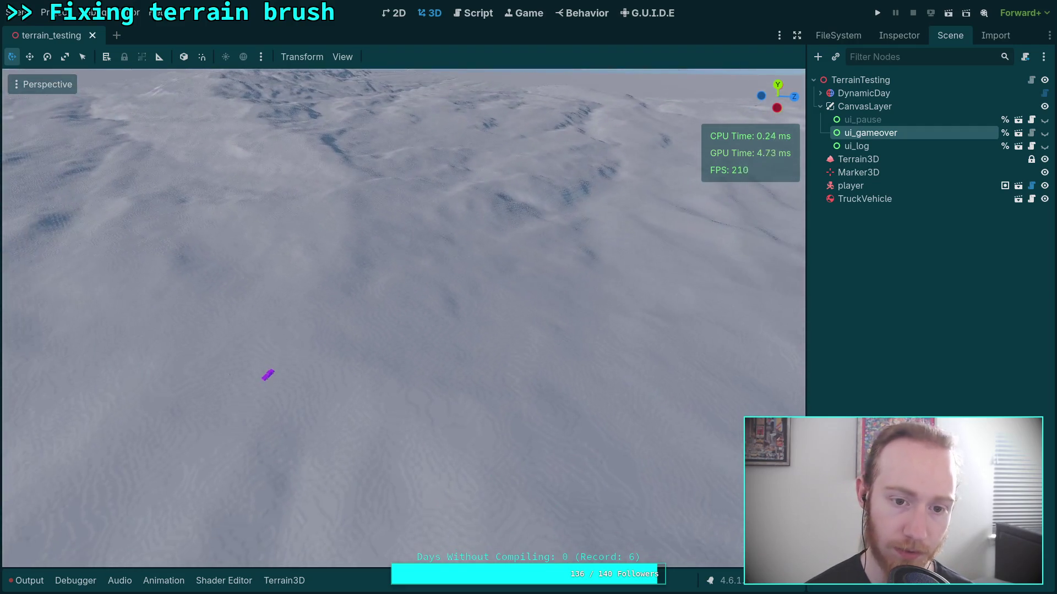
pyautogui.press('w')
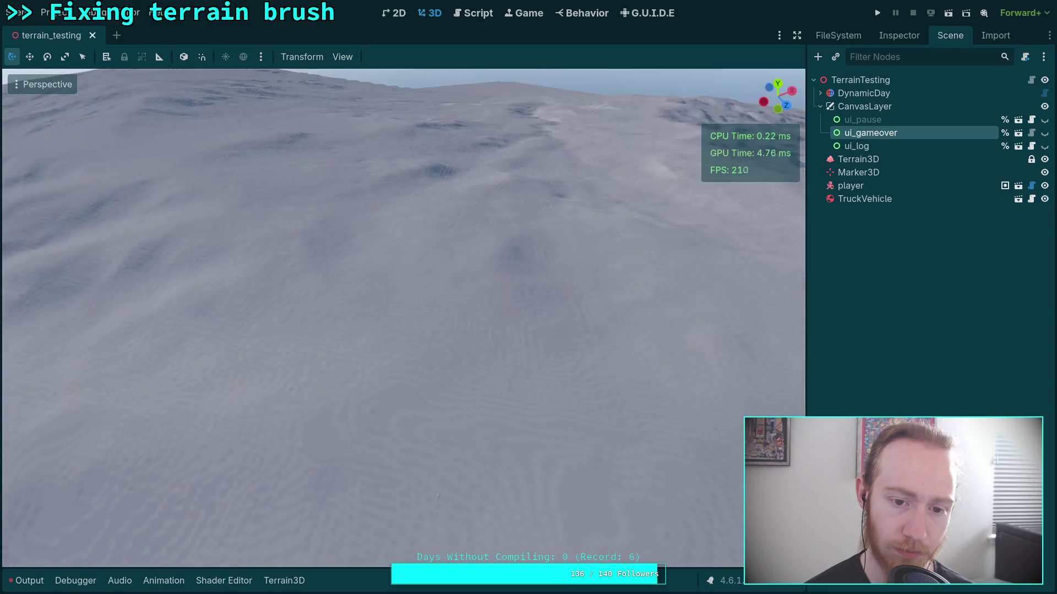
pyautogui.press('s')
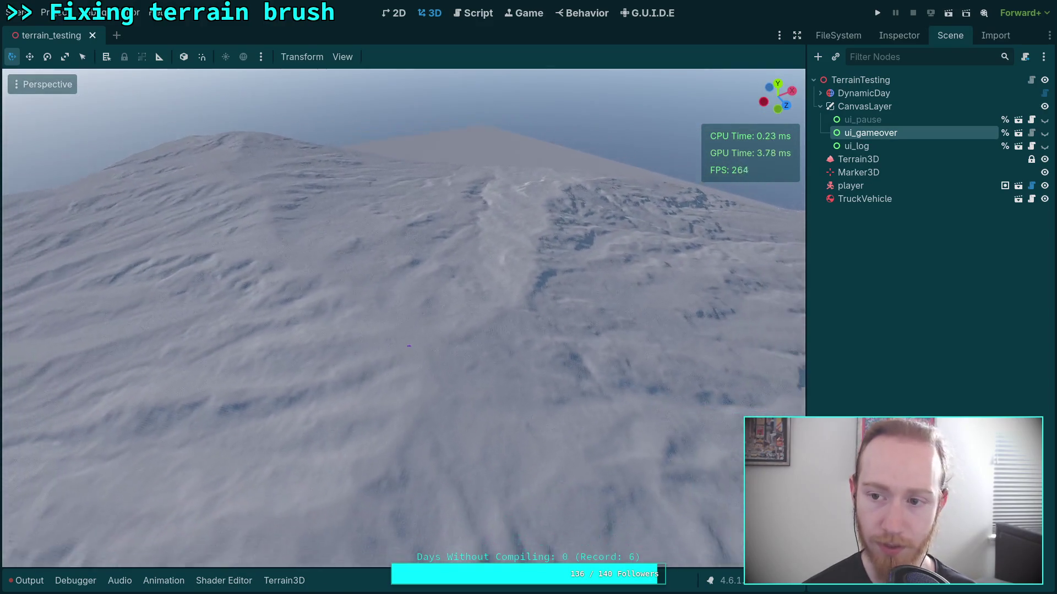
pyautogui.press('w')
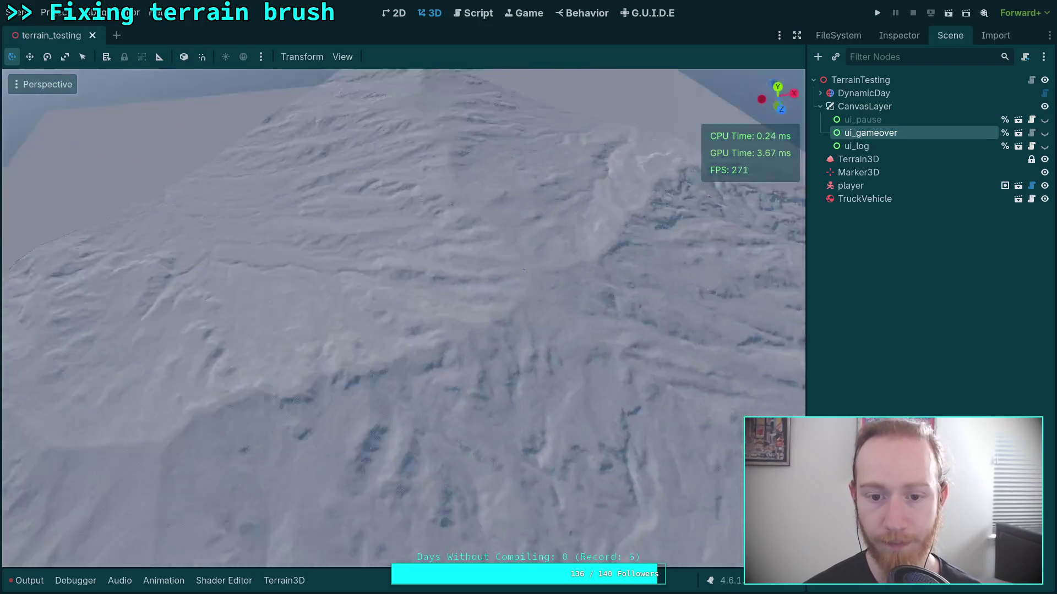
pyautogui.press('w')
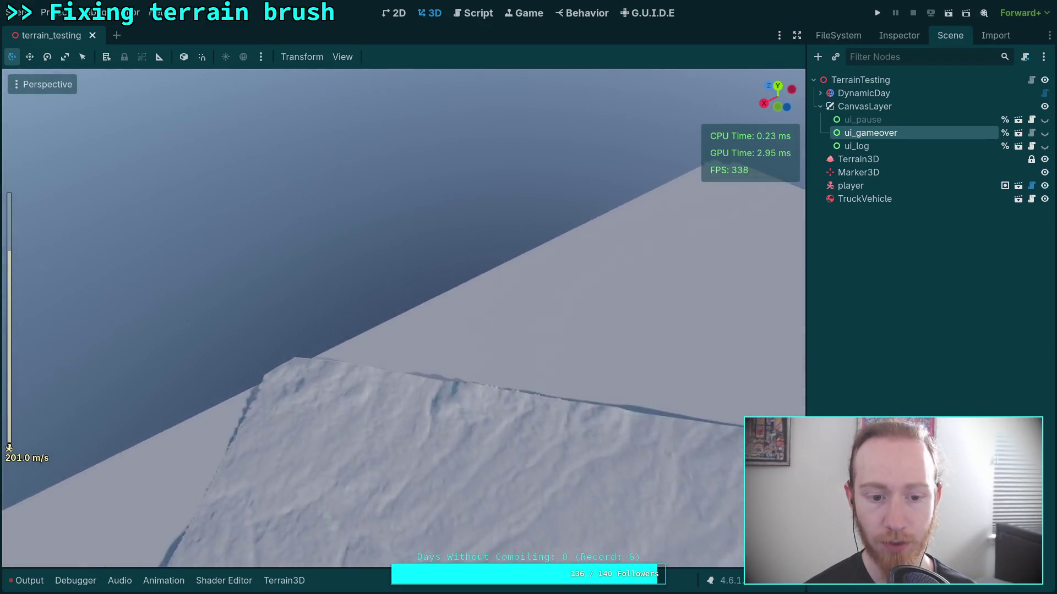
pyautogui.press('w')
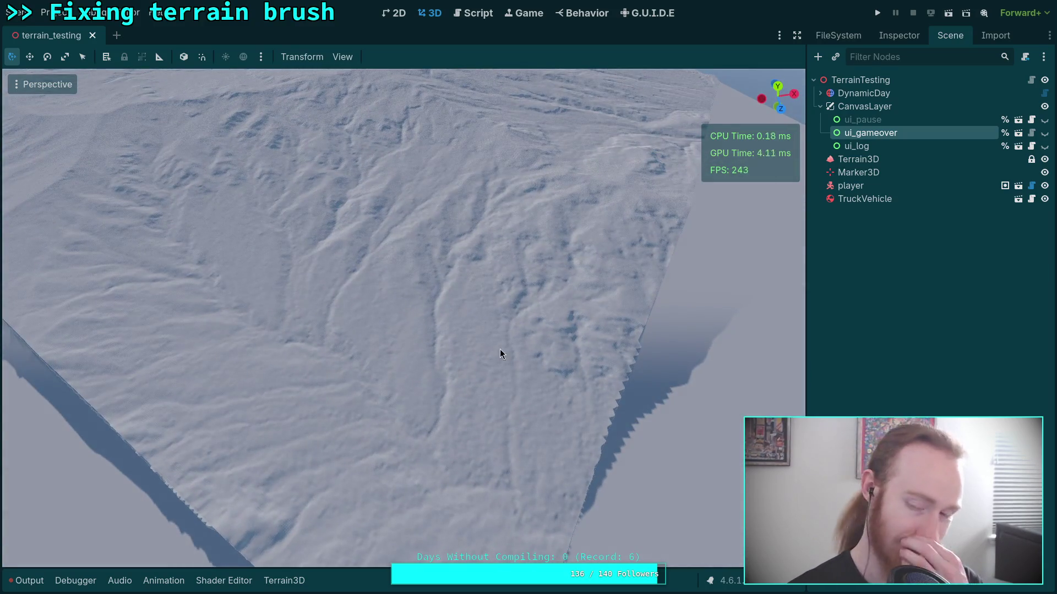
# Select the Terrain3D node, collapse CanvasLayer, survey the slopes, and pick the Height sculpt tool
pyautogui.click(861, 159)
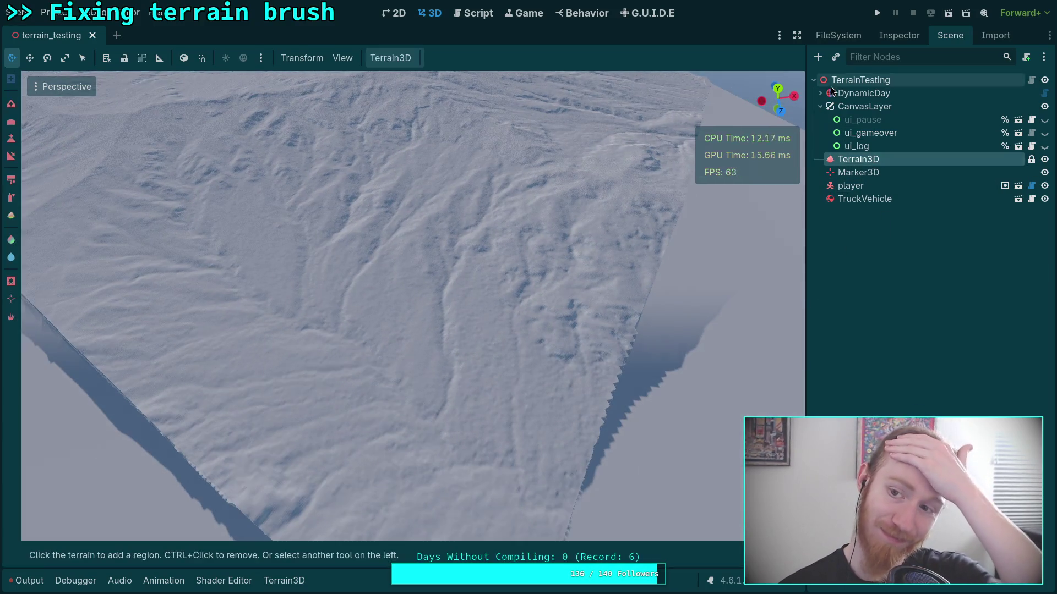
pyautogui.click(819, 106)
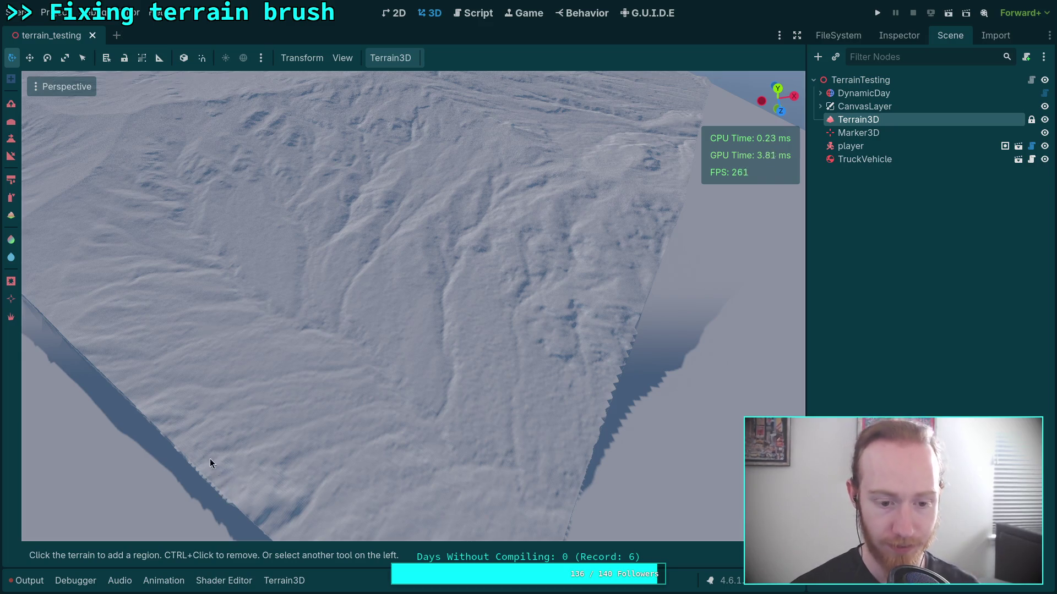
pyautogui.press('w')
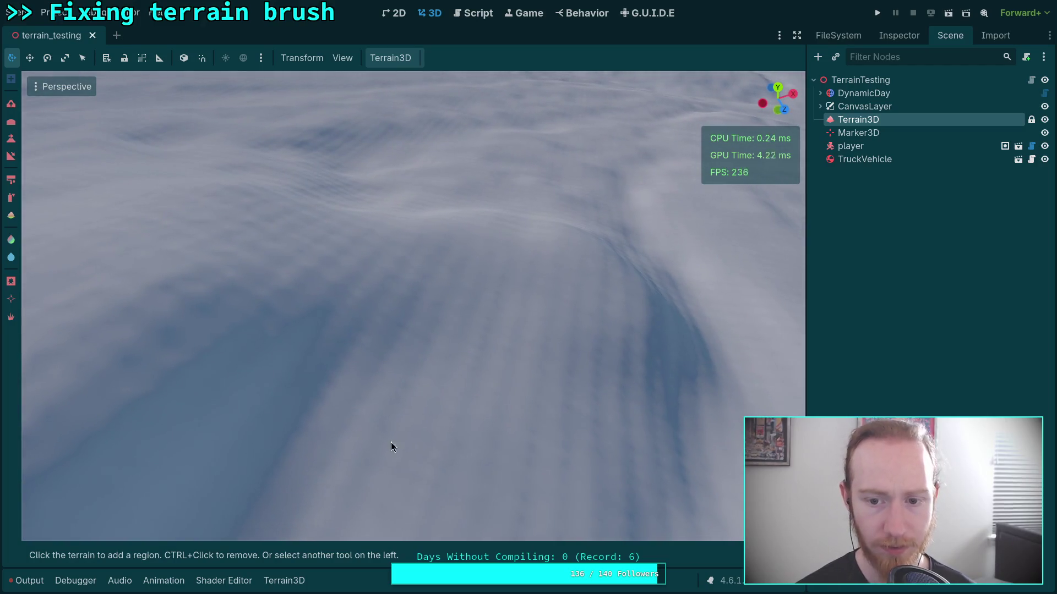
pyautogui.rightClick(391, 444)
pyautogui.press('w')
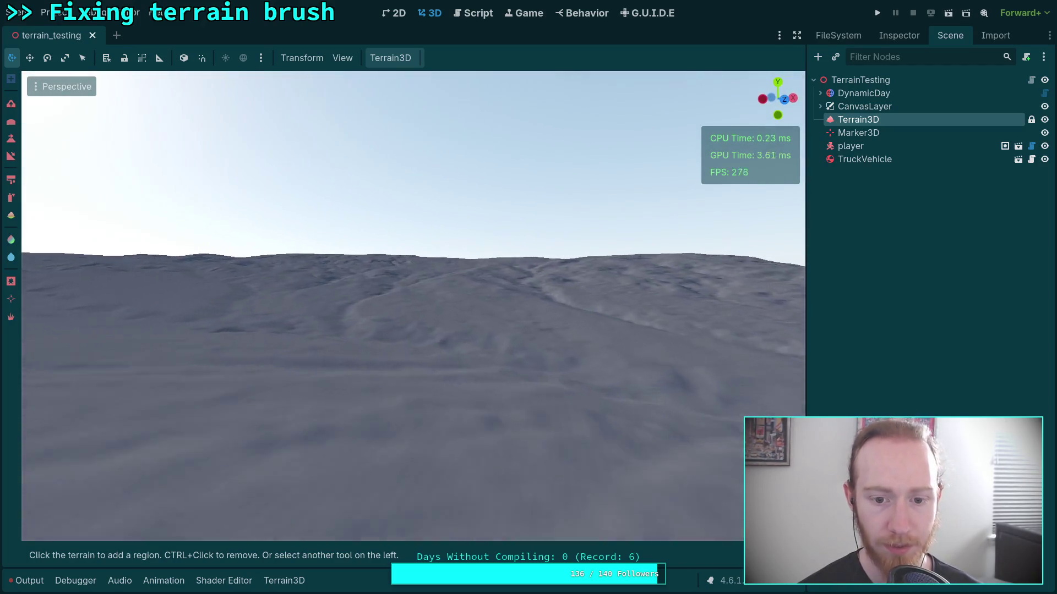
pyautogui.press('w')
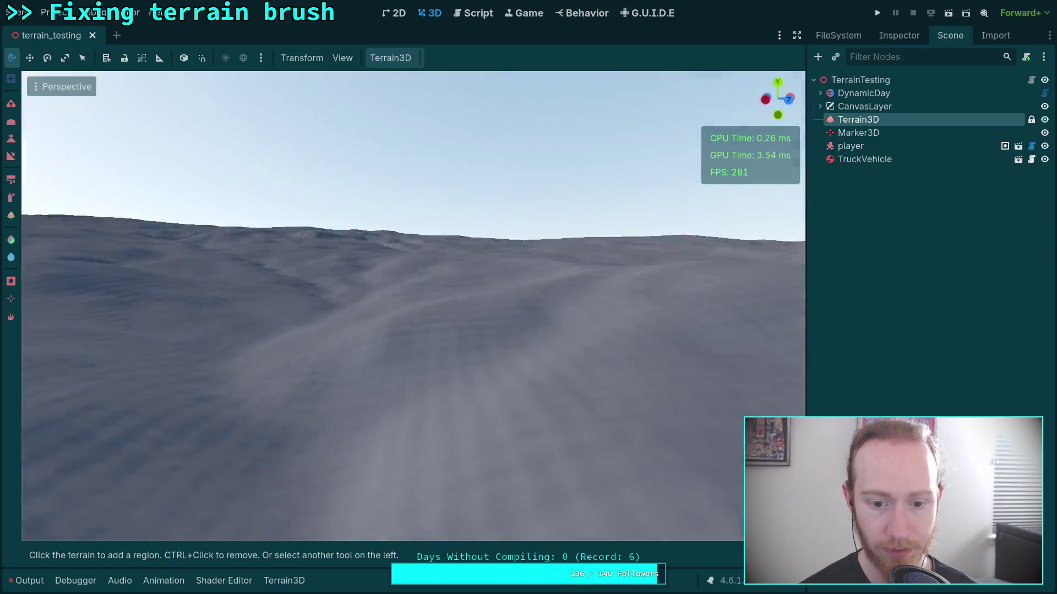
pyautogui.press('w')
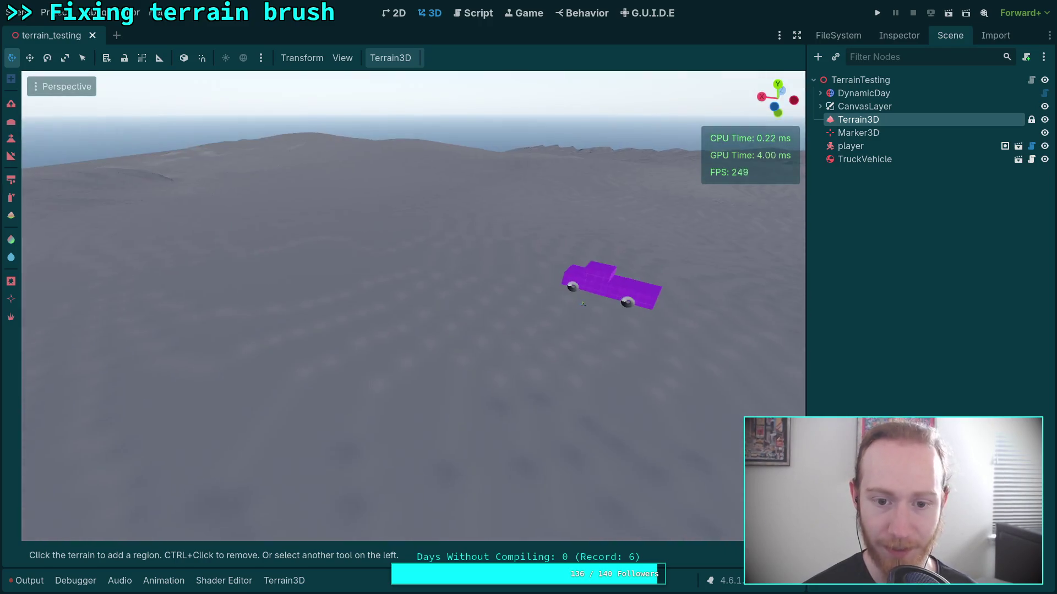
pyautogui.scroll(3, 413, 306)
pyautogui.scroll(10, 412, 305)
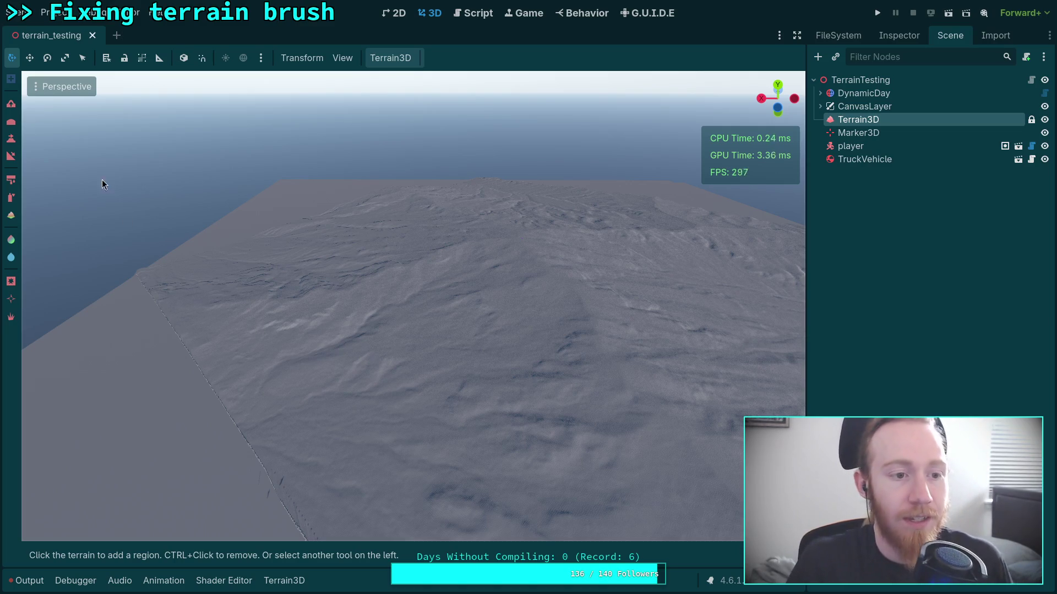
pyautogui.click(11, 122)
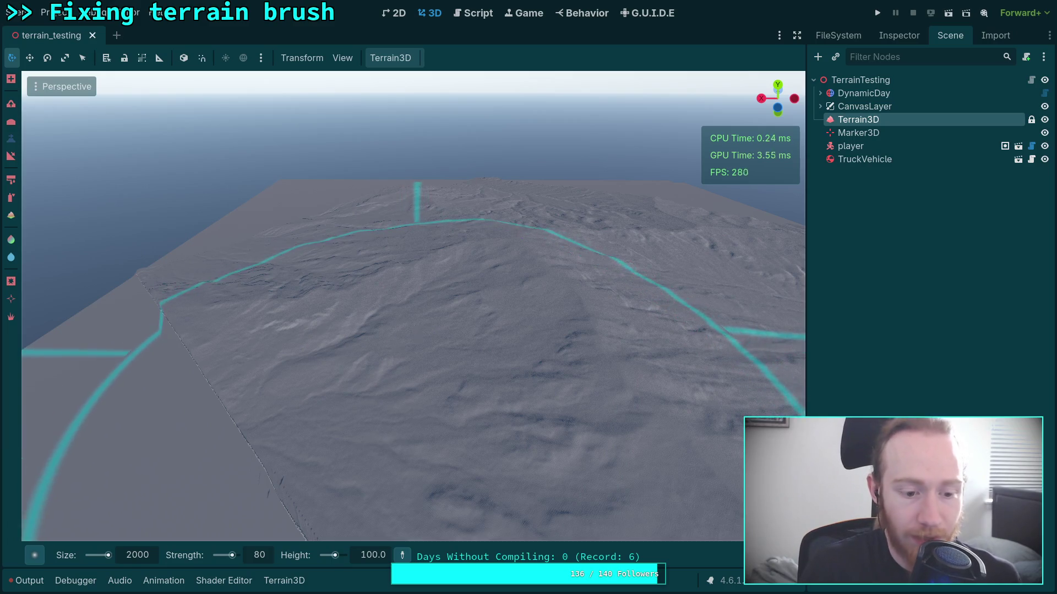
# Set a size 4000 Square2 brush with height 0 and strength 100, and flatten a large square
pyautogui.scroll(-5, 358, 358)
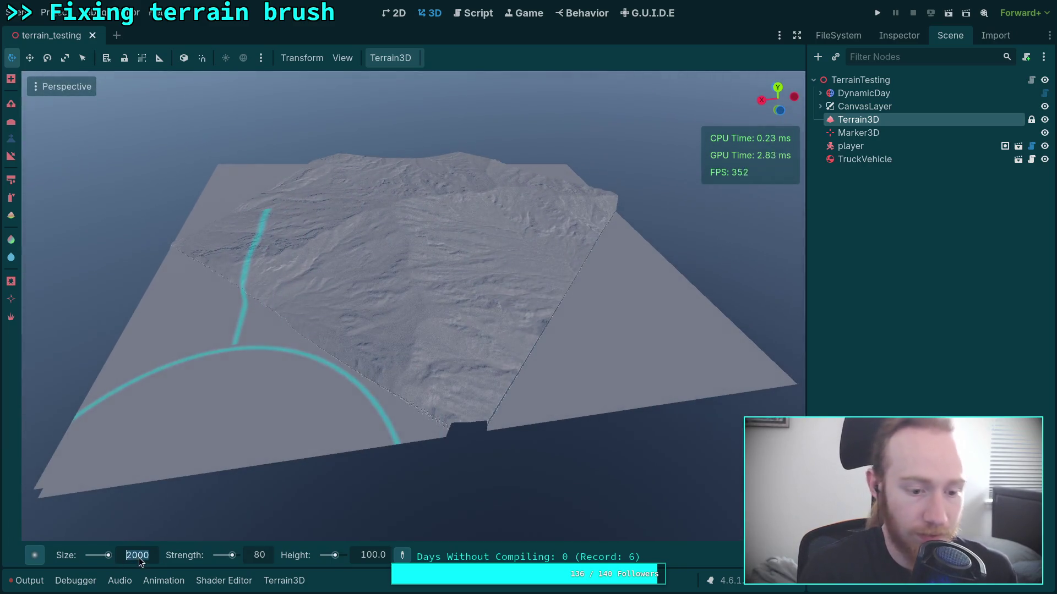
pyautogui.write('400')
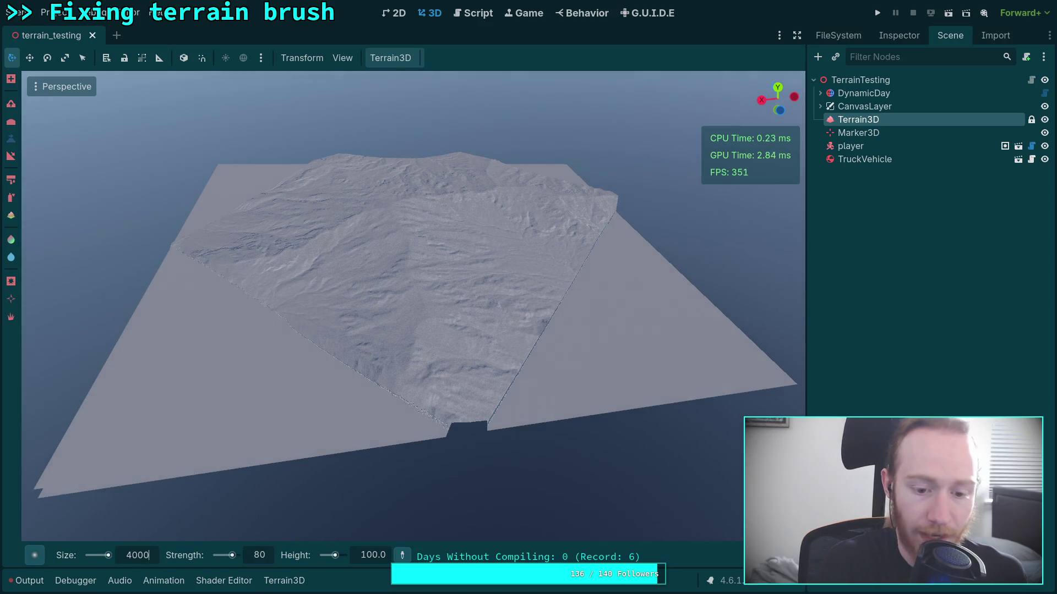
pyautogui.moveTo(649, 555)
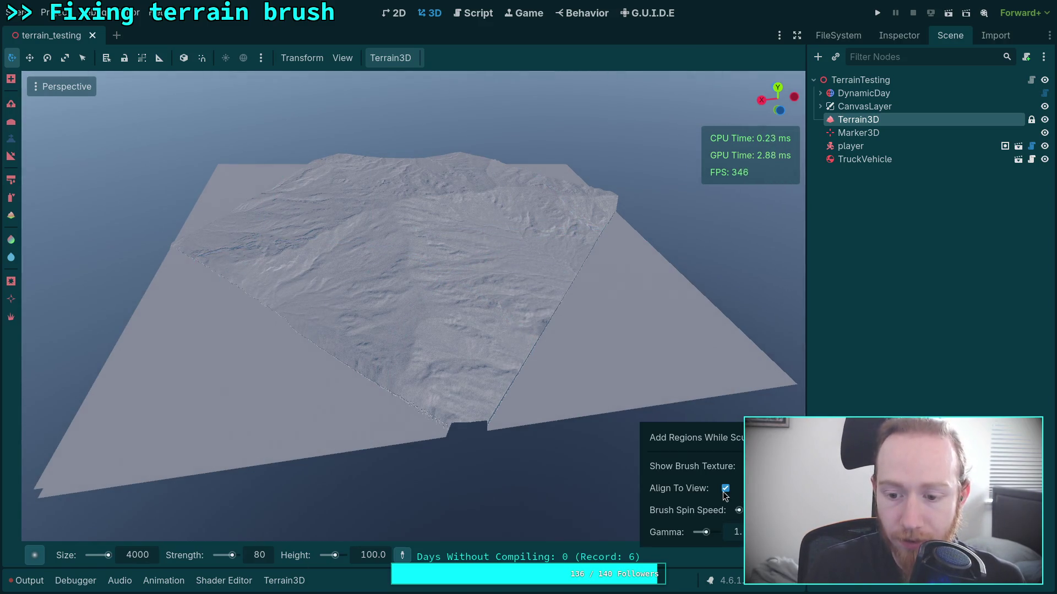
pyautogui.moveTo(35, 558)
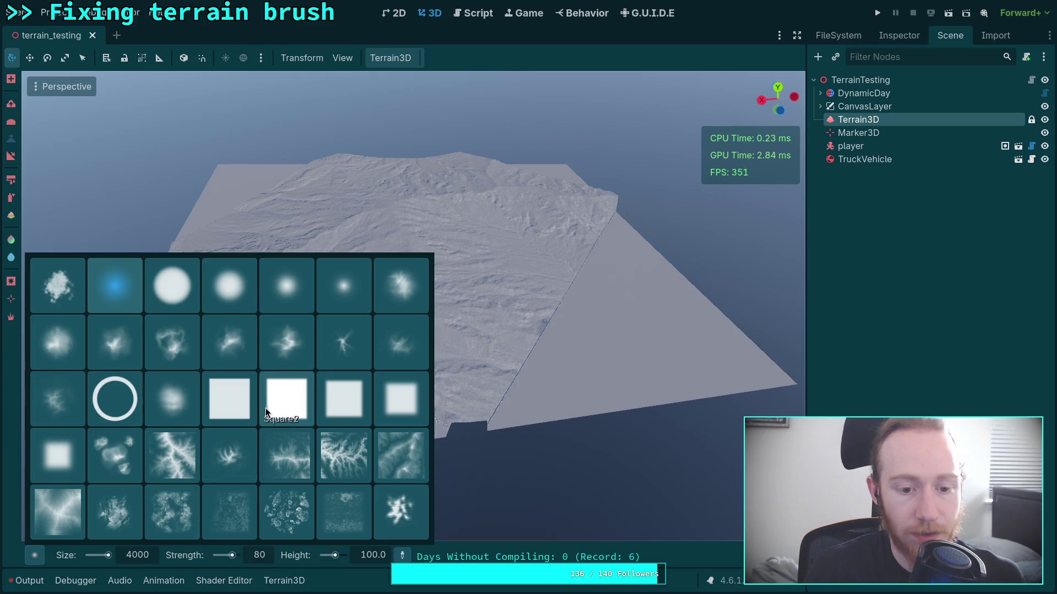
pyautogui.click(266, 408)
pyautogui.doubleClick(374, 556)
pyautogui.write('0')
pyautogui.doubleClick(266, 555)
pyautogui.write('1')
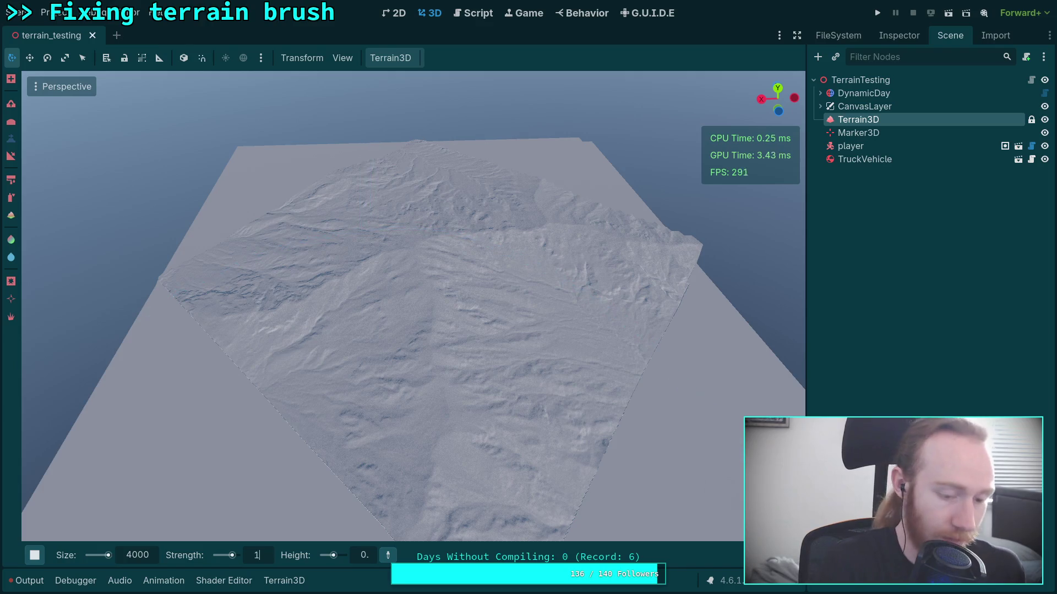
pyautogui.write('00')
pyautogui.press('Return')
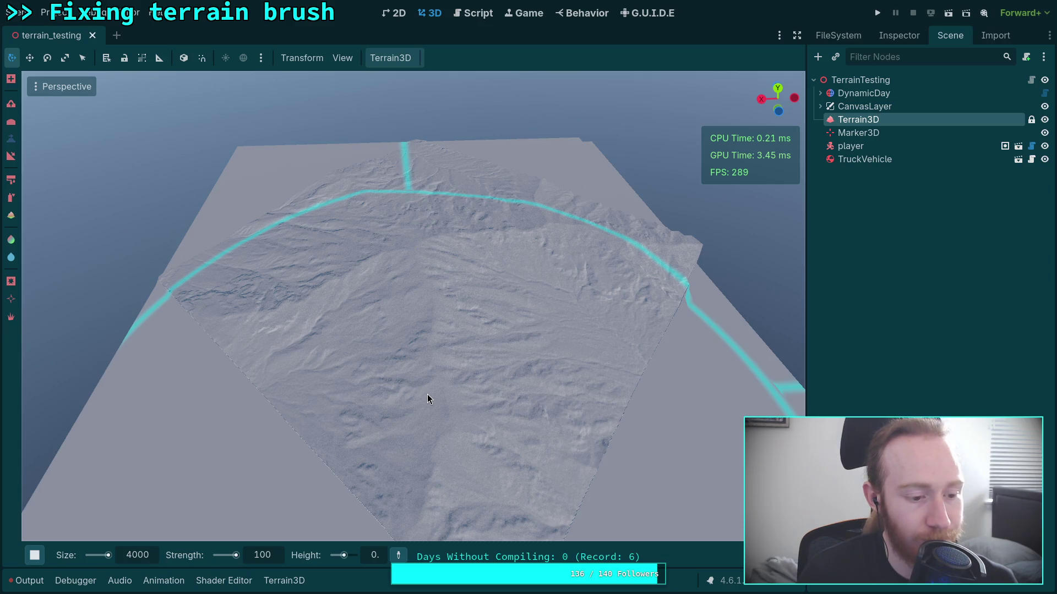
pyautogui.hotkey('ctrl', 'z')
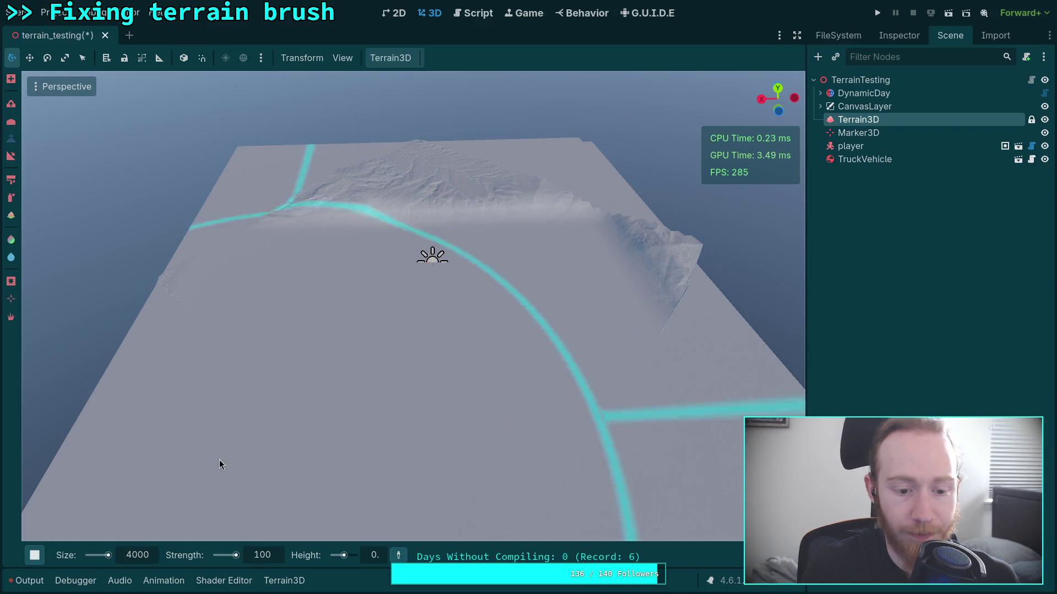
pyautogui.click(145, 557)
# Shrink the brush to 2000 and flatten the left bumps, right mountain and remaining ridge
pyautogui.write('2000')
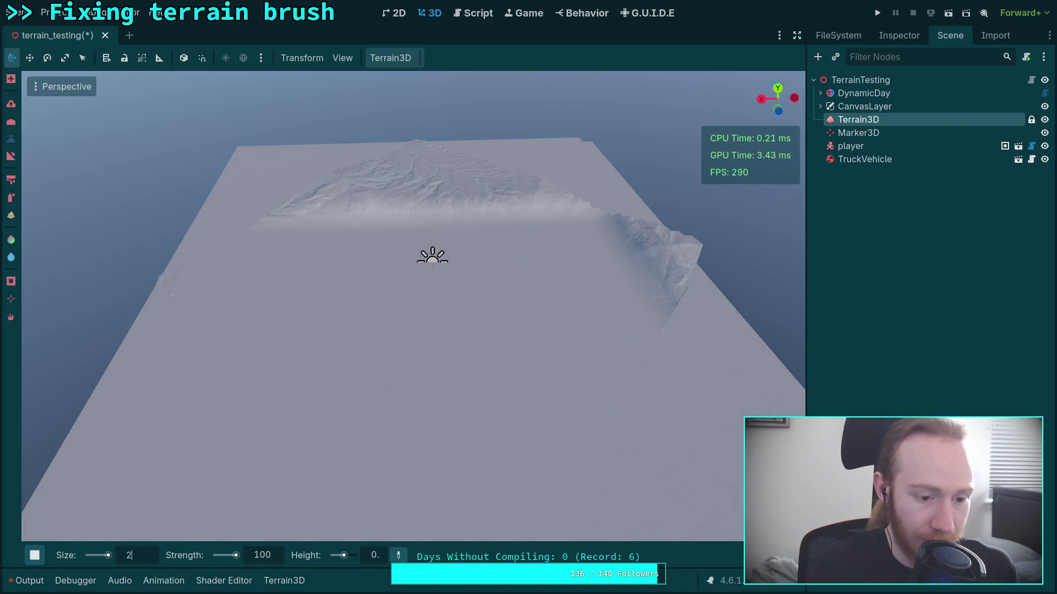
pyautogui.press('Return')
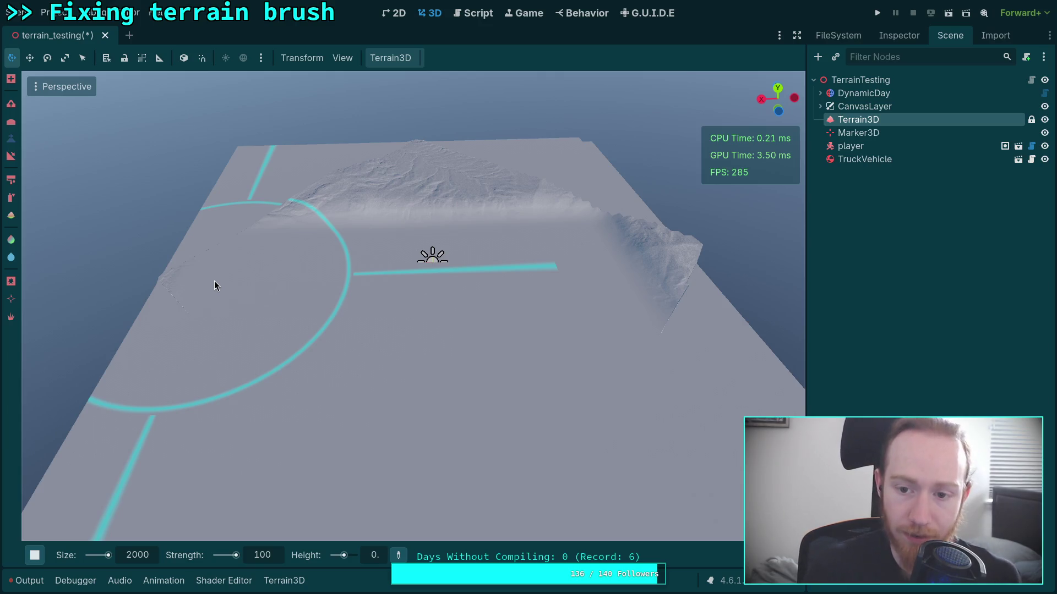
pyautogui.moveTo(214, 281); pyautogui.dragTo(231, 282)
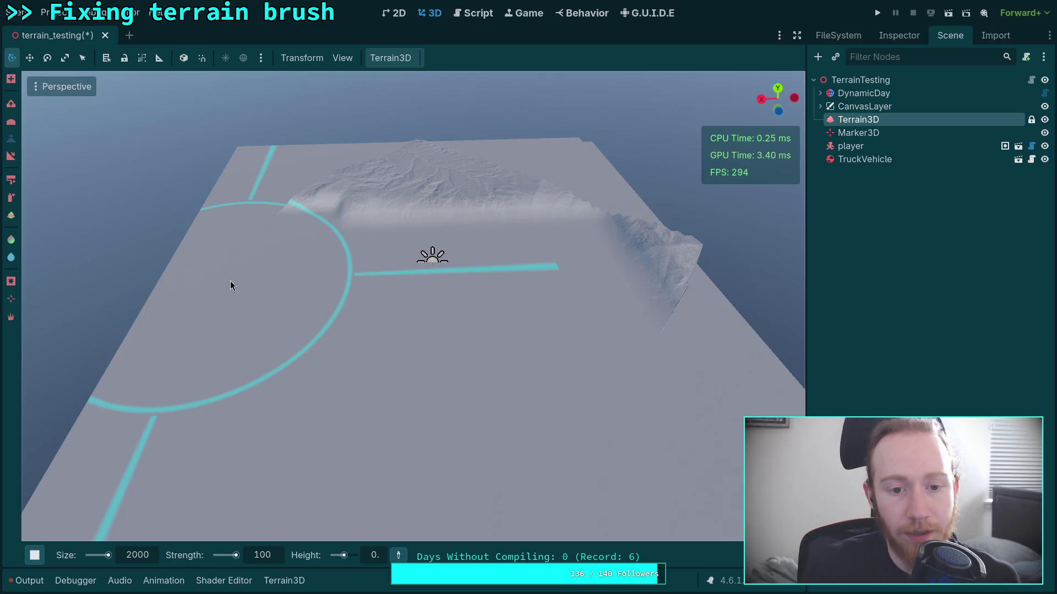
pyautogui.click(639, 272)
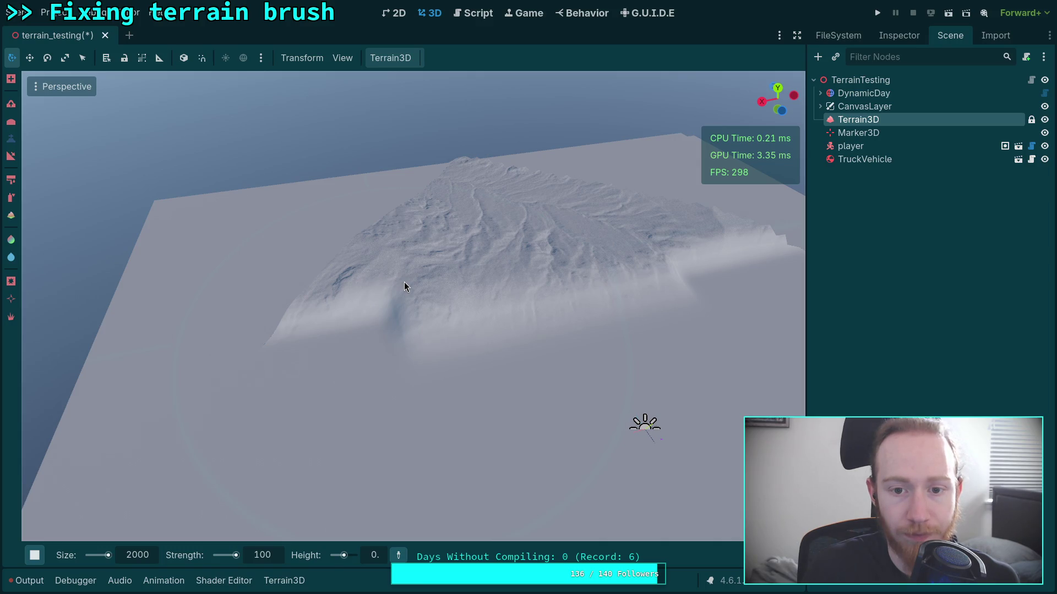
pyautogui.moveTo(404, 282)
pyautogui.mouseDown()
pyautogui.moveTo(469, 206)
pyautogui.moveTo(495, 198)
pyautogui.mouseUp()
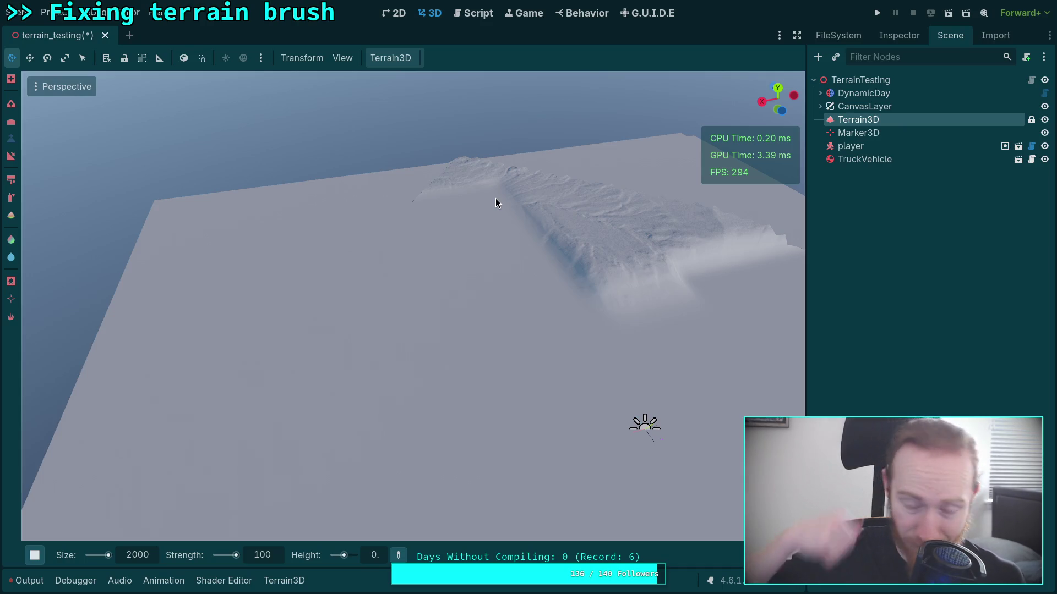
pyautogui.click(495, 203)
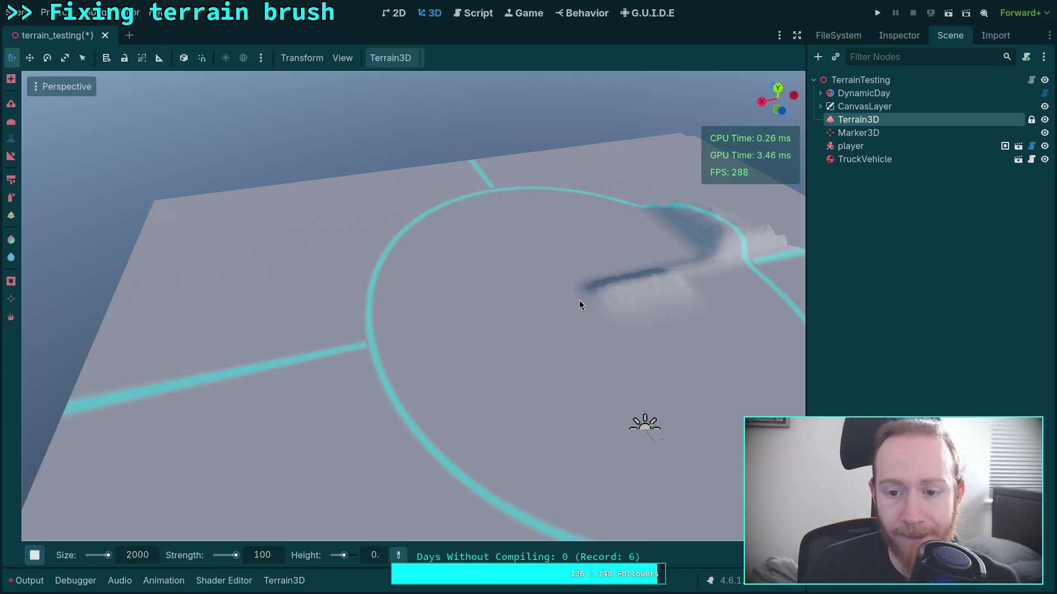
pyautogui.click(672, 256)
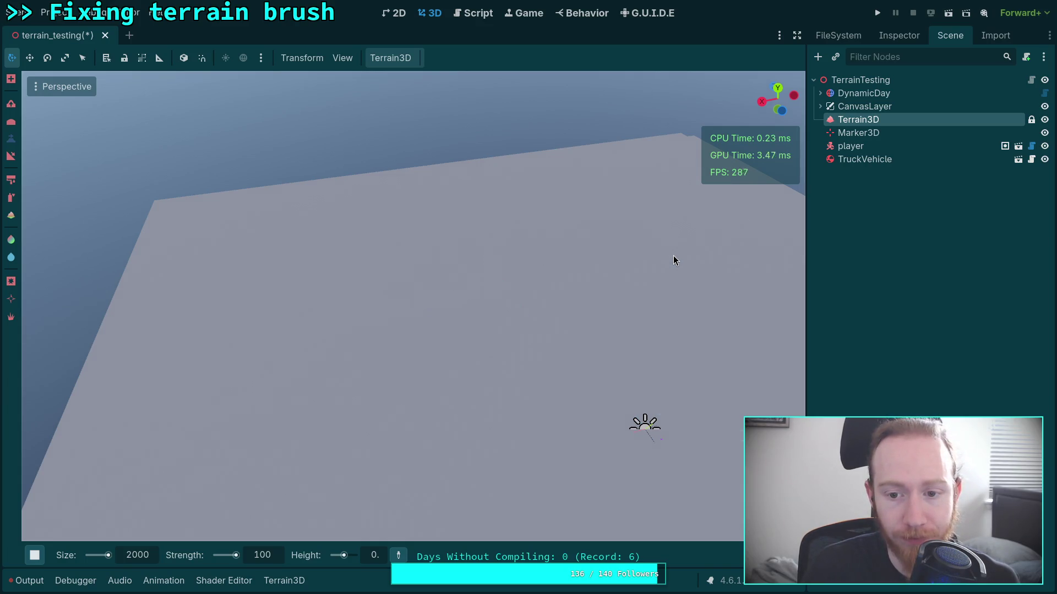
# Pick a different brush shape and try sizes 4000 and 3000 before settling on 2000
pyautogui.moveTo(453, 315); pyautogui.dragTo(454, 220)
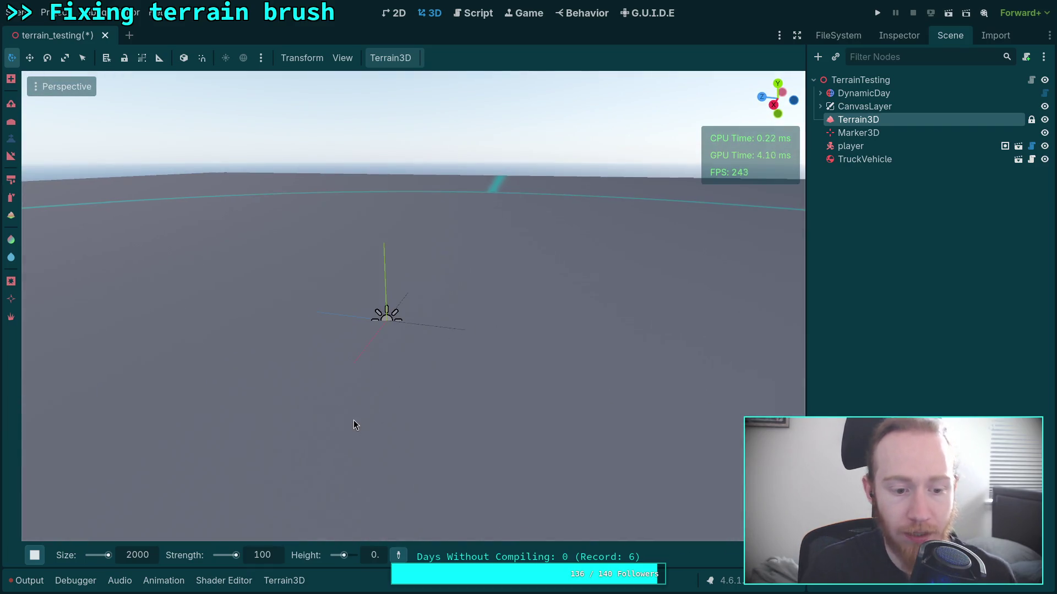
pyautogui.moveTo(45, 550)
pyautogui.click(58, 512)
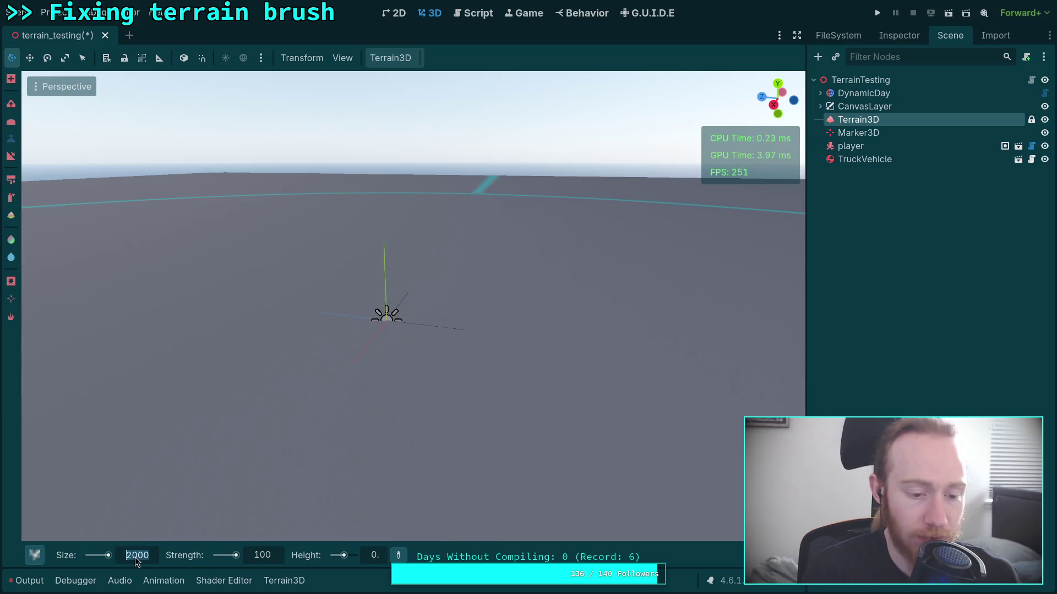
pyautogui.write('34000')
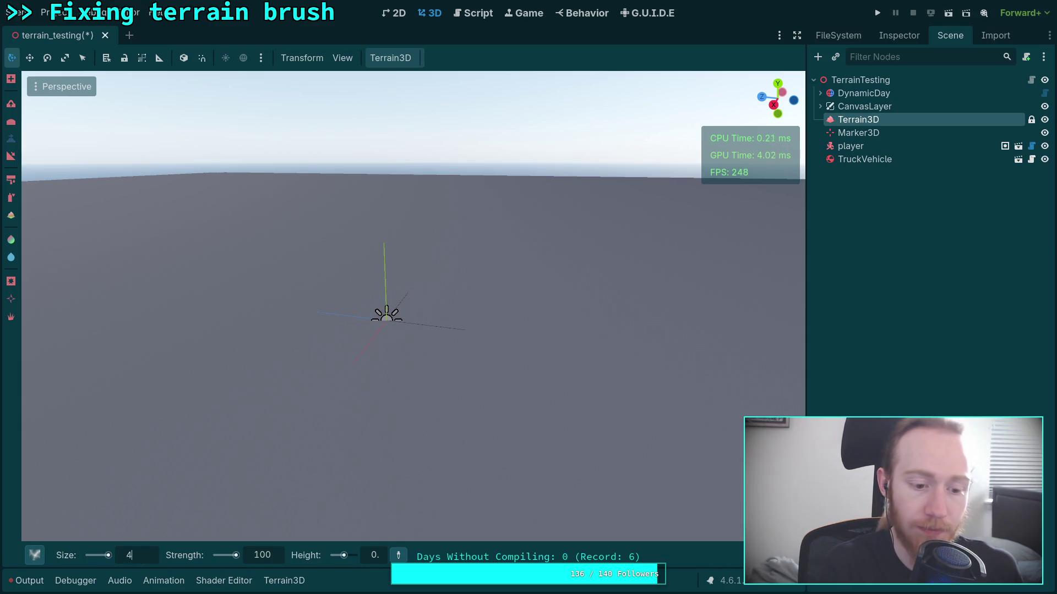
pyautogui.press('Return')
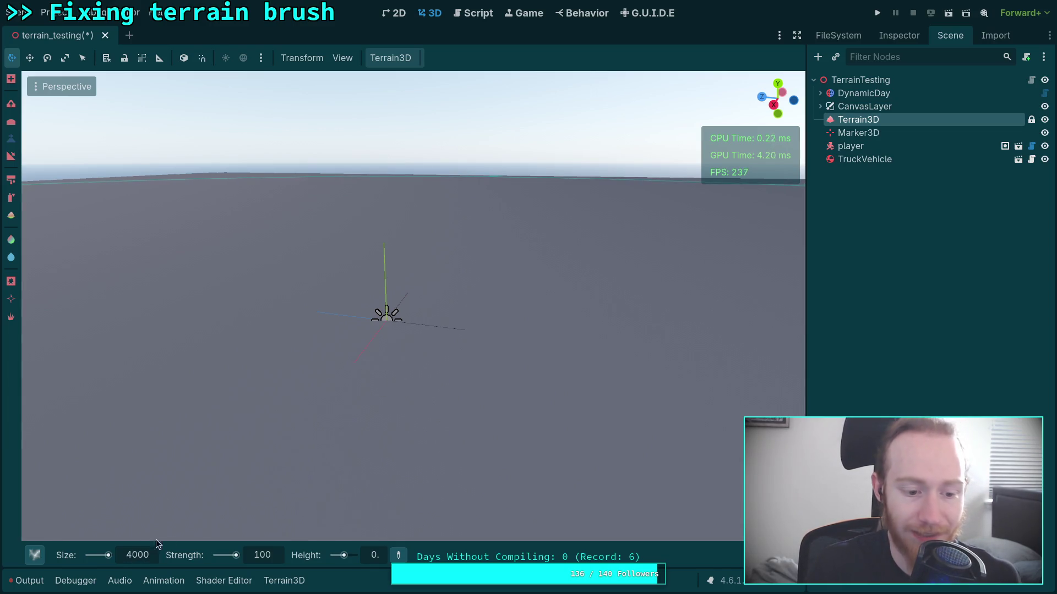
pyautogui.click(132, 555)
pyautogui.press('BackSpace')
pyautogui.write('3')
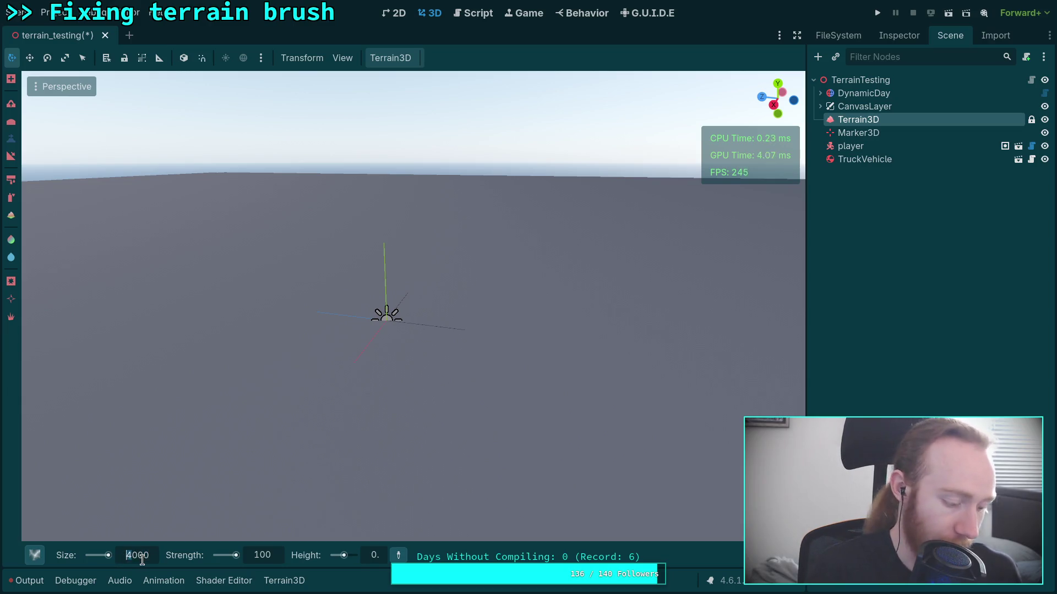
pyautogui.press('BackSpace')
pyautogui.write('2')
pyautogui.press('Return')
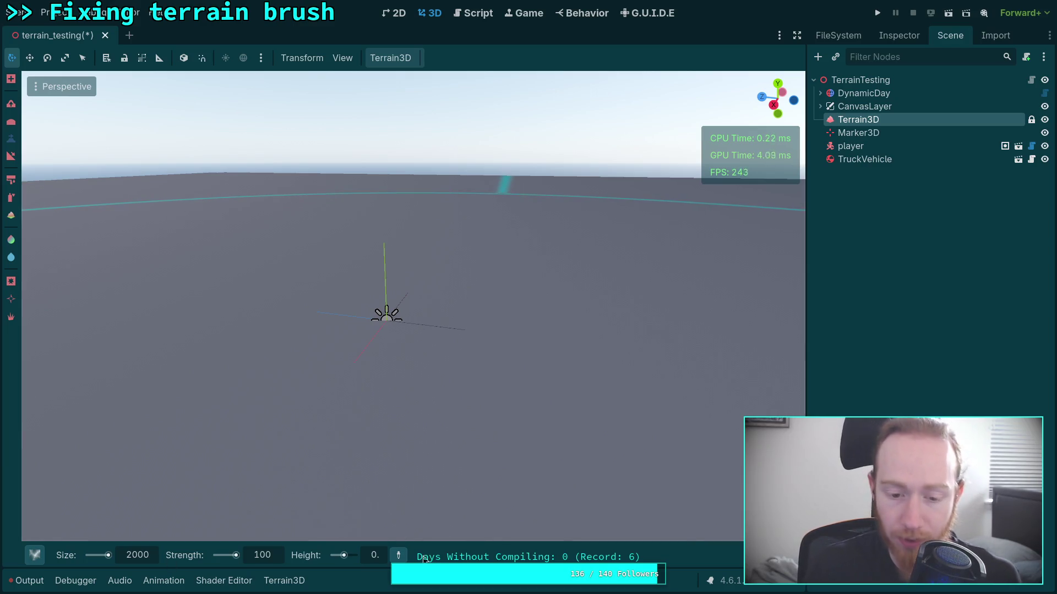
# Set the brush height to 100 and strength to 80
pyautogui.moveTo(771, 556)
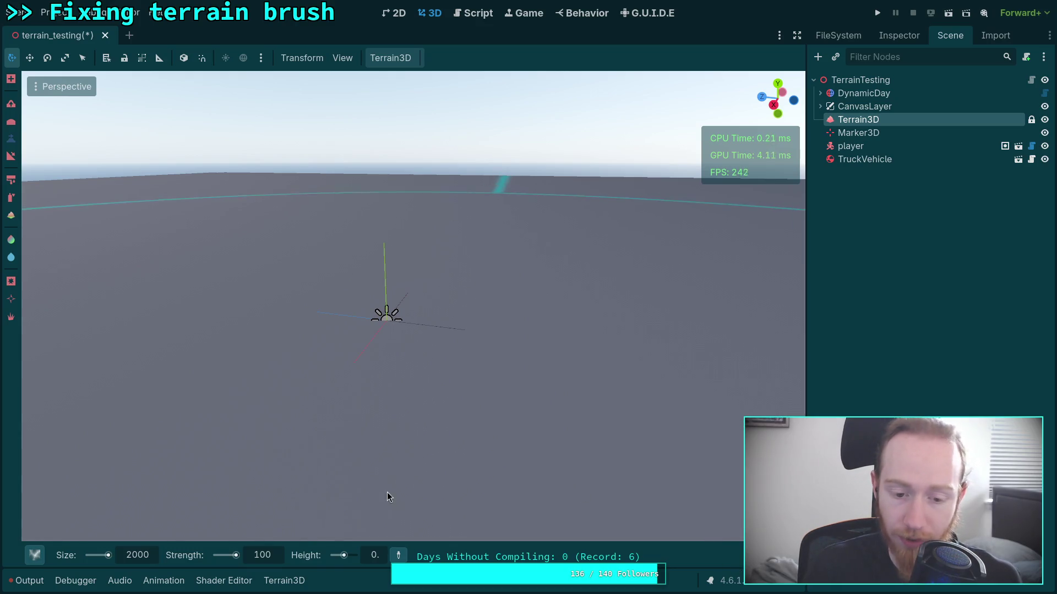
pyautogui.write('100')
pyautogui.press('Return')
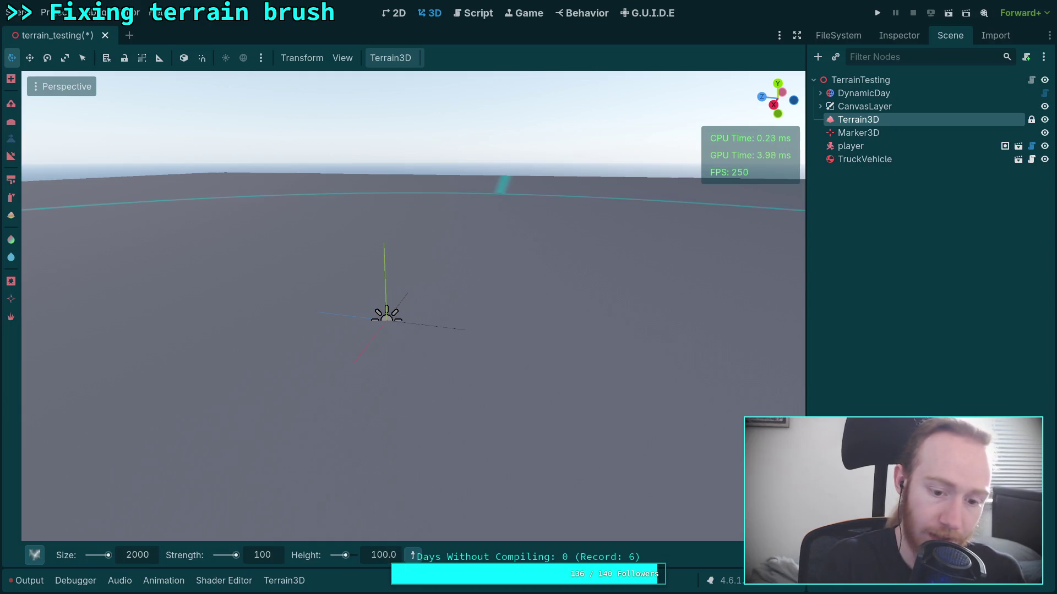
pyautogui.click(279, 554)
pyautogui.write('80')
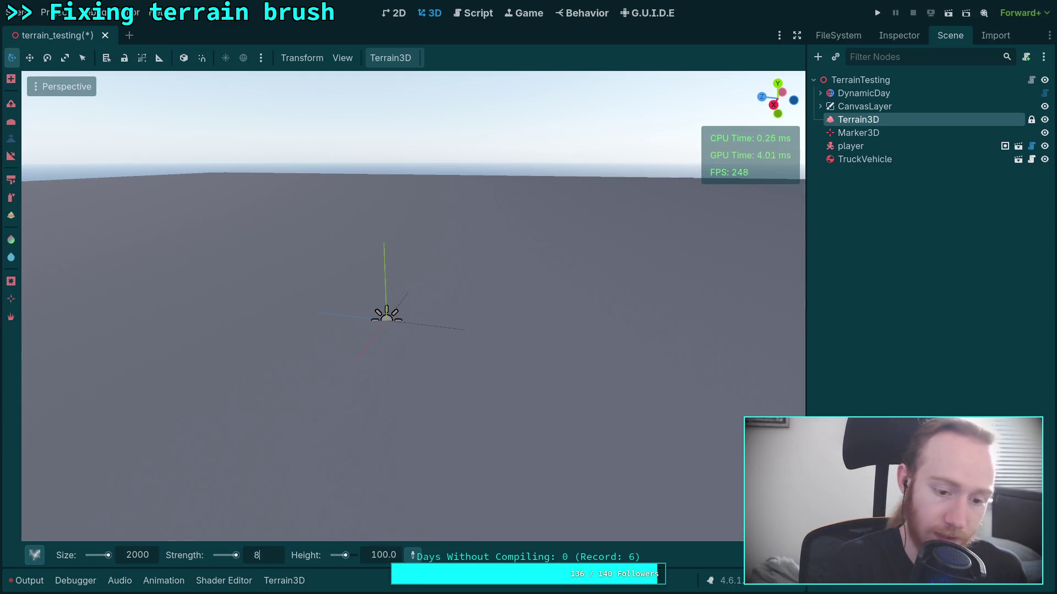
pyautogui.press('Return')
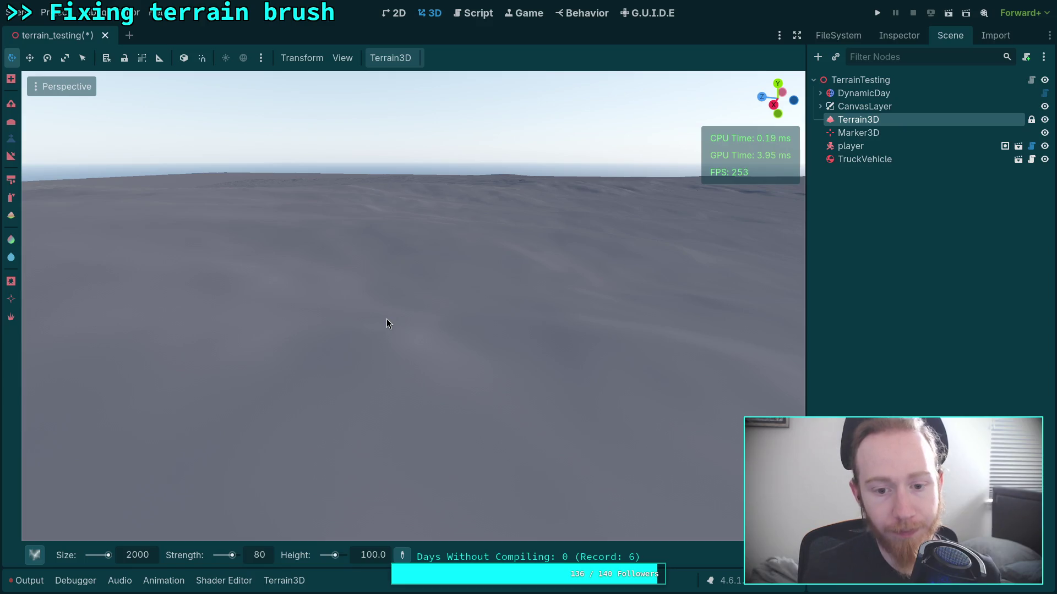
# Tilt the view down, flatten the terrain to one level, and raise brush strength to 100
pyautogui.moveTo(580, 304)
pyautogui.mouseDown()
pyautogui.moveTo(580, 330)
pyautogui.moveTo(580, 287)
pyautogui.moveTo(580, 322)
pyautogui.moveTo(429, 325)
pyautogui.mouseUp()
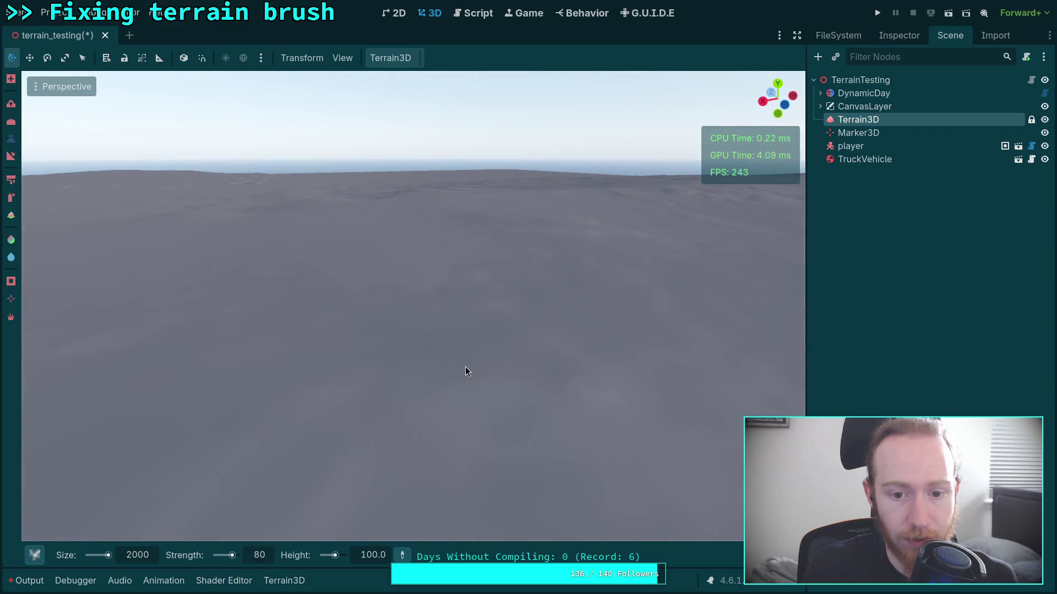
pyautogui.click(464, 366)
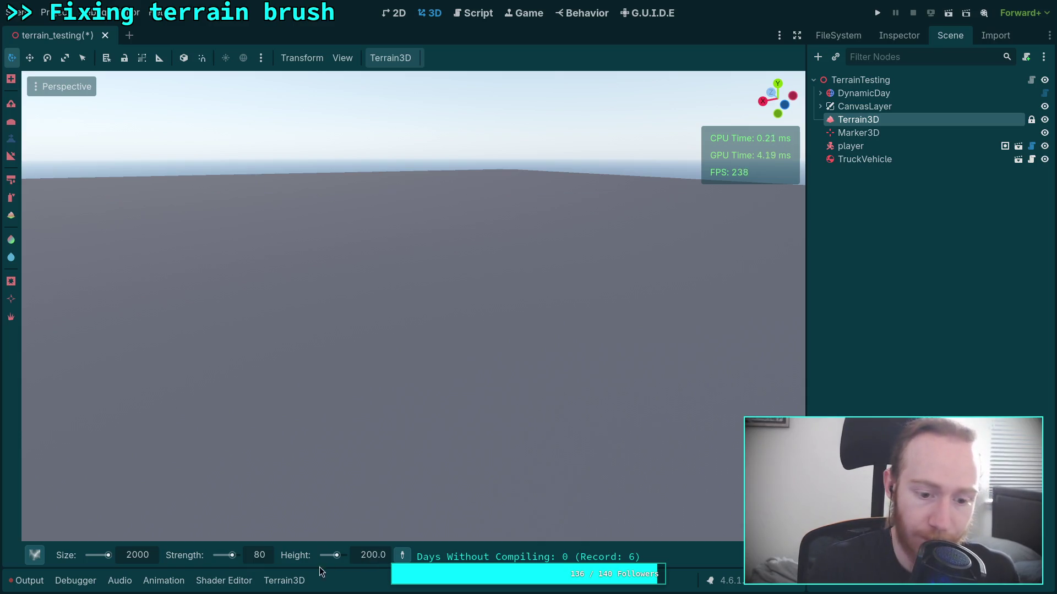
pyautogui.moveTo(269, 561); pyautogui.dragTo(297, 558)
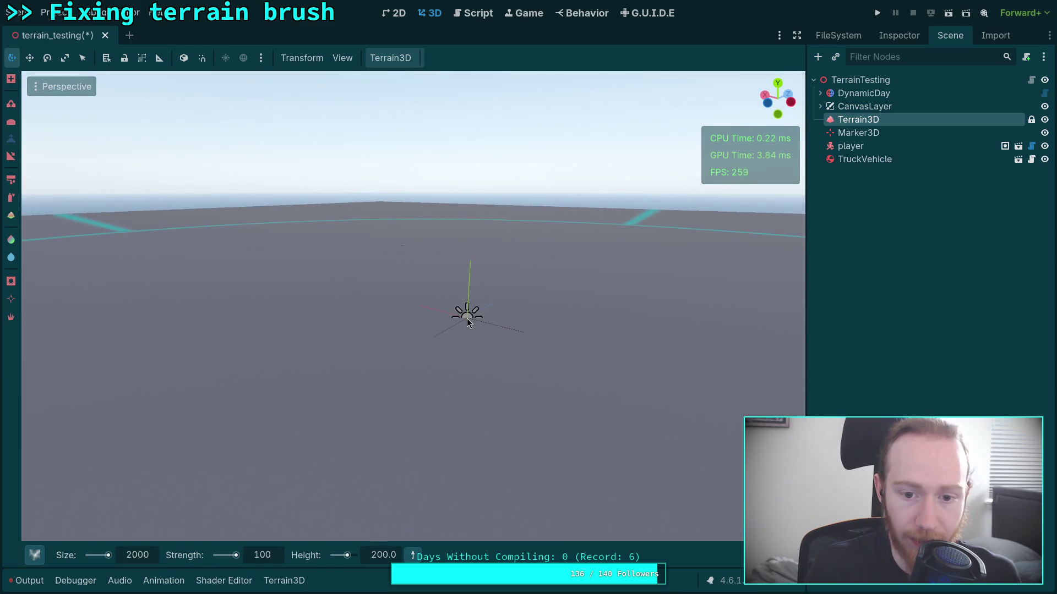
pyautogui.click(131, 556)
pyautogui.write('3000')
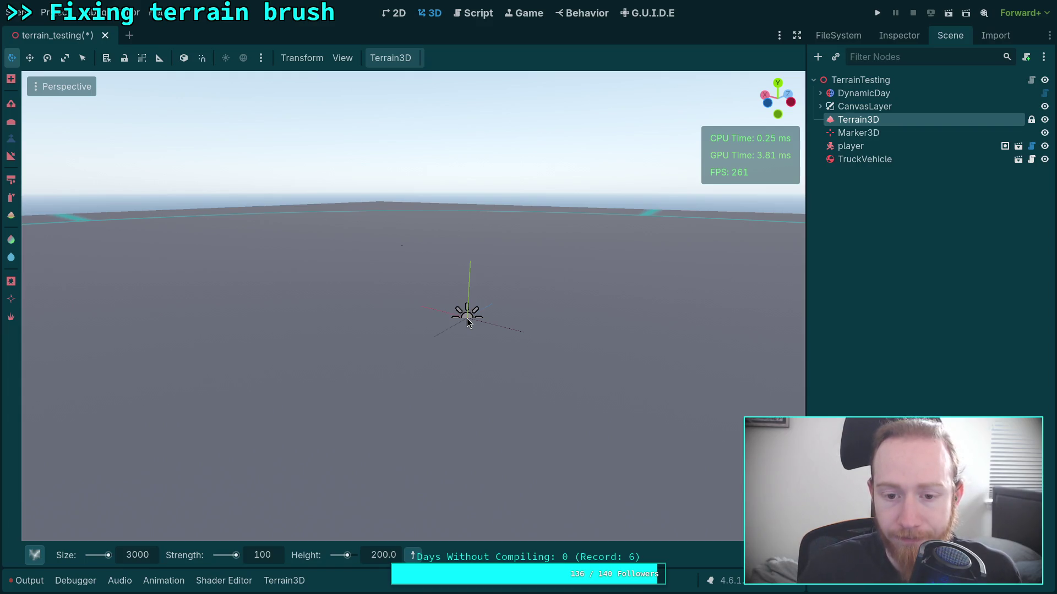
# Stamp a broad raised plateau onto the flat terrain with the size-3000 brush
pyautogui.click(467, 322)
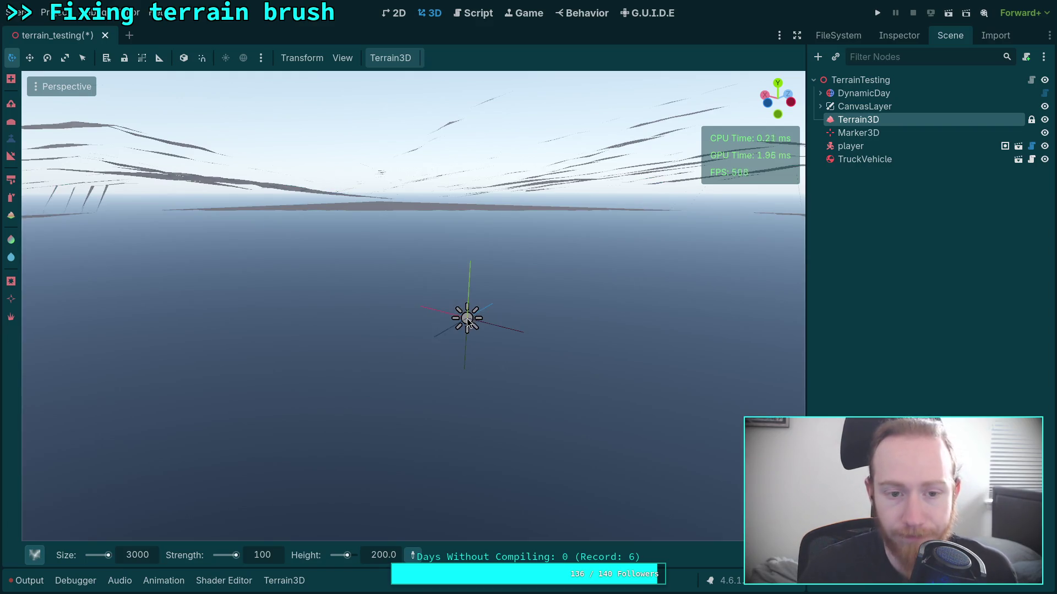
pyautogui.click(427, 301)
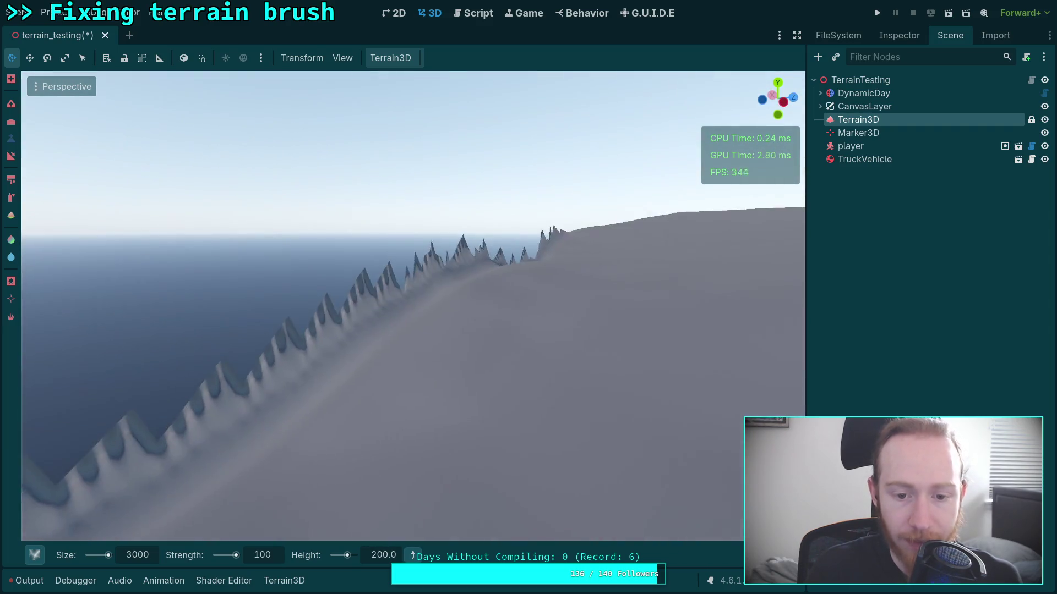
pyautogui.scroll(2, 412, 305)
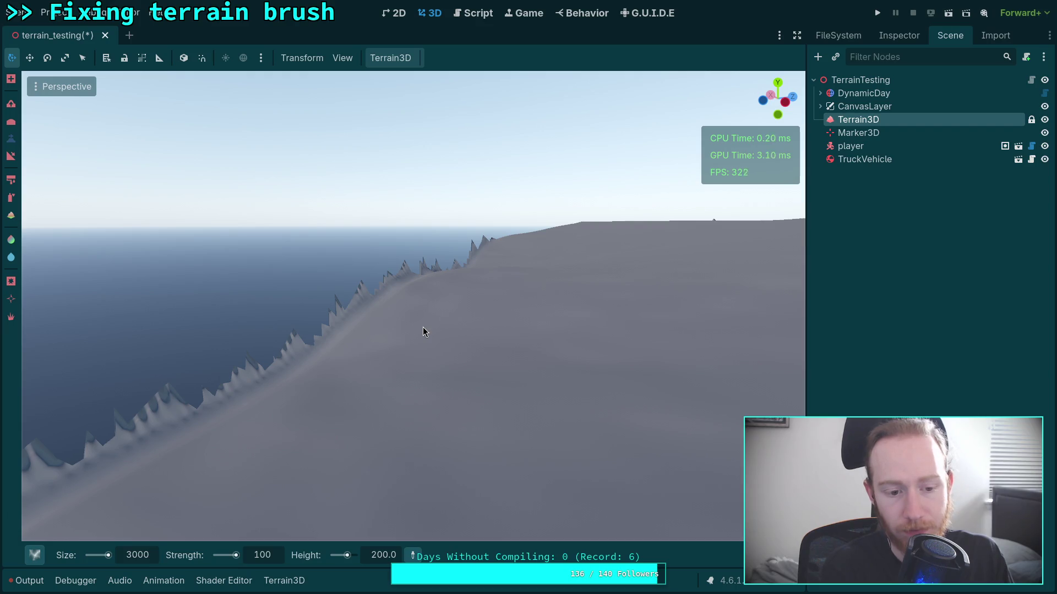
# Check the scons build output and the Neovim workspace, then return to Godot
pyautogui.press('super+3')
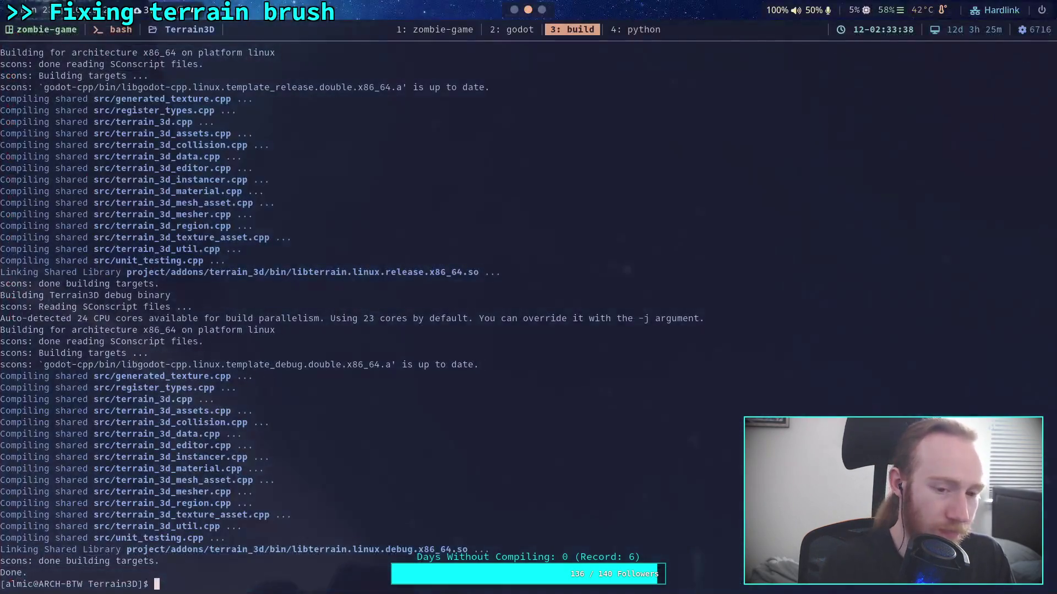
pyautogui.click(519, 30)
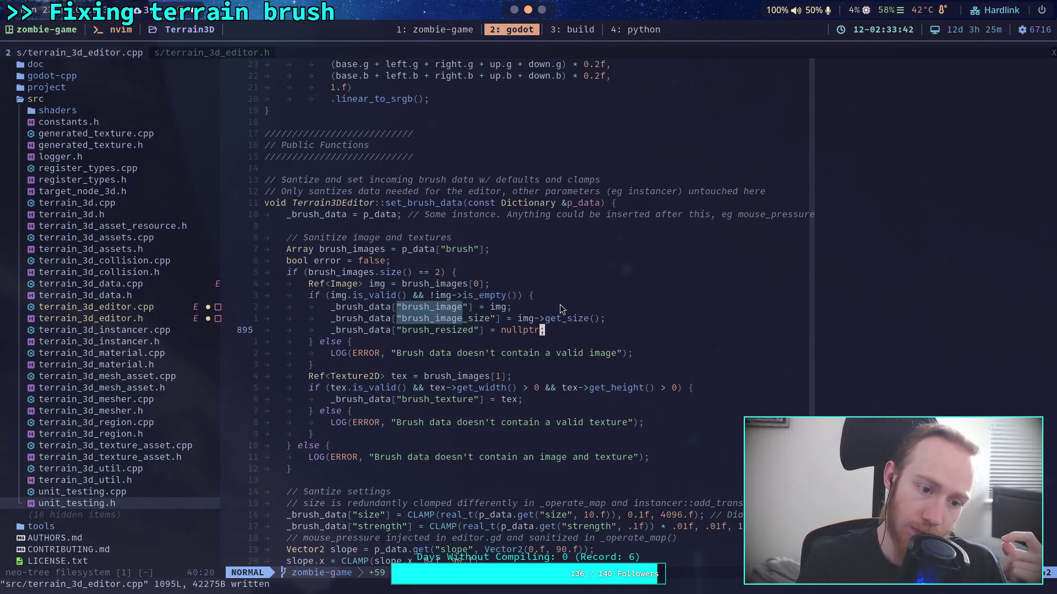
pyautogui.hotkey('alt', 'Tab')
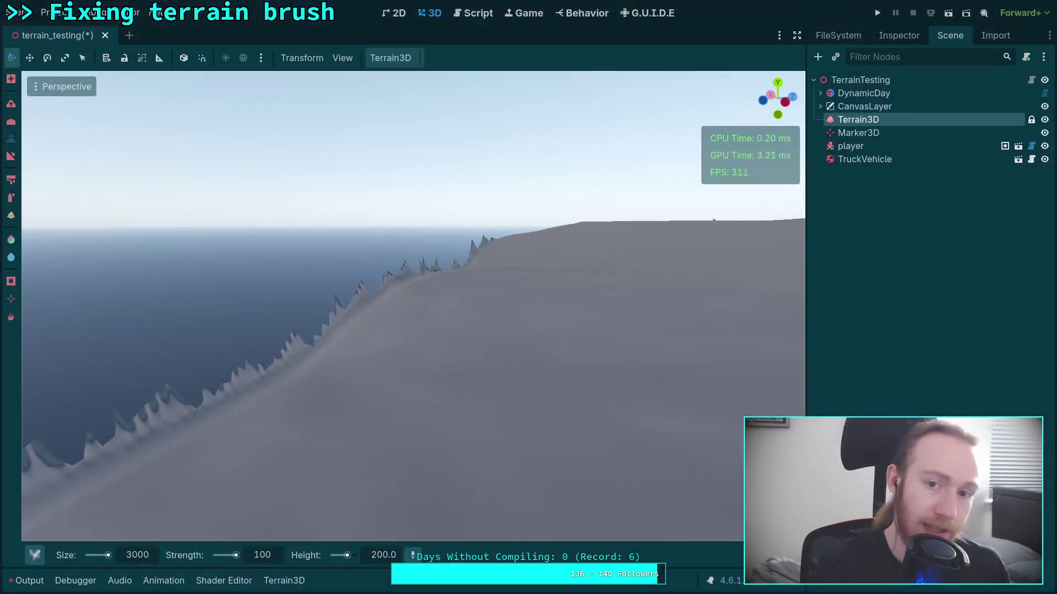
# Fly over the ridge to survey the raised plateau, then choose the square brush shape
pyautogui.moveTo(771, 554)
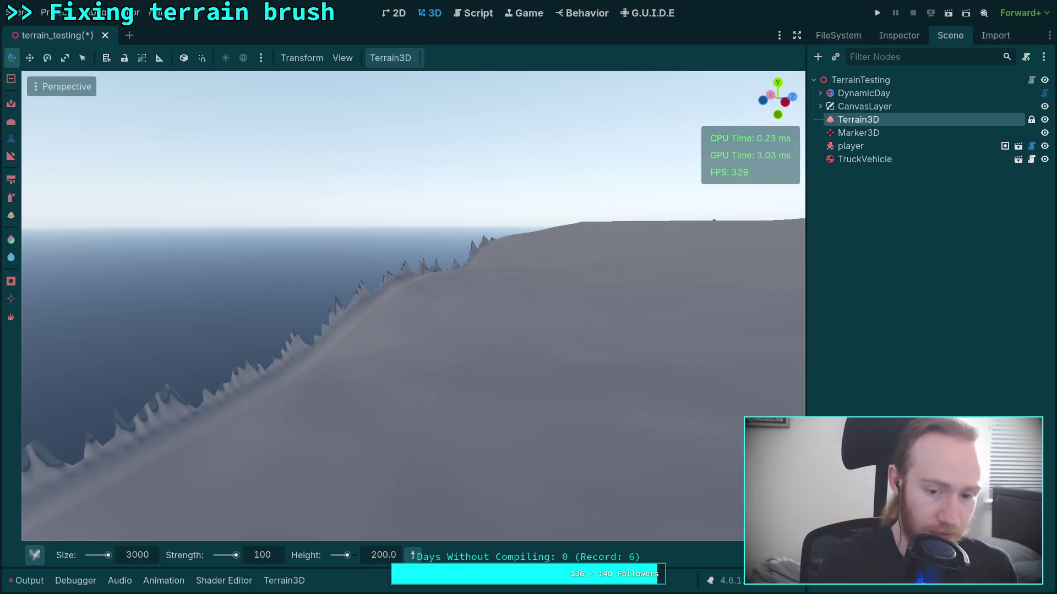
pyautogui.moveTo(573, 416); pyautogui.dragTo(528, 402)
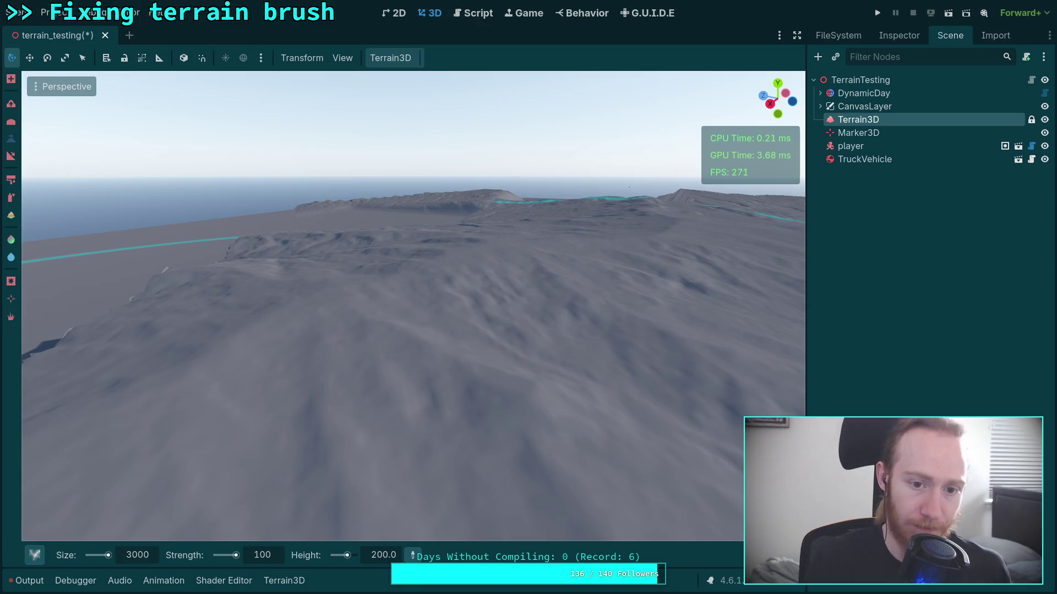
pyautogui.moveTo(528, 401)
pyautogui.mouseDown()
pyautogui.moveTo(496, 391)
pyautogui.moveTo(369, 164)
pyautogui.moveTo(394, 385)
pyautogui.mouseUp()
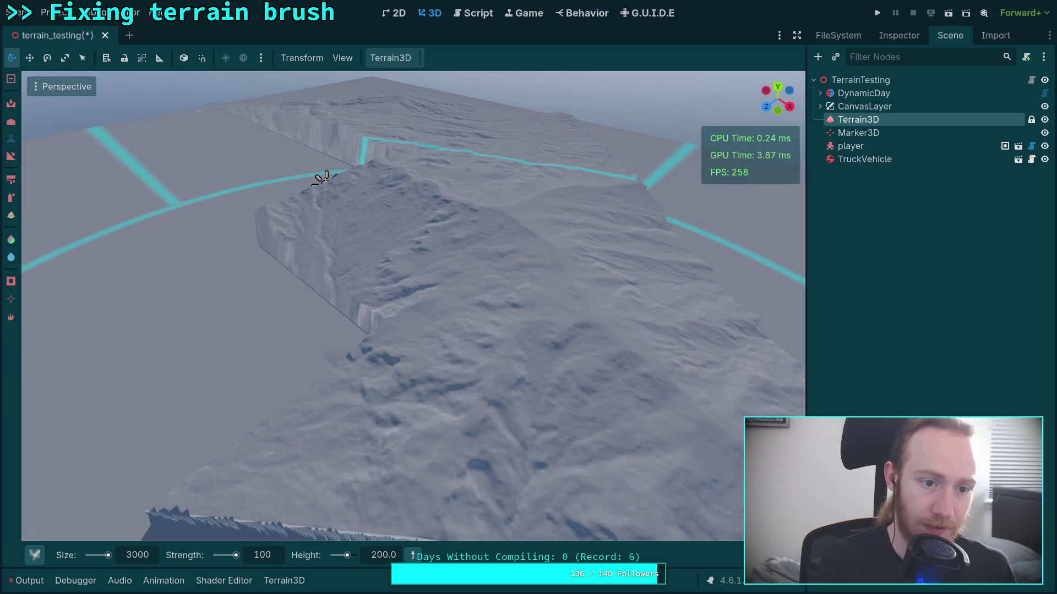
pyautogui.moveTo(368, 387); pyautogui.dragTo(347, 281)
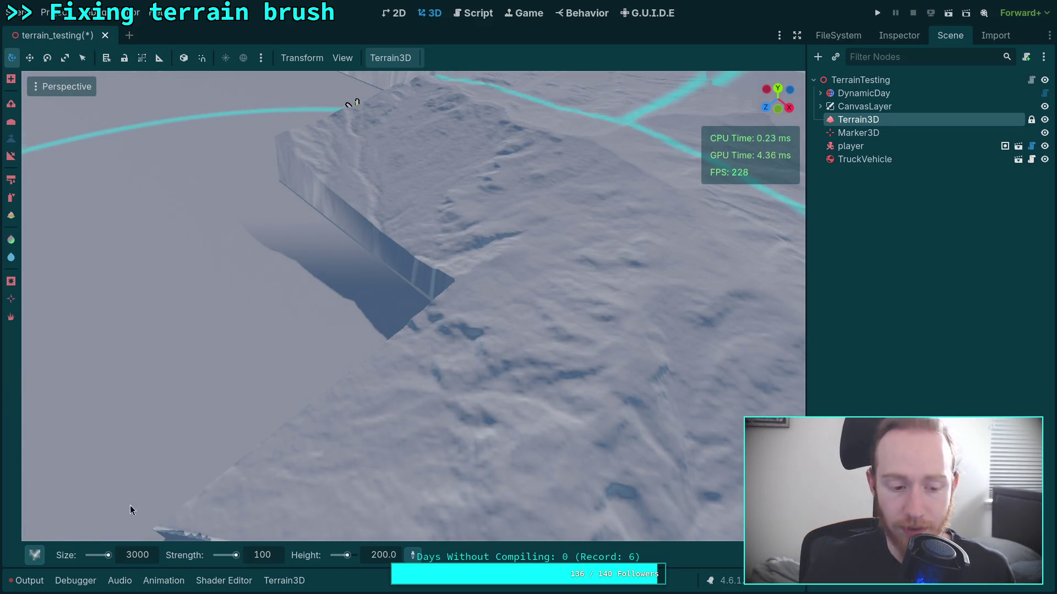
pyautogui.click(34, 555)
pyautogui.click(234, 407)
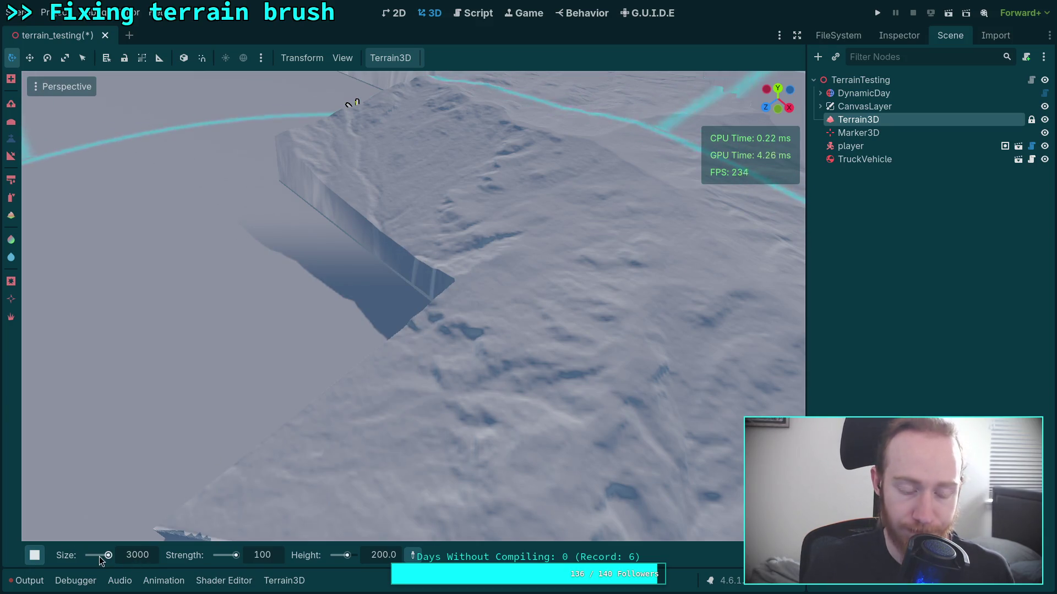
# Set the square brush height to 0 in the Terrain3D brush settings
pyautogui.doubleClick(137, 555)
pyautogui.write('100')
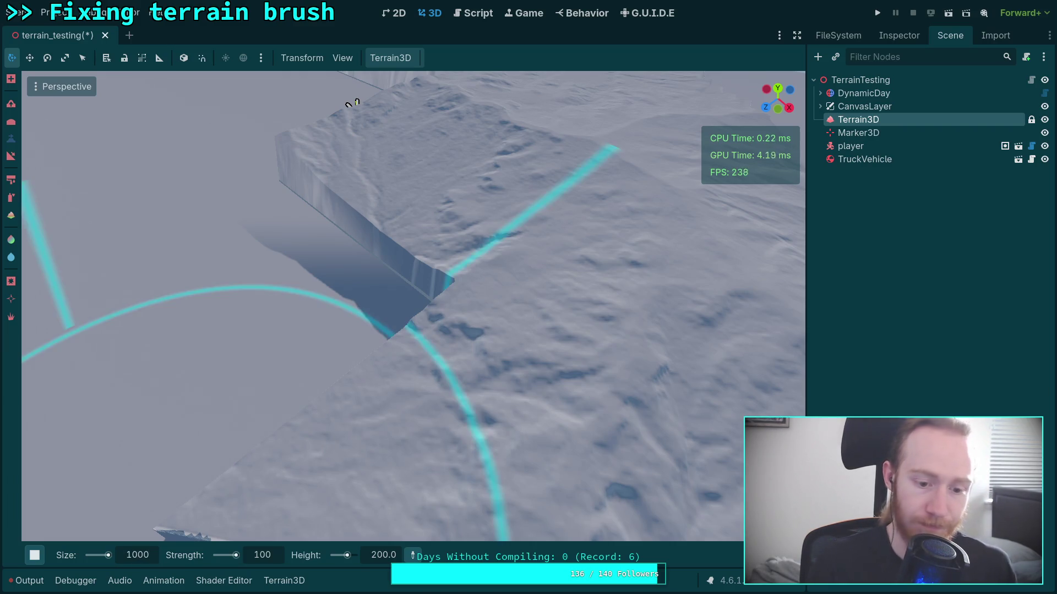
pyautogui.write('0')
pyautogui.press('Return')
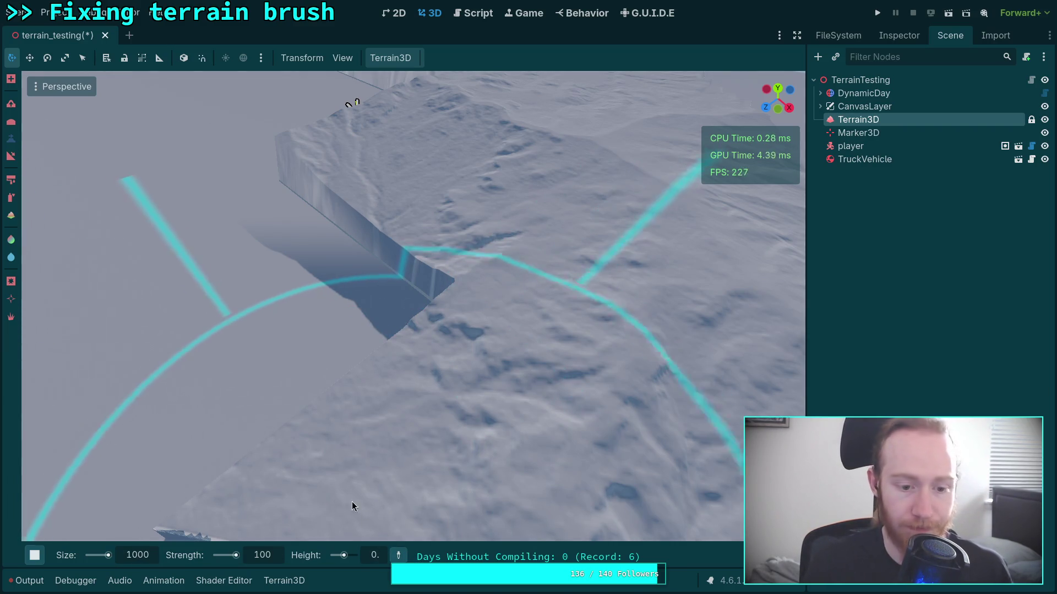
# Flatten the raised cliff, ridge, terrain block and thin walls back to ground level
pyautogui.scroll(3, 334, 500)
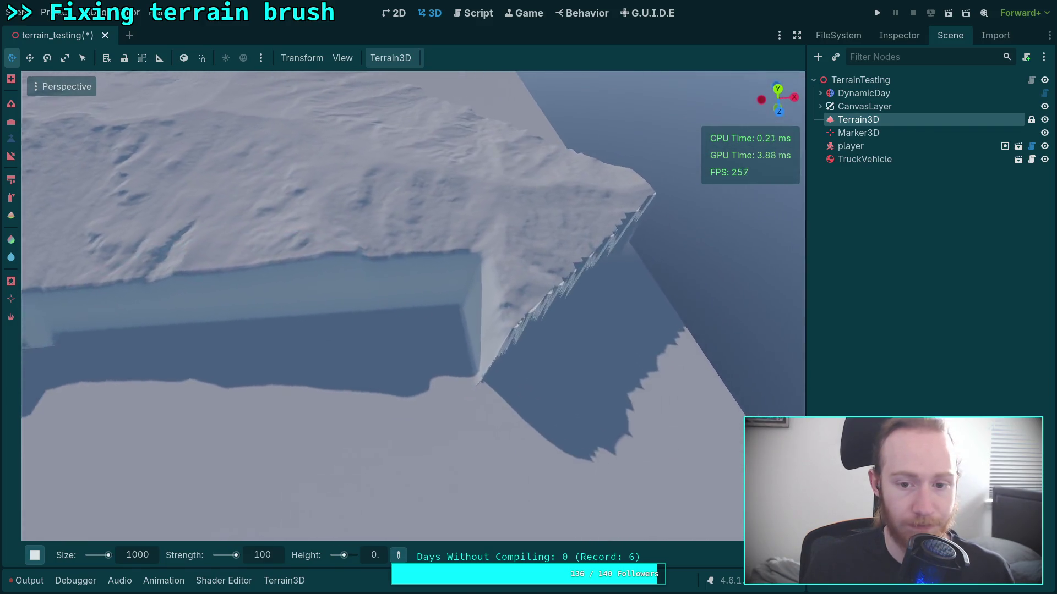
pyautogui.moveTo(335, 501); pyautogui.dragTo(364, 445)
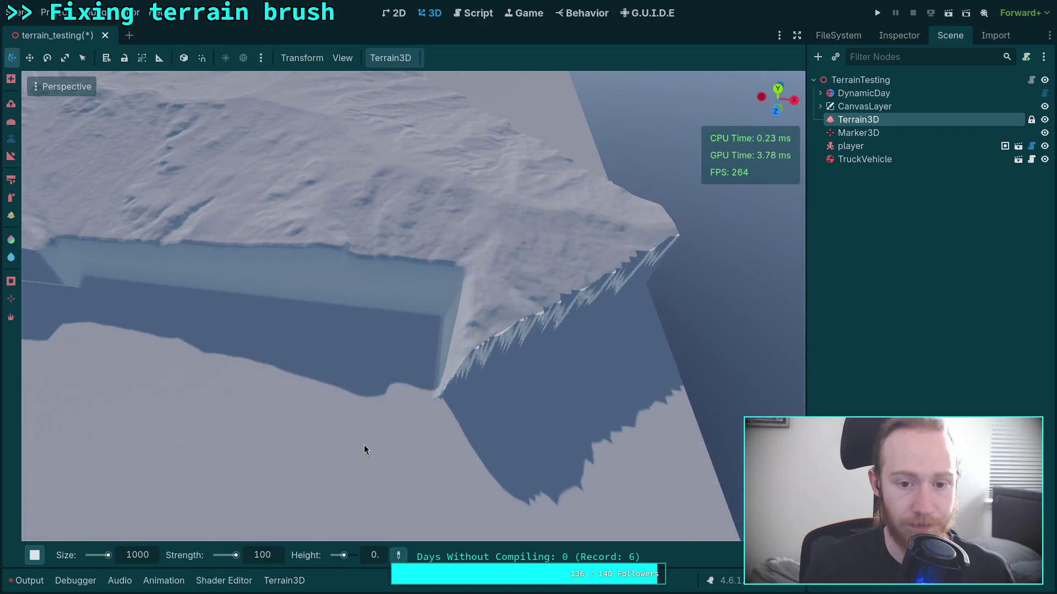
pyautogui.moveTo(476, 312)
pyautogui.mouseDown()
pyautogui.moveTo(253, 158)
pyautogui.moveTo(416, 319)
pyautogui.moveTo(309, 207)
pyautogui.moveTo(285, 209)
pyautogui.moveTo(385, 242)
pyautogui.moveTo(480, 299)
pyautogui.moveTo(438, 282)
pyautogui.moveTo(329, 271)
pyautogui.moveTo(361, 402)
pyautogui.moveTo(560, 313)
pyautogui.moveTo(391, 333)
pyautogui.moveTo(642, 279)
pyautogui.mouseUp()
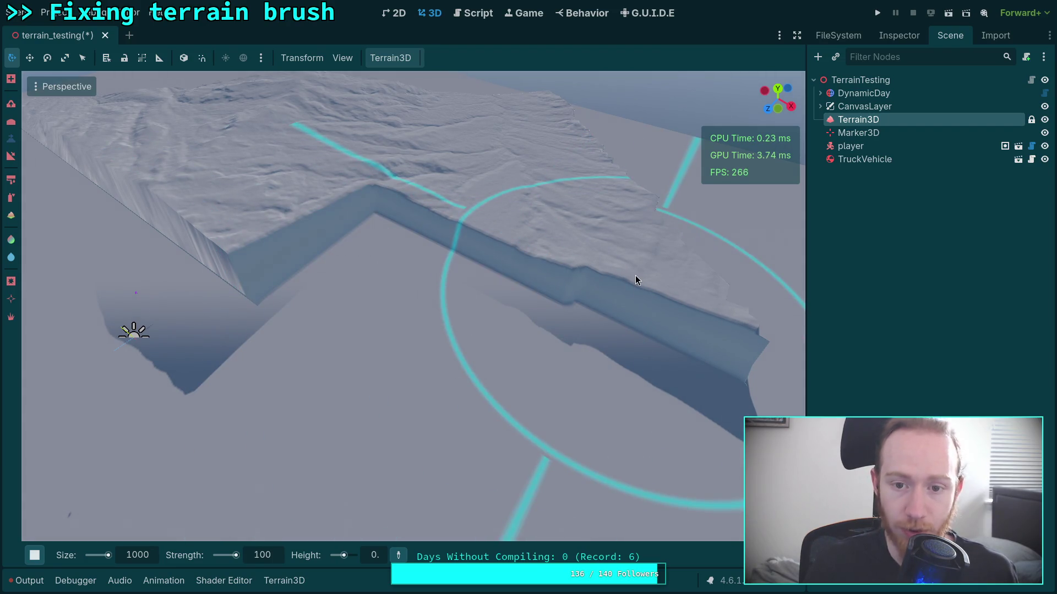
pyautogui.click(633, 279)
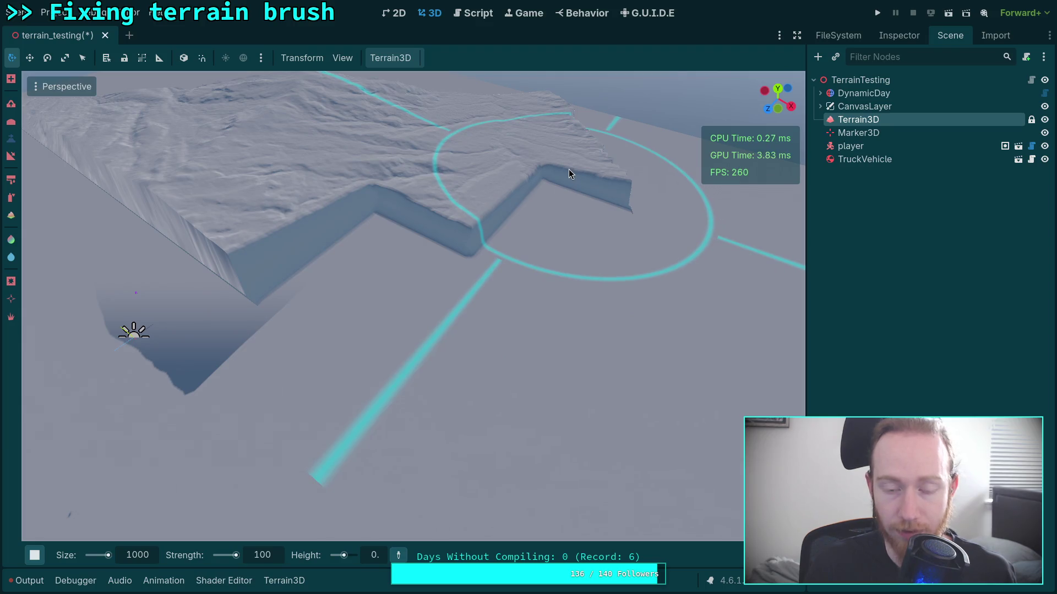
pyautogui.click(569, 169)
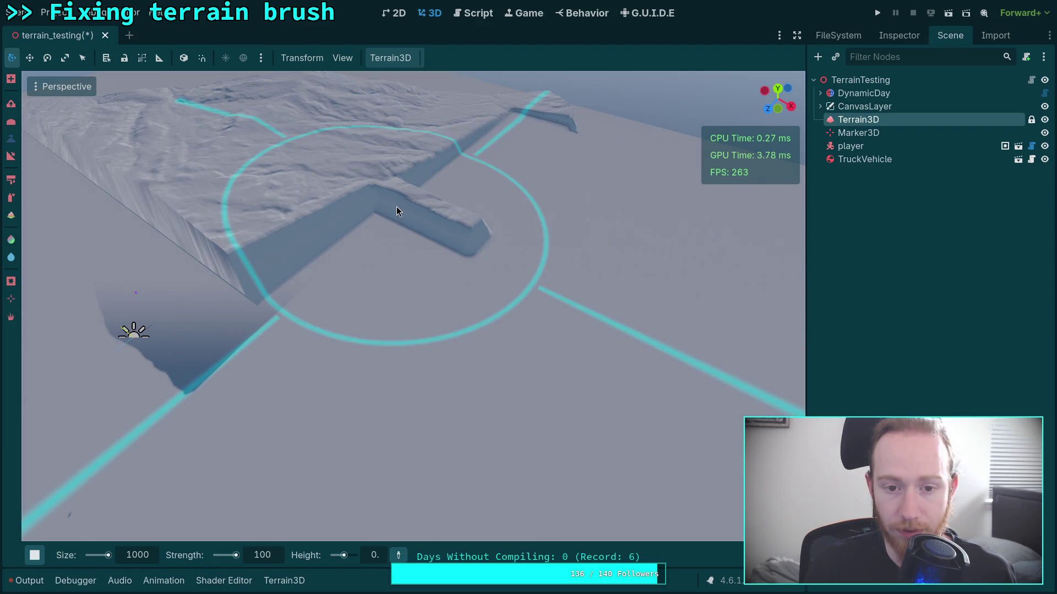
pyautogui.moveTo(396, 207)
pyautogui.mouseDown()
pyautogui.moveTo(263, 243)
pyautogui.moveTo(213, 233)
pyautogui.mouseUp()
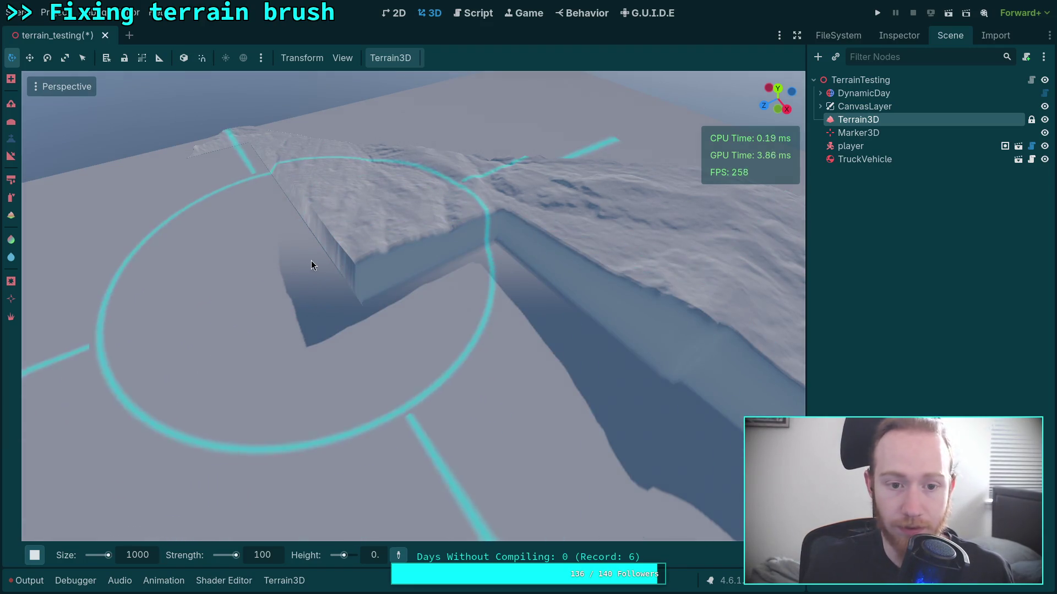
pyautogui.moveTo(240, 179)
pyautogui.mouseDown()
pyautogui.moveTo(378, 206)
pyautogui.moveTo(367, 243)
pyautogui.mouseUp()
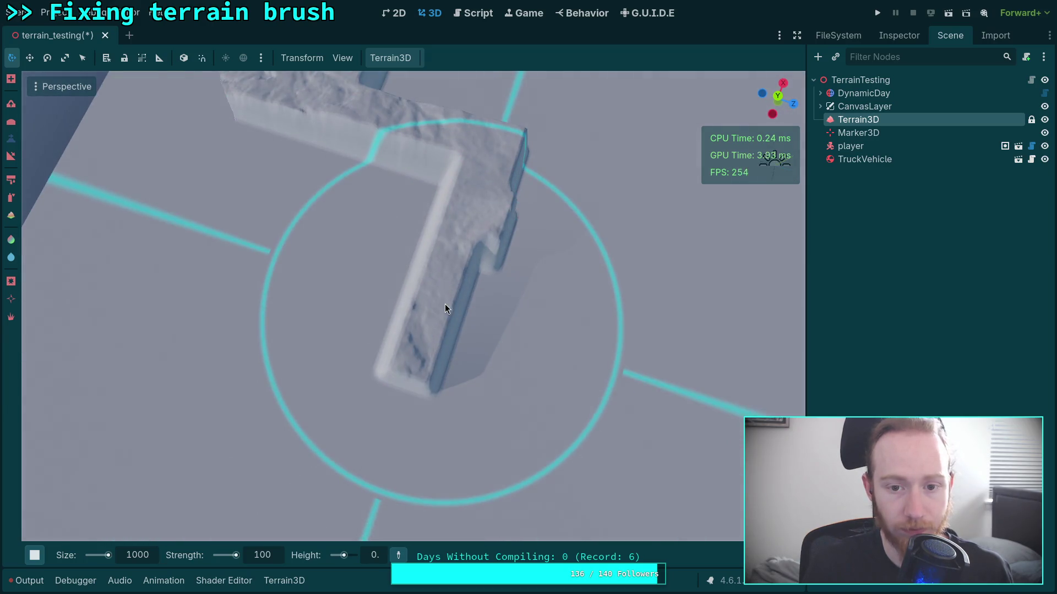
pyautogui.moveTo(445, 304); pyautogui.dragTo(418, 187)
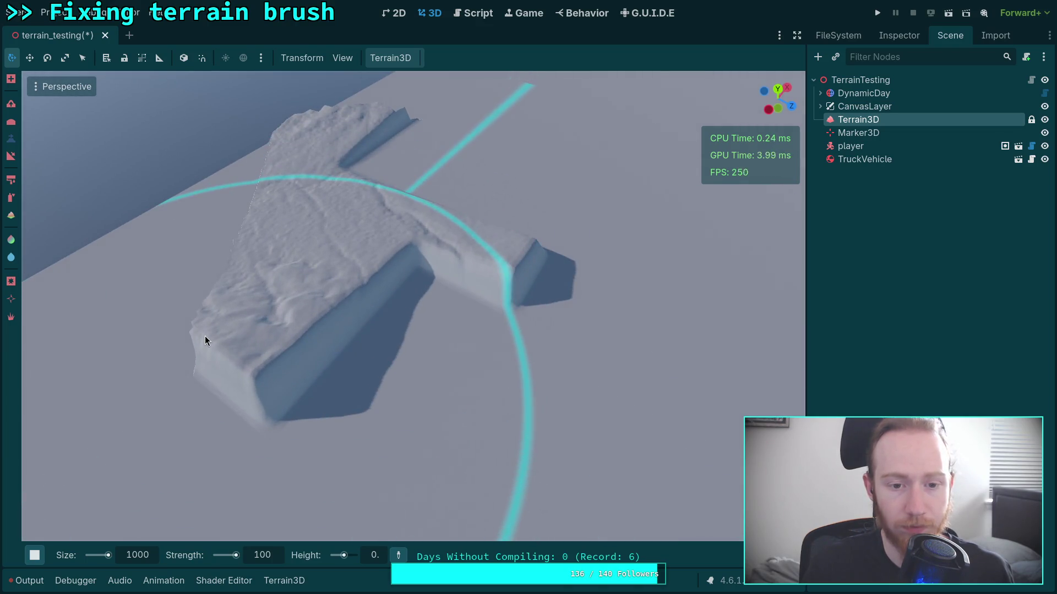
pyautogui.moveTo(204, 336)
pyautogui.mouseDown()
pyautogui.moveTo(364, 244)
pyautogui.moveTo(388, 189)
pyautogui.mouseUp()
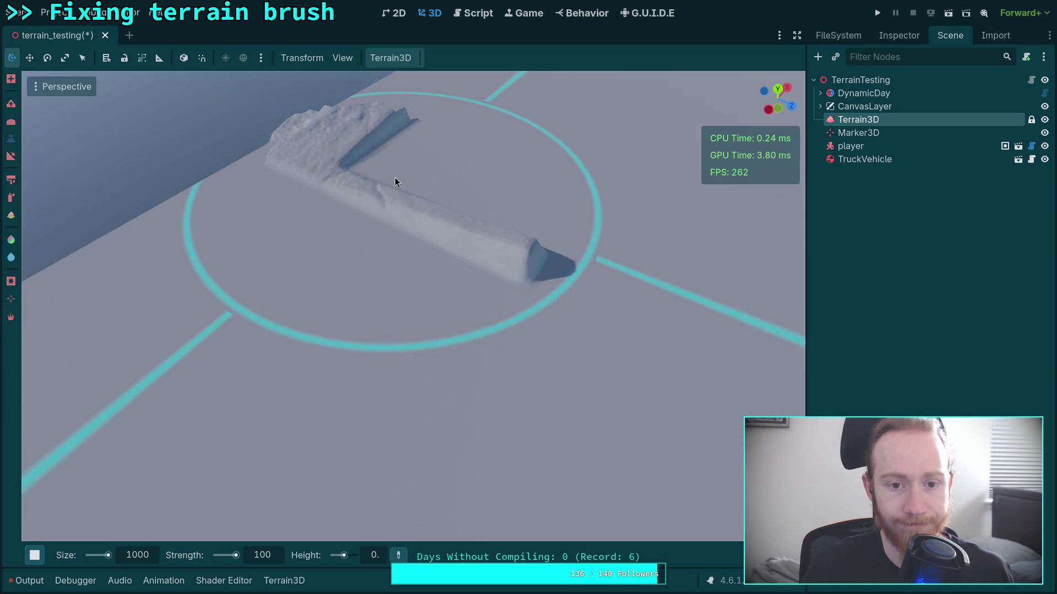
pyautogui.click(395, 177)
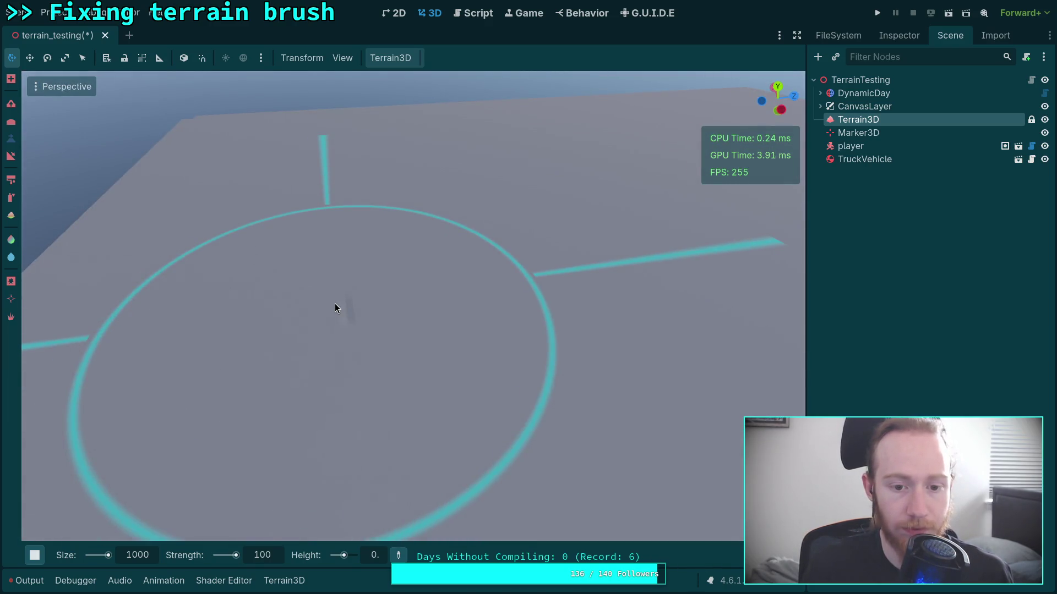
# Save the terrain_testing scene with Ctrl+S, then return to the Neovim terminal
pyautogui.scroll(-5, 480, 283)
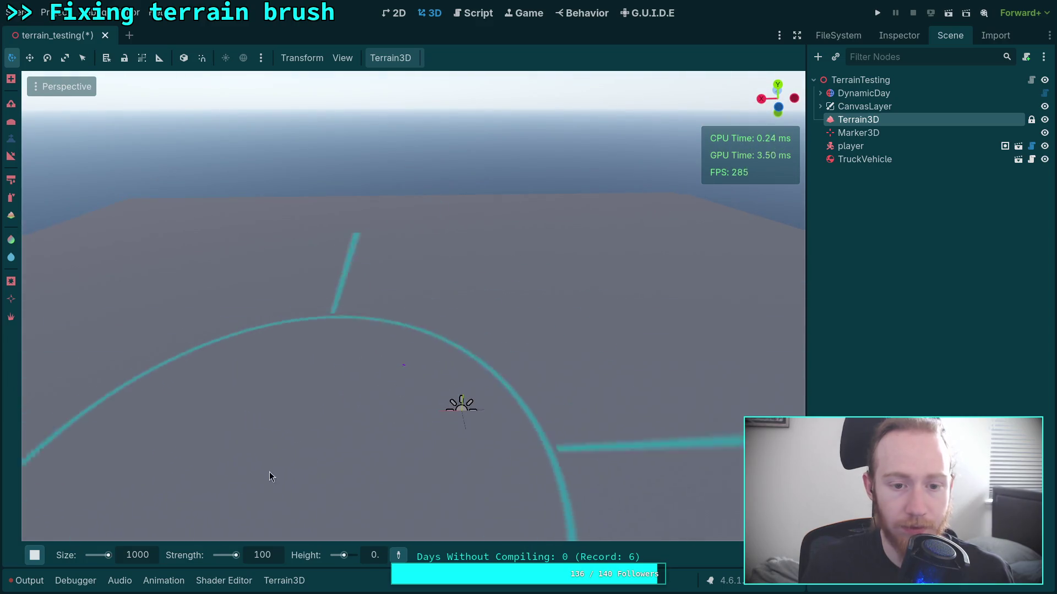
pyautogui.hotkey('ctrl', 's')
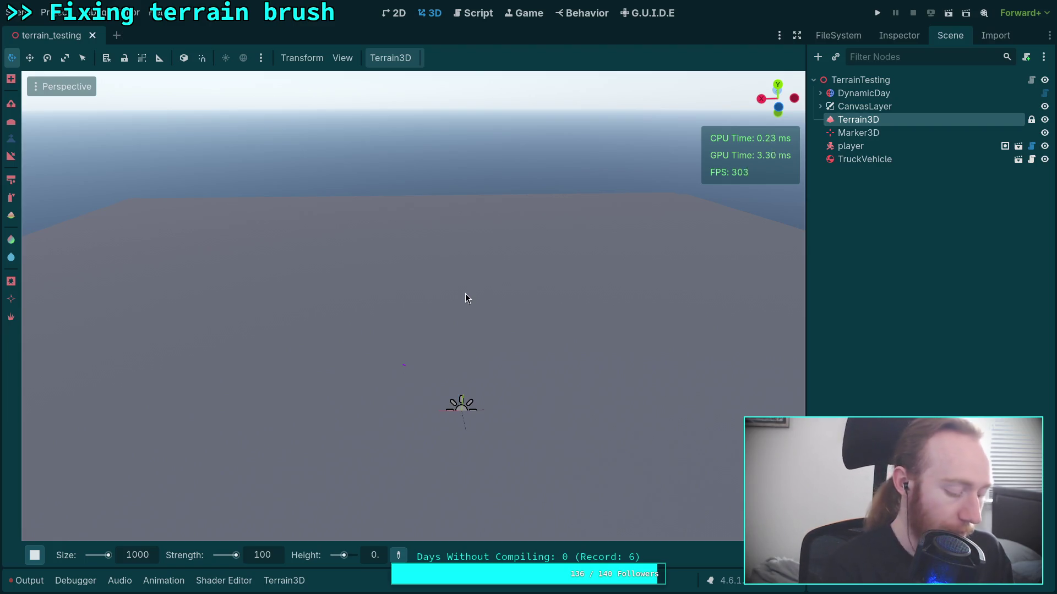
pyautogui.hotkey('alt', 'Tab')
# Scroll terrain_3d_editor.cpp to the INTERPOLATE_CUBIC brush_image->resize call on line 120
pyautogui.scroll(-12, 668, 362)
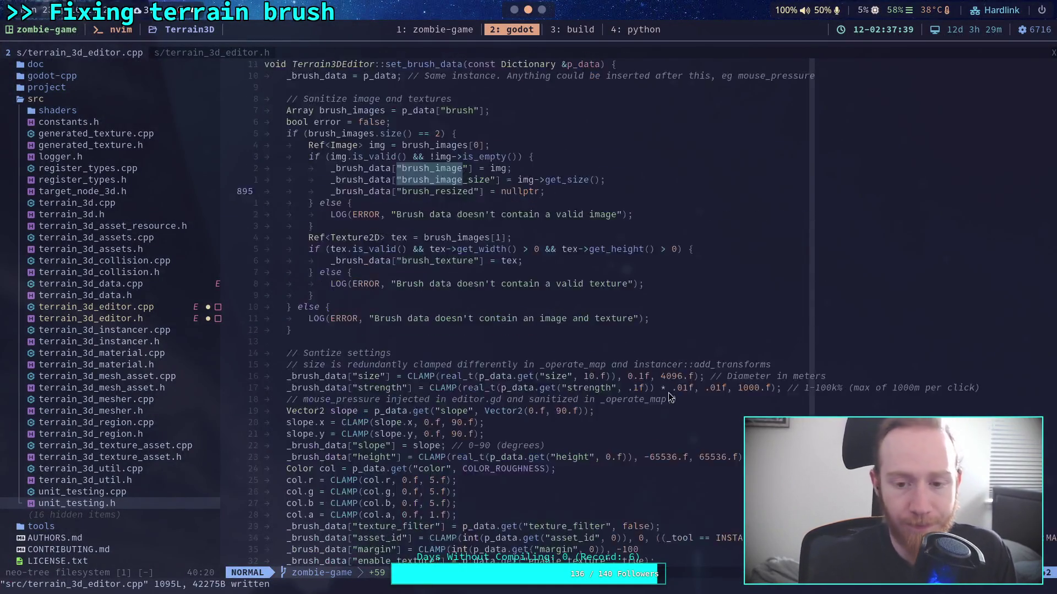
pyautogui.scroll(-8, 818, 344)
pyautogui.scroll(8, 818, 344)
pyautogui.scroll(-20, 818, 345)
pyautogui.scroll(-20, 818, 345)
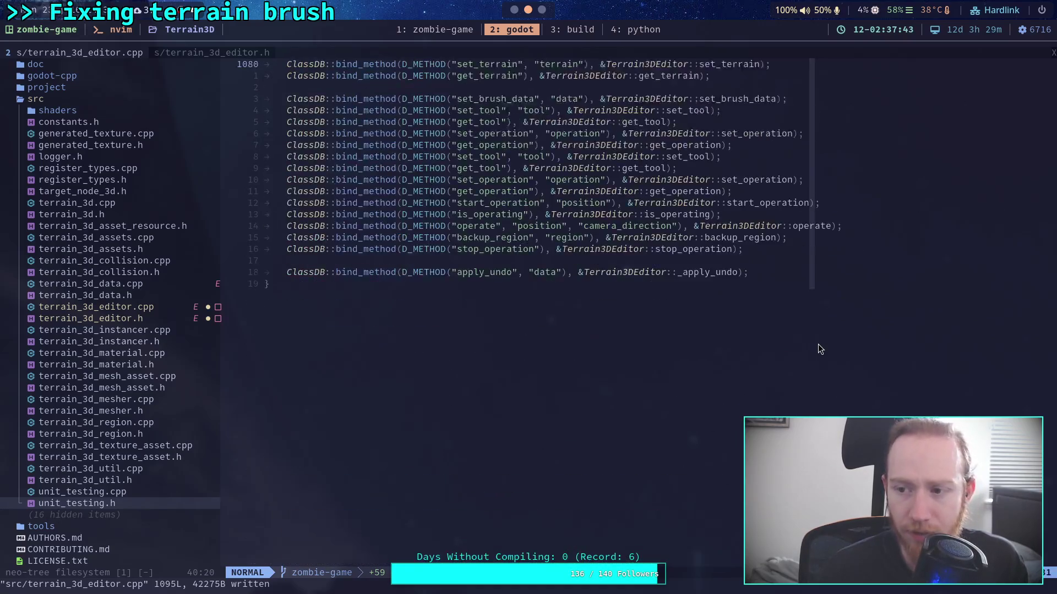
pyautogui.scroll(20, 817, 344)
pyautogui.scroll(20, 818, 345)
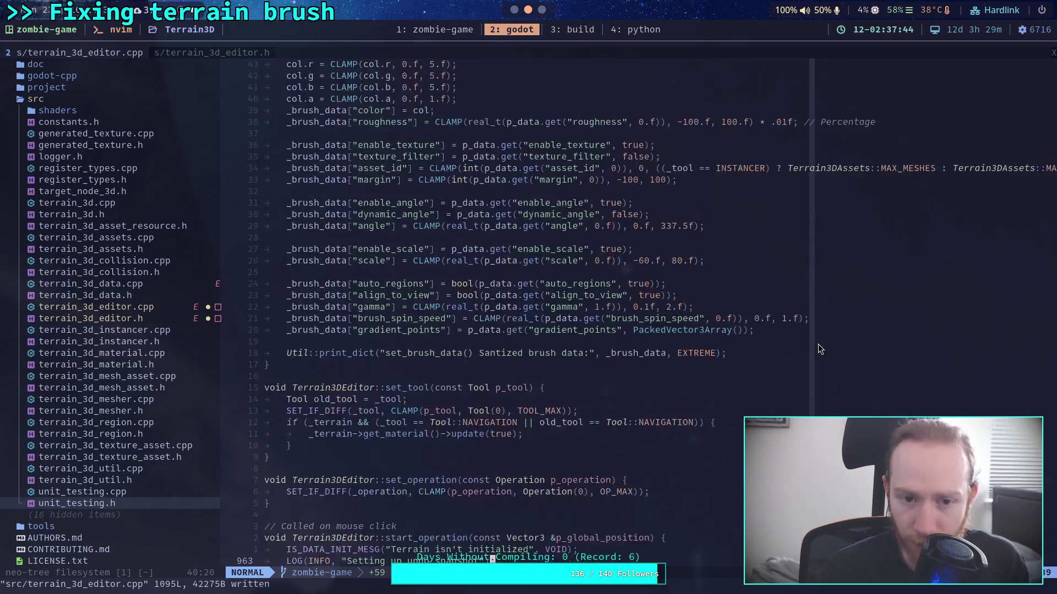
pyautogui.scroll(20, 817, 345)
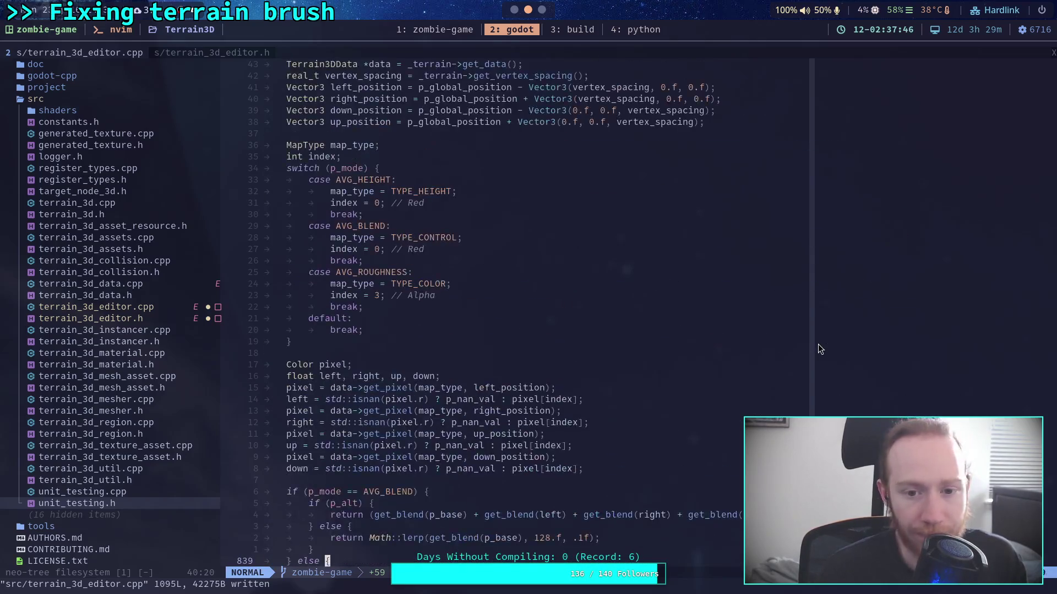
pyautogui.scroll(20, 818, 344)
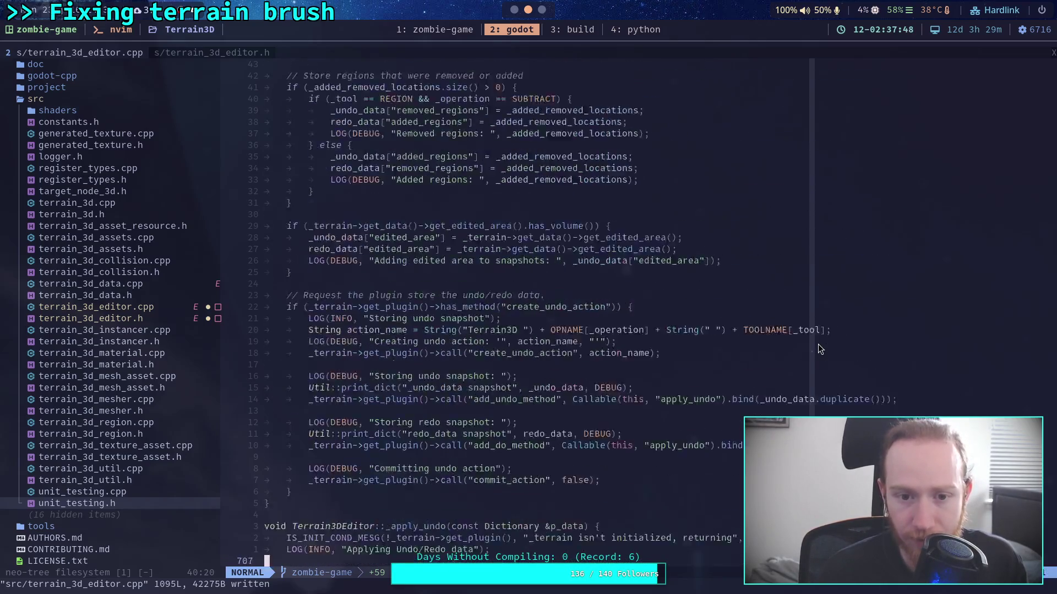
pyautogui.scroll(20, 817, 344)
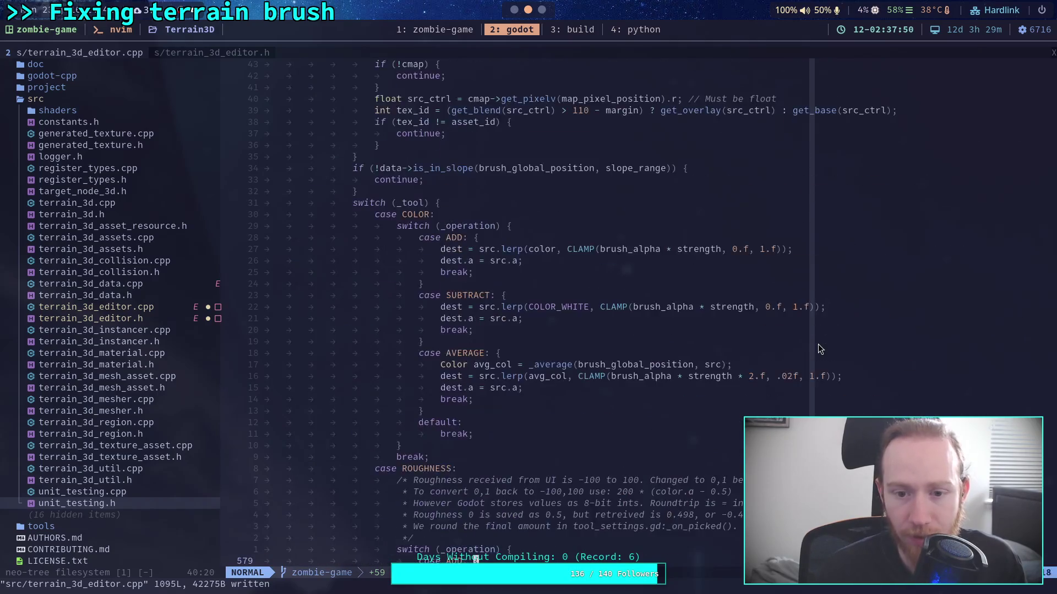
pyautogui.scroll(20, 818, 344)
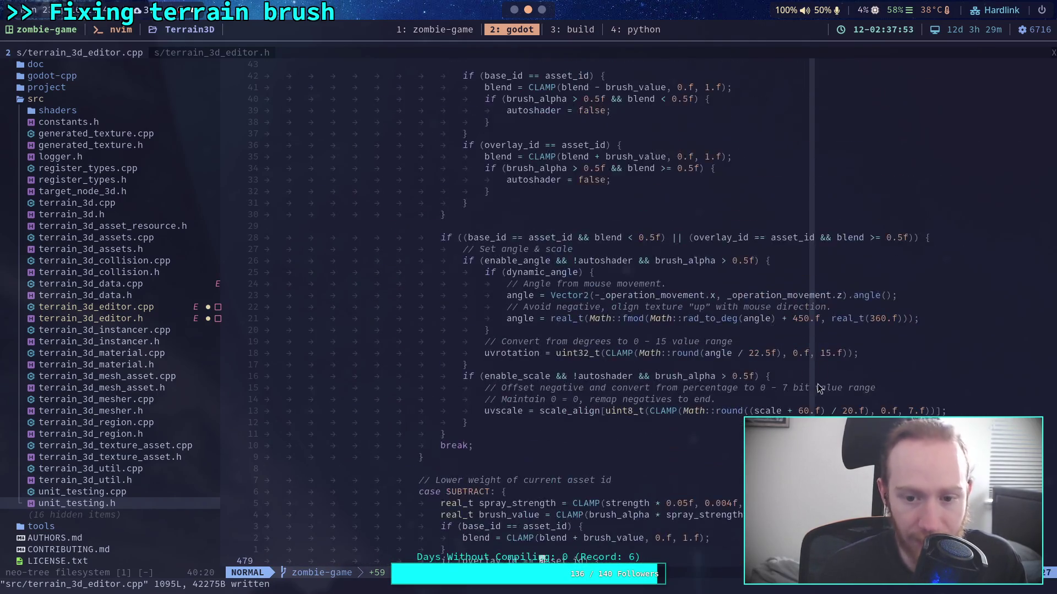
pyautogui.scroll(16, 788, 399)
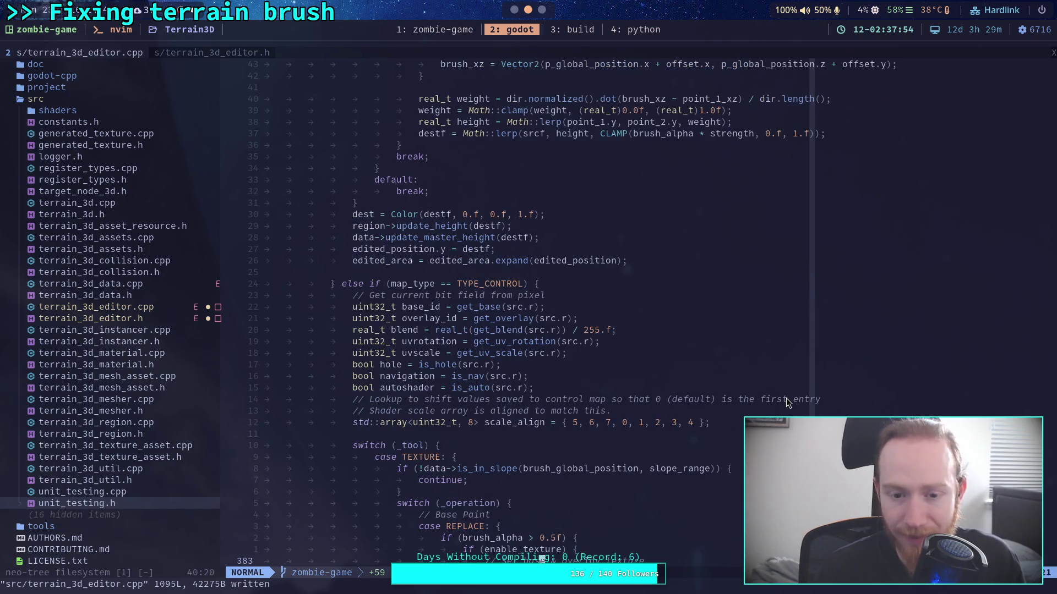
pyautogui.scroll(17, 786, 398)
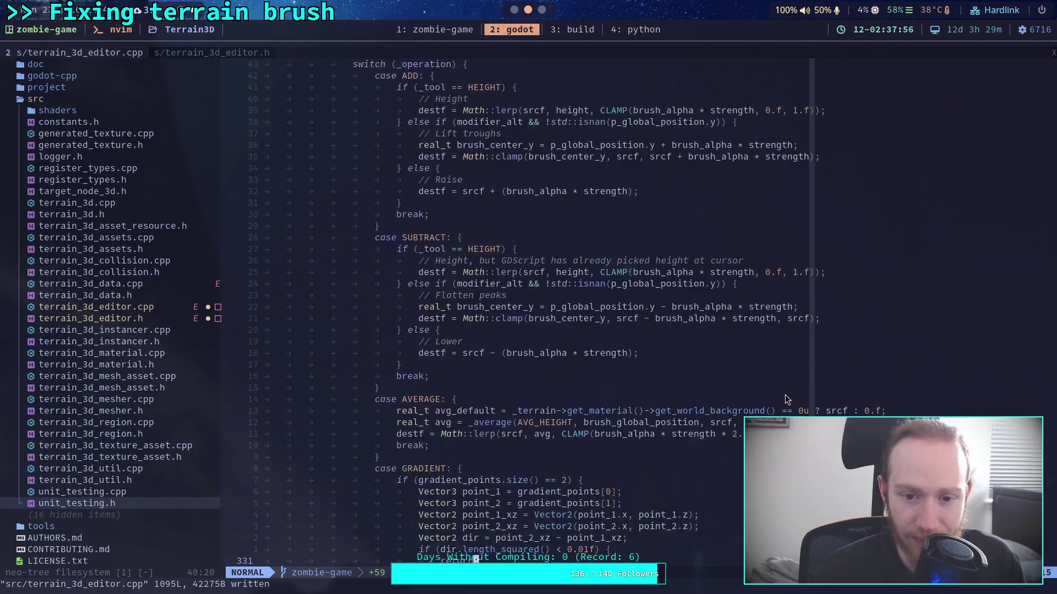
pyautogui.scroll(8, 774, 382)
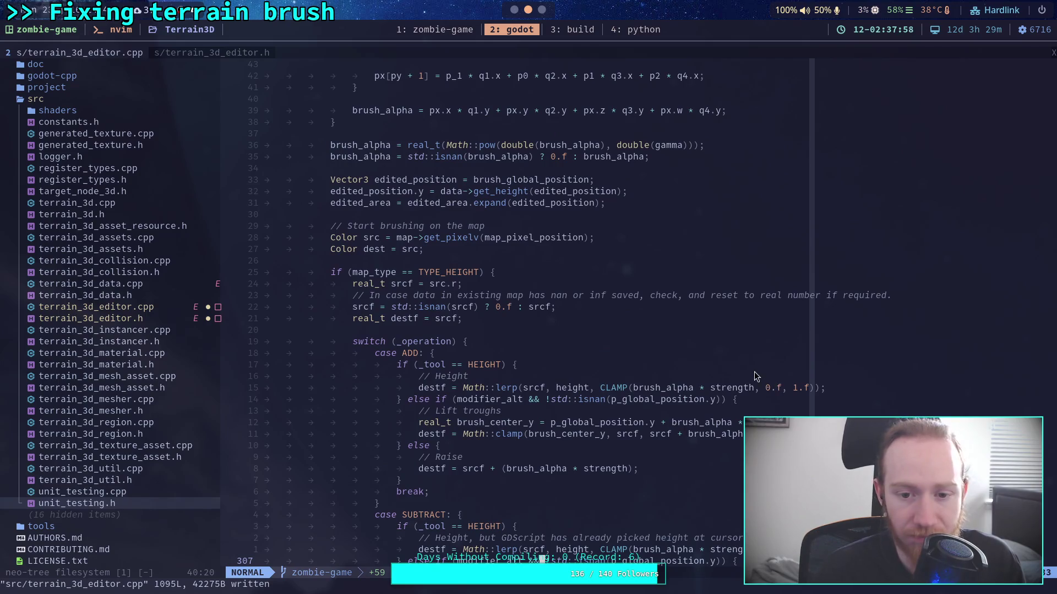
pyautogui.scroll(17, 754, 372)
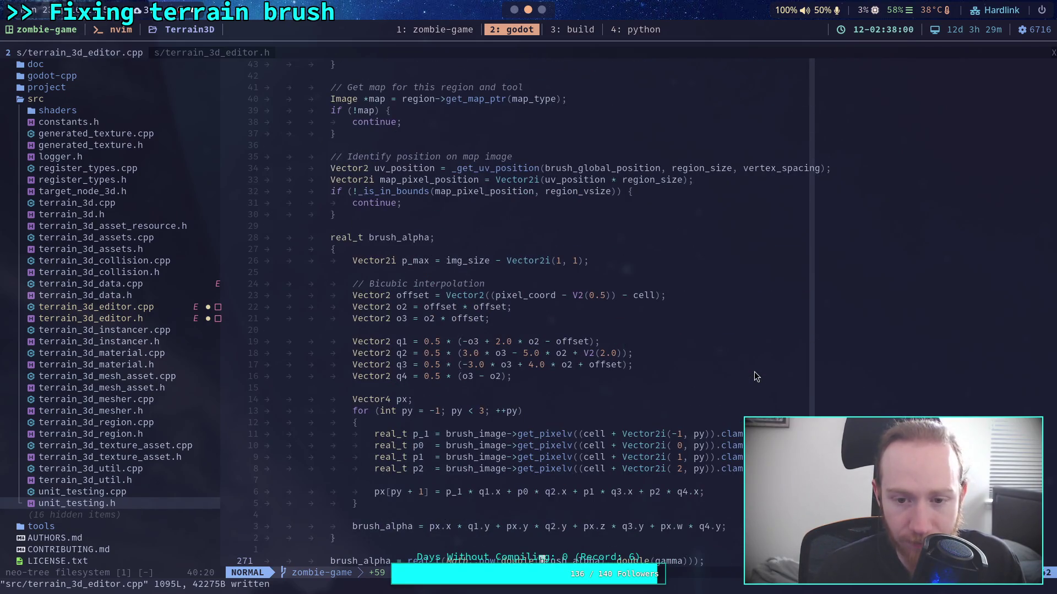
pyautogui.scroll(9, 710, 364)
pyautogui.scroll(17, 709, 364)
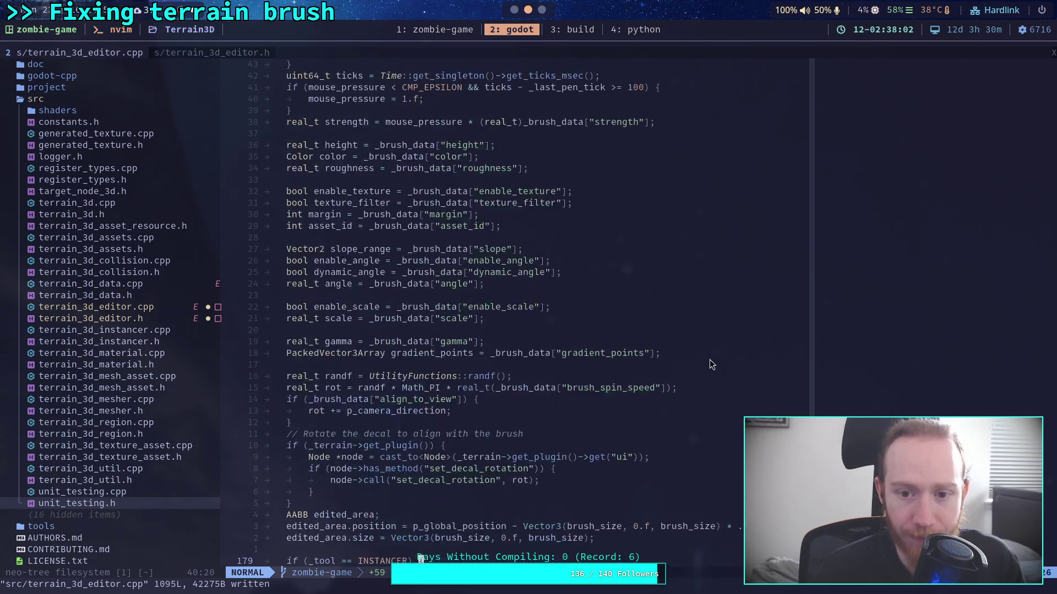
pyautogui.click(837, 203)
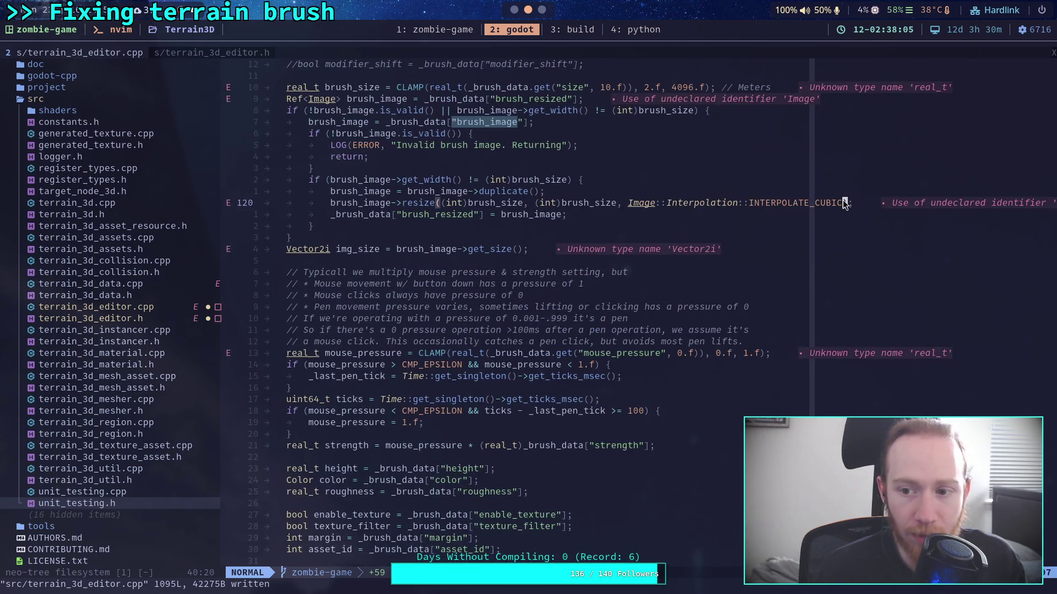
# Replace INTERPOLATE_CUBIC with INTERPOLATE_LANCZOS on line 120
pyautogui.press('i')
pyautogui.press('BackSpace')
pyautogui.press('BackSpace')
pyautogui.press('BackSpace')
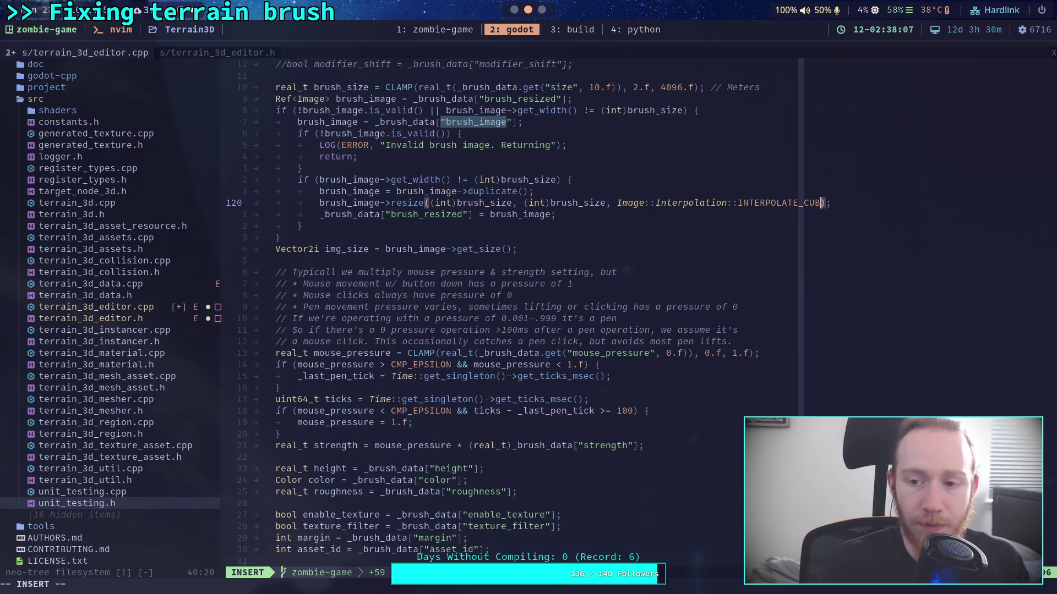
pyautogui.write('LANC')
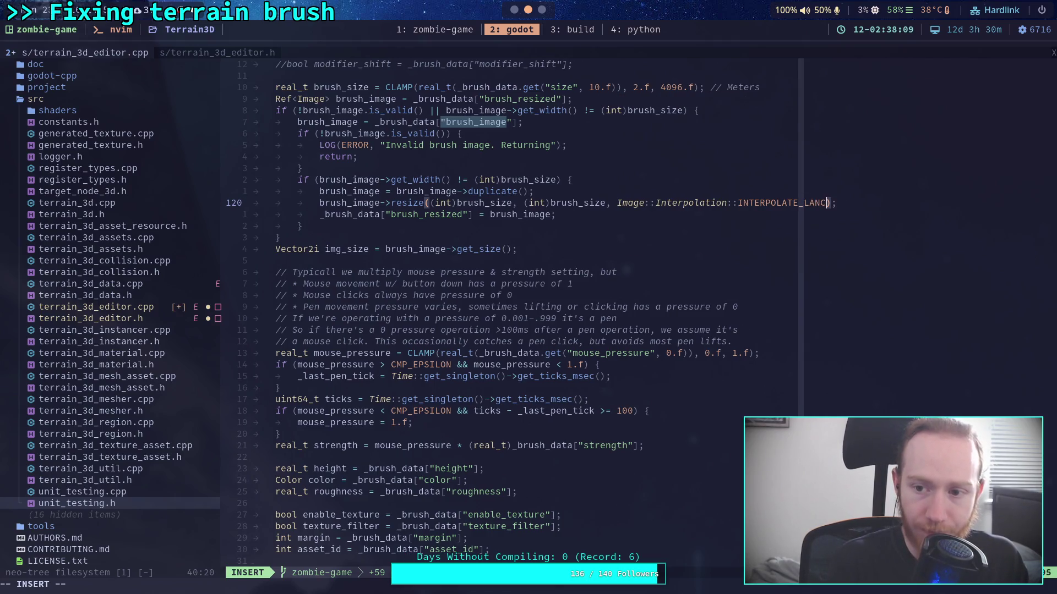
pyautogui.write('ZOS')
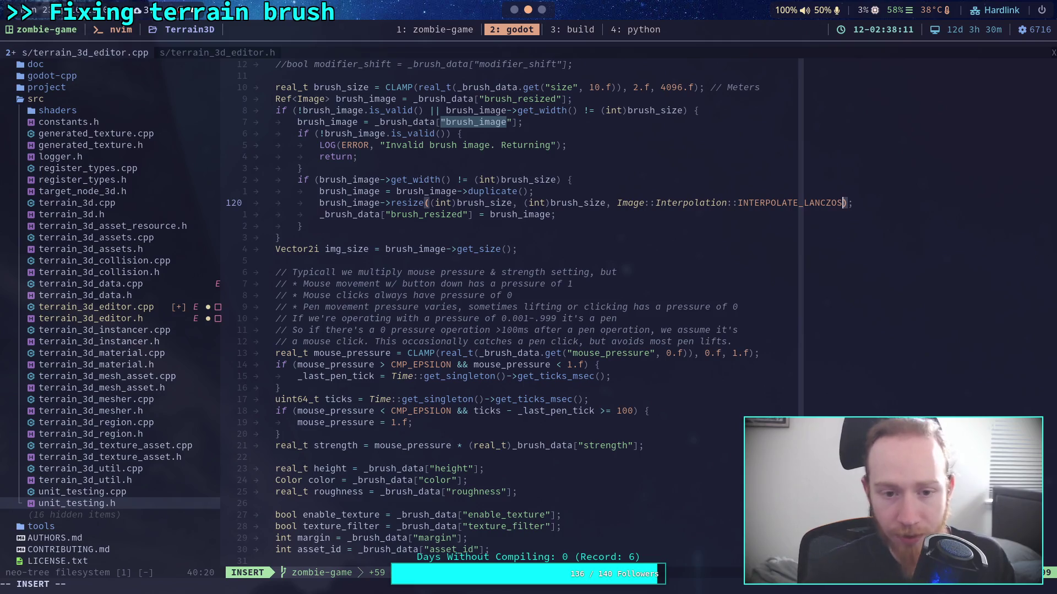
pyautogui.press('Escape')
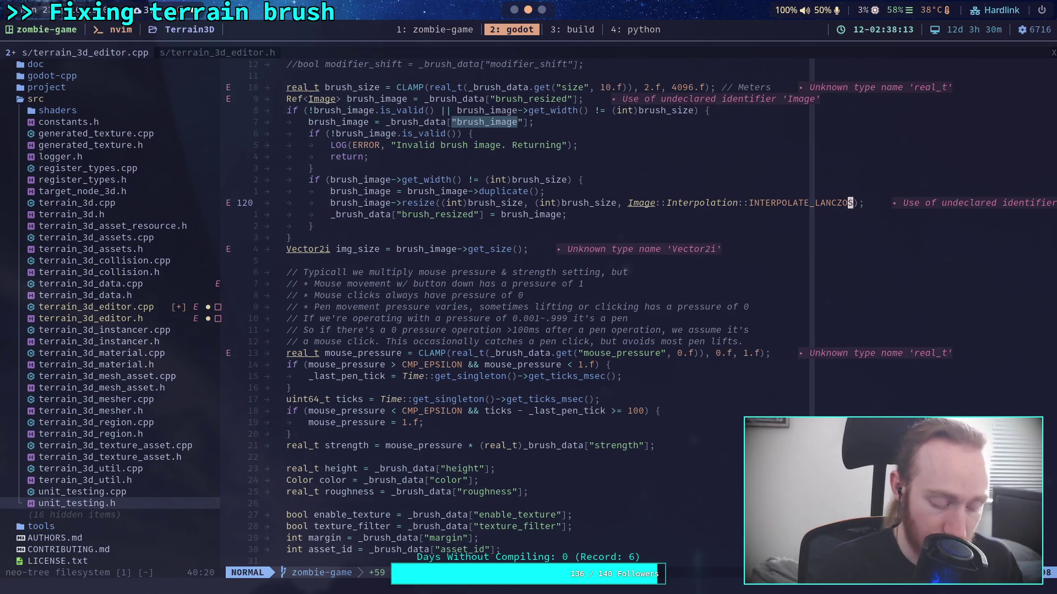
pyautogui.write(':w')
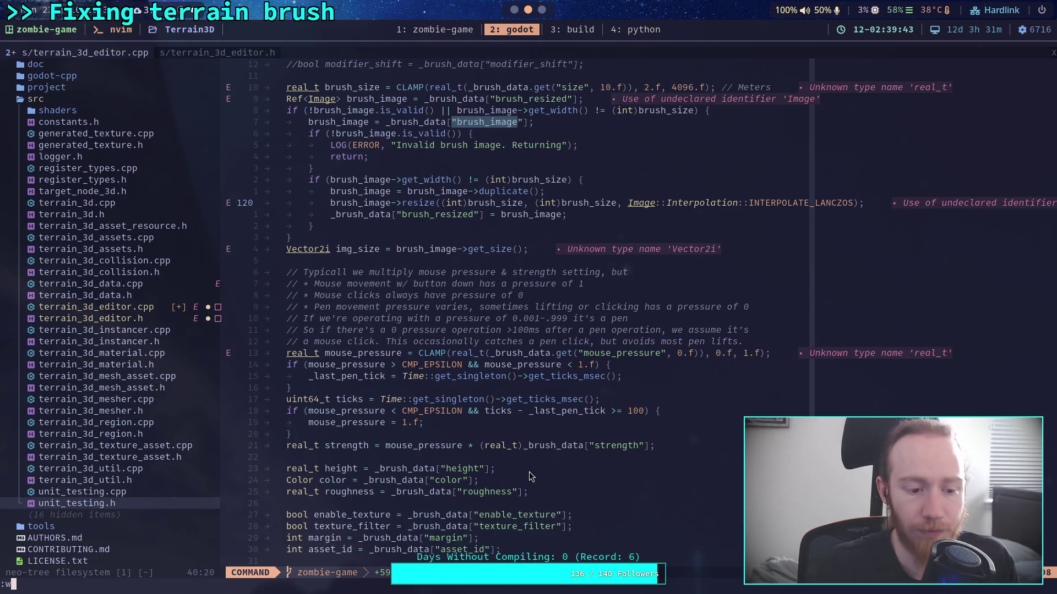
# Write terrain_3d_editor.cpp to disk with :w
pyautogui.press('Return')
pyautogui.write(':w')
pyautogui.press('Return')
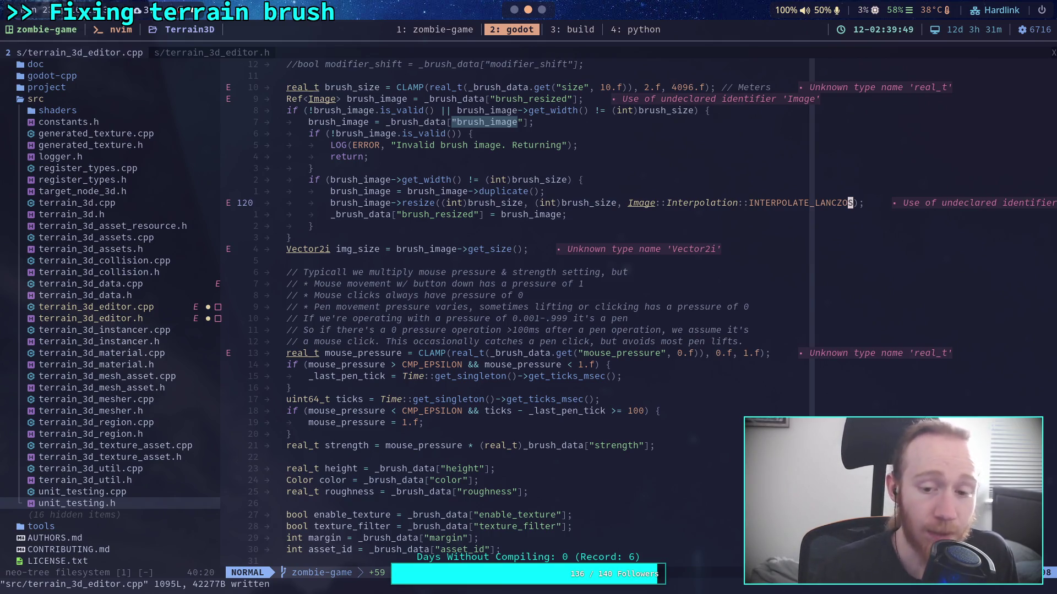
# Move down to the bicubic interpolation block, onto the blank line after the offset setup
pyautogui.scroll(-20, 506, 282)
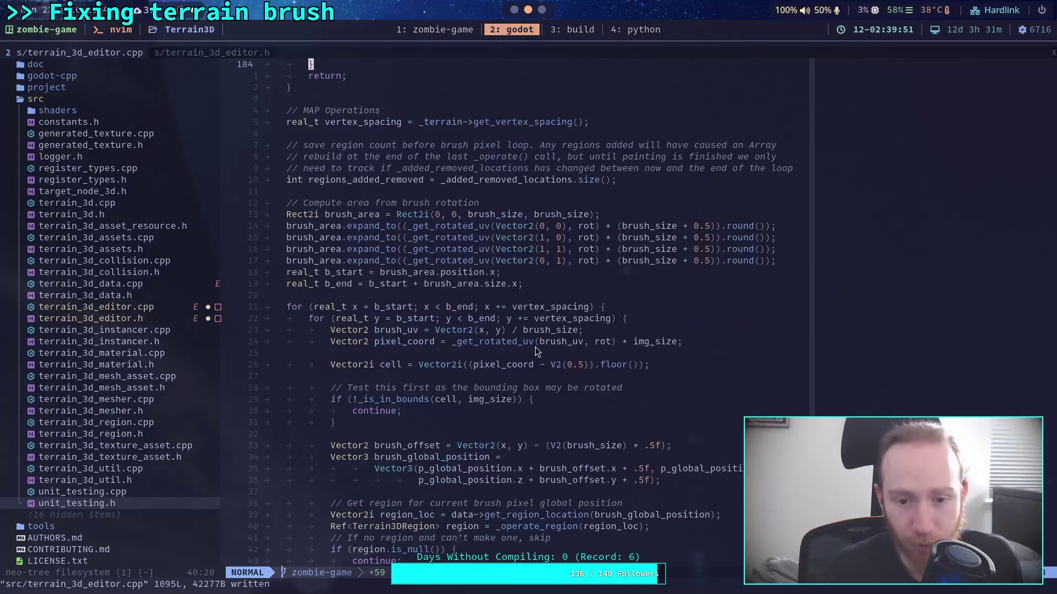
pyautogui.moveTo(577, 272)
pyautogui.mouseDown()
pyautogui.moveTo(319, 226)
pyautogui.moveTo(336, 214)
pyautogui.mouseUp()
pyautogui.scroll(-16, 509, 255)
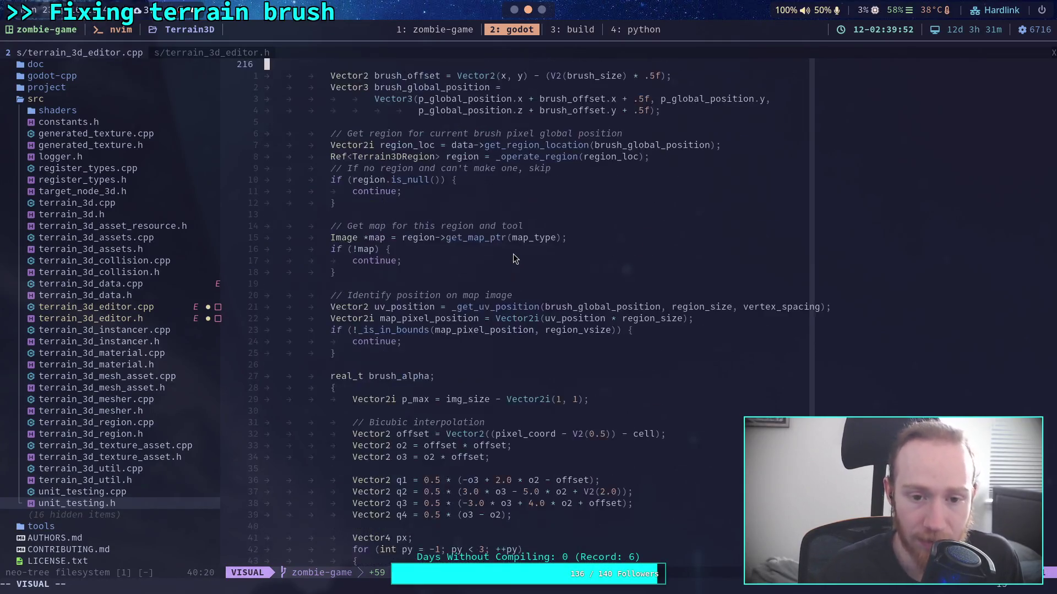
pyautogui.scroll(-1, 511, 256)
pyautogui.click(505, 238)
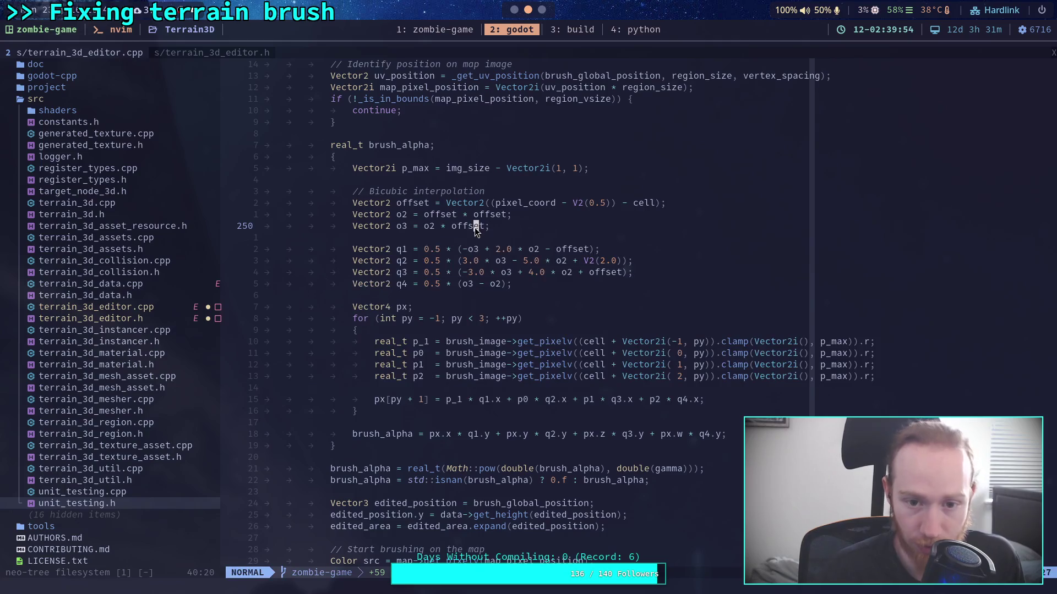
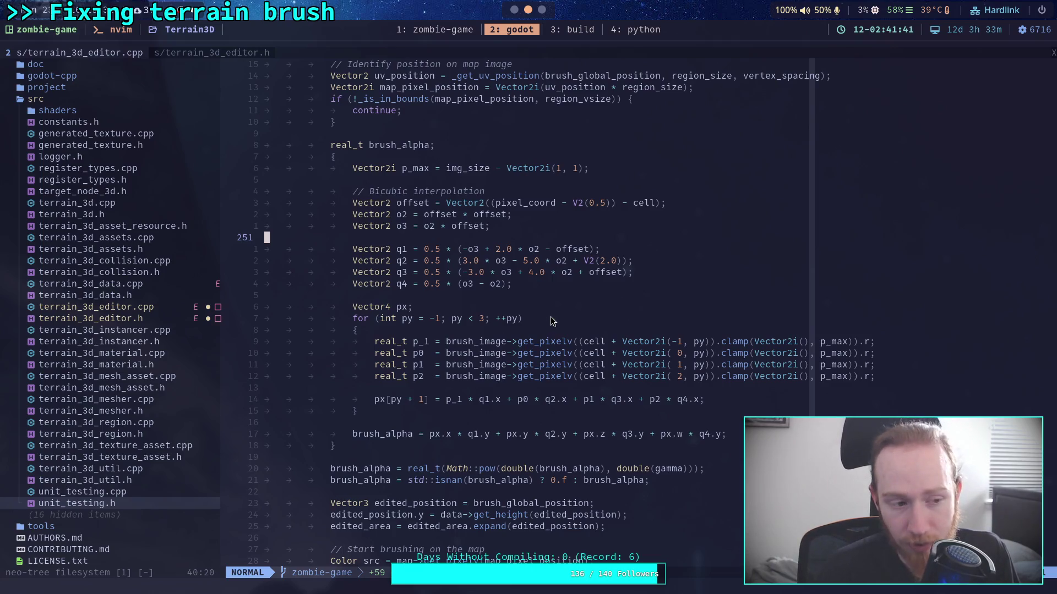
# Save the bicubic brush-sampling loop edits to src/terrain_3d_editor.cpp with :w in Neovim
pyautogui.click(525, 330)
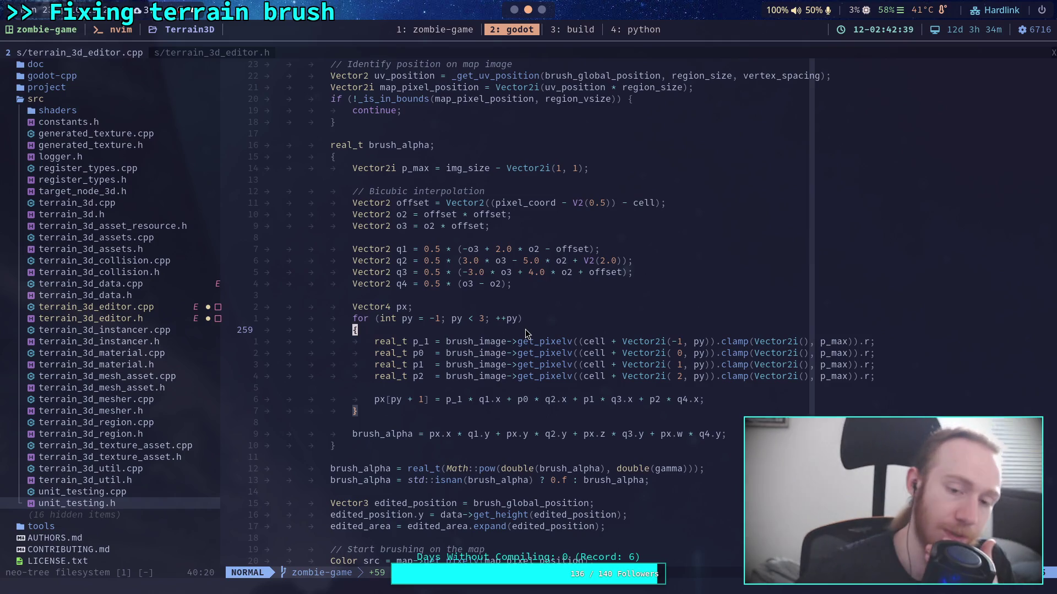
pyautogui.click(533, 323)
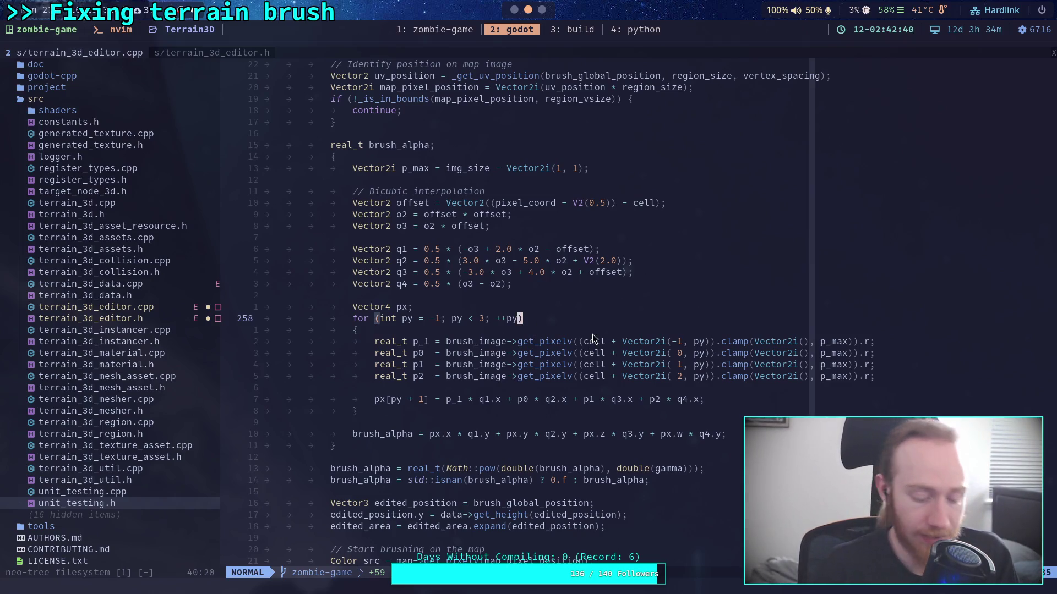
pyautogui.write(':w')
pyautogui.press('Return')
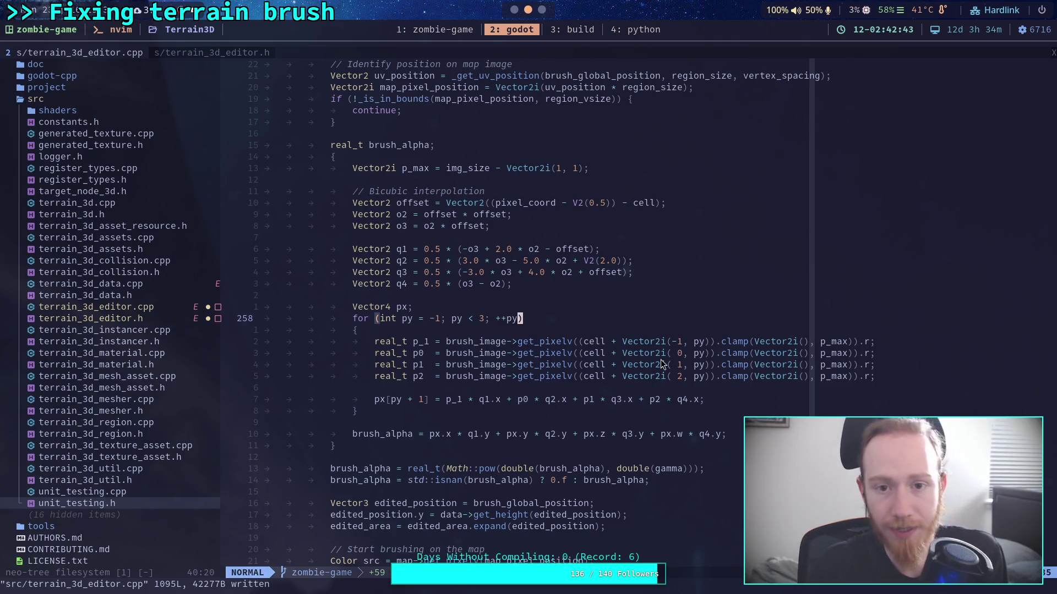
pyautogui.press('super+3')
# Review the uncommitted repository changes with git status and git diff
pyautogui.write('git statu')
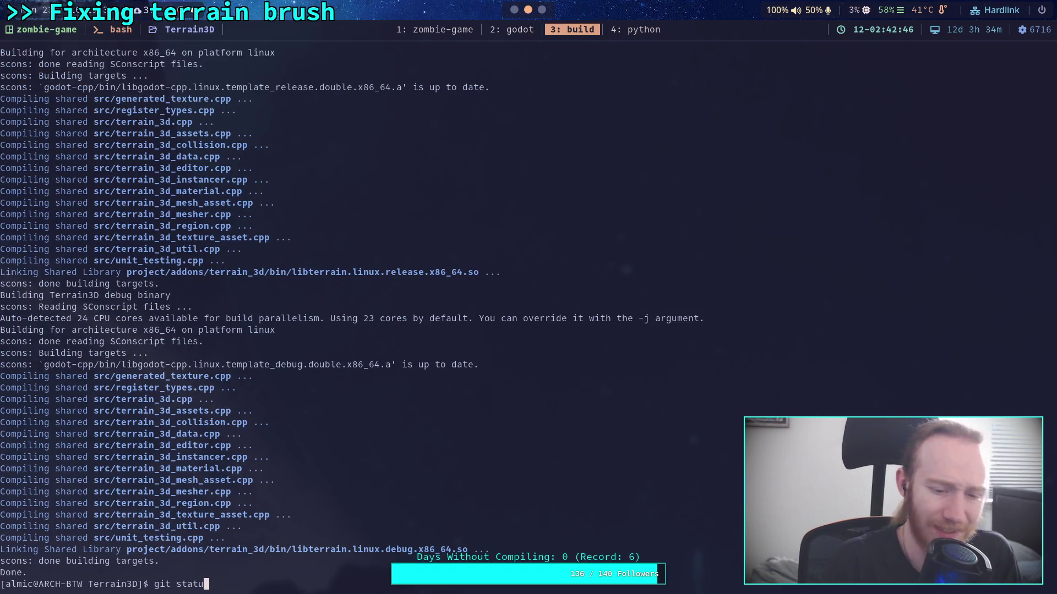
pyautogui.write('s')
pyautogui.press('Return')
pyautogui.write('git dif')
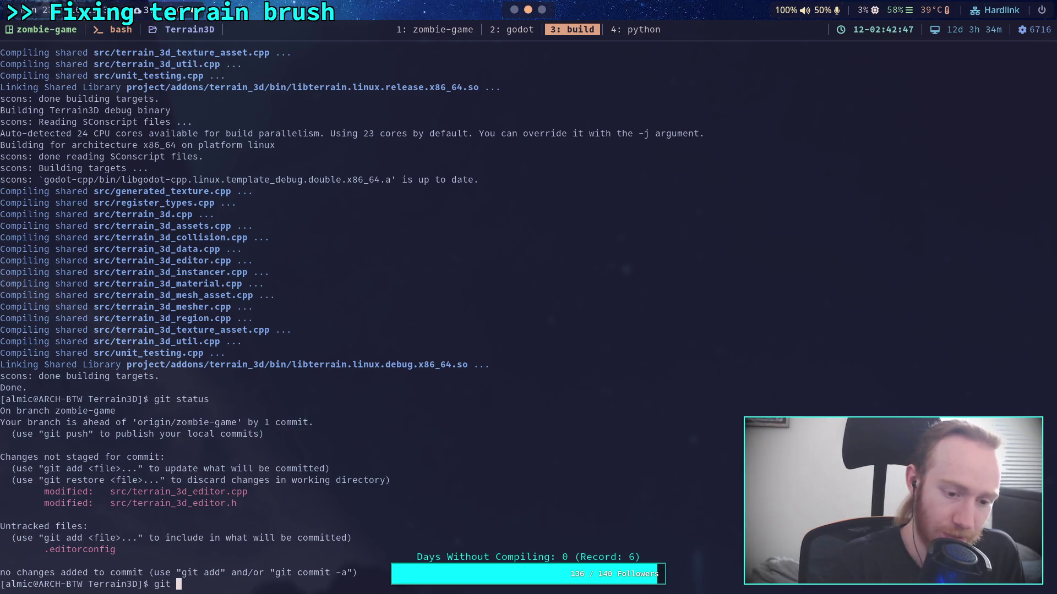
pyautogui.press('BackSpace')
pyautogui.press('BackSpace')
pyautogui.write('iff')
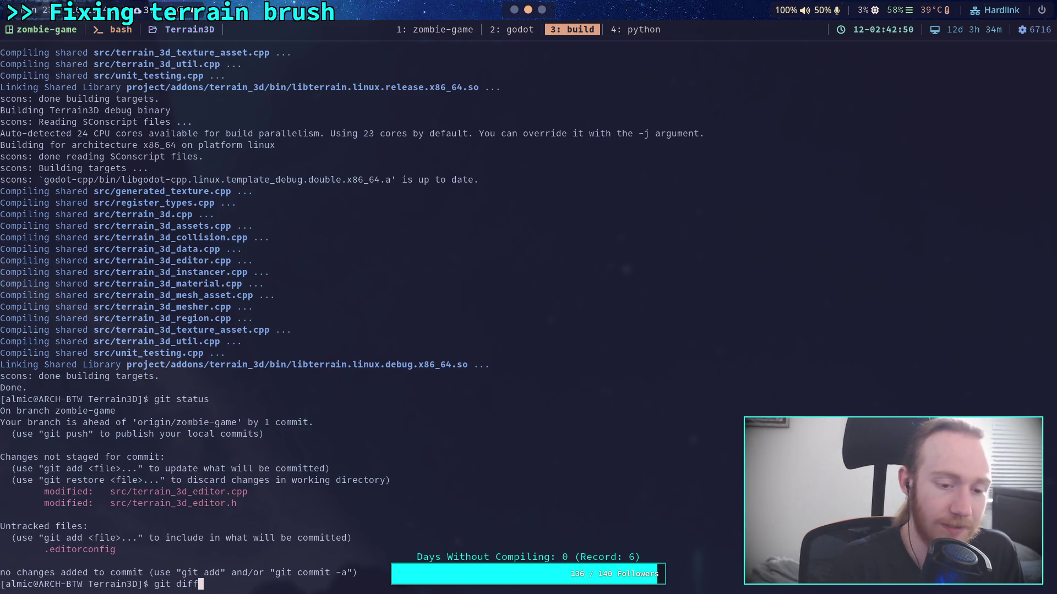
pyautogui.press('Return')
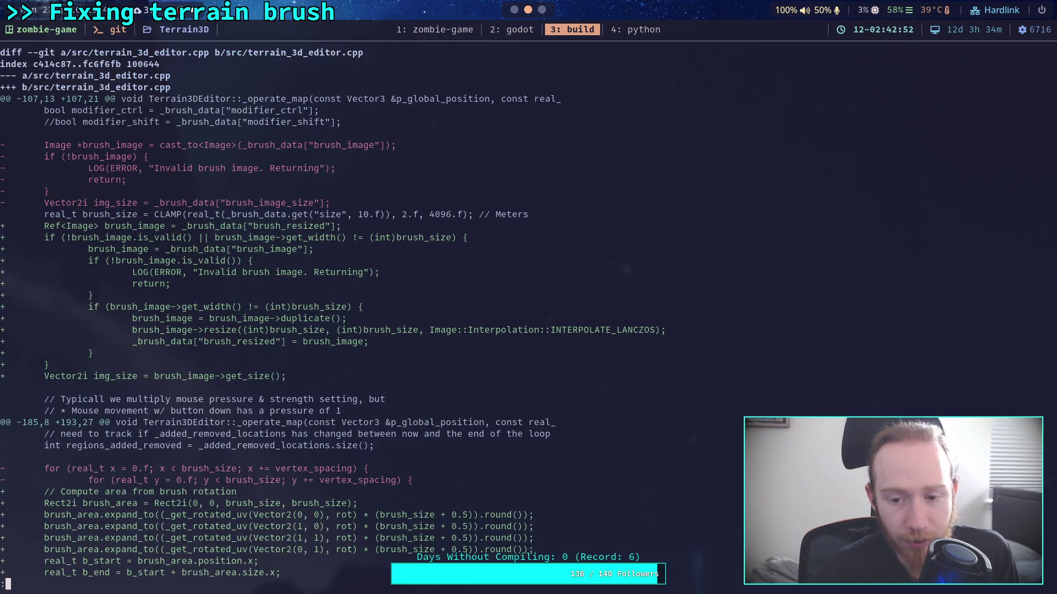
# Check the ./build usage help, then rebuild release and debug libraries with ./build -a
pyautogui.write('q')
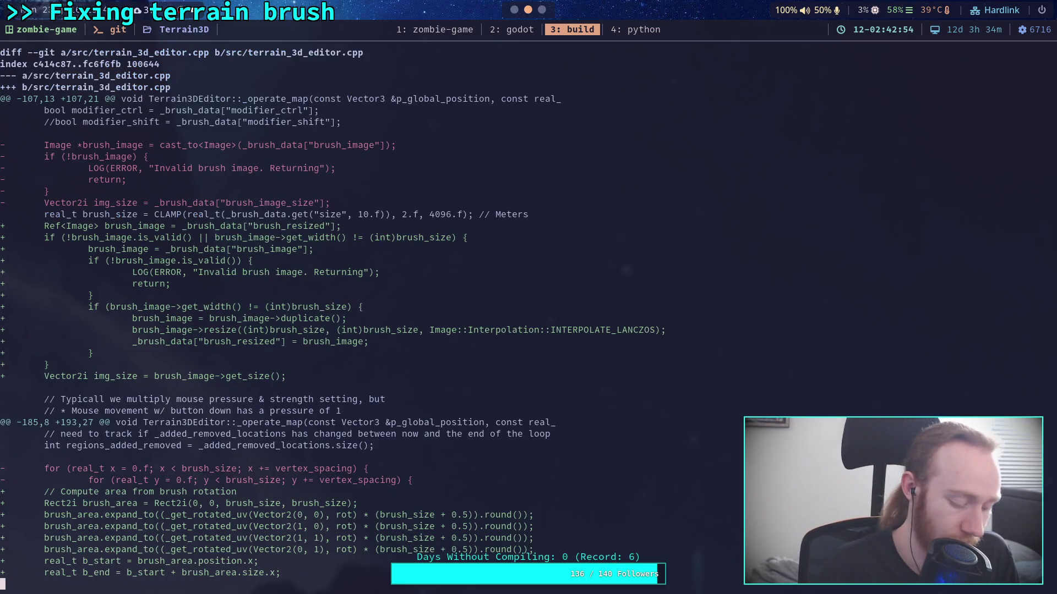
pyautogui.write('./build -')
pyautogui.press('Return')
pyautogui.press('Up')
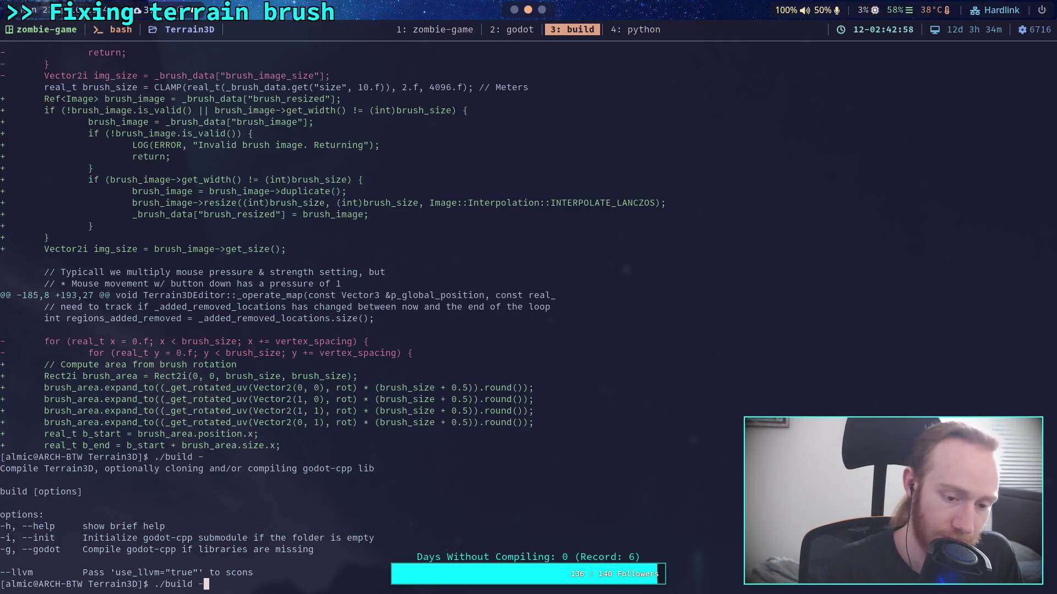
pyautogui.write('a')
pyautogui.press('Return')
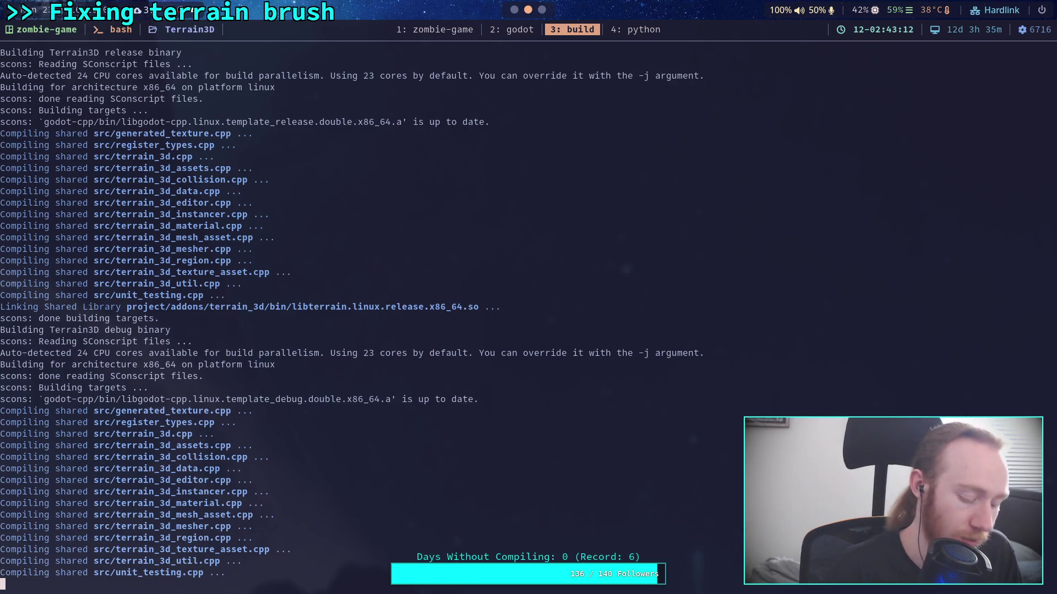
pyautogui.press('super+2')
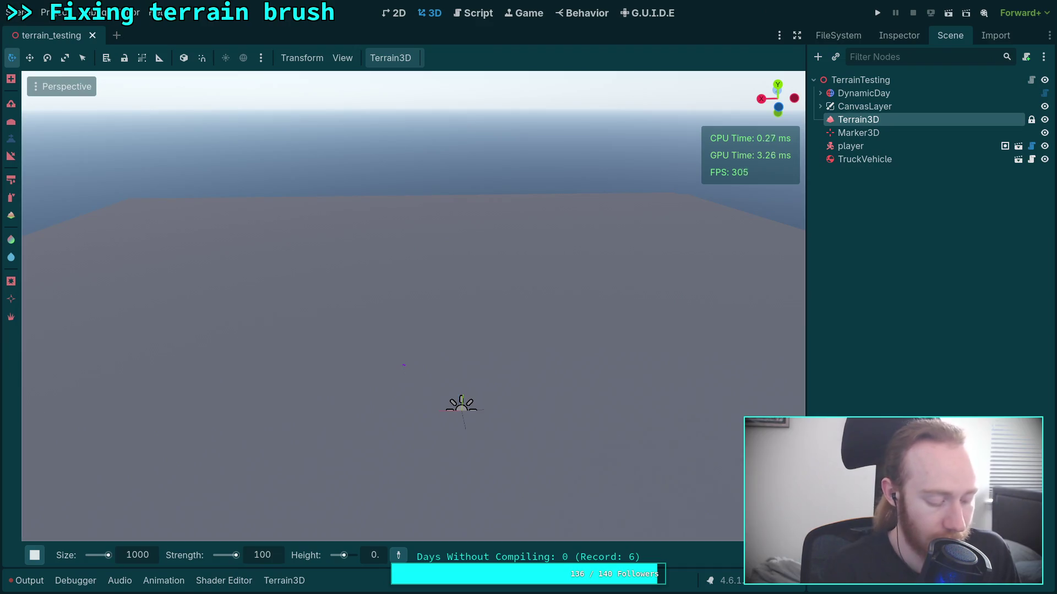
pyautogui.press('super+3')
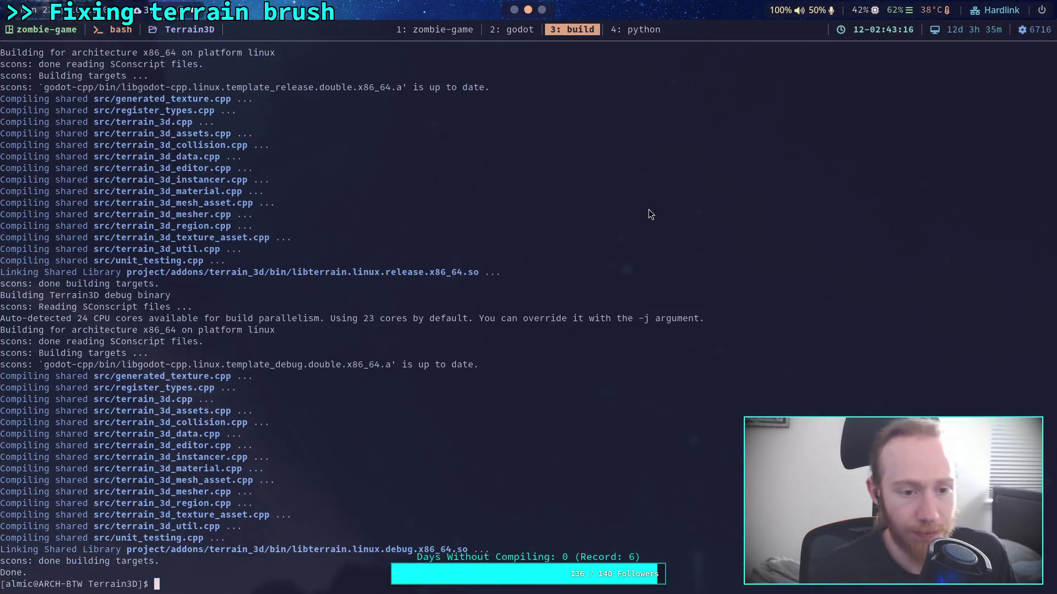
pyautogui.scroll(5, 265, 275)
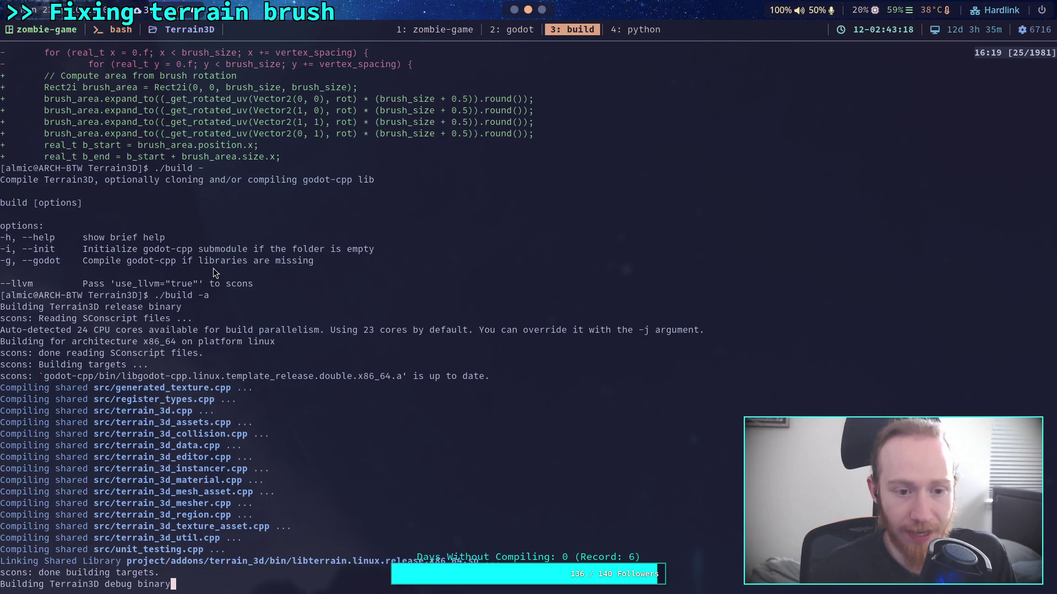
pyautogui.scroll(-5, 192, 276)
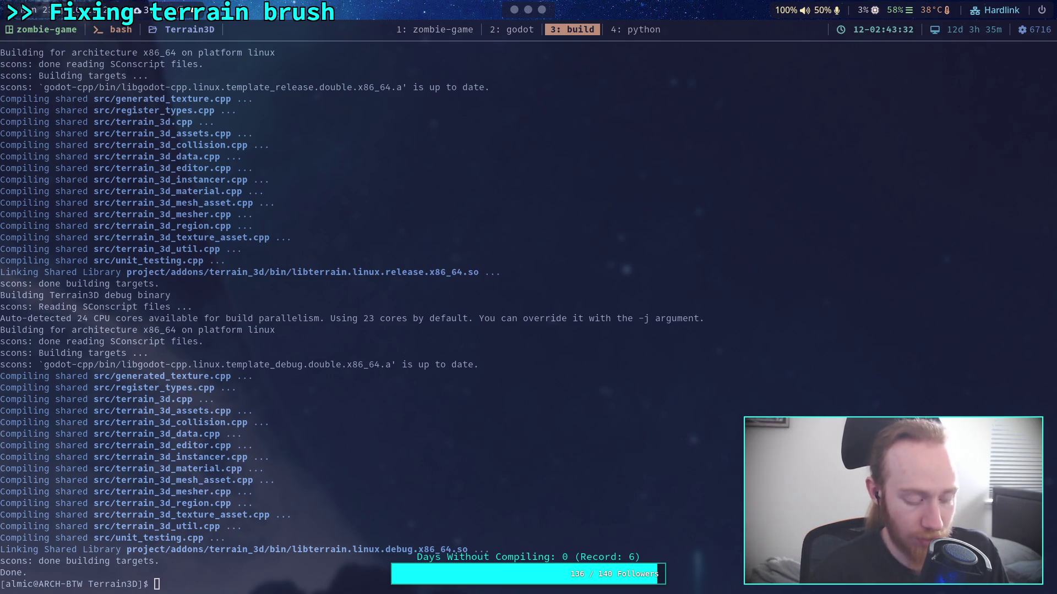
pyautogui.press('super+2')
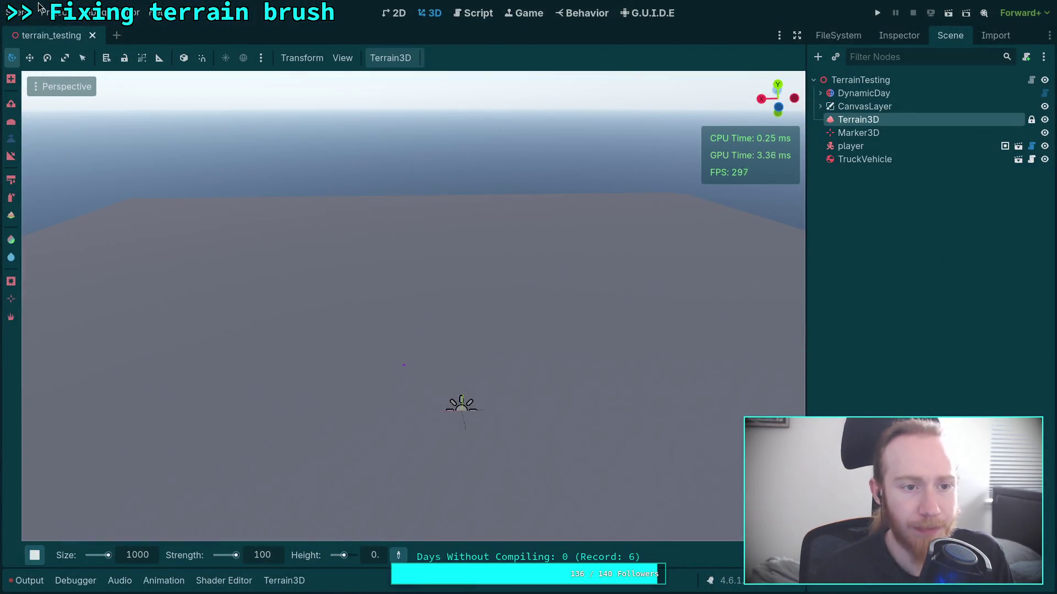
# Reload the current project to pick up the new build and frame the whole terrain
pyautogui.click(58, 12)
pyautogui.click(112, 160)
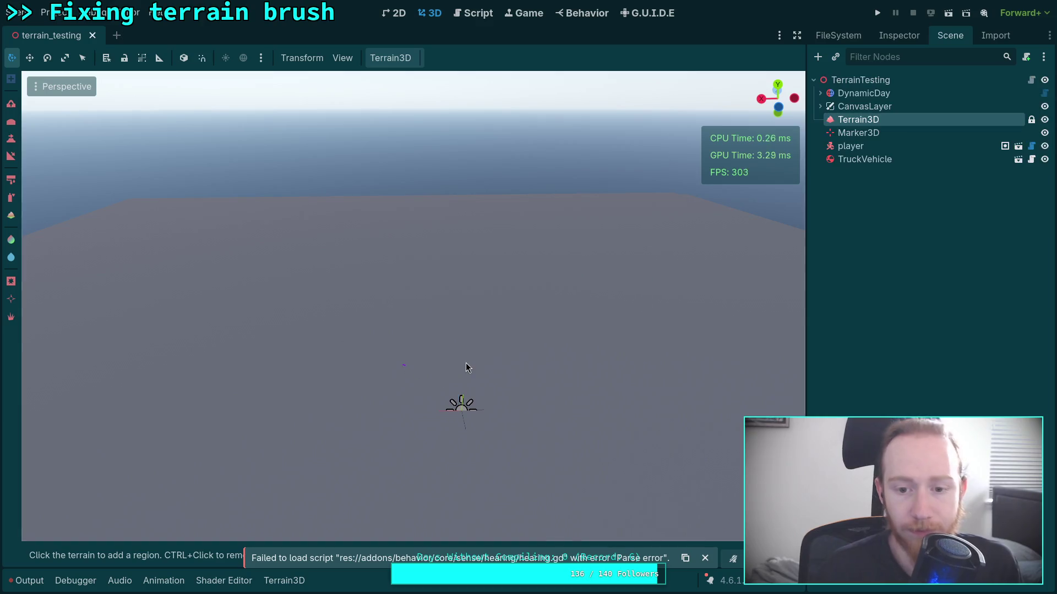
pyautogui.moveTo(478, 350); pyautogui.dragTo(476, 314)
pyautogui.scroll(3, 413, 302)
pyautogui.scroll(6, 413, 303)
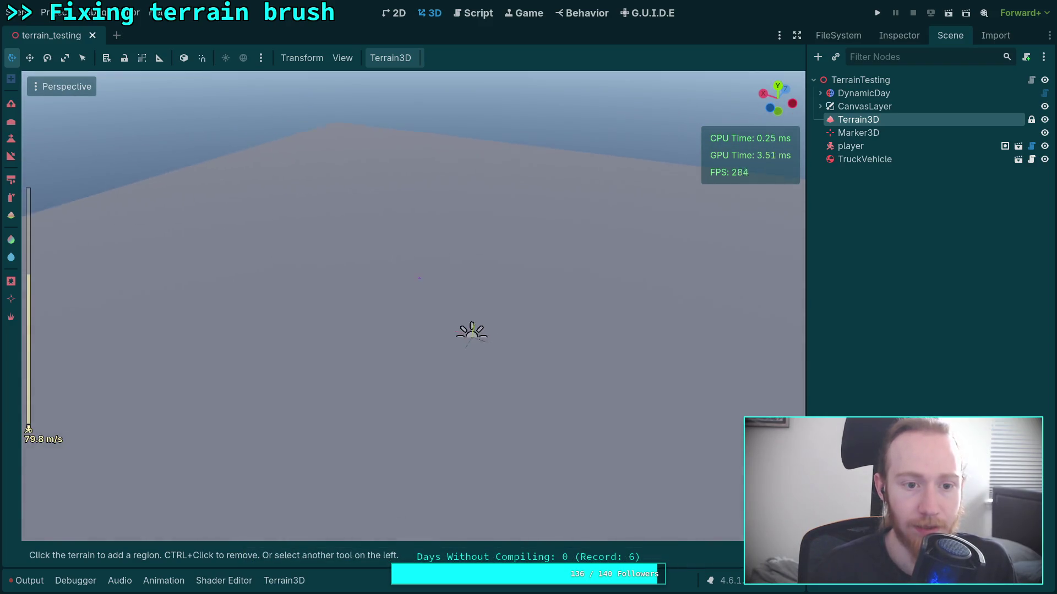
pyautogui.moveTo(410, 259)
pyautogui.mouseDown()
pyautogui.moveTo(405, 267)
pyautogui.moveTo(390, 237)
pyautogui.mouseUp()
pyautogui.moveTo(191, 285); pyautogui.dragTo(191, 285)
# Choose the sculpt tool with a Square brush, Height -100 and Size 2000
pyautogui.click(10, 137)
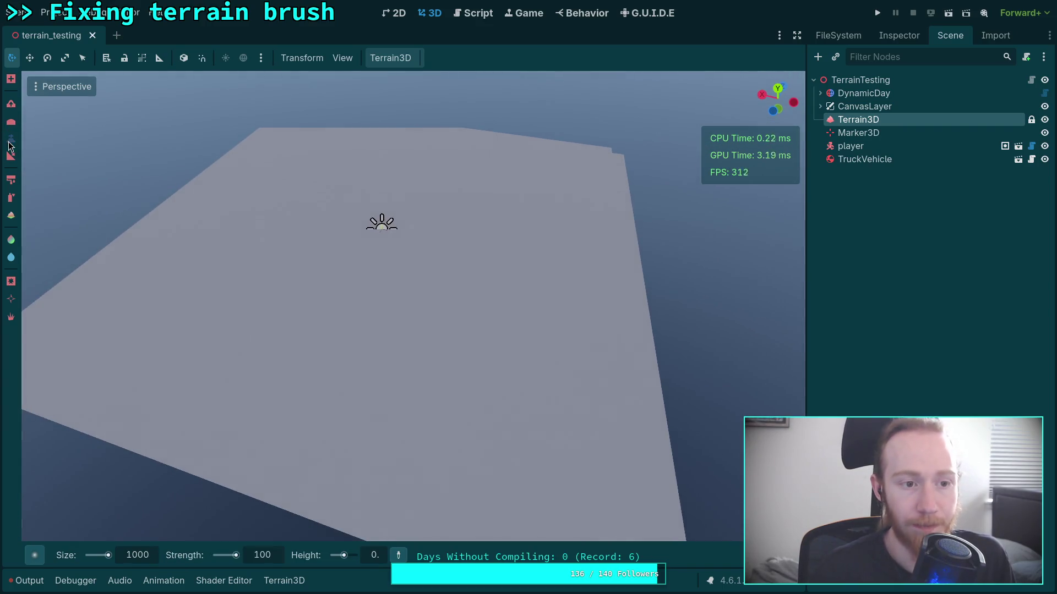
pyautogui.click(380, 560)
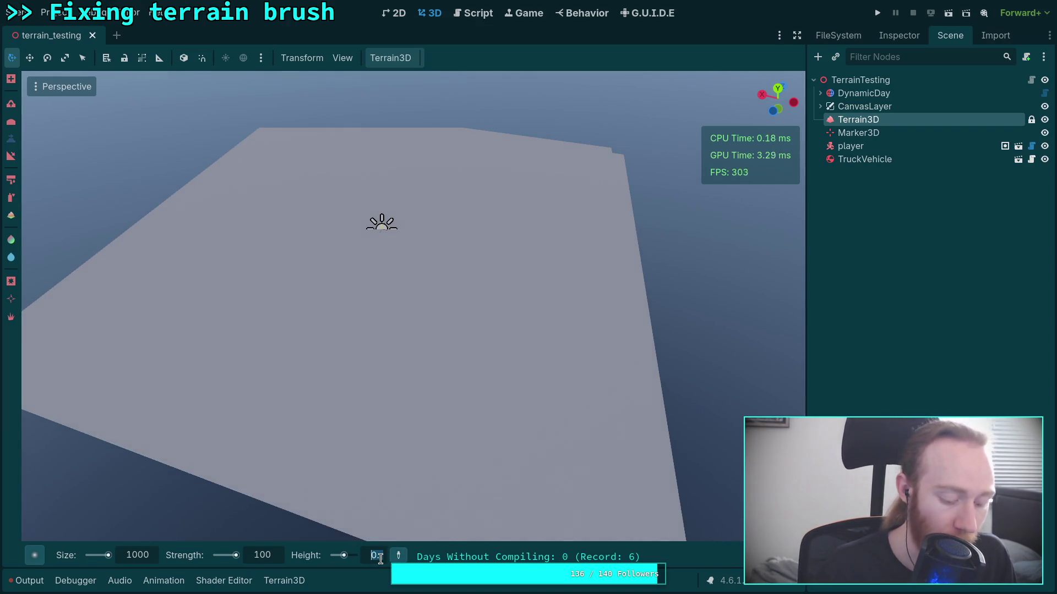
pyautogui.write('00')
pyautogui.press('Return')
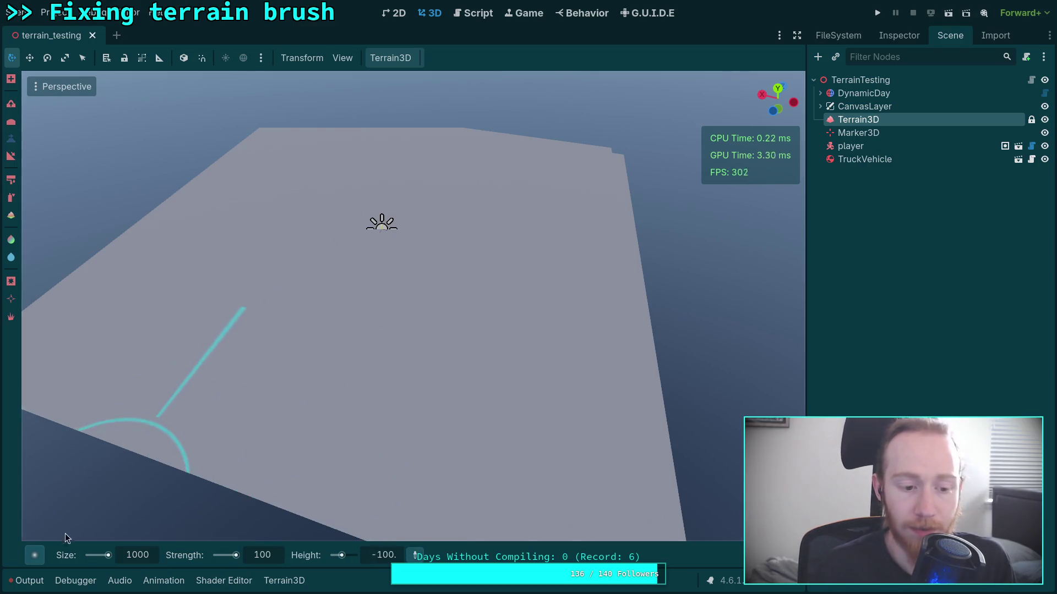
pyautogui.click(34, 556)
pyautogui.click(226, 408)
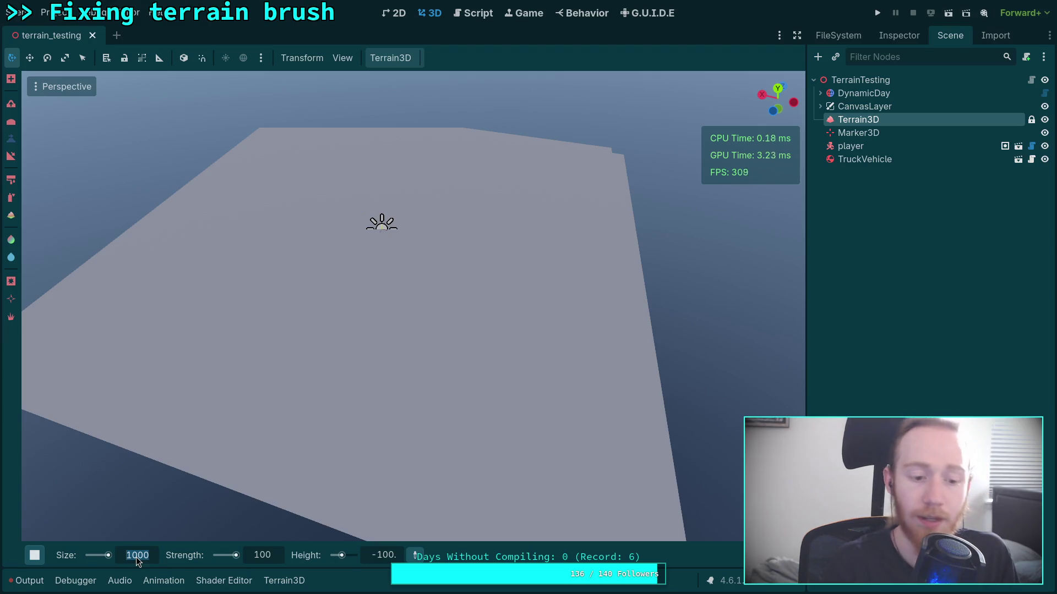
pyautogui.write('2000')
pyautogui.press('Return')
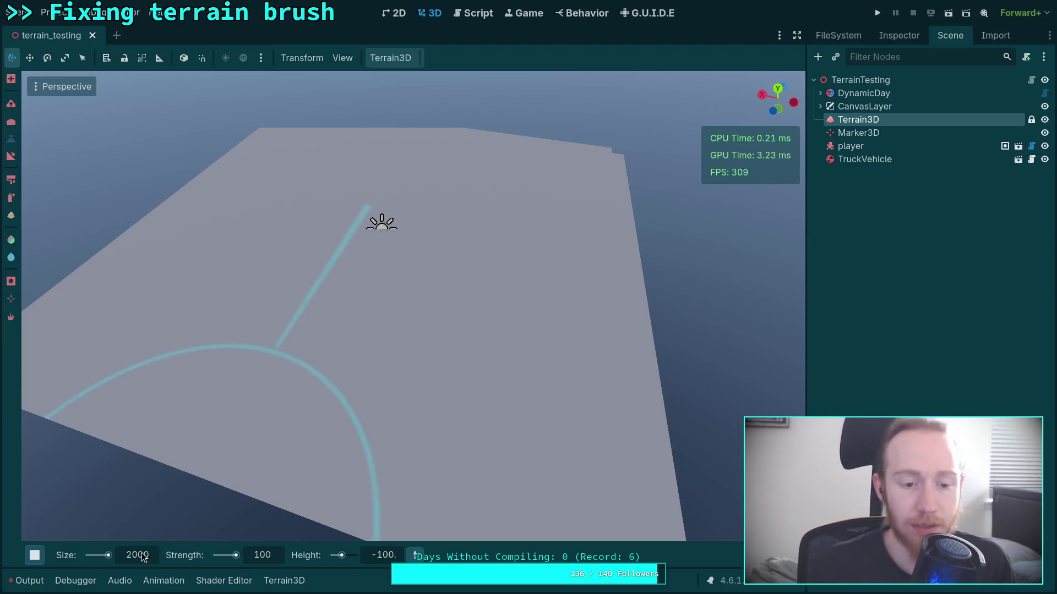
pyautogui.moveTo(756, 554)
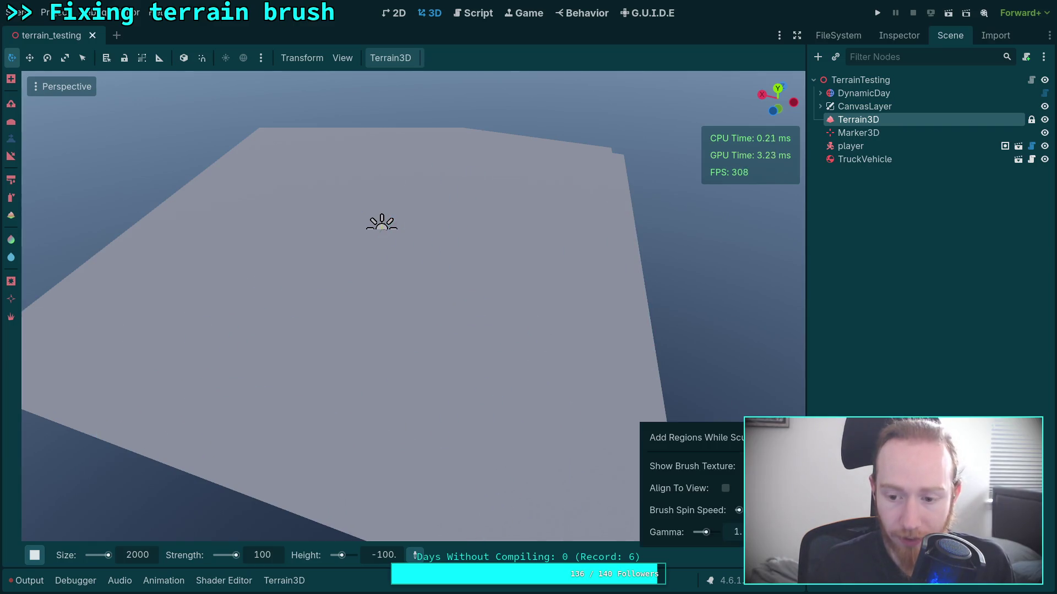
# Sculpt the terrain down with the -100 square brush in several spots and strokes
pyautogui.click(281, 386)
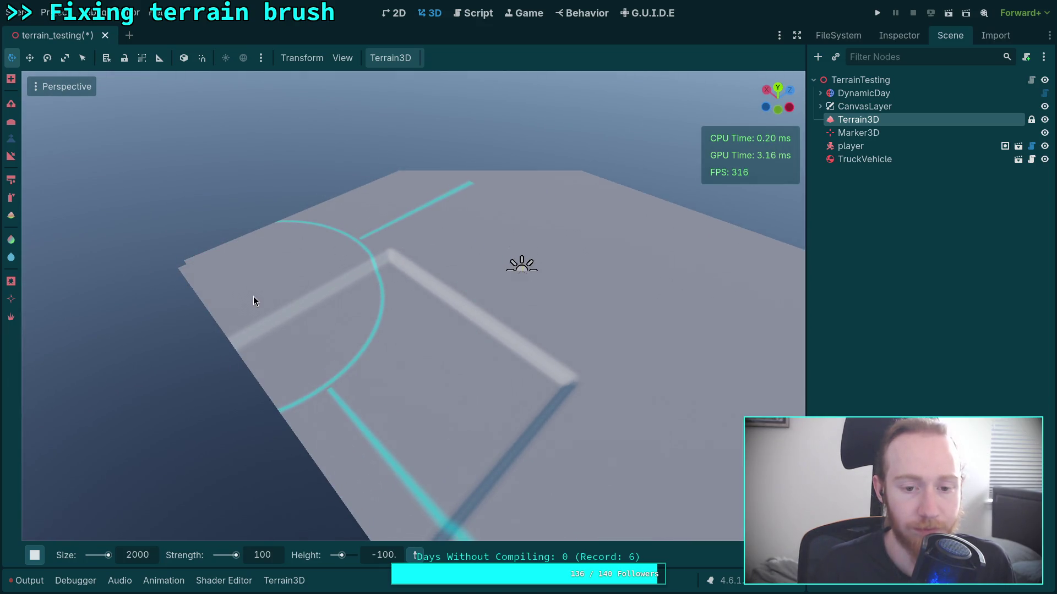
pyautogui.moveTo(257, 295)
pyautogui.mouseDown()
pyautogui.moveTo(394, 231)
pyautogui.moveTo(371, 225)
pyautogui.mouseUp()
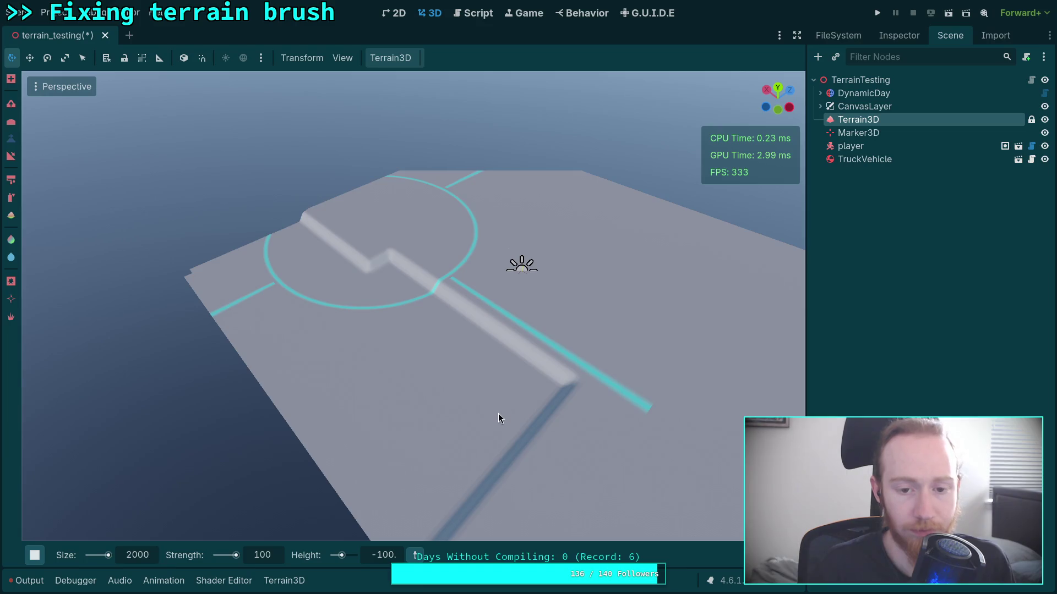
pyautogui.moveTo(575, 415)
pyautogui.mouseDown()
pyautogui.moveTo(438, 417)
pyautogui.moveTo(462, 394)
pyautogui.mouseUp()
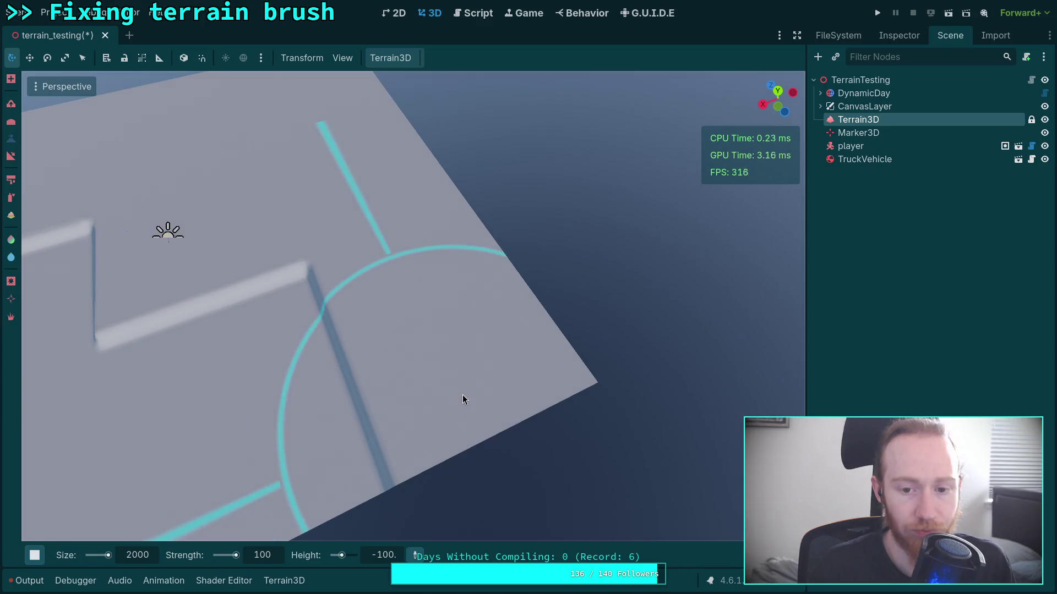
pyautogui.click(466, 346)
pyautogui.moveTo(466, 346)
pyautogui.mouseDown()
pyautogui.moveTo(467, 286)
pyautogui.moveTo(505, 336)
pyautogui.mouseUp()
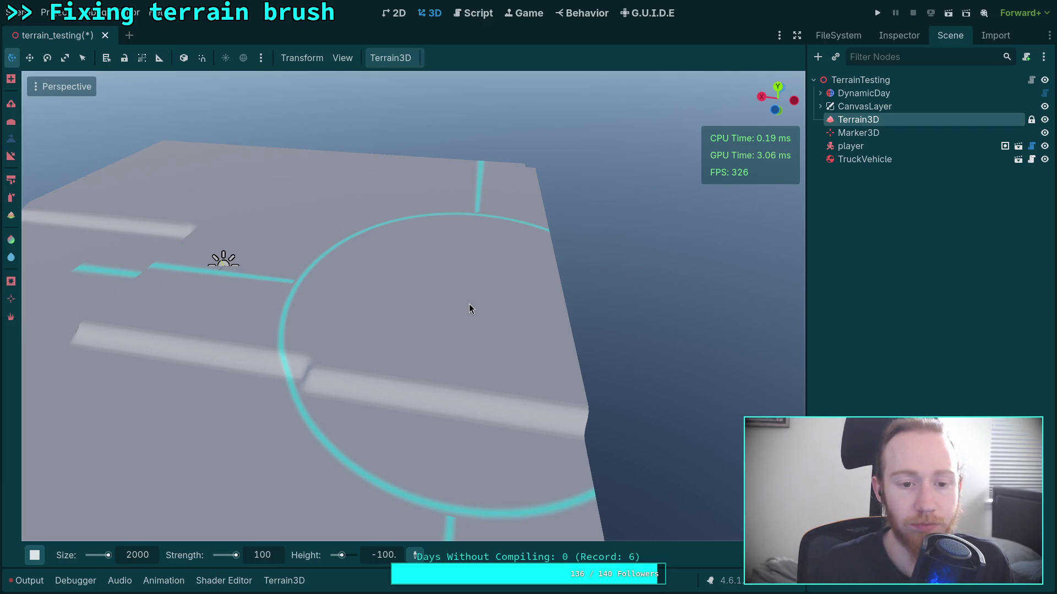
# Flatten the raised plateau to ground level and undo the leftover ridge
pyautogui.moveTo(469, 307)
pyautogui.mouseDown()
pyautogui.moveTo(316, 284)
pyautogui.moveTo(314, 266)
pyautogui.mouseUp()
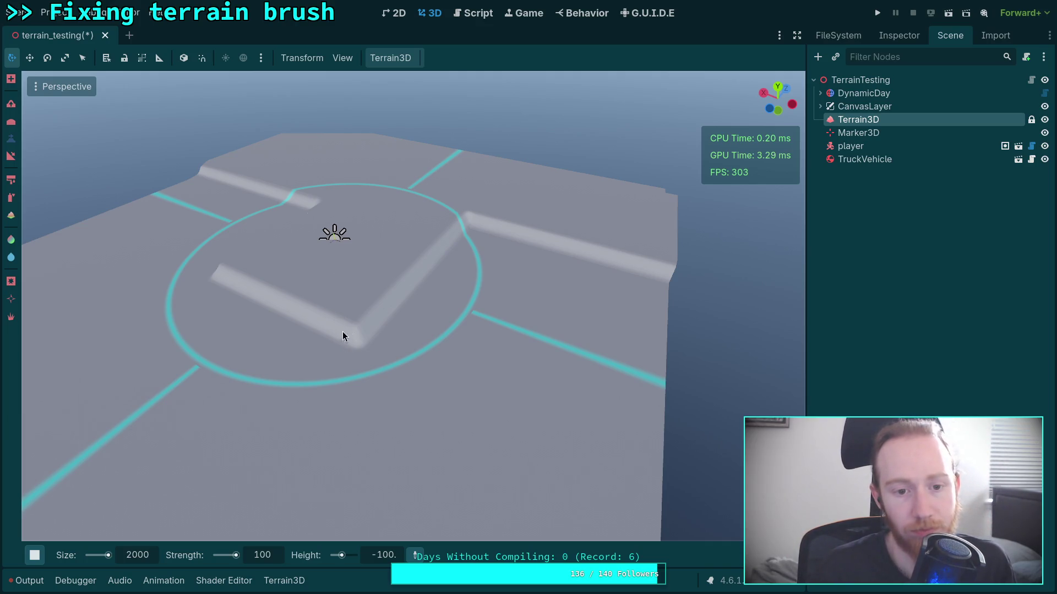
pyautogui.moveTo(368, 330); pyautogui.dragTo(557, 312)
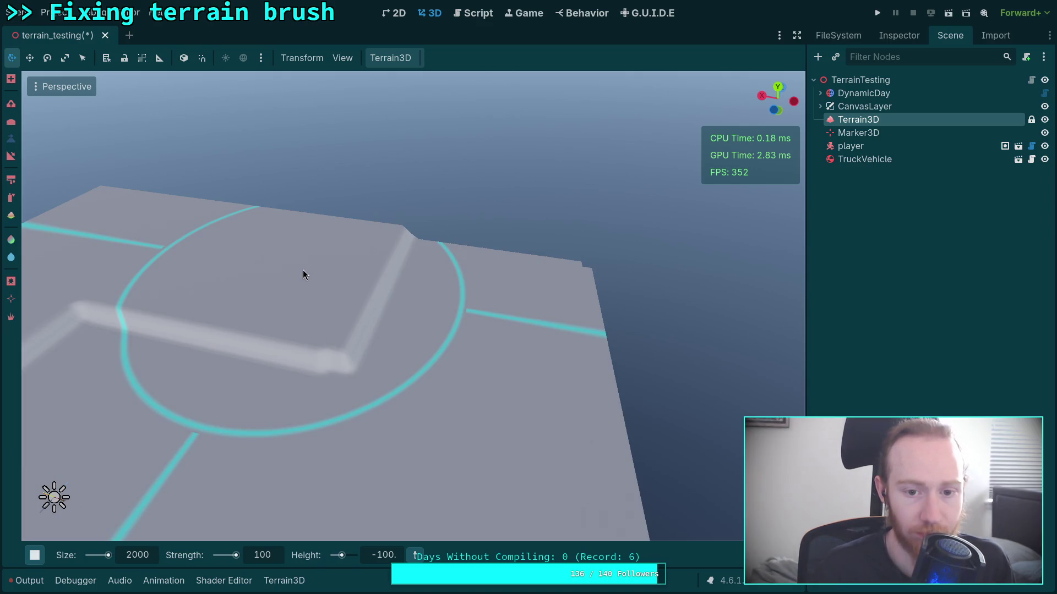
pyautogui.moveTo(319, 276); pyautogui.dragTo(318, 276)
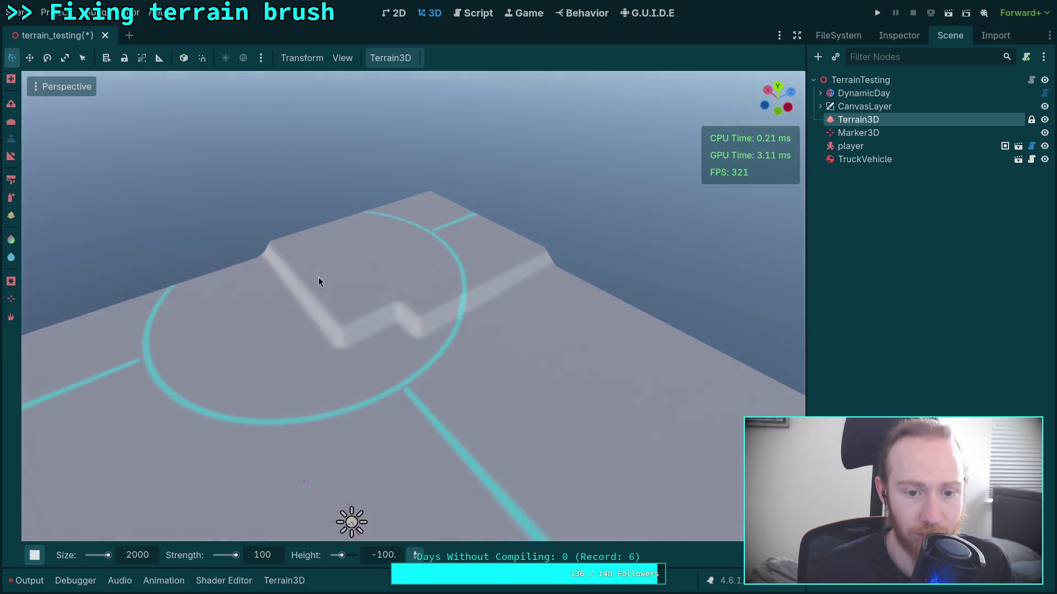
pyautogui.click(355, 267)
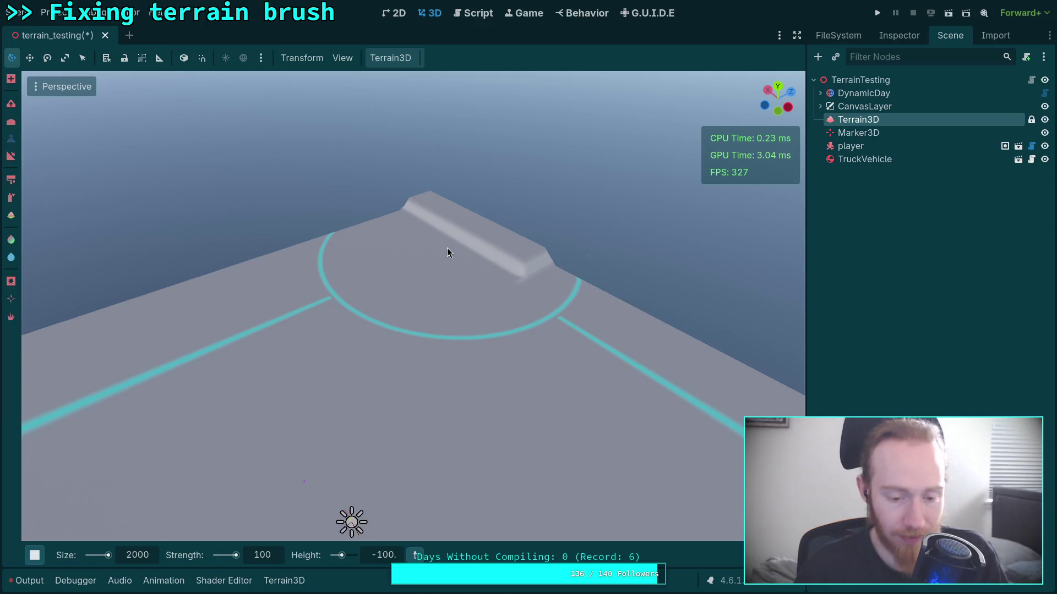
pyautogui.hotkey('ctrl', 'z')
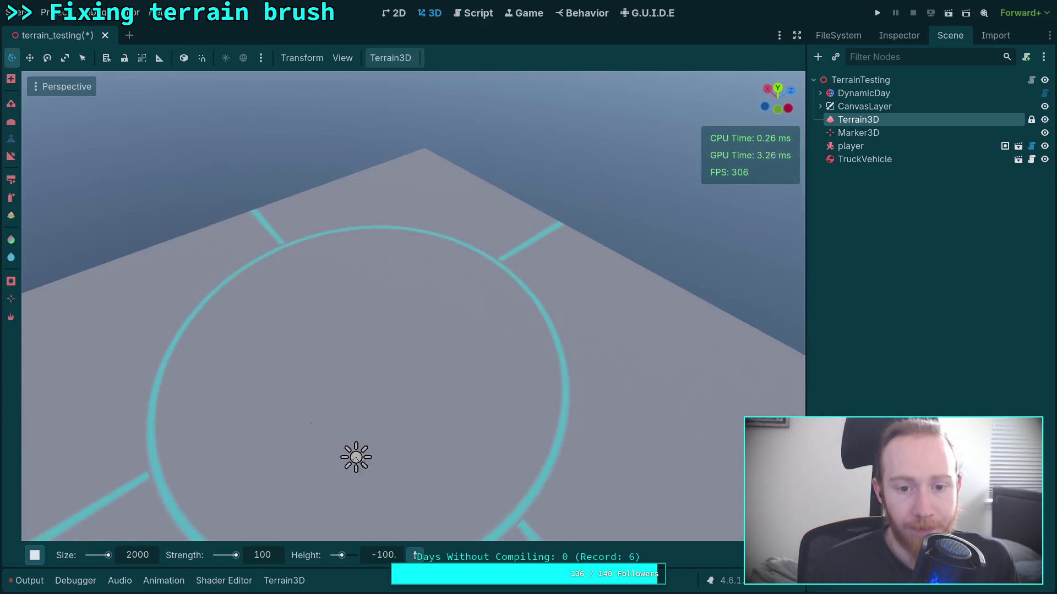
# Set the brush Height to 120 and switch to the Mountain brush shape
pyautogui.click(388, 558)
pyautogui.write('100')
pyautogui.press('Return')
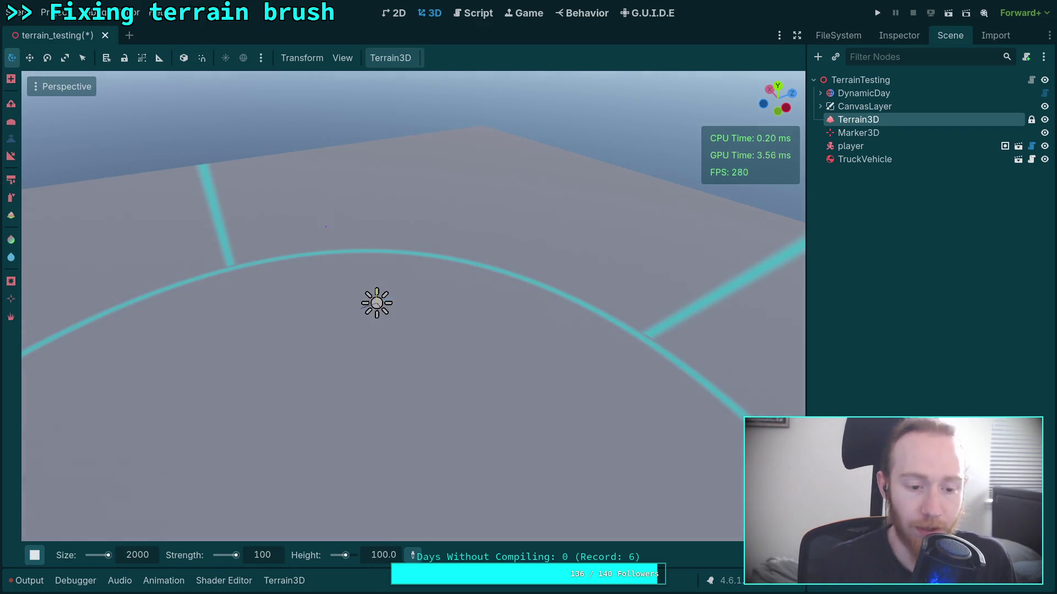
pyautogui.moveTo(34, 555)
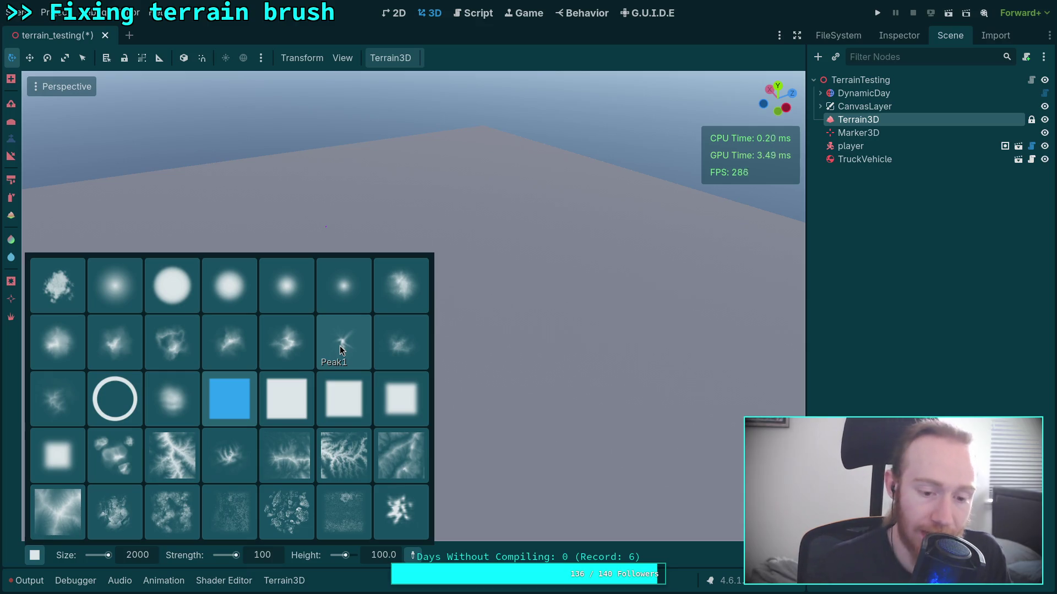
pyautogui.click(382, 555)
pyautogui.click(378, 555)
pyautogui.write('120')
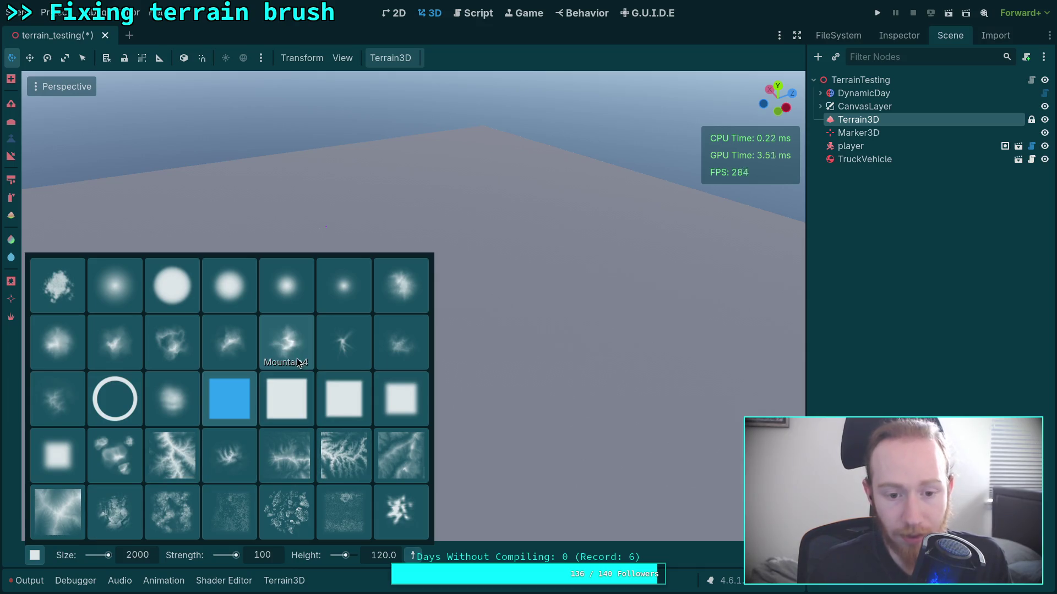
pyautogui.click(118, 353)
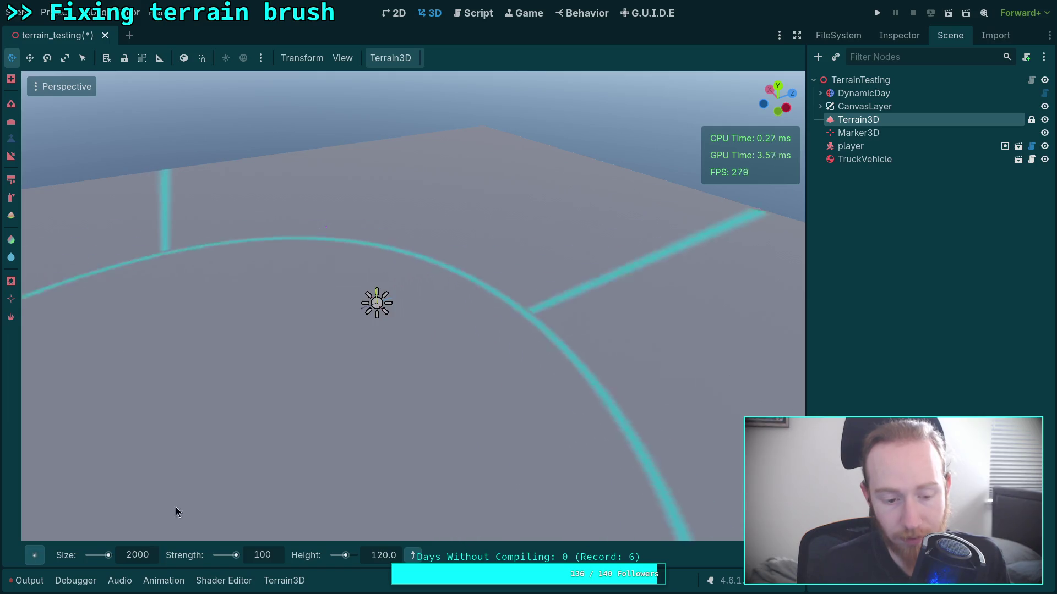
pyautogui.moveTo(402, 398)
pyautogui.mouseDown()
pyautogui.moveTo(459, 380)
pyautogui.moveTo(473, 299)
pyautogui.moveTo(461, 290)
pyautogui.moveTo(470, 332)
pyautogui.mouseUp()
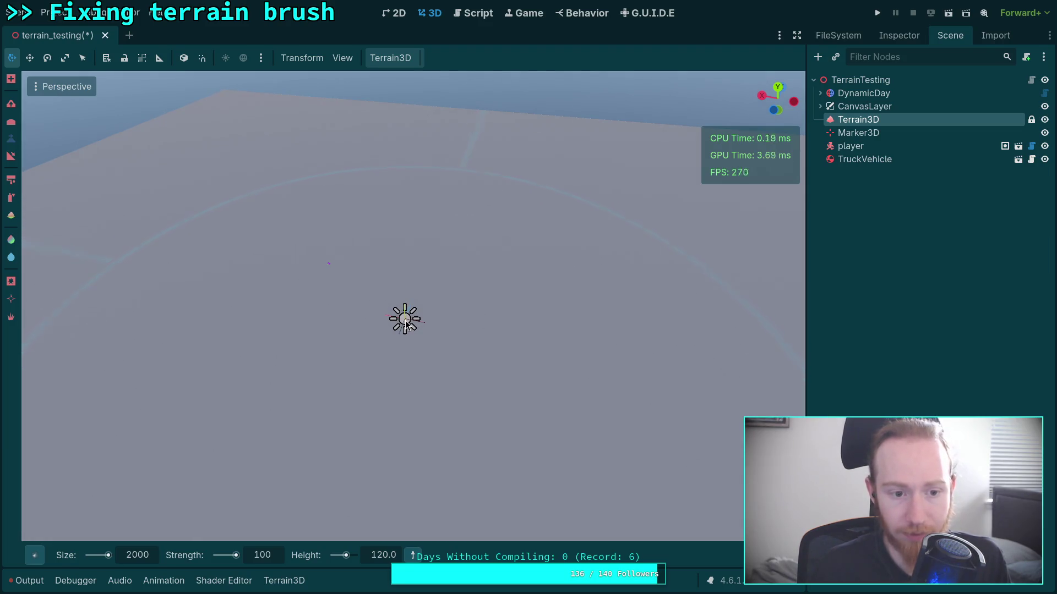
# Set Marker3D's Transform Position Y to -100, then reselect the Terrain3D node
pyautogui.click(869, 132)
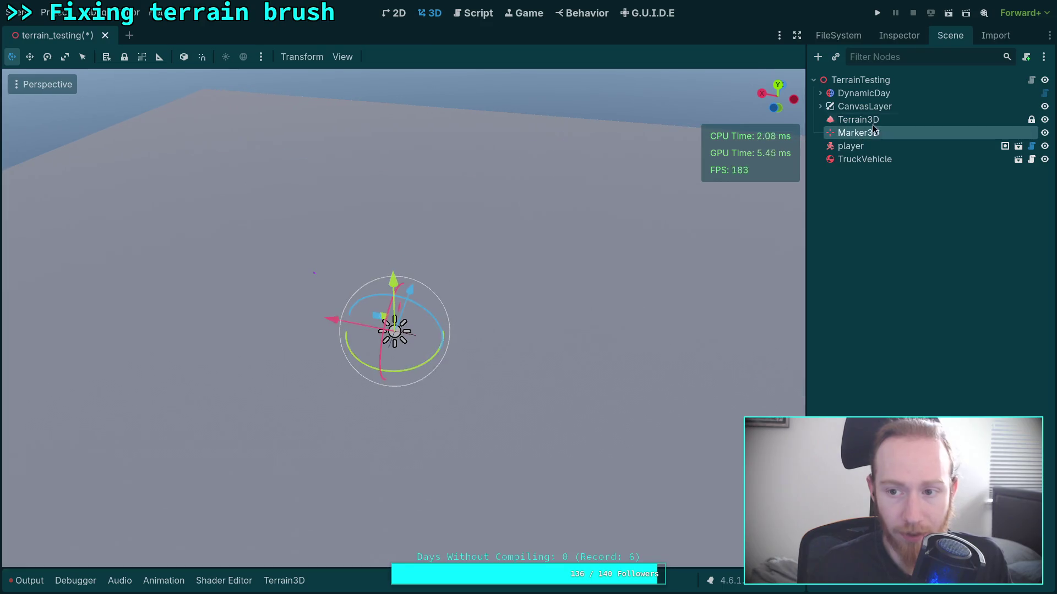
pyautogui.click(902, 36)
pyautogui.click(842, 177)
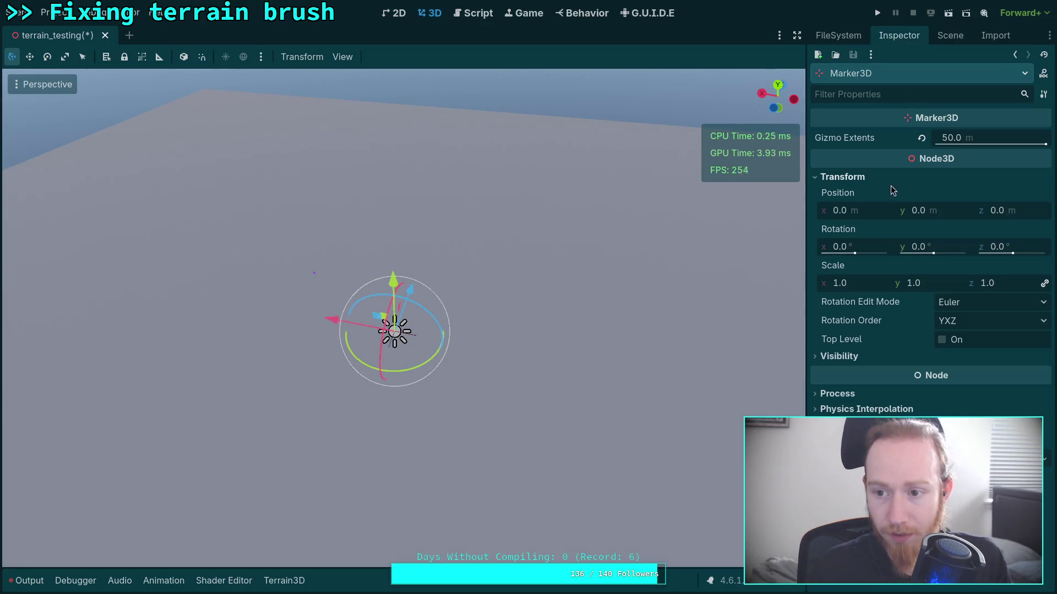
pyautogui.click(935, 211)
pyautogui.write('-100')
pyautogui.press('Return')
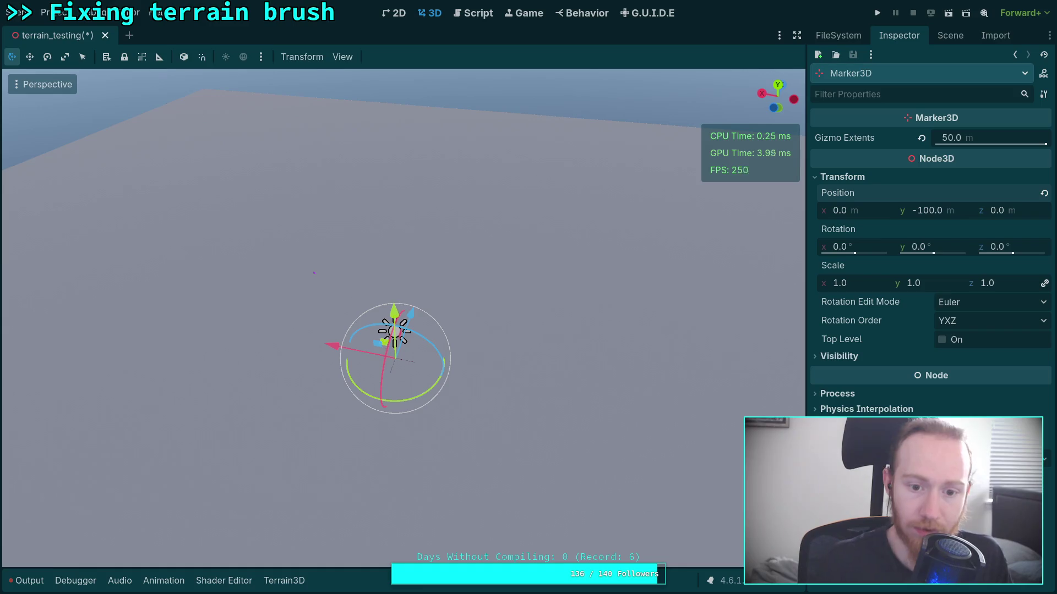
pyautogui.click(949, 35)
pyautogui.click(858, 119)
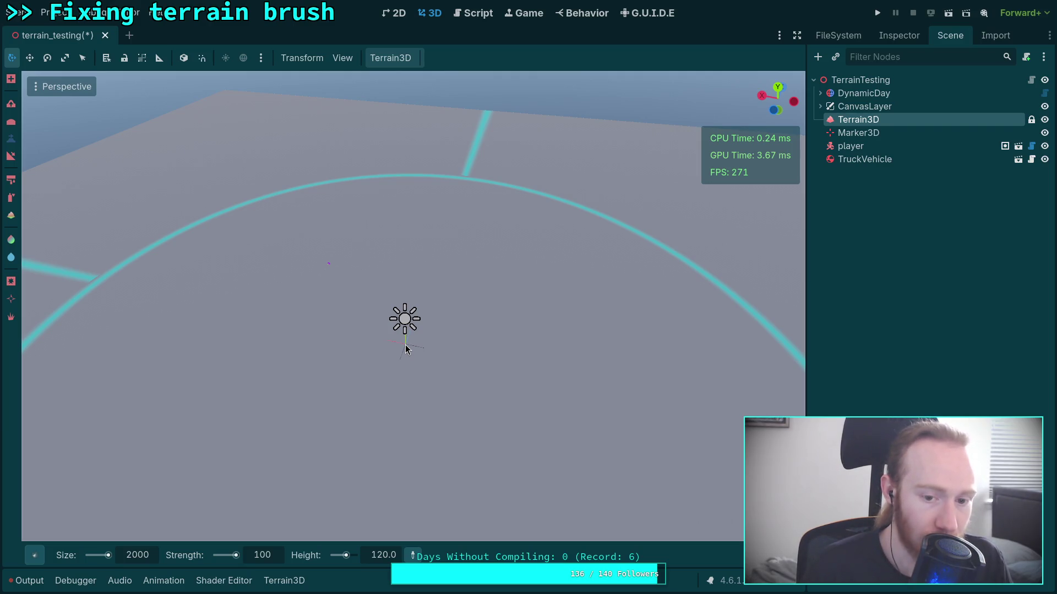
# Stamp a Mountain-brush mountain in the terrain's middle and save terrain_testing
pyautogui.click(405, 346)
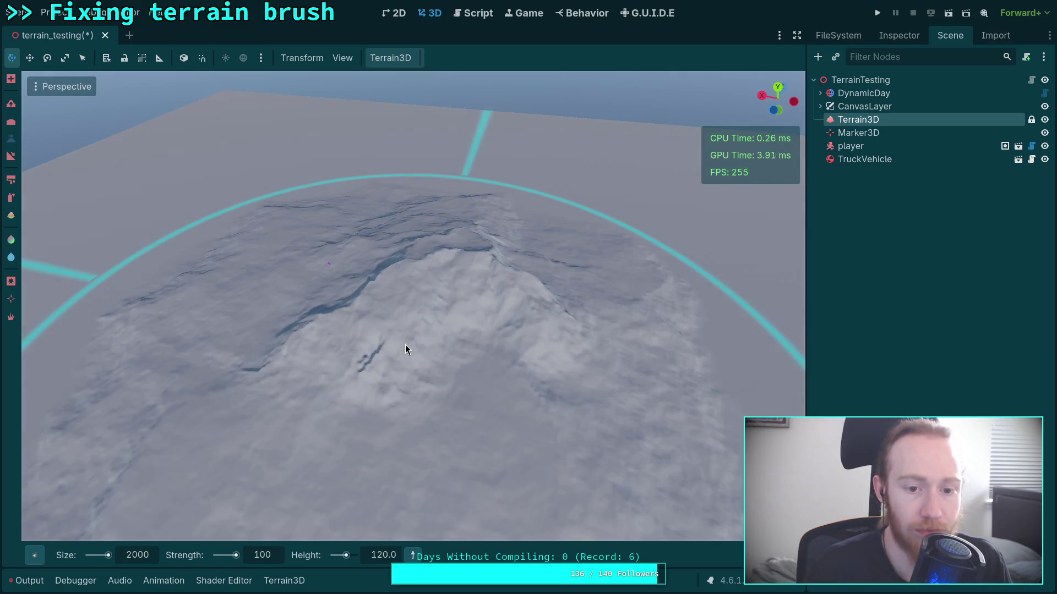
pyautogui.scroll(-5, 413, 306)
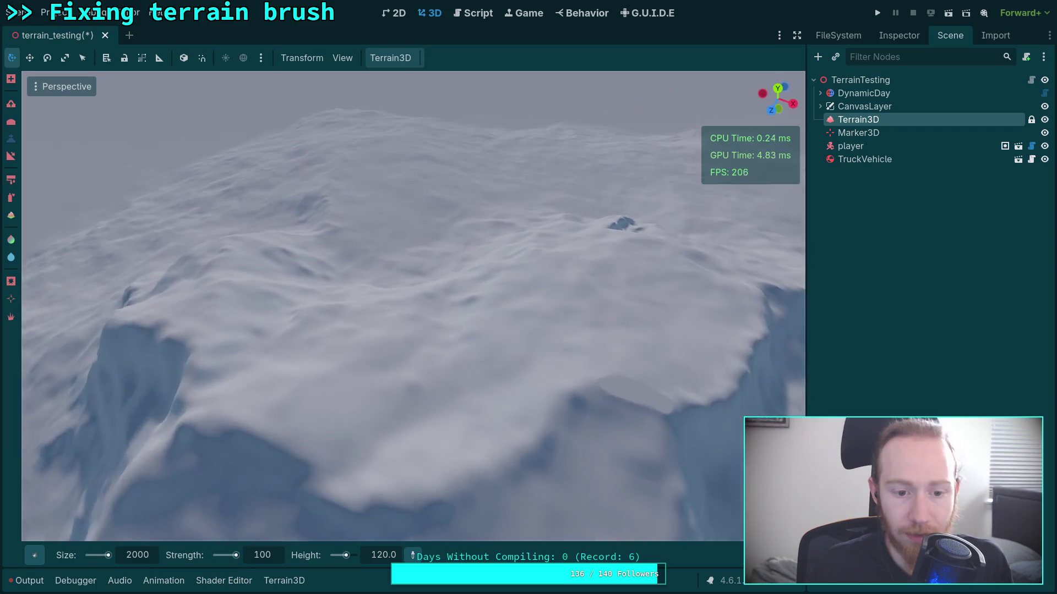
pyautogui.hotkey('ctrl', 's')
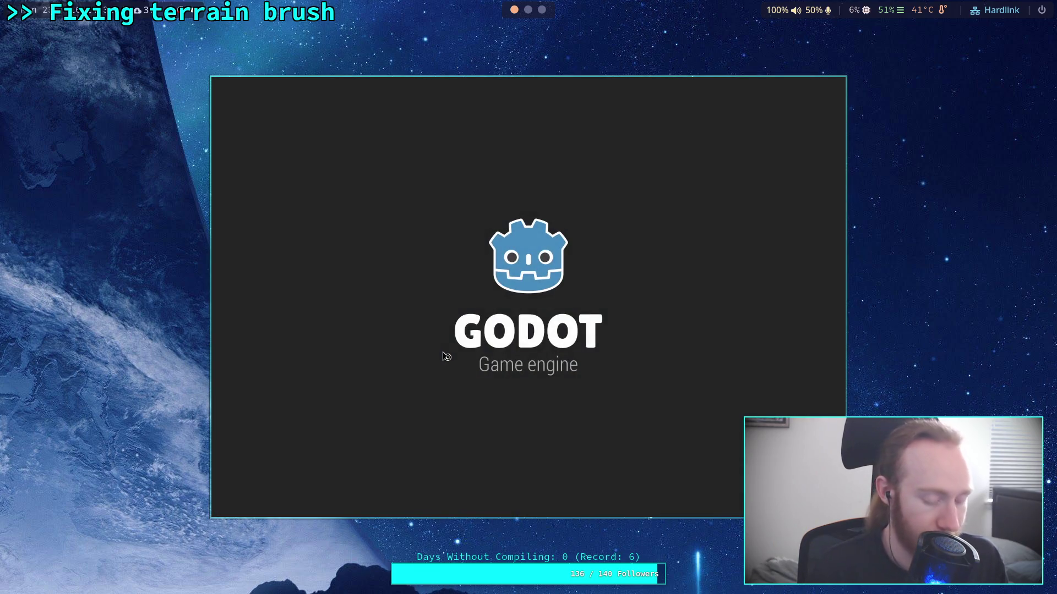
# Open Zombie Game from the Project Manager and dismiss the 'Failed to load script' notices
pyautogui.click(756, 145)
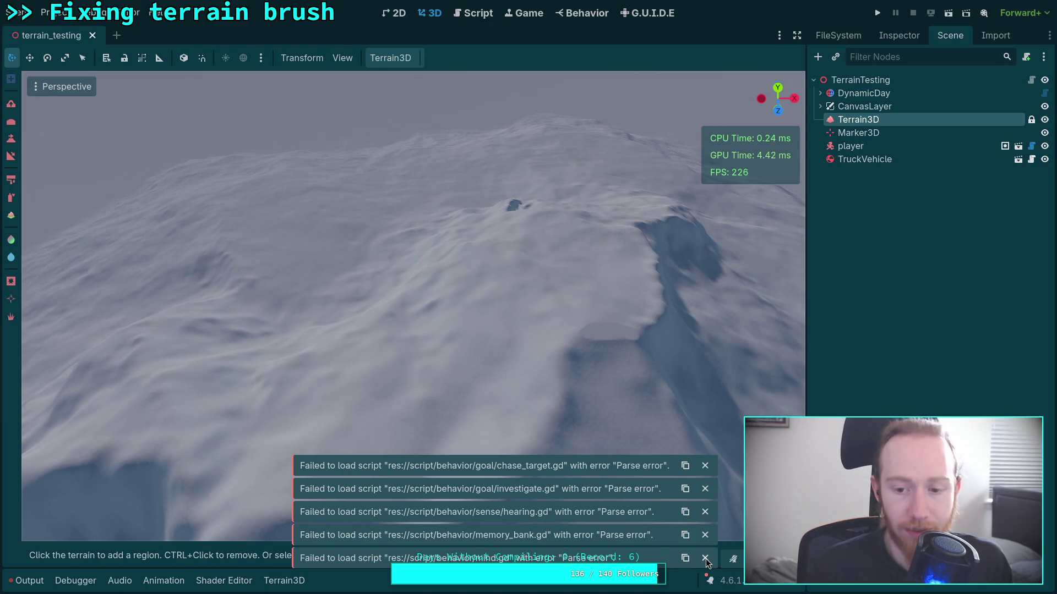
pyautogui.click(705, 558)
pyautogui.click(705, 558)
pyautogui.click(704, 558)
pyautogui.click(705, 558)
pyautogui.click(705, 558)
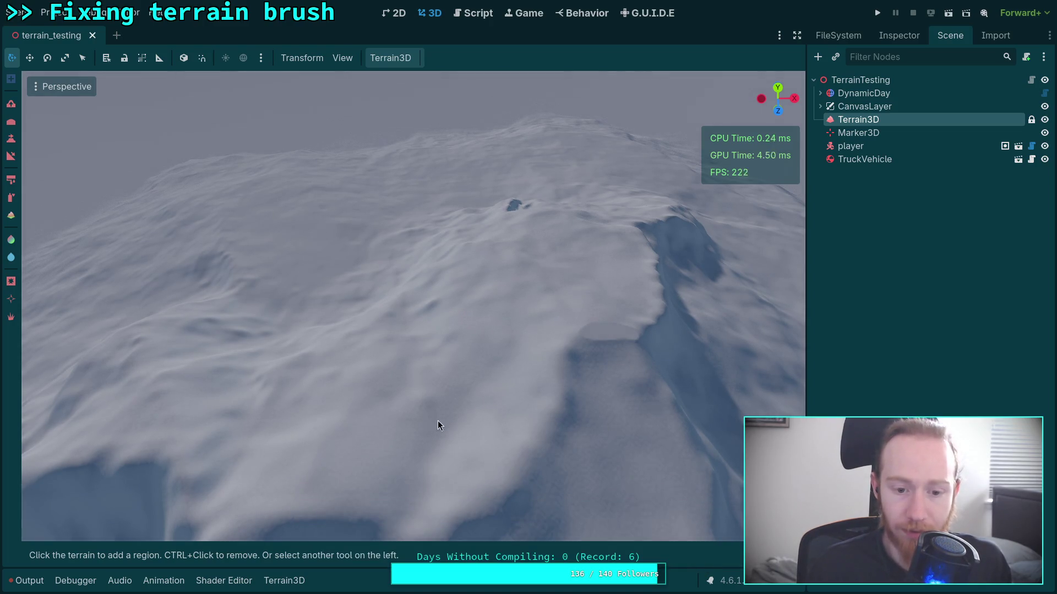
pyautogui.scroll(3, 413, 306)
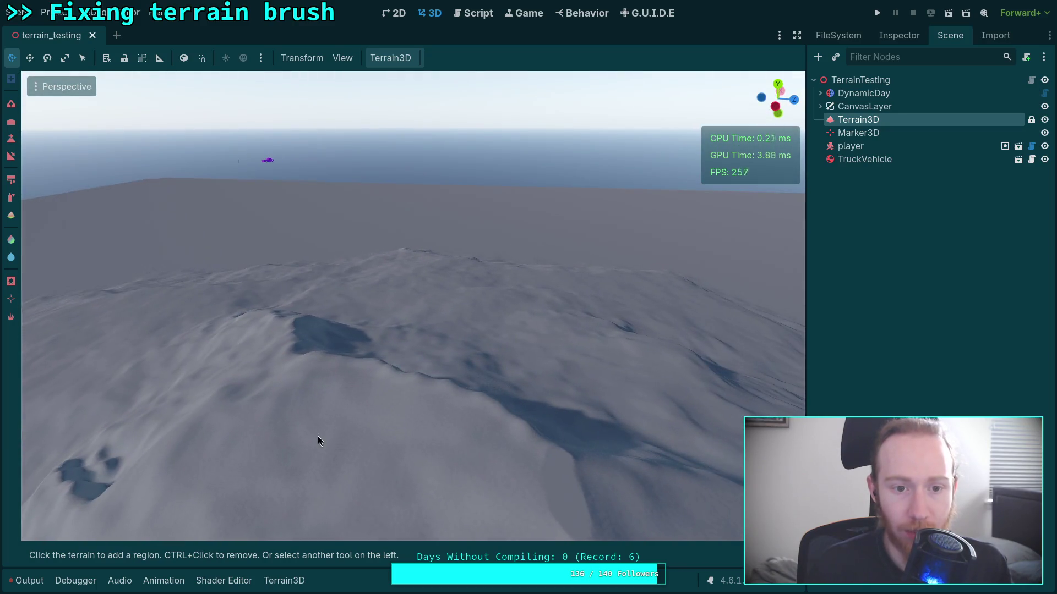
# Move the TruckVehicle across the terrain, repositioning it from a top-down view
pyautogui.click(875, 159)
pyautogui.moveTo(275, 162)
pyautogui.mouseDown()
pyautogui.moveTo(223, 160)
pyautogui.moveTo(182, 184)
pyautogui.moveTo(457, 309)
pyautogui.moveTo(646, 448)
pyautogui.moveTo(668, 358)
pyautogui.mouseUp()
pyautogui.click(776, 83)
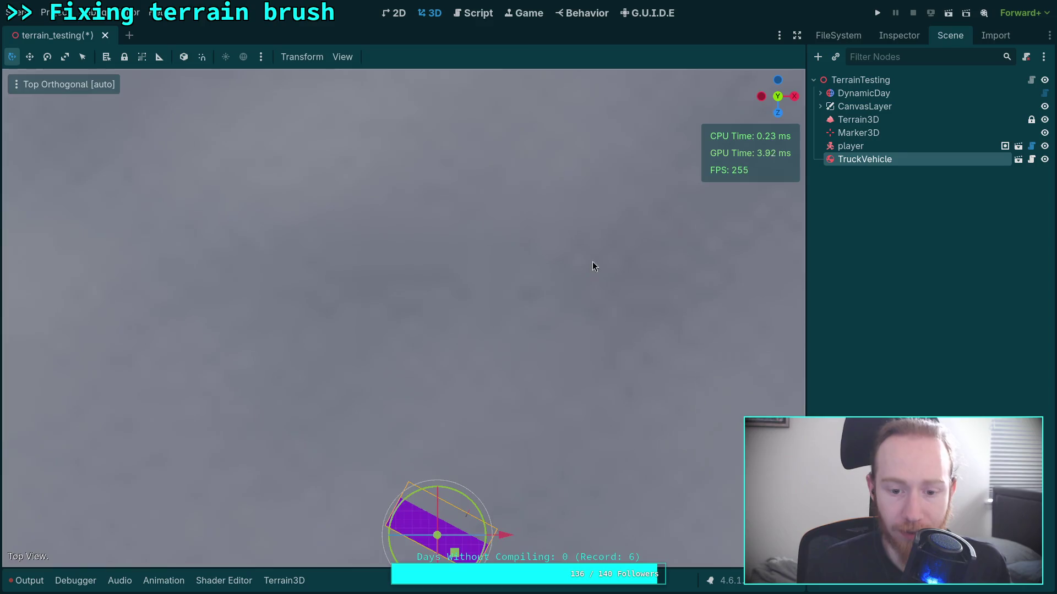
pyautogui.scroll(5, 502, 340)
pyautogui.moveTo(424, 358); pyautogui.dragTo(509, 410)
# Move the player node over to the truck's spot
pyautogui.click(864, 144)
pyautogui.scroll(-4, 674, 185)
pyautogui.moveTo(662, 158)
pyautogui.mouseDown()
pyautogui.moveTo(512, 394)
pyautogui.moveTo(427, 371)
pyautogui.moveTo(343, 193)
pyautogui.moveTo(404, 256)
pyautogui.moveTo(436, 440)
pyautogui.moveTo(427, 320)
pyautogui.mouseUp()
pyautogui.press('f')
pyautogui.press('f')
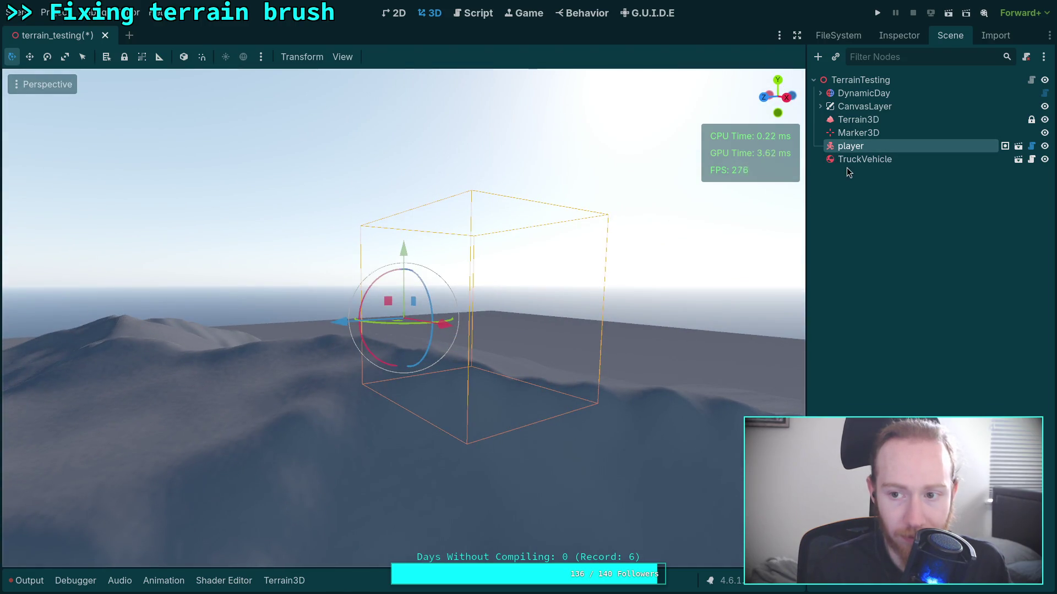
# Lower the TruckVehicle down onto the mountain terrain
pyautogui.doubleClick(864, 159)
pyautogui.moveTo(404, 265)
pyautogui.mouseDown()
pyautogui.moveTo(402, 434)
pyautogui.moveTo(401, 272)
pyautogui.moveTo(404, 322)
pyautogui.moveTo(564, 345)
pyautogui.mouseUp()
pyautogui.press('f')
pyautogui.press('f')
pyautogui.scroll(3, 430, 311)
pyautogui.moveTo(402, 251); pyautogui.dragTo(402, 331)
pyautogui.click(556, 242)
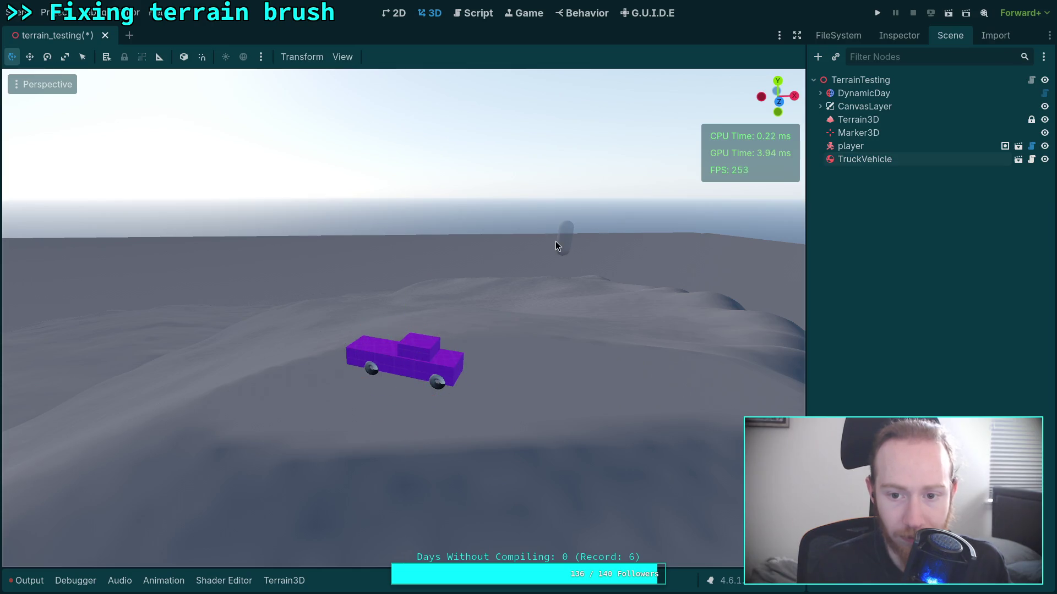
# Lower the player onto the ground beside the truck and save terrain_testing
pyautogui.click(850, 146)
pyautogui.moveTo(567, 193); pyautogui.dragTo(543, 306)
pyautogui.scroll(3, 418, 275)
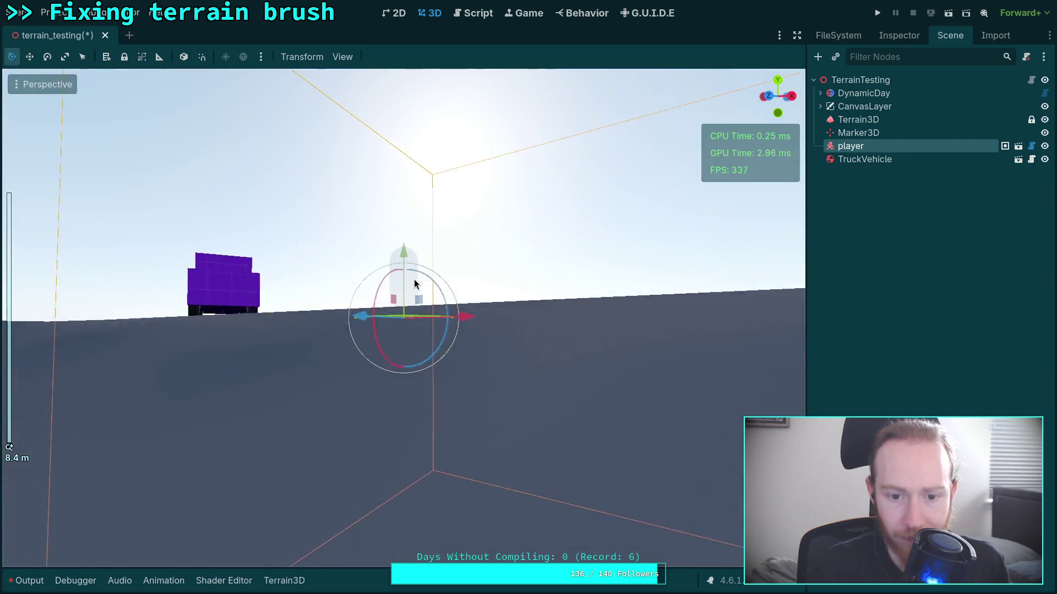
pyautogui.scroll(5, 385, 292)
pyautogui.moveTo(395, 244)
pyautogui.mouseDown()
pyautogui.moveTo(397, 276)
pyautogui.moveTo(398, 260)
pyautogui.moveTo(396, 273)
pyautogui.moveTo(435, 283)
pyautogui.moveTo(502, 258)
pyautogui.moveTo(545, 290)
pyautogui.moveTo(416, 322)
pyautogui.mouseUp()
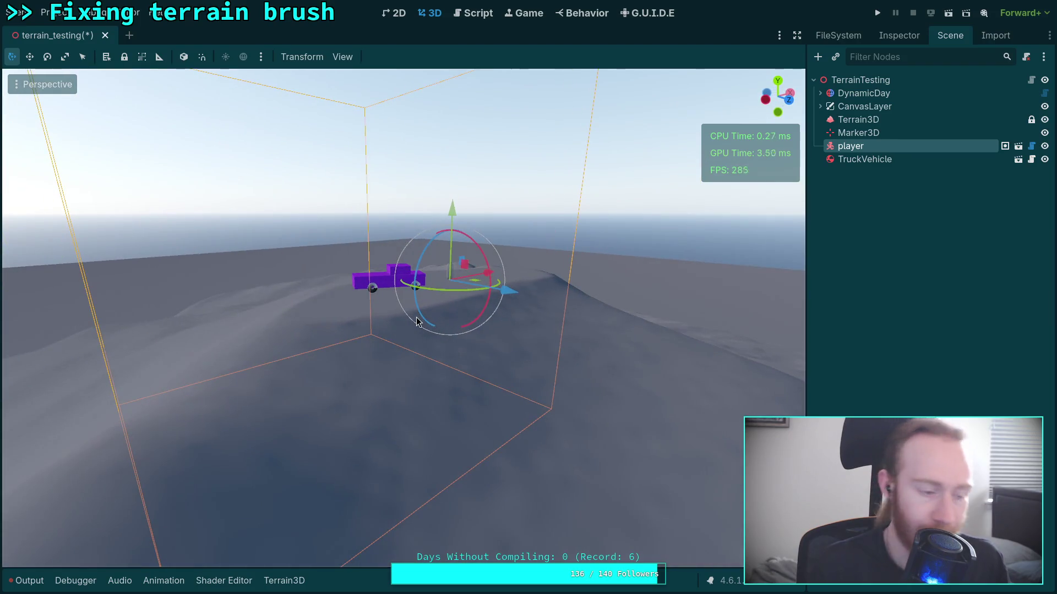
pyautogui.hotkey('ctrl', 's')
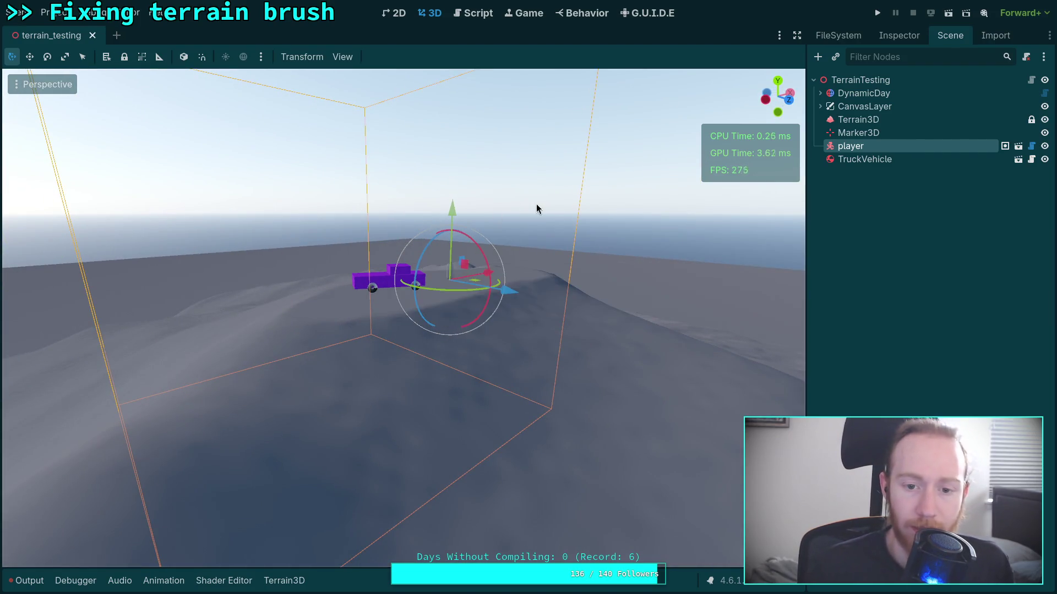
pyautogui.click(47, 585)
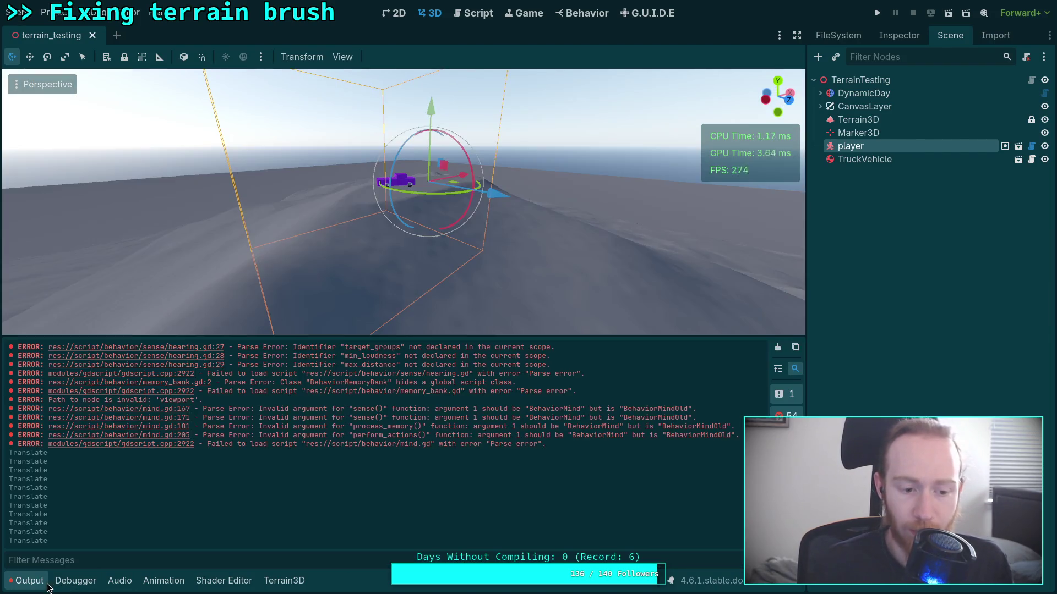
# Clear the Output log, run terrain_testing, reverse the truck with S, then exit the game
pyautogui.click(776, 349)
pyautogui.click(878, 12)
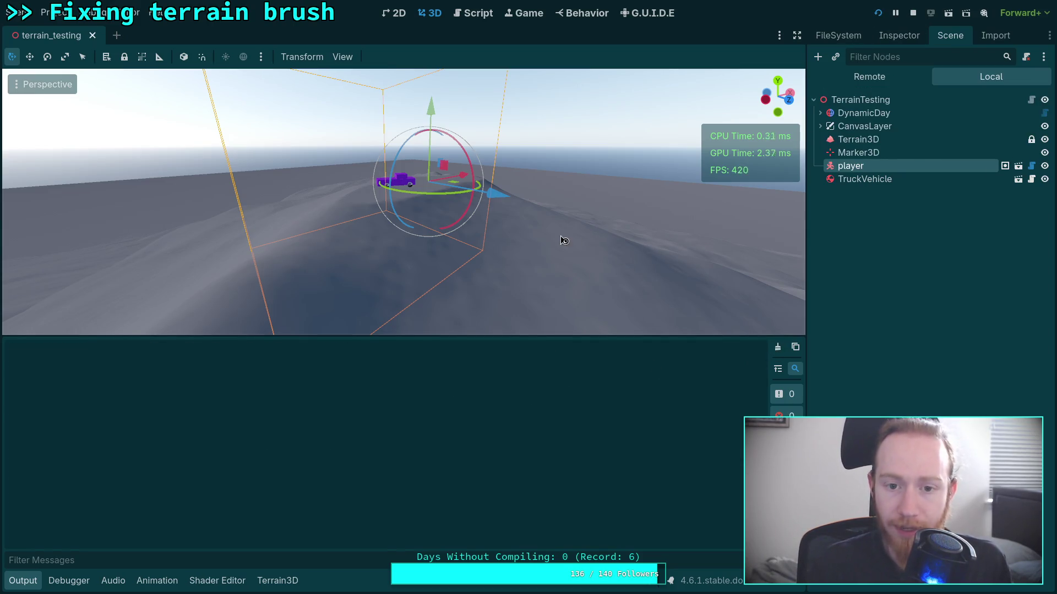
pyautogui.click(913, 13)
pyautogui.click(948, 13)
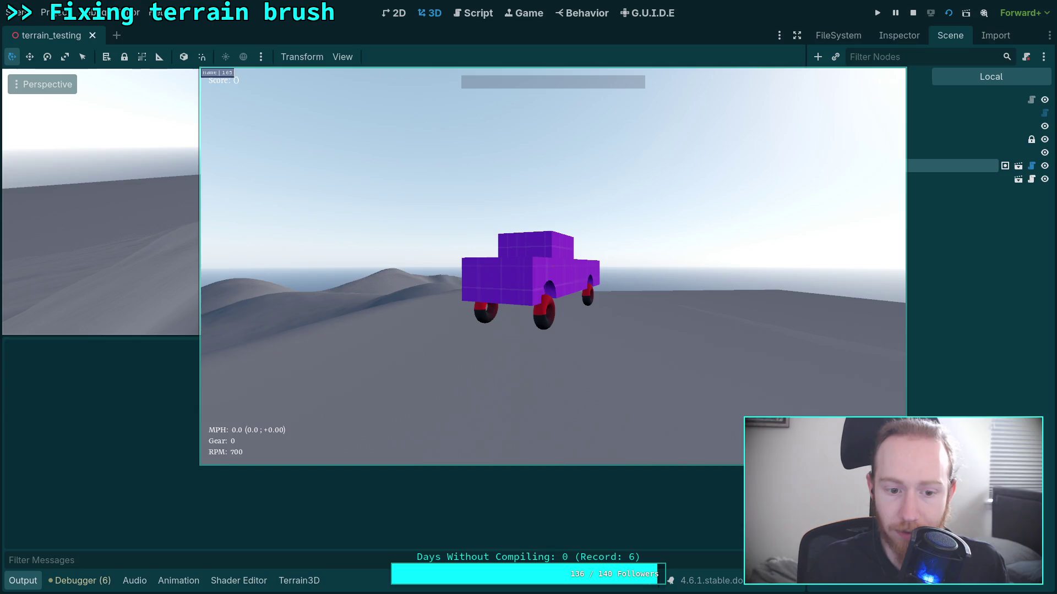
pyautogui.press('s')
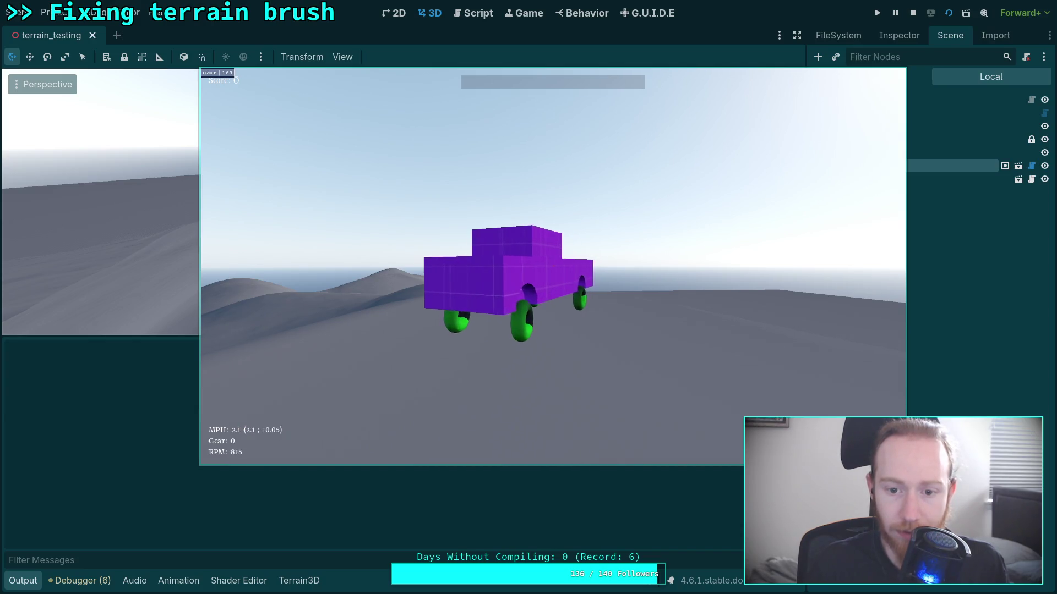
pyautogui.press('Escape')
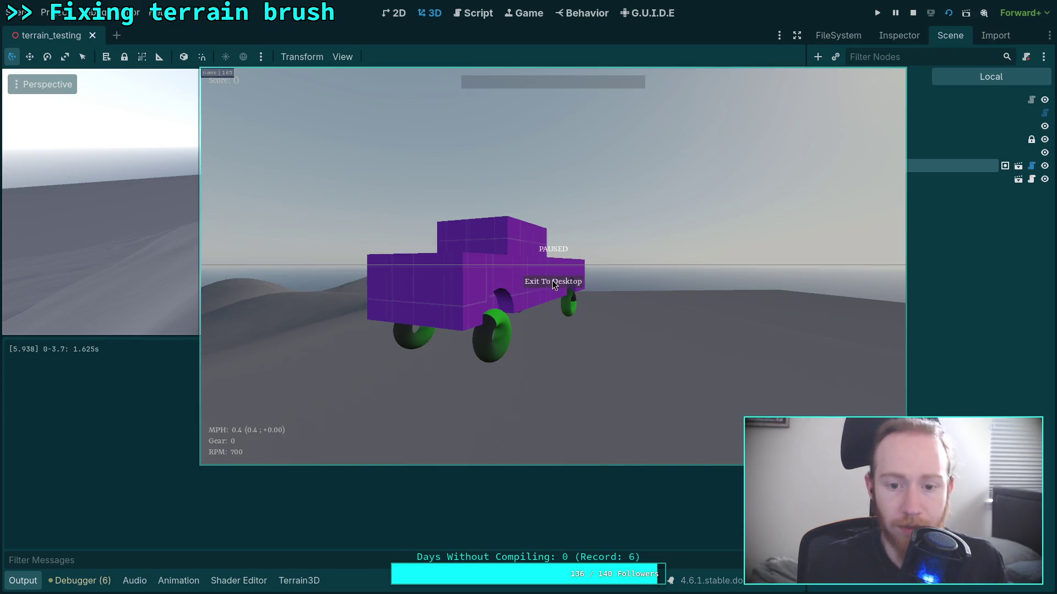
pyautogui.click(554, 282)
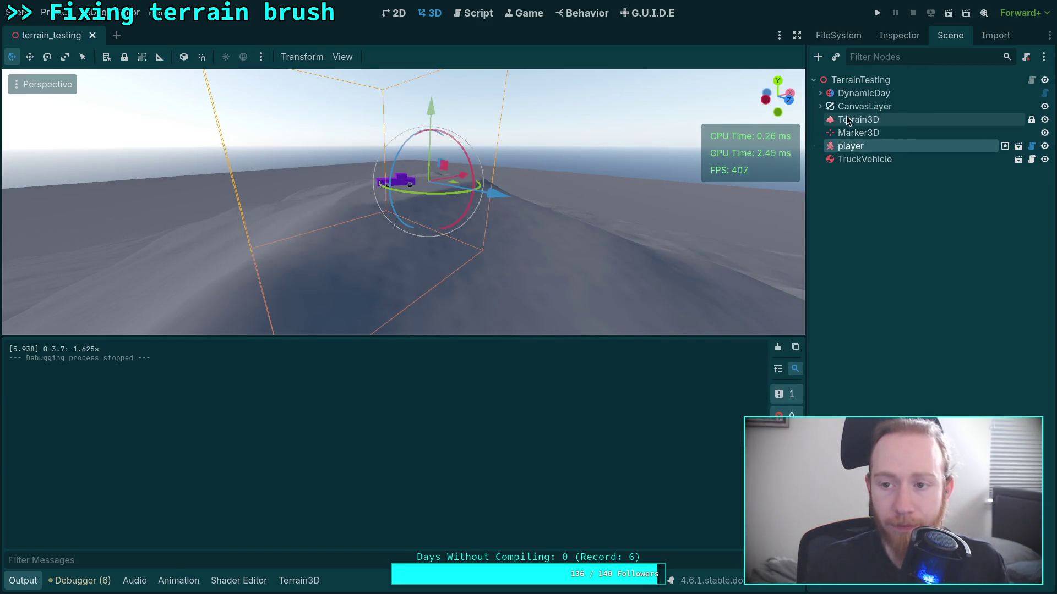
pyautogui.click(865, 81)
pyautogui.click(904, 43)
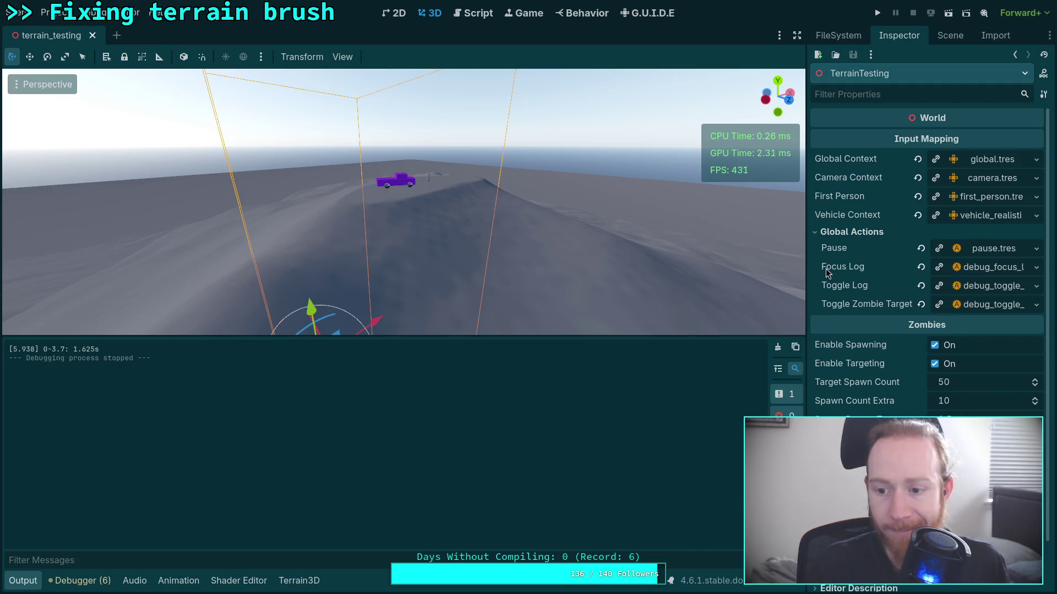
# Inspect the TerrainTesting root's Vehicle, Camera and Global input context resources and their mappings
pyautogui.click(987, 217)
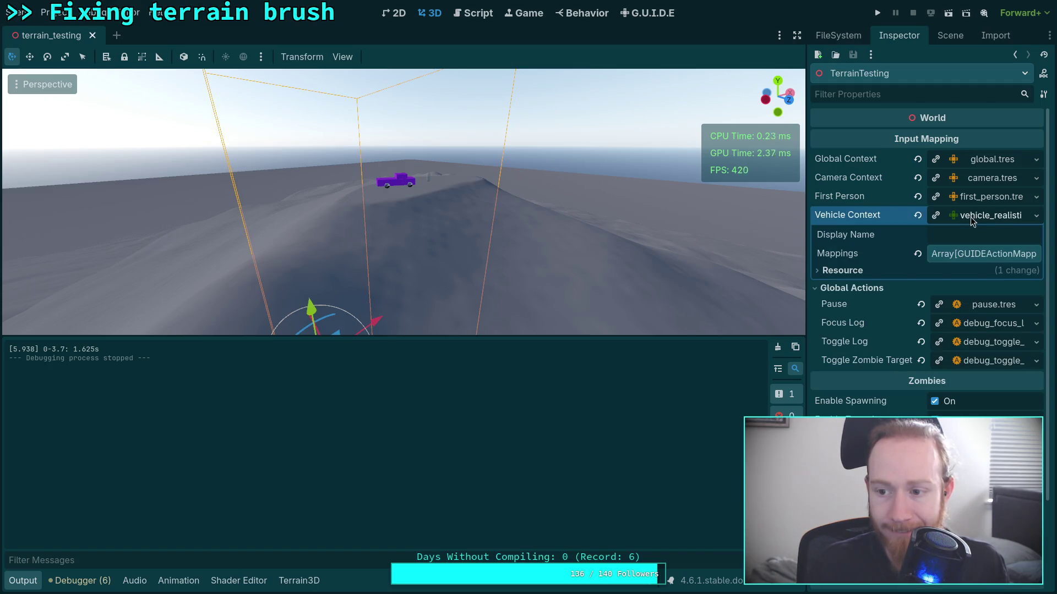
pyautogui.click(972, 254)
pyautogui.click(976, 257)
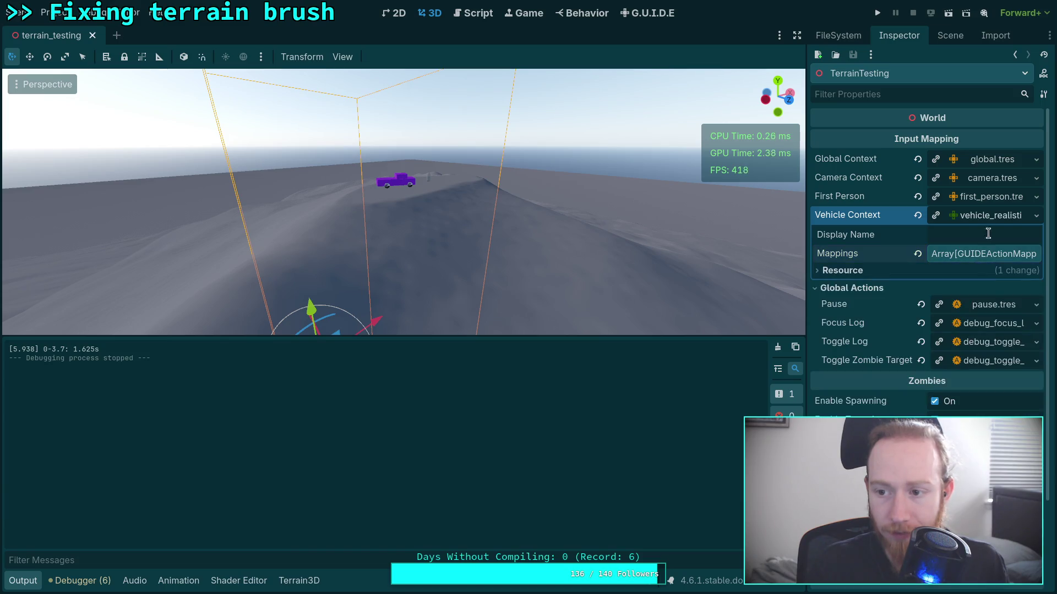
pyautogui.click(1003, 172)
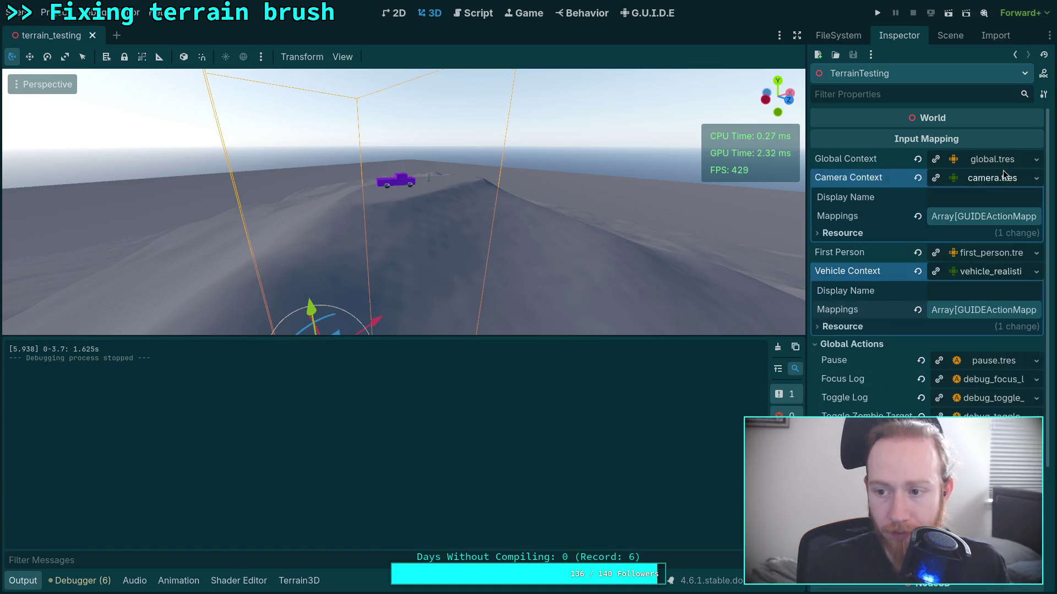
pyautogui.click(992, 179)
pyautogui.click(1006, 161)
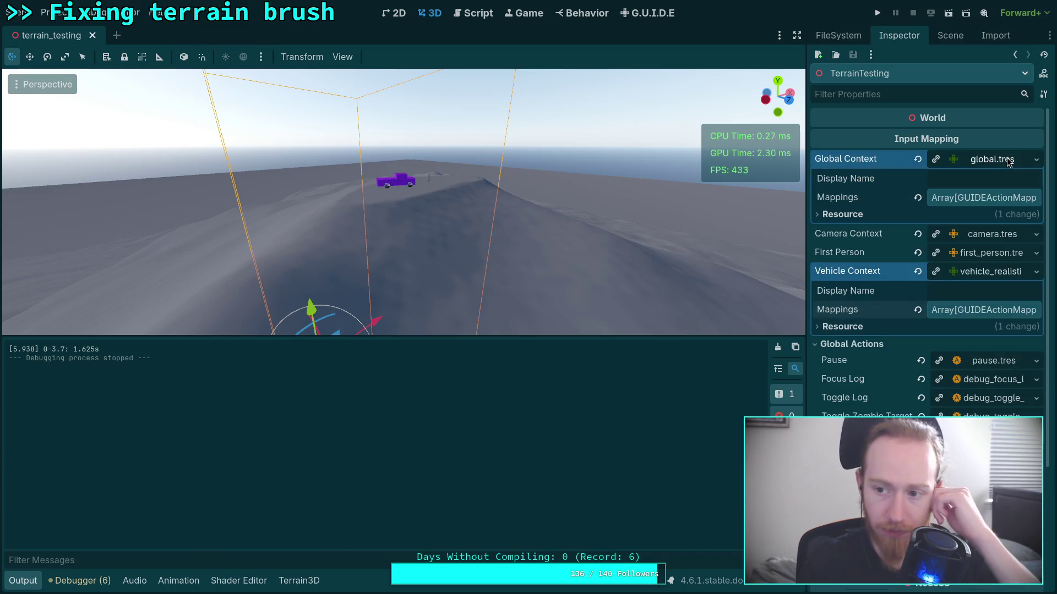
pyautogui.click(1009, 161)
# Compare the First Person context with the others, collapse them, and browse the FileSystem dock
pyautogui.click(988, 197)
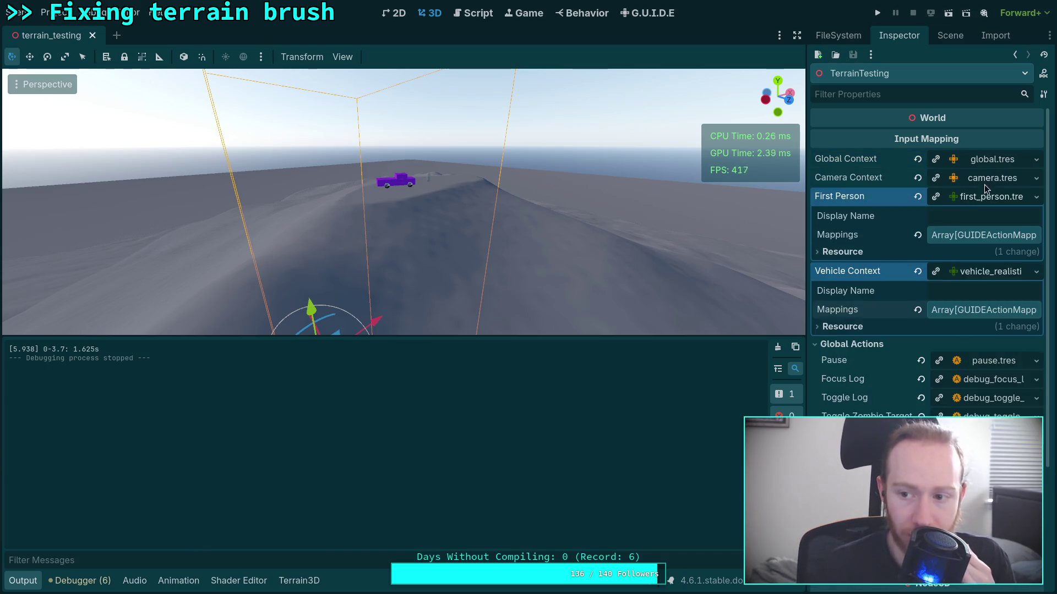
pyautogui.click(988, 180)
pyautogui.click(988, 180)
pyautogui.click(986, 164)
pyautogui.click(984, 163)
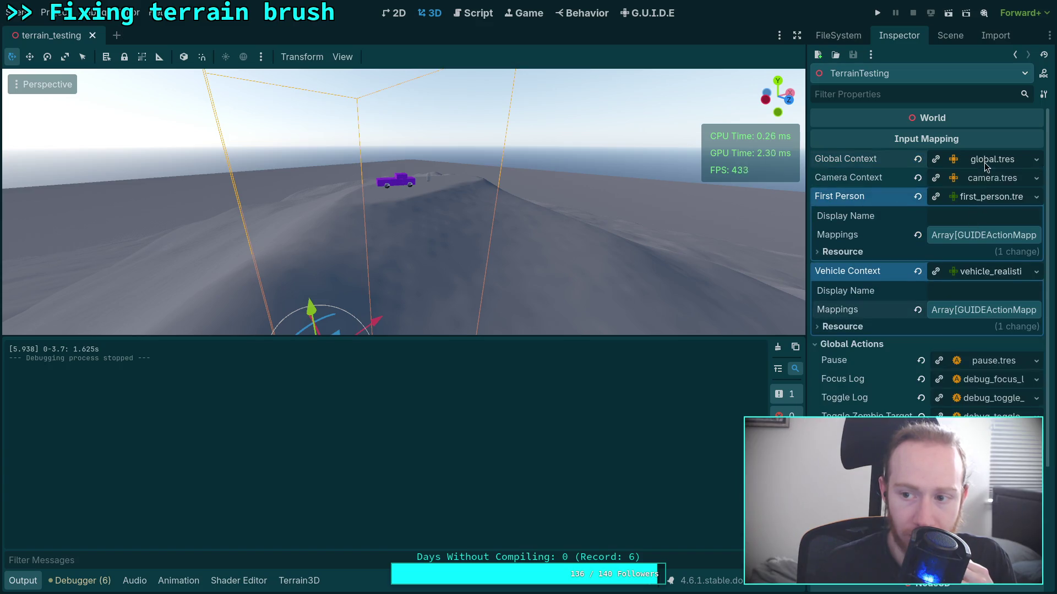
pyautogui.click(990, 197)
pyautogui.click(990, 216)
pyautogui.click(950, 35)
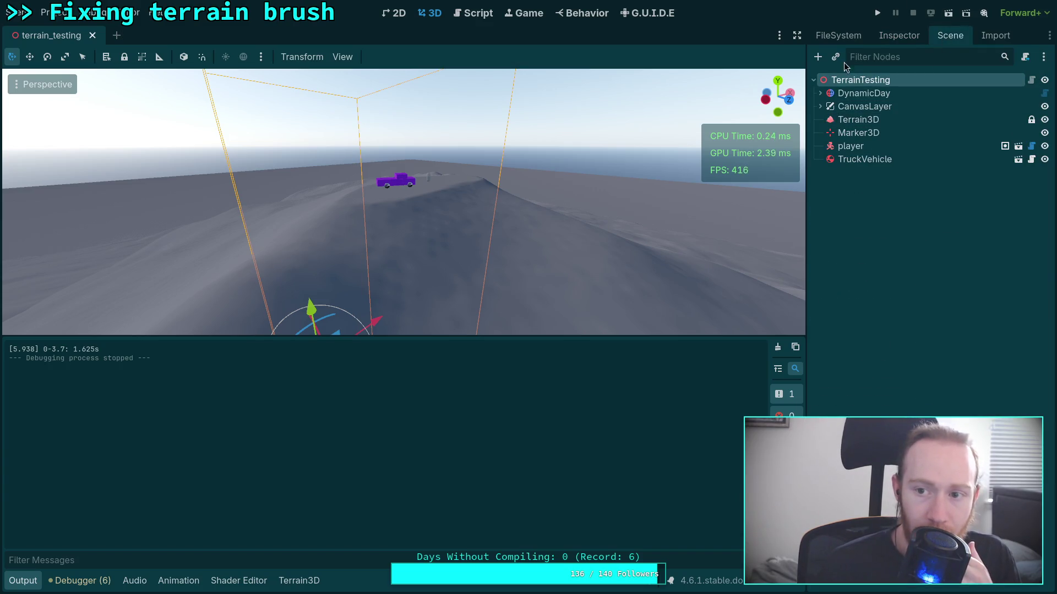
pyautogui.click(837, 36)
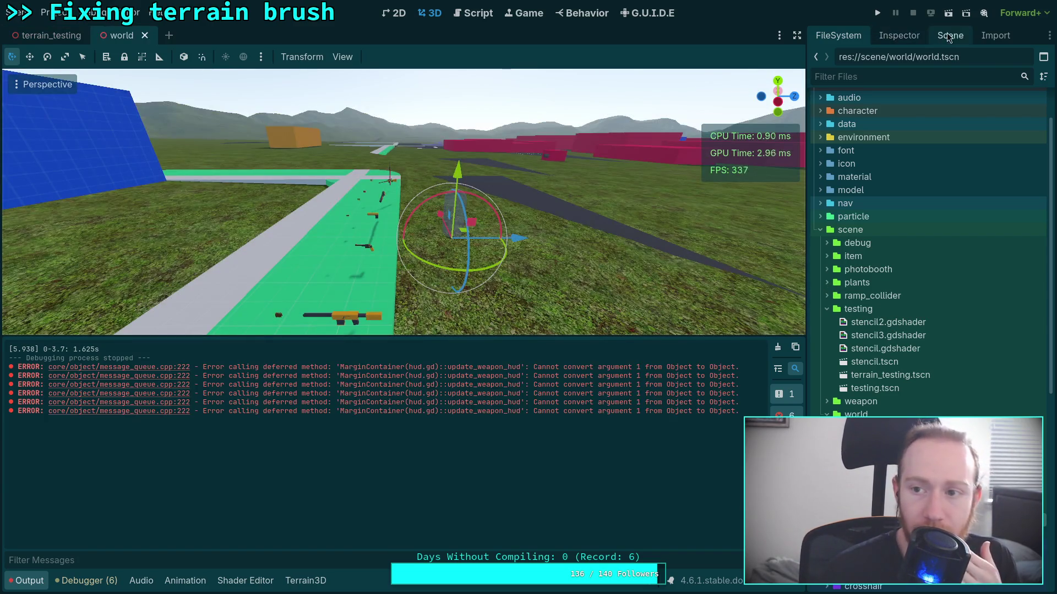
# Select the world scene's root node and review its properties in a widened Inspector
pyautogui.click(949, 37)
pyautogui.click(866, 82)
pyautogui.click(899, 37)
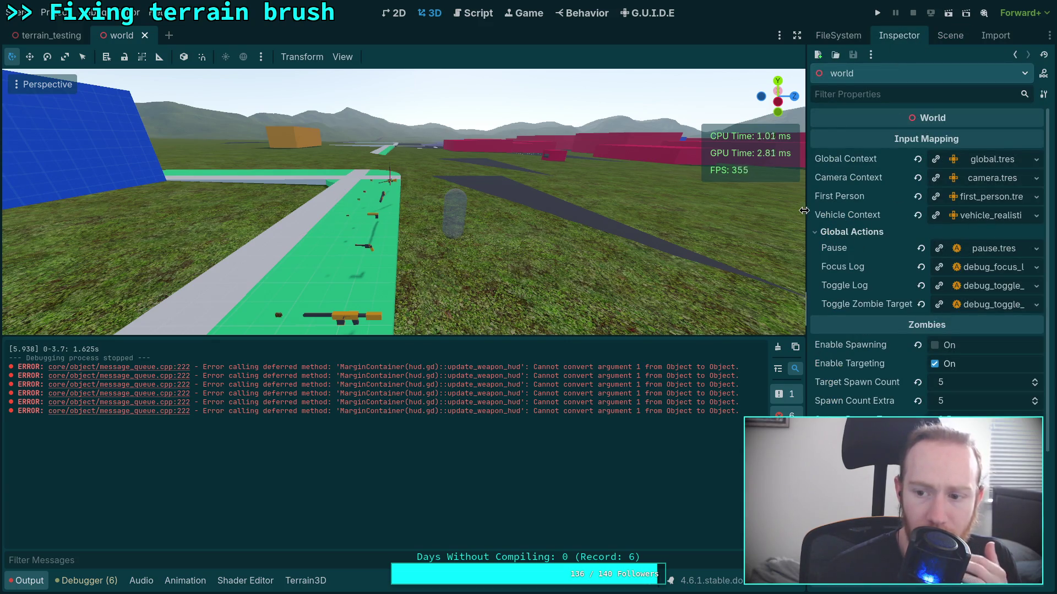
pyautogui.moveTo(804, 211); pyautogui.dragTo(743, 212)
pyautogui.scroll(-6, 852, 408)
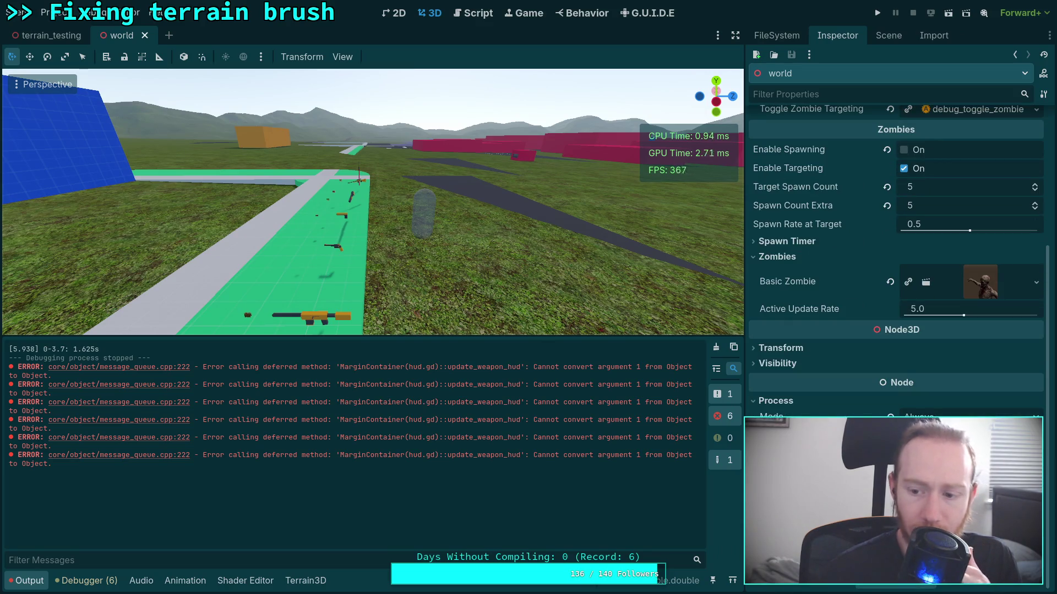
pyautogui.scroll(6, 839, 404)
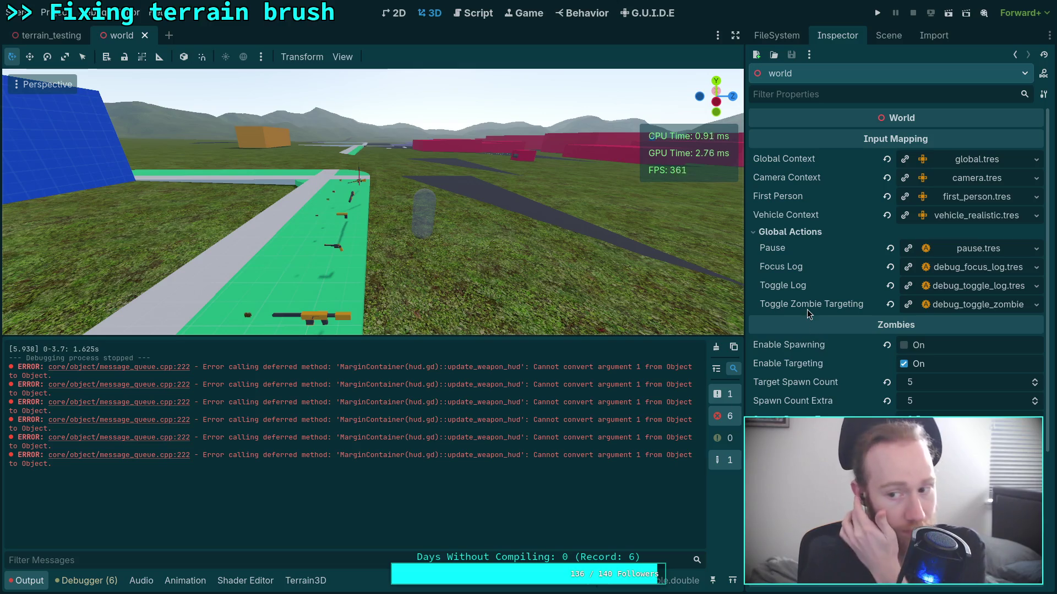
# In terrain_testing, uncheck Enable Spawning under Zombies, then save and launch the game
pyautogui.click(51, 35)
pyautogui.scroll(-2, 897, 364)
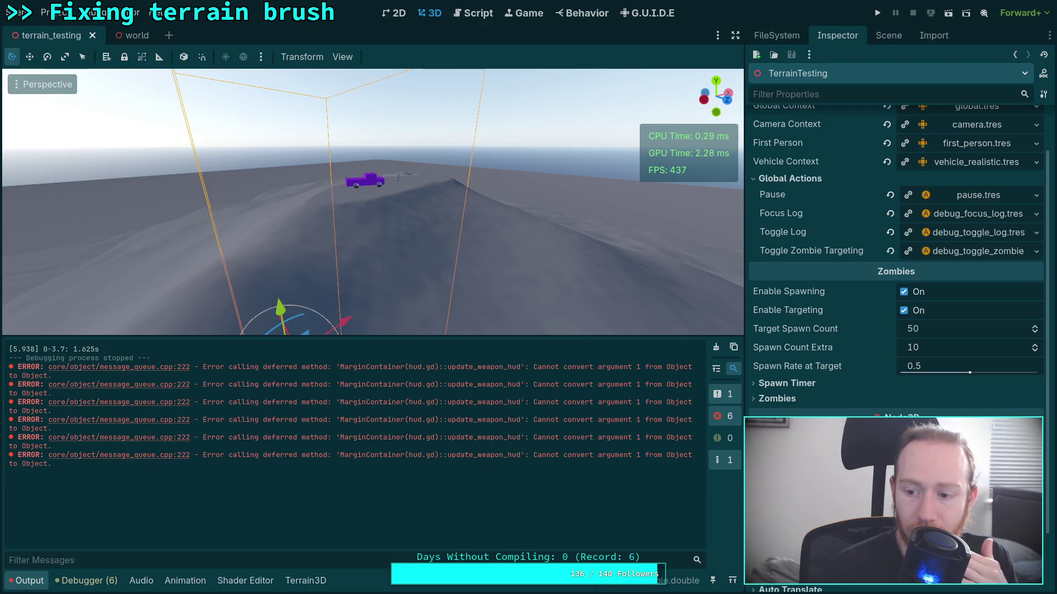
pyautogui.scroll(2, 835, 356)
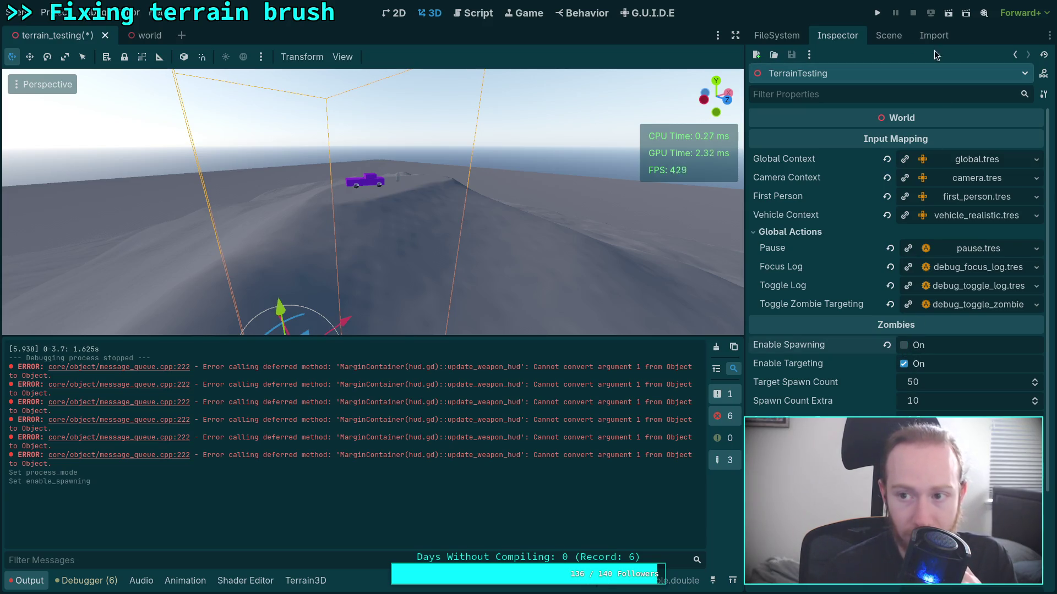
pyautogui.click(878, 16)
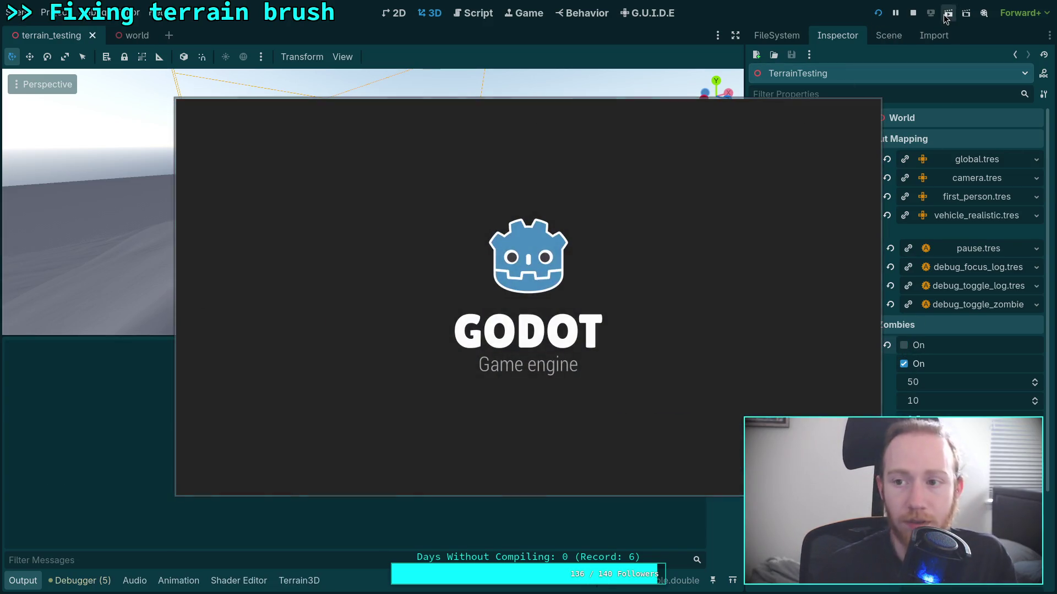
# Re-run the terrain_testing scene with F6, stop it with F8, and show its node tree
pyautogui.click(917, 17)
pyautogui.press('F6')
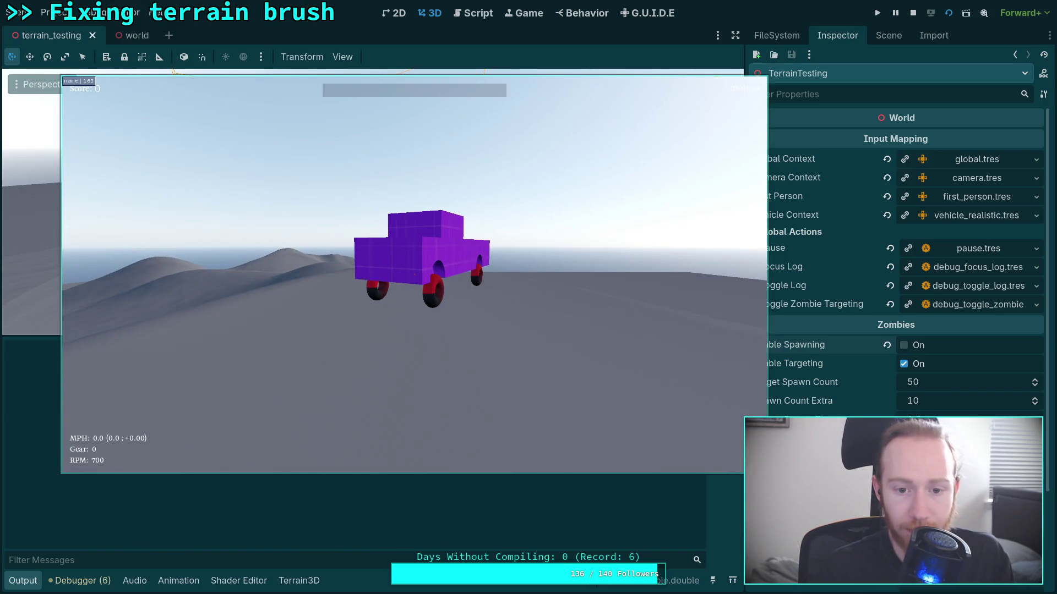
pyautogui.press('F8')
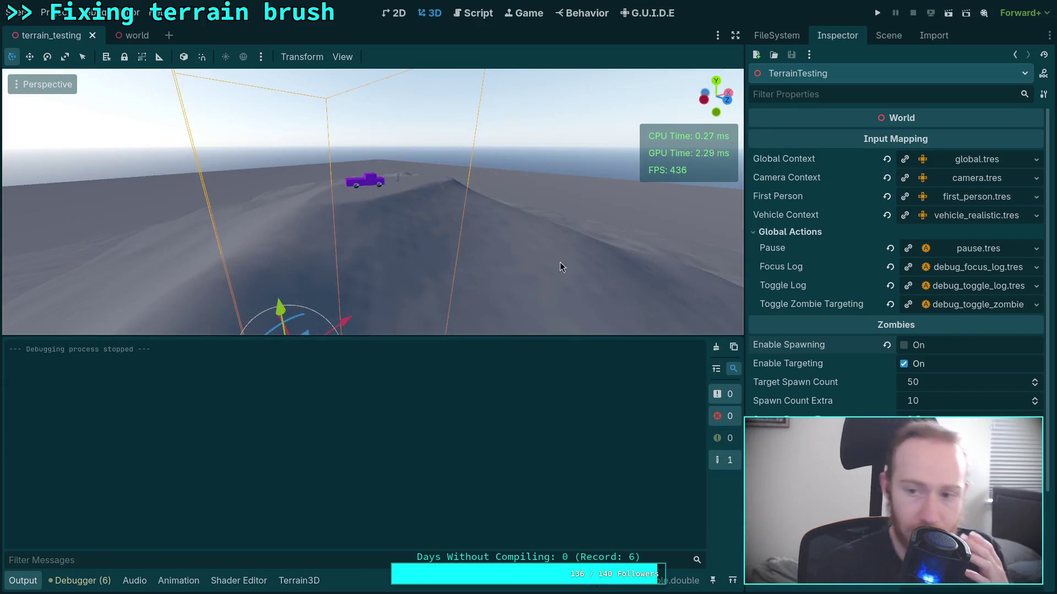
pyautogui.click(888, 34)
# Show the world player's Collision settings: layer 1, mask 1, 2 and 5–7, after checking terrain_testing's player
pyautogui.click(838, 145)
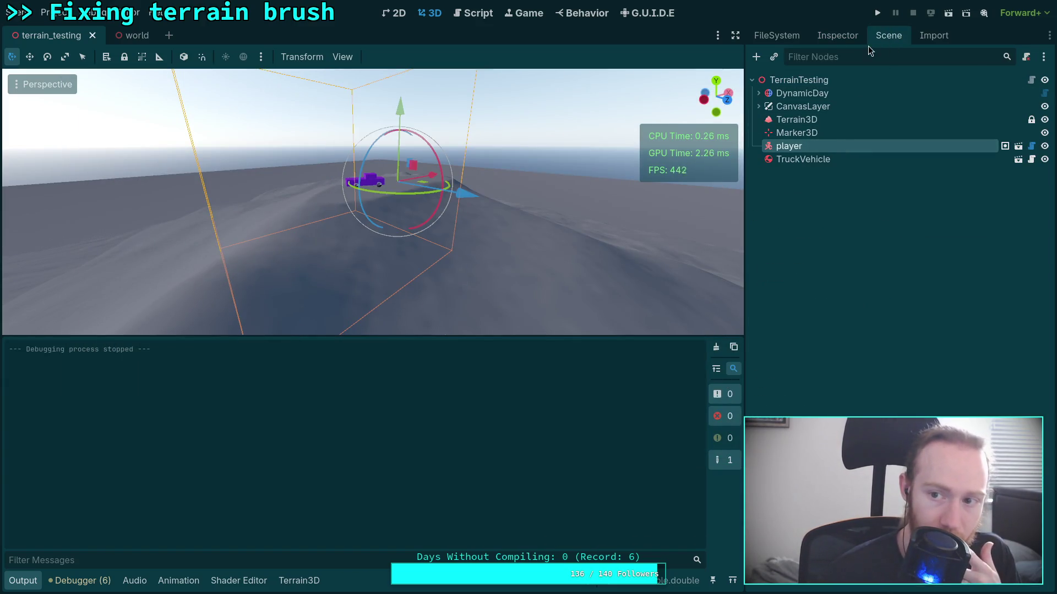
pyautogui.click(856, 39)
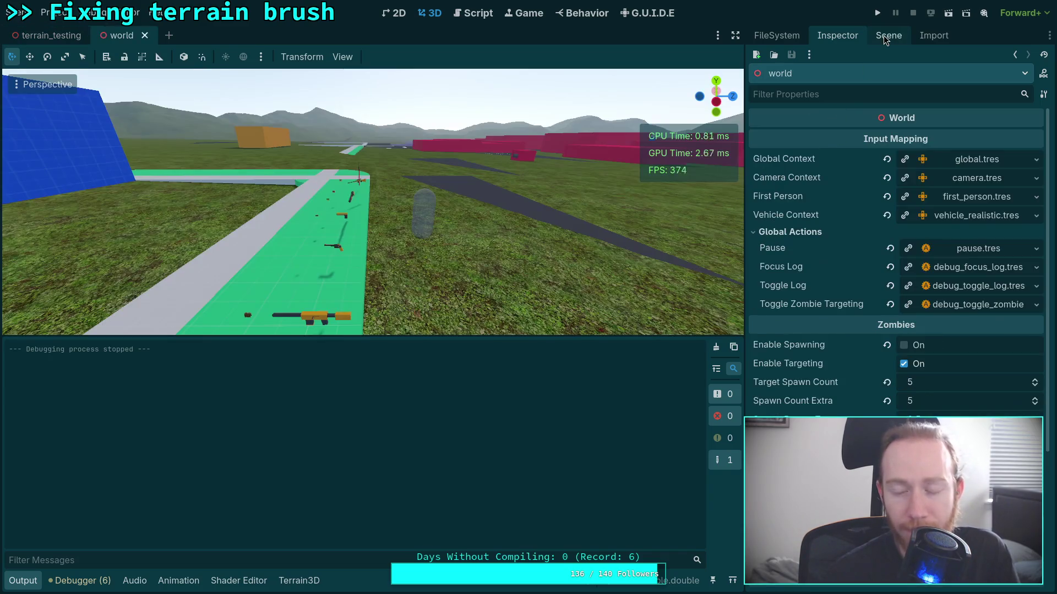
pyautogui.click(884, 35)
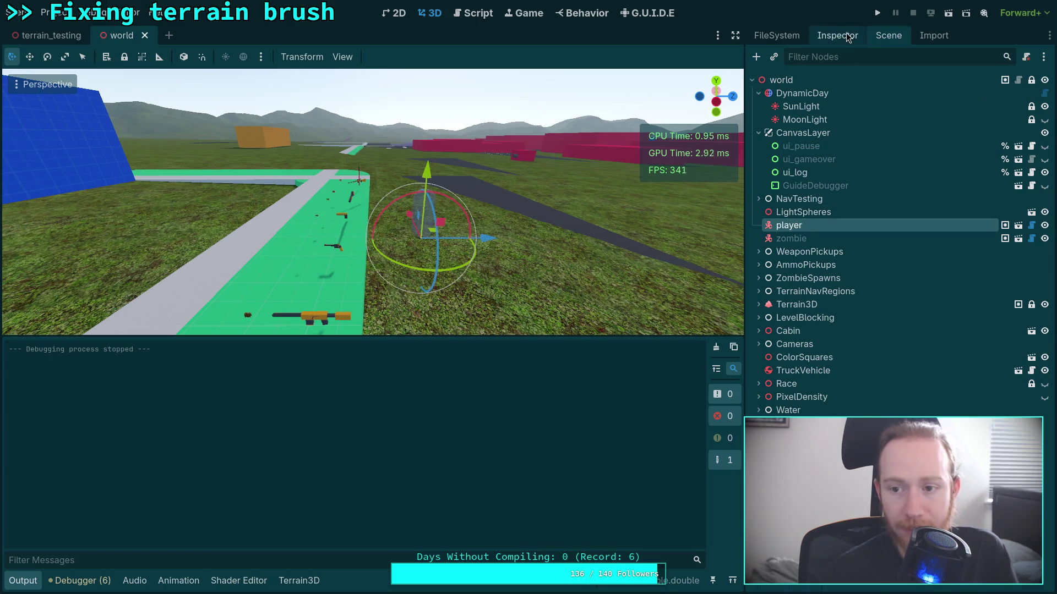
pyautogui.click(837, 35)
pyautogui.scroll(-10, 862, 247)
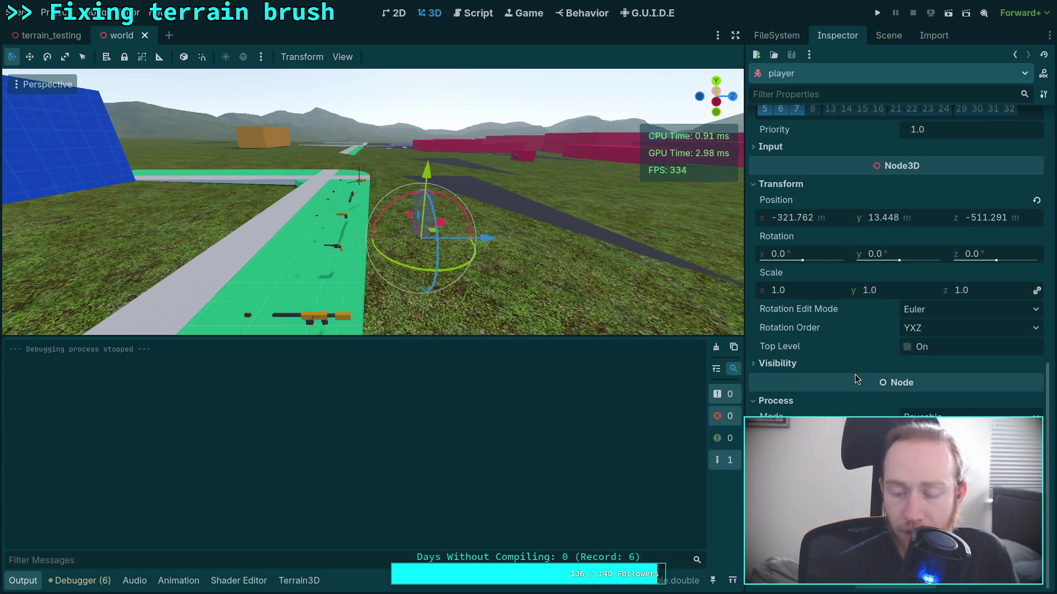
pyautogui.scroll(10, 850, 366)
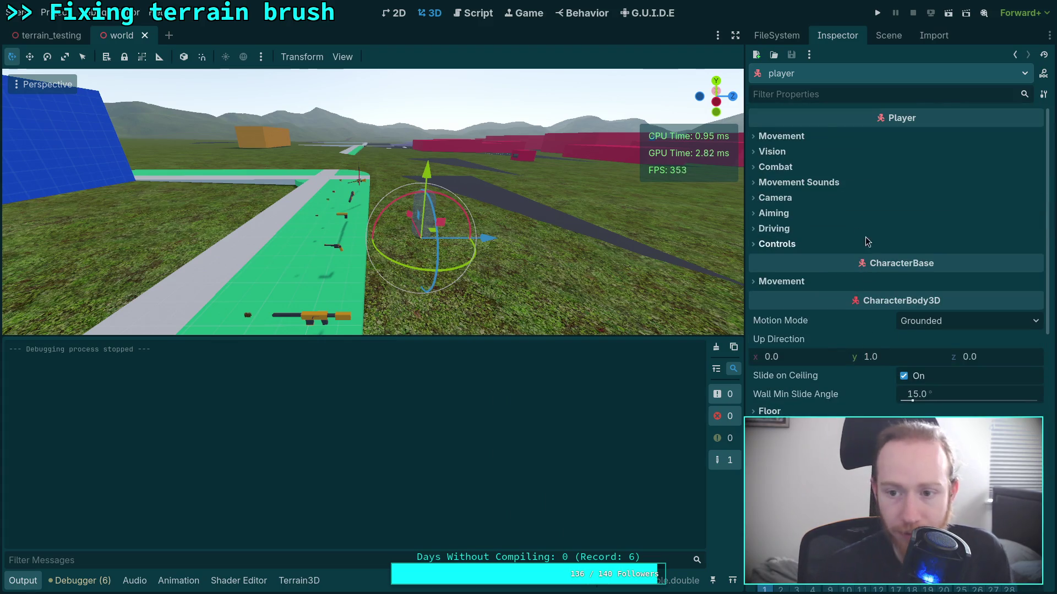
pyautogui.scroll(-5, 919, 165)
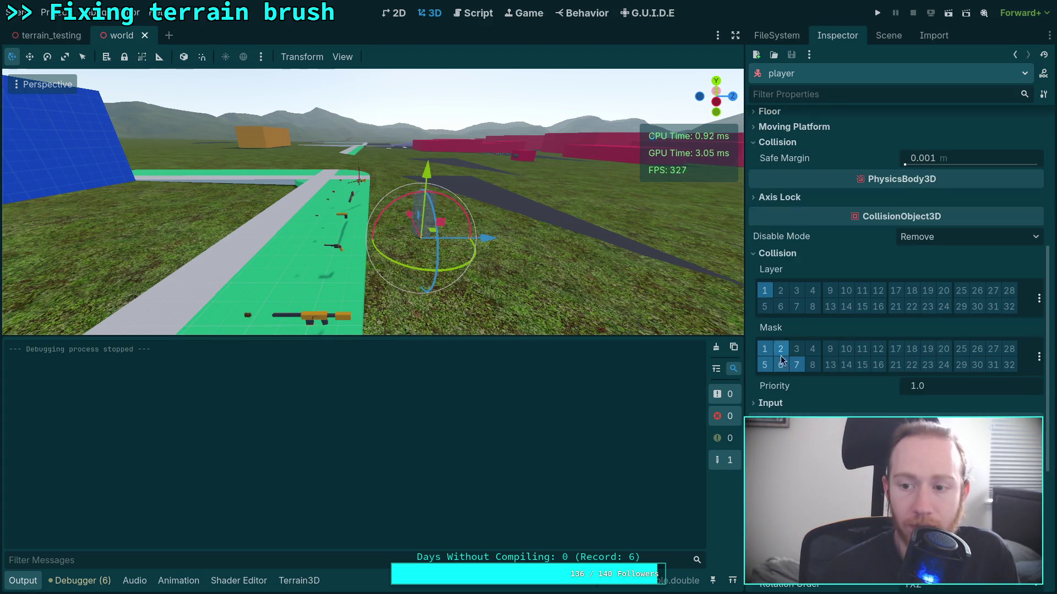
pyautogui.moveTo(801, 278)
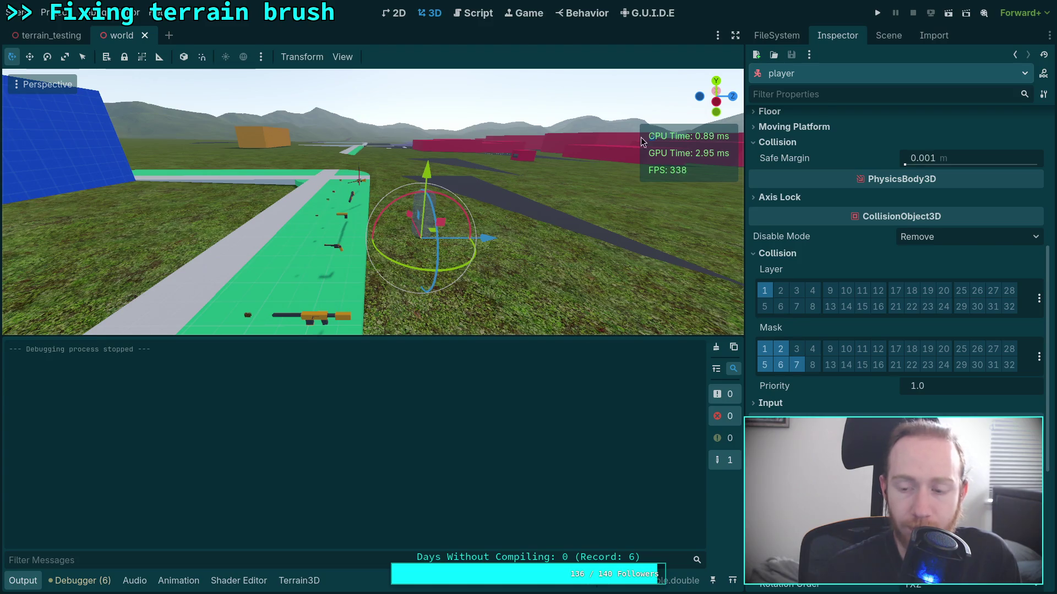
# In terrain_testing, review the player's body collision settings in the Inspector
pyautogui.click(42, 37)
pyautogui.click(800, 292)
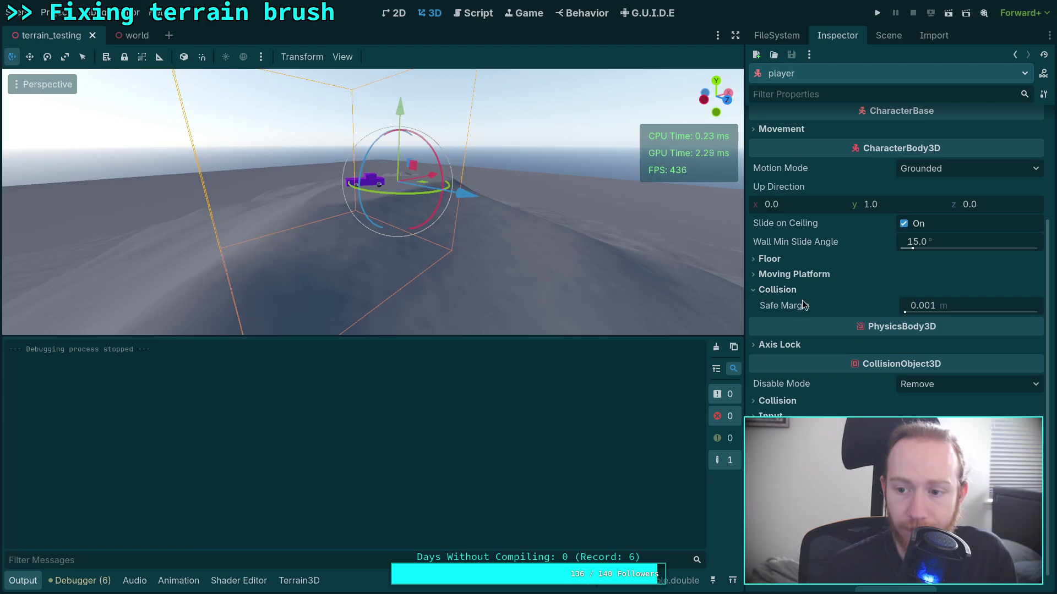
pyautogui.click(801, 290)
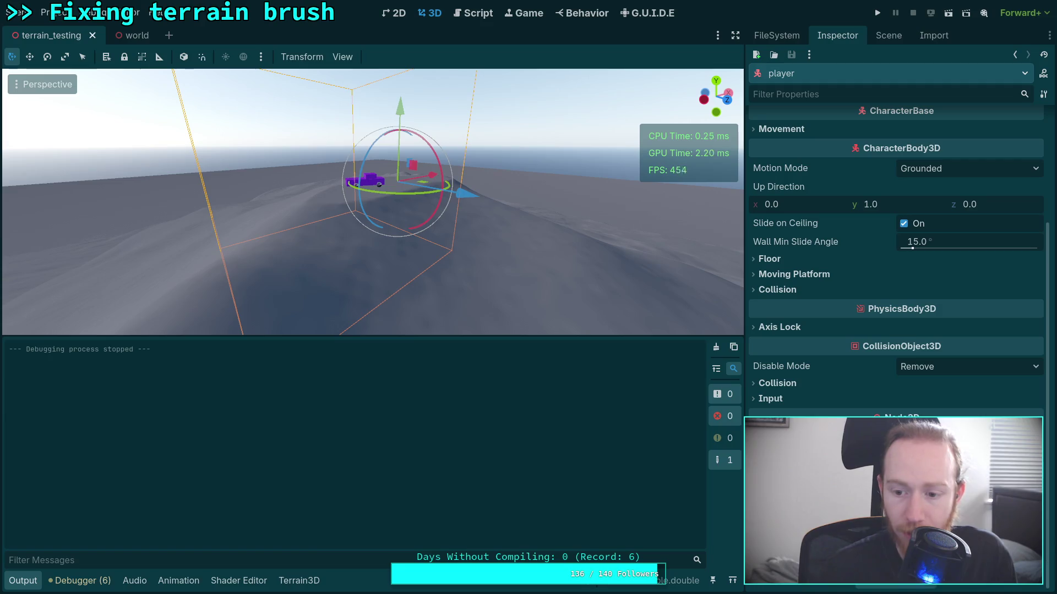
pyautogui.scroll(3, 896, 258)
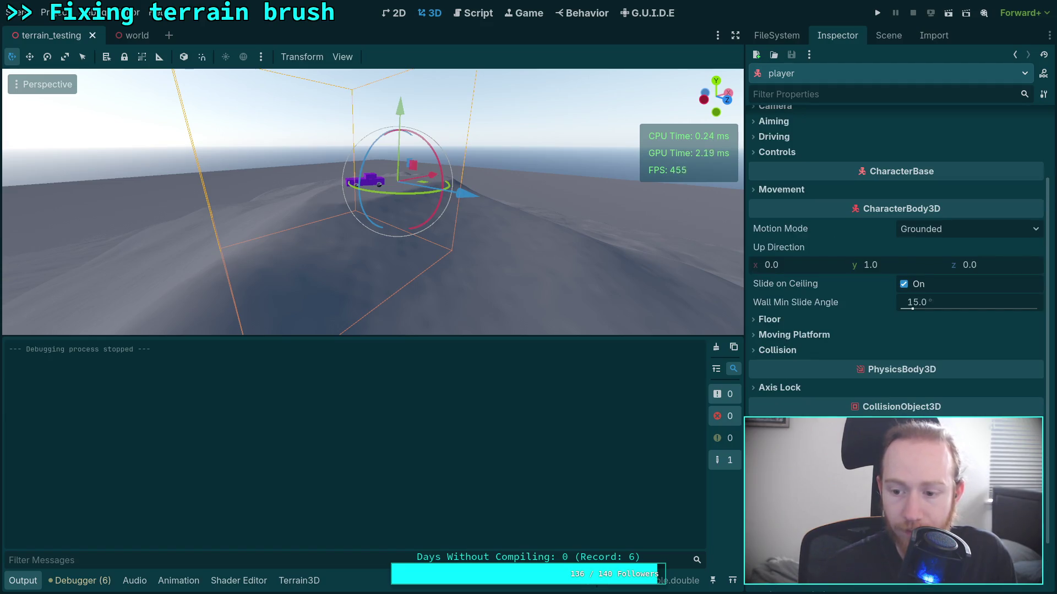
pyautogui.scroll(5, 793, 297)
pyautogui.moveTo(153, 41)
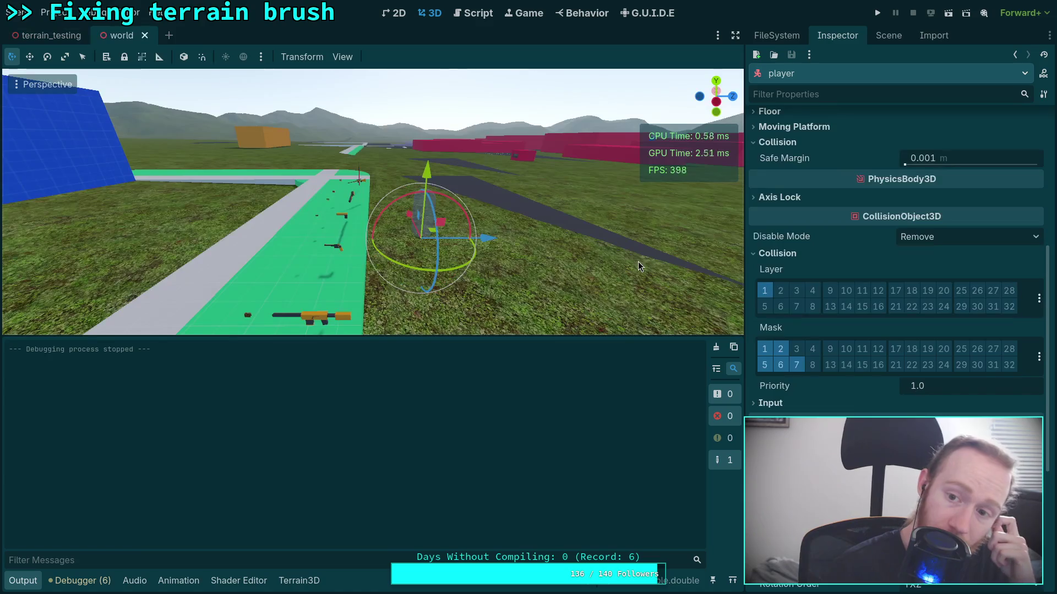
pyautogui.scroll(5, 800, 307)
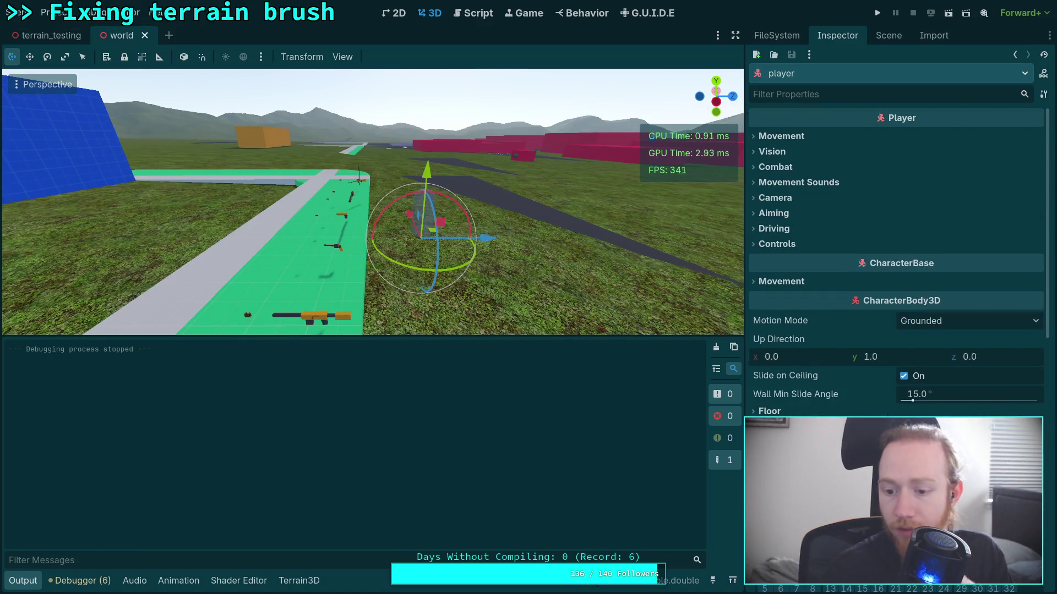
pyautogui.scroll(-3, 797, 408)
# Collapse the player's Transform section and scroll through its remaining physics properties
pyautogui.click(796, 407)
pyautogui.scroll(-1, 790, 404)
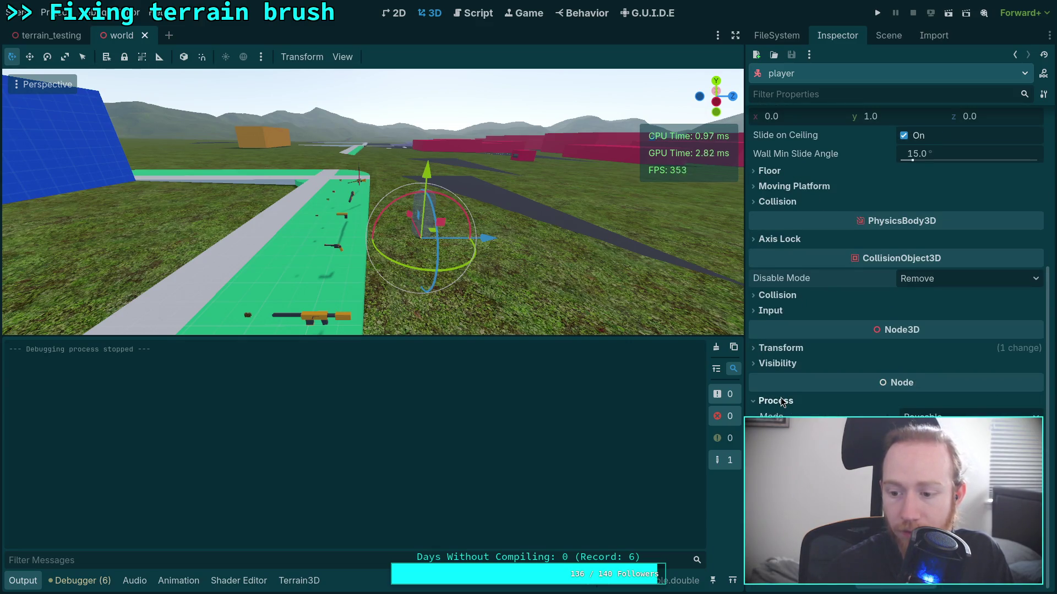
pyautogui.scroll(1, 782, 401)
pyautogui.scroll(1, 782, 402)
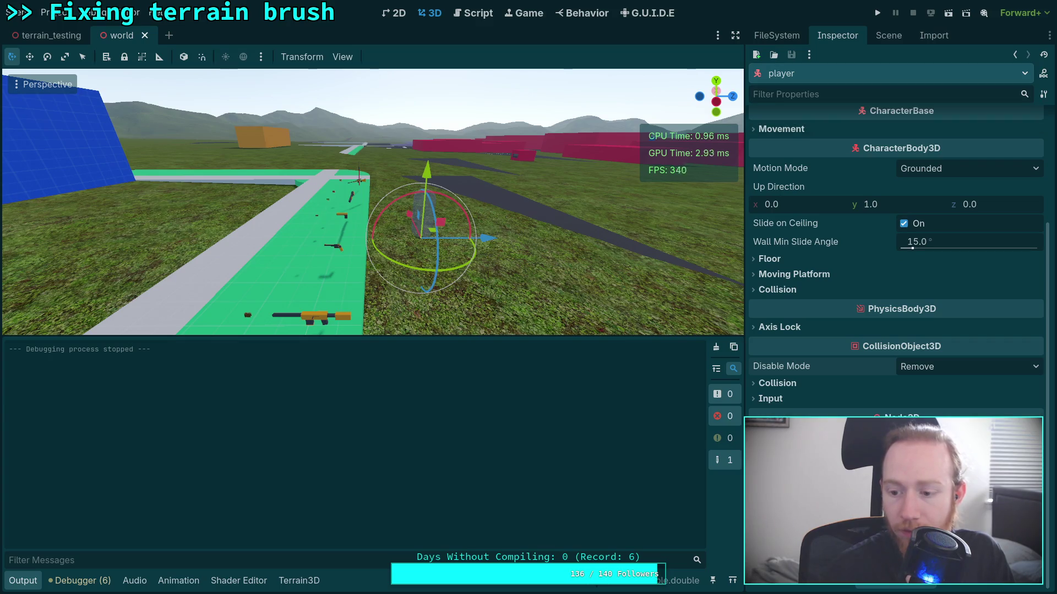
pyautogui.scroll(3, 782, 402)
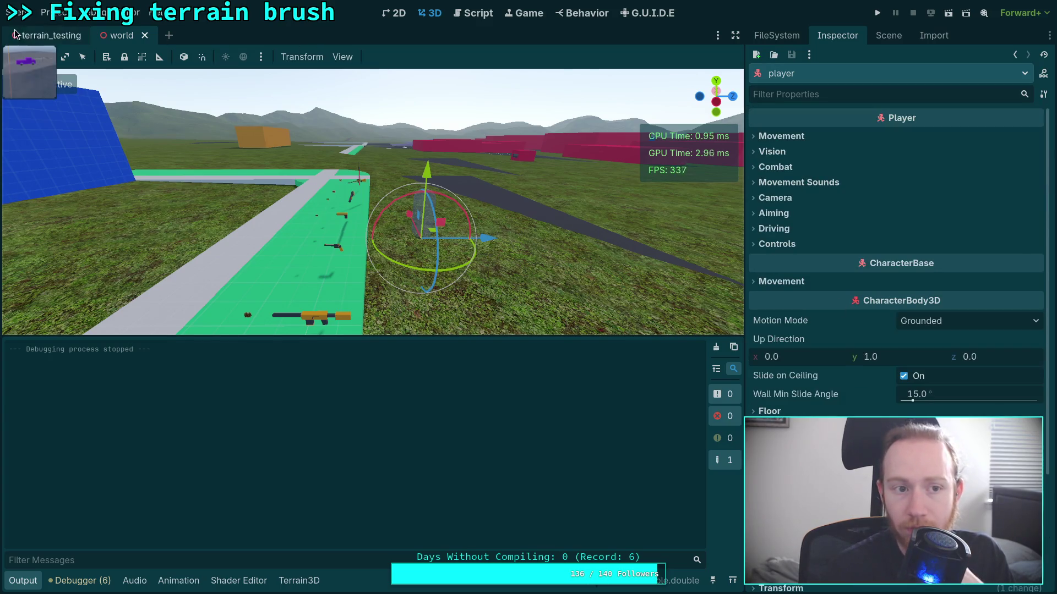
# Compare the player properties across both scenes again, then select TruckVehicle in the world tree
pyautogui.click(15, 35)
pyautogui.scroll(-3, 831, 370)
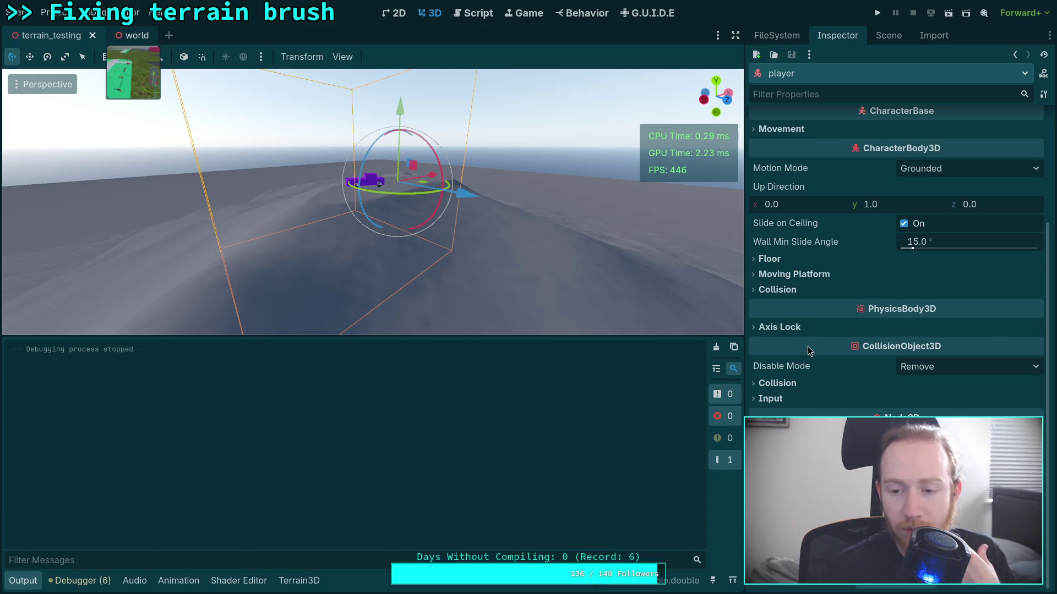
pyautogui.hotkey('ctrl', 'Tab')
pyautogui.scroll(-5, 917, 383)
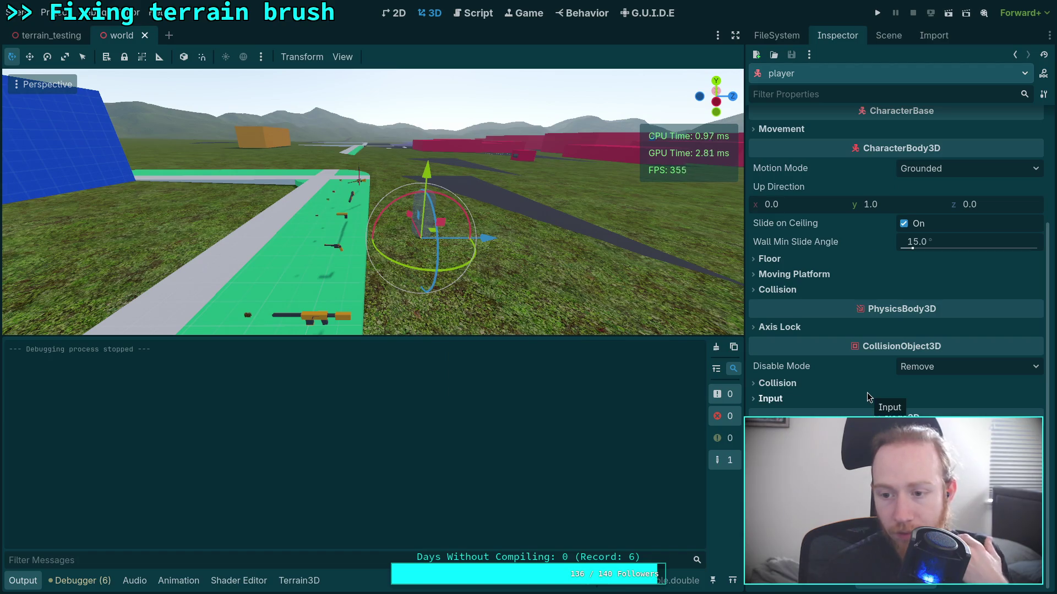
pyautogui.scroll(5, 867, 397)
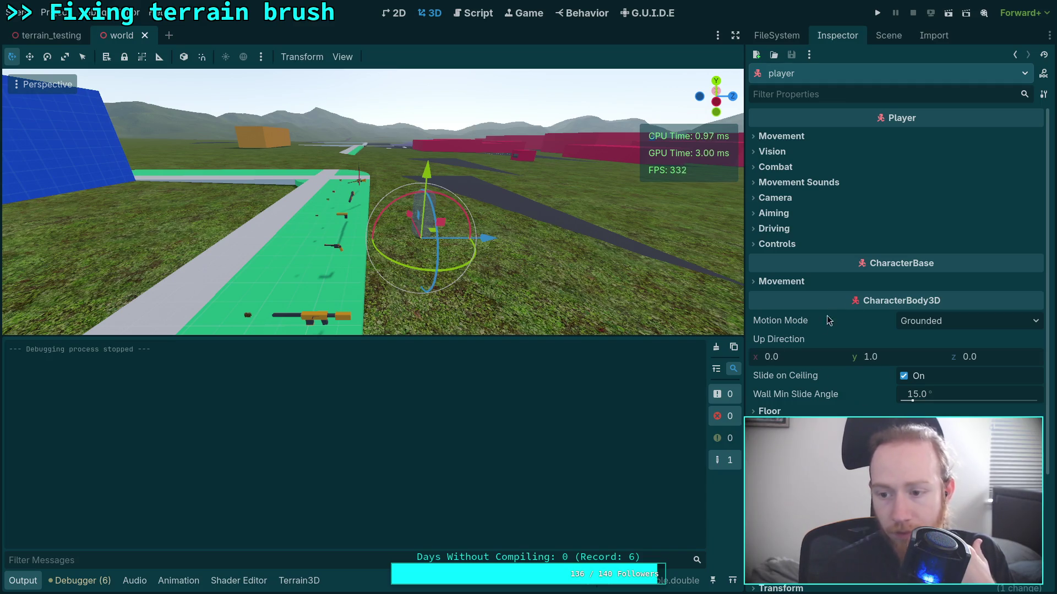
pyautogui.click(888, 36)
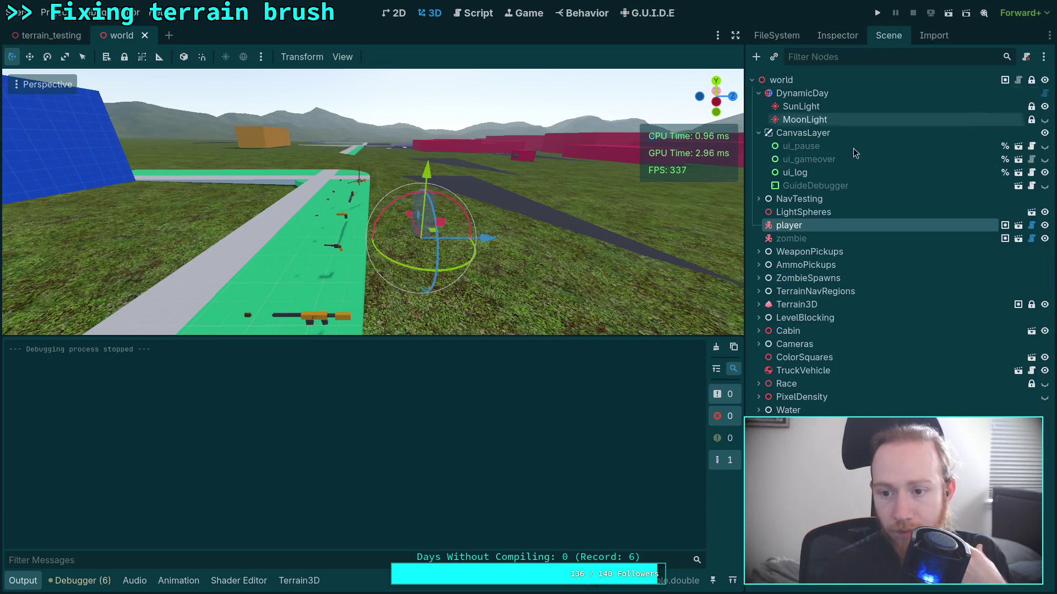
pyautogui.click(802, 371)
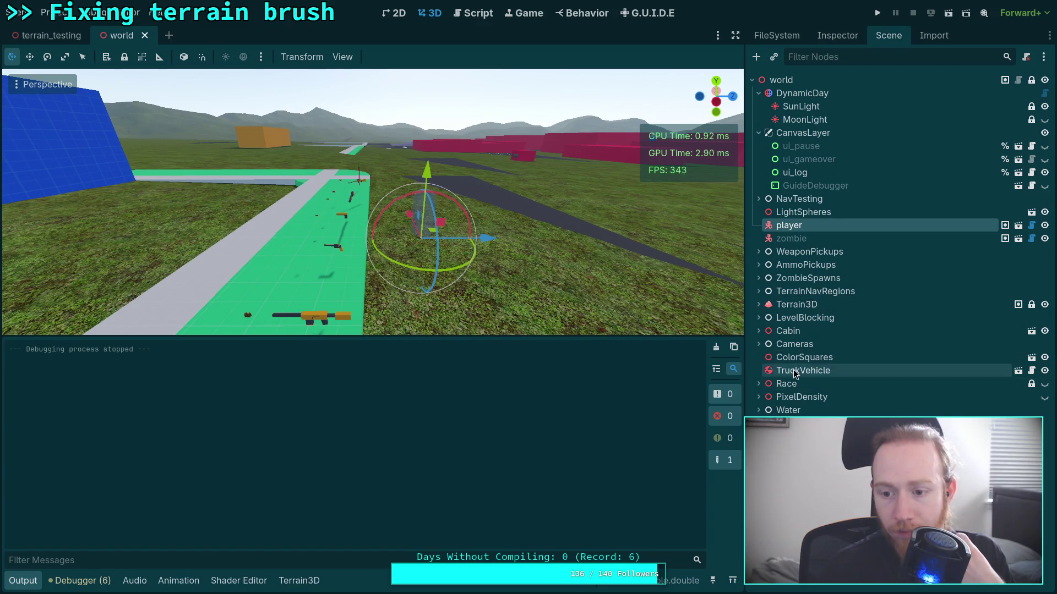